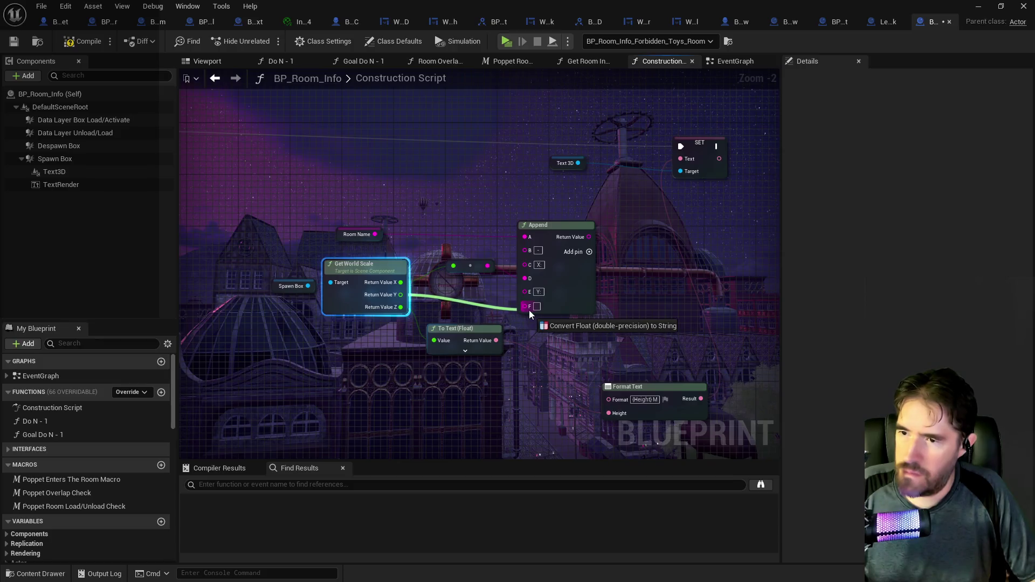
# Feed the spawn box's Y scale through a float-to-string conversion into Append's F input
pyautogui.moveTo(529, 309); pyautogui.dragTo(529, 309)
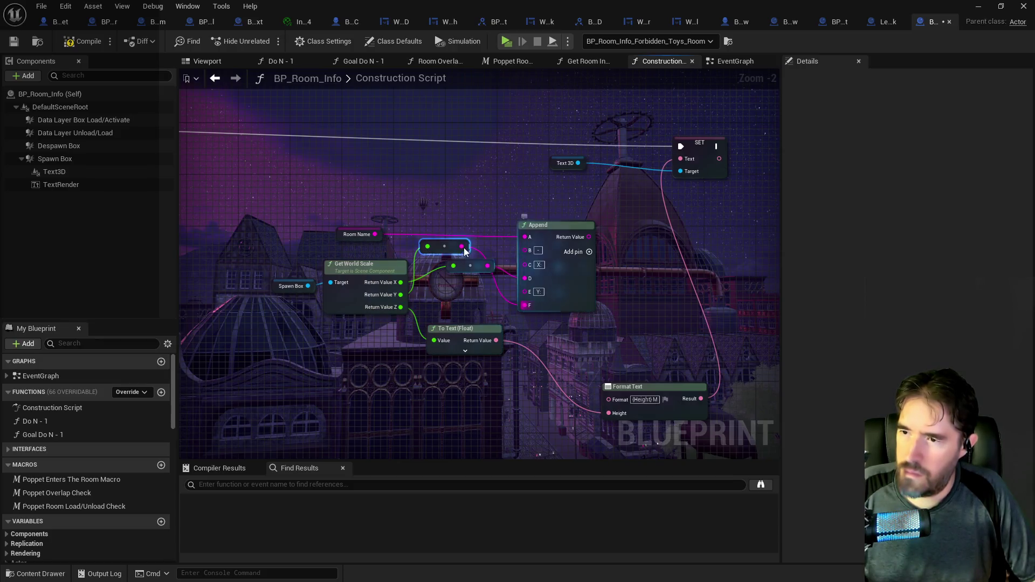
pyautogui.moveTo(462, 247)
pyautogui.mouseDown()
pyautogui.moveTo(463, 308)
pyautogui.moveTo(455, 288)
pyautogui.mouseUp()
pyautogui.press('Escape')
pyautogui.moveTo(444, 248)
pyautogui.mouseDown()
pyautogui.moveTo(453, 287)
pyautogui.moveTo(472, 303)
pyautogui.mouseUp()
pyautogui.moveTo(360, 236); pyautogui.dragTo(454, 242)
pyautogui.click(585, 273)
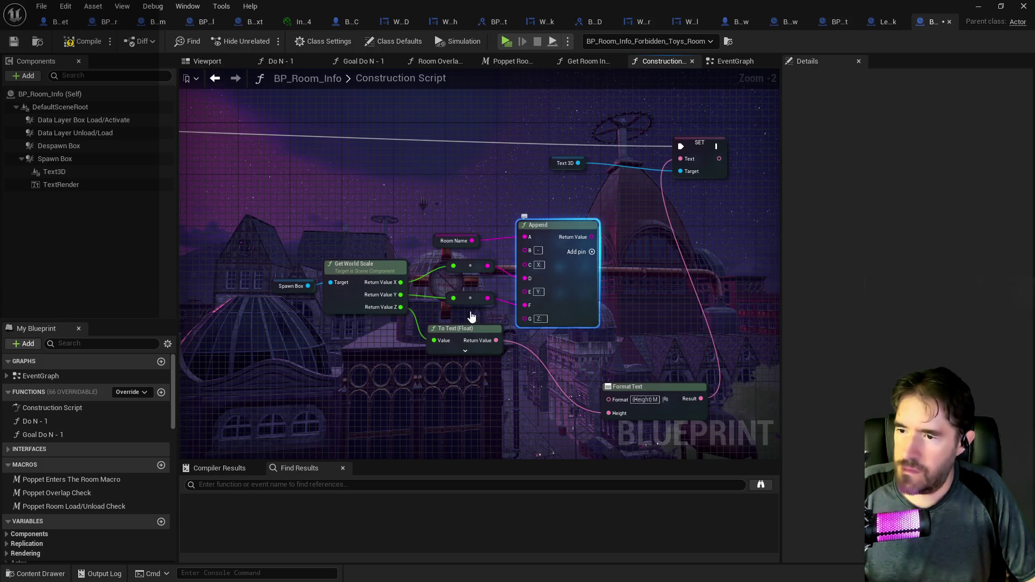
# Feed the spawn box's Z scale through a float-to-string conversion into Append's H input
pyautogui.moveTo(452, 335); pyautogui.dragTo(446, 390)
pyautogui.moveTo(527, 392); pyautogui.dragTo(475, 355)
pyautogui.moveTo(397, 318); pyautogui.dragTo(415, 324)
pyautogui.moveTo(516, 344); pyautogui.dragTo(520, 336)
pyautogui.click(460, 263)
pyautogui.moveTo(645, 336)
pyautogui.mouseDown()
pyautogui.moveTo(575, 370)
pyautogui.moveTo(591, 370)
pyautogui.mouseUp()
pyautogui.moveTo(528, 277); pyautogui.dragTo(624, 197)
# Delete the unused Format Text and To Text (Float) nodes, tidy the graph, and compile
pyautogui.click(593, 422)
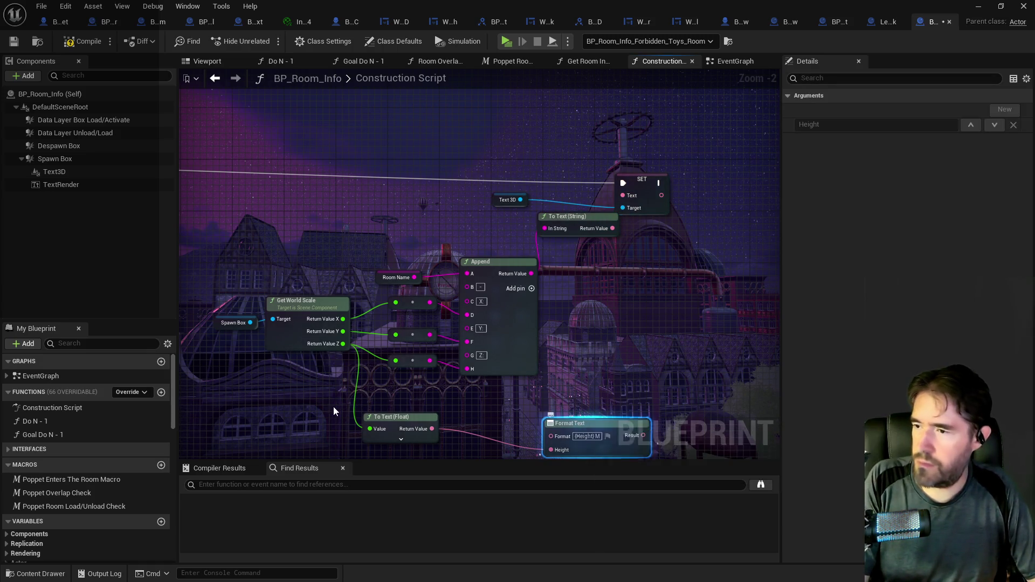
pyautogui.press('Delete')
pyautogui.click(398, 427)
pyautogui.press('Delete')
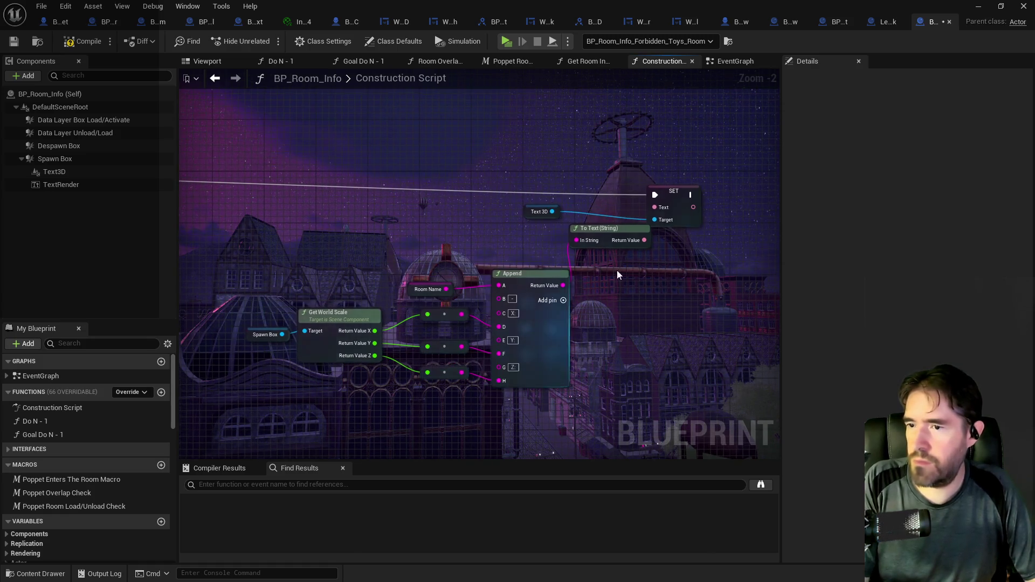
pyautogui.moveTo(561, 231)
pyautogui.mouseDown()
pyautogui.moveTo(630, 266)
pyautogui.moveTo(755, 275)
pyautogui.mouseUp()
pyautogui.moveTo(388, 322)
pyautogui.mouseDown()
pyautogui.moveTo(736, 426)
pyautogui.moveTo(654, 363)
pyautogui.mouseUp()
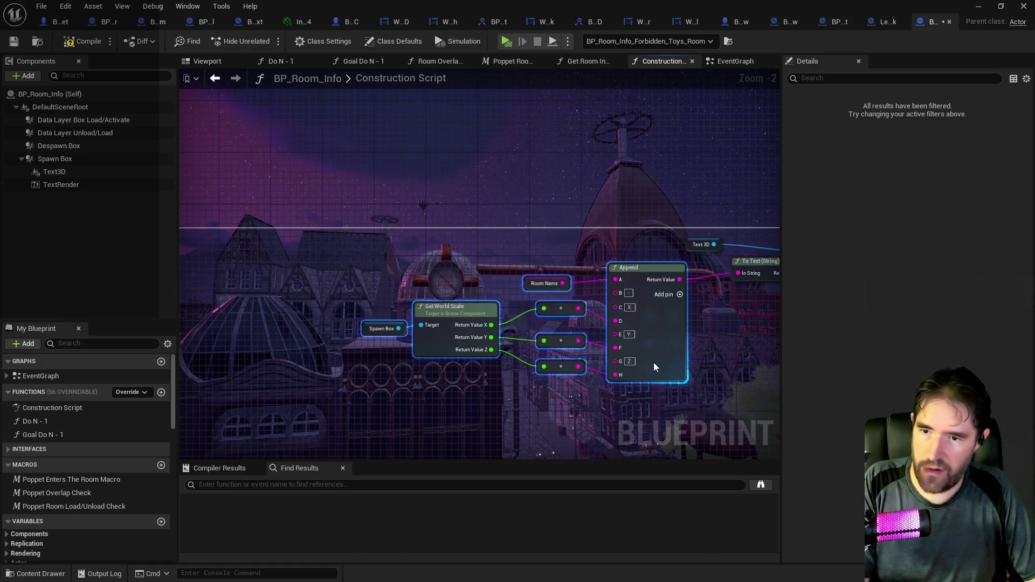
pyautogui.click(86, 44)
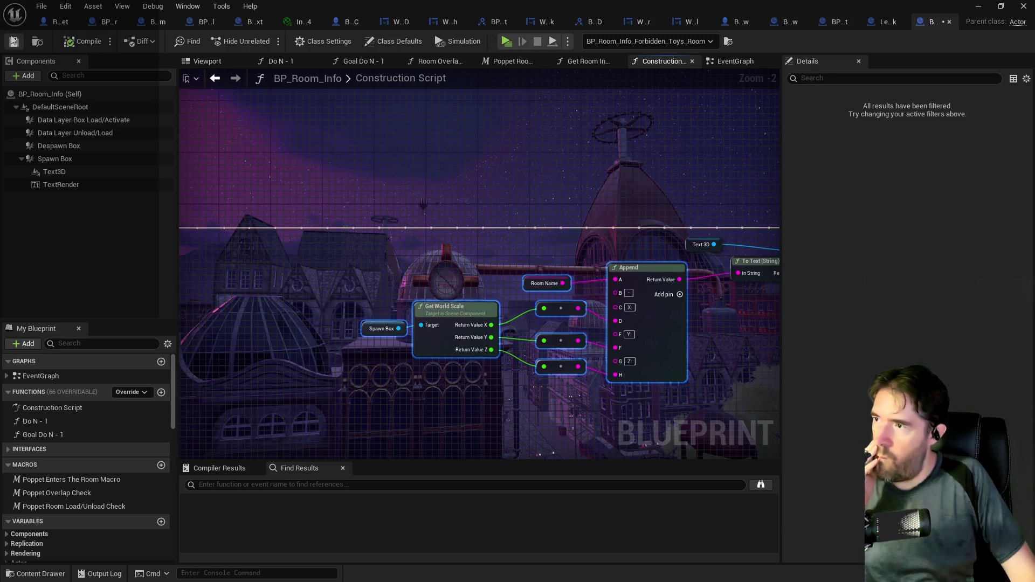
# Focus the level view on the Forbidden Toys Room label, now reading X 99.0 Y 72.0 Z 35.0
pyautogui.moveTo(334, 25)
pyautogui.mouseDown()
pyautogui.moveTo(540, 92)
pyautogui.moveTo(949, 111)
pyautogui.mouseUp()
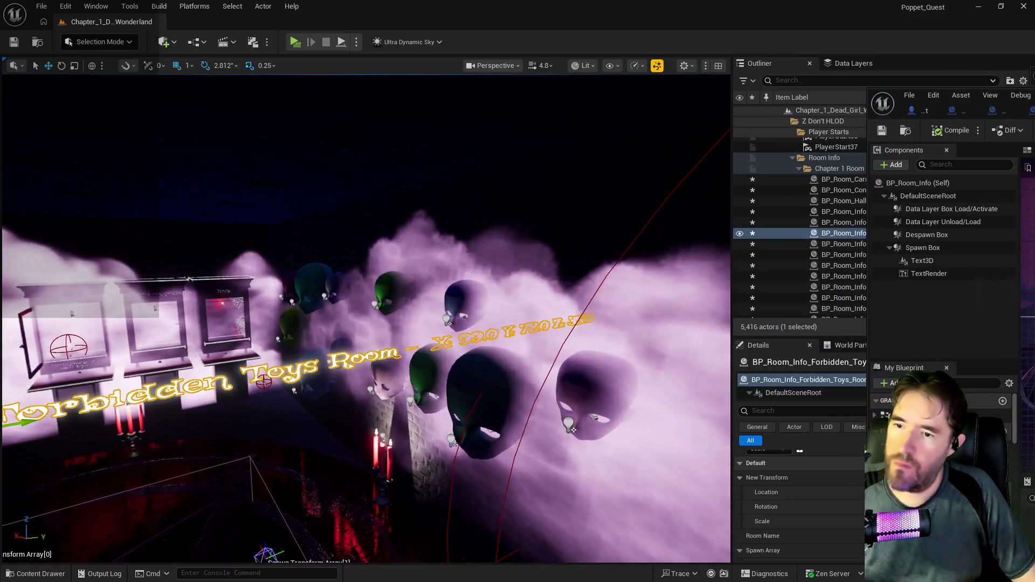
pyautogui.press('f')
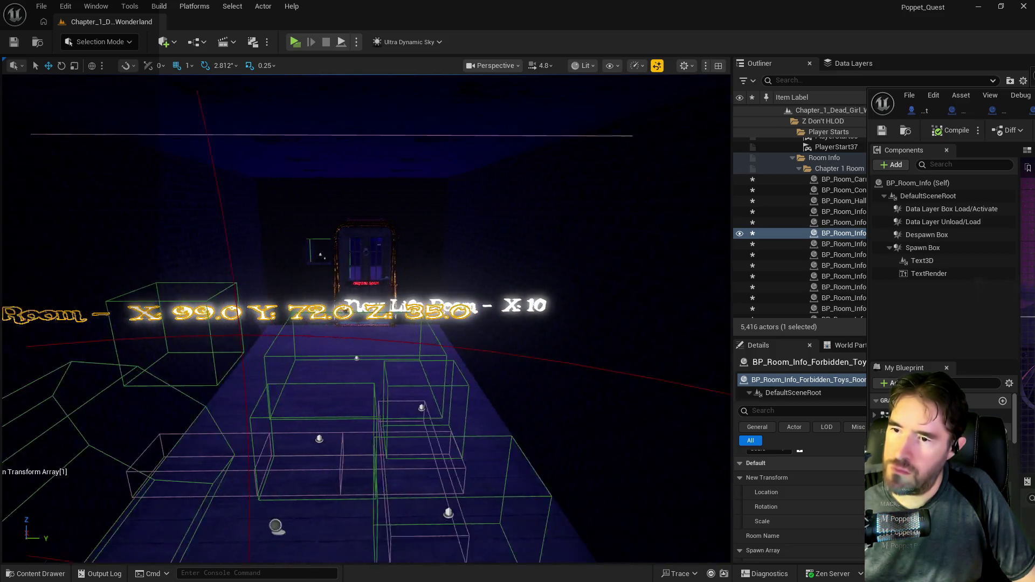
pyautogui.press('f')
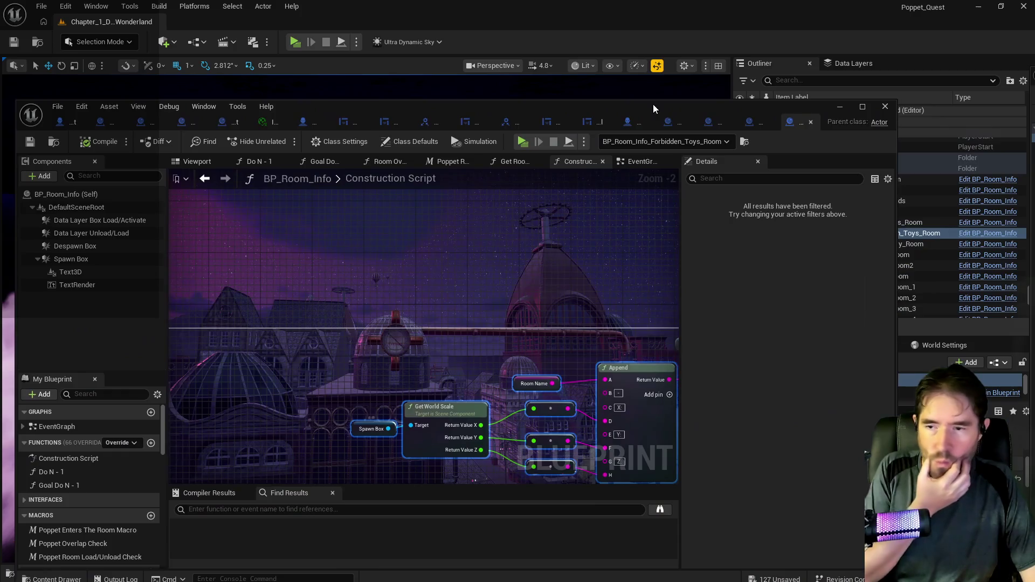
# Delete the TextRender component from BP_Room_Info
pyautogui.doubleClick(652, 104)
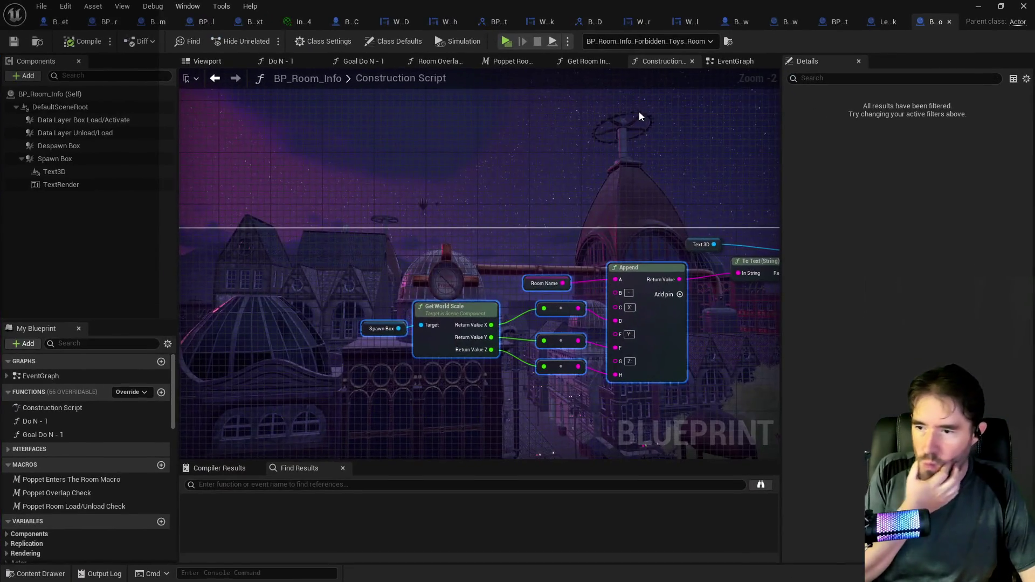
pyautogui.rightClick(61, 183)
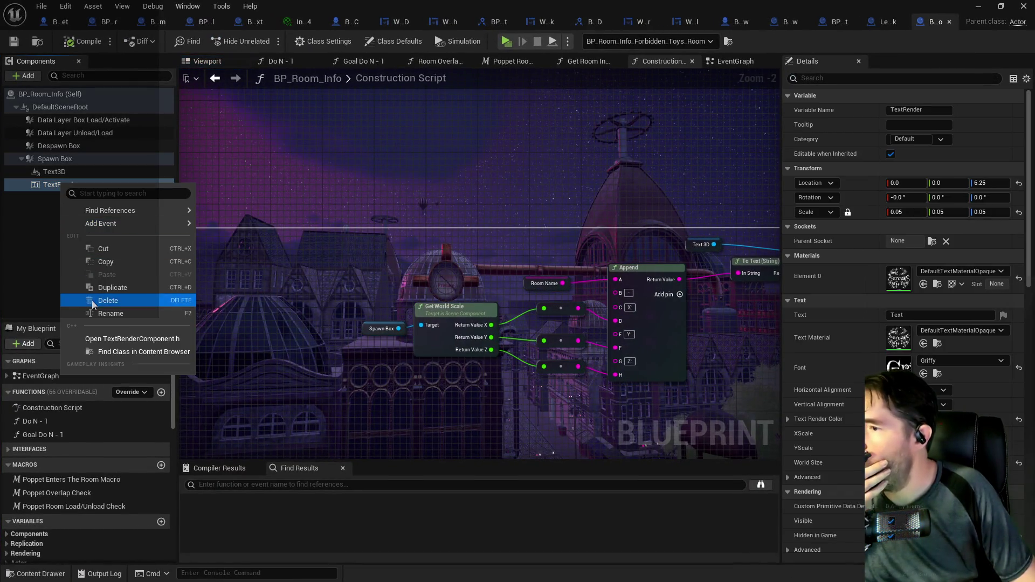
pyautogui.press('Escape')
pyautogui.press('Delete')
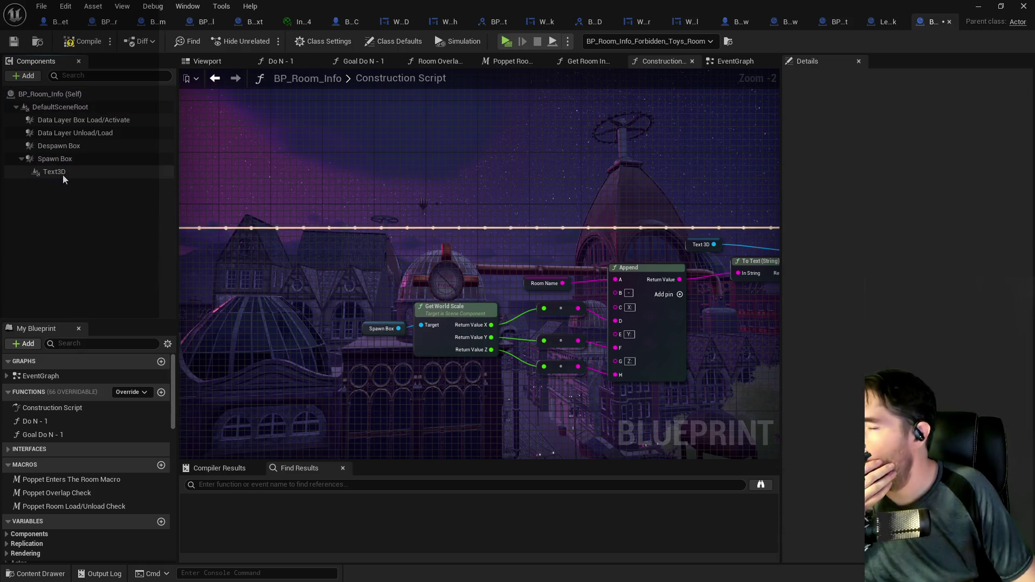
# Change the Text3D component's Horizontal Alignment and minimize the blueprint editor
pyautogui.click(62, 173)
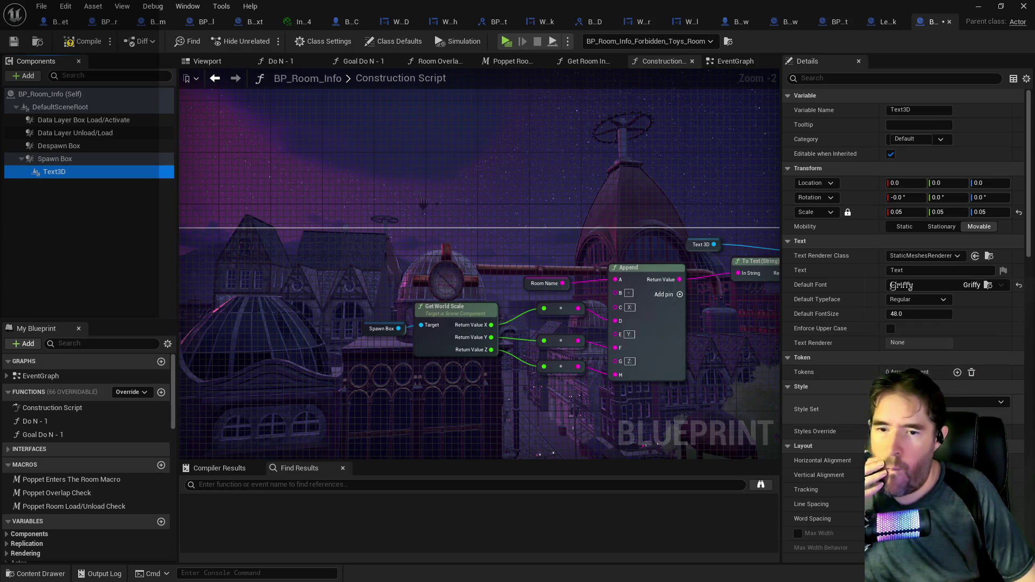
pyautogui.scroll(-1, 864, 413)
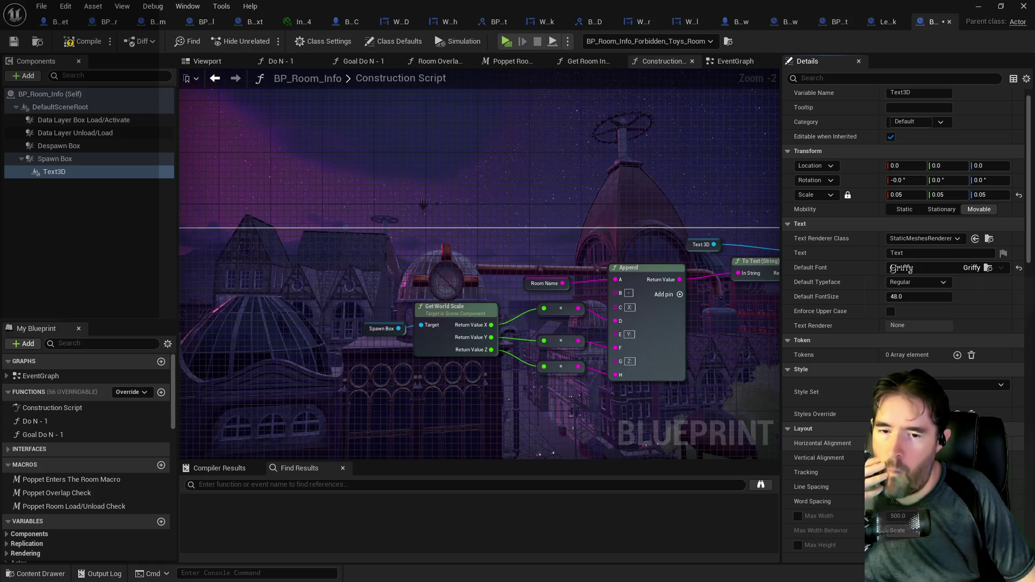
pyautogui.click(911, 457)
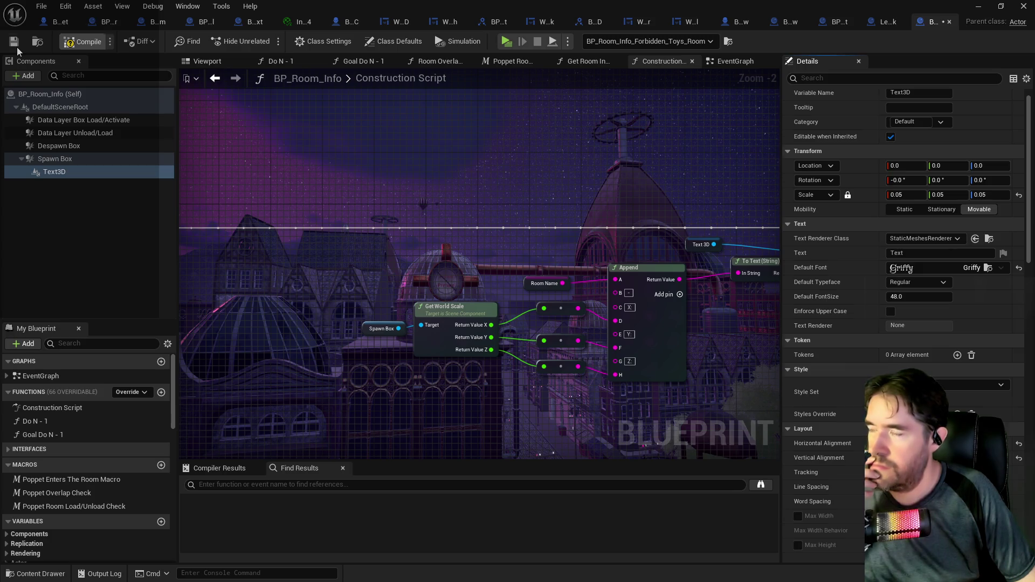
pyautogui.click(978, 6)
# Fly into the Chapel room to view its coordinate label, then reopen BP_Room_Info
pyautogui.moveTo(377, 324)
pyautogui.mouseDown()
pyautogui.moveTo(561, 324)
pyautogui.moveTo(561, 334)
pyautogui.mouseUp()
pyautogui.moveTo(339, 319); pyautogui.dragTo(612, 300)
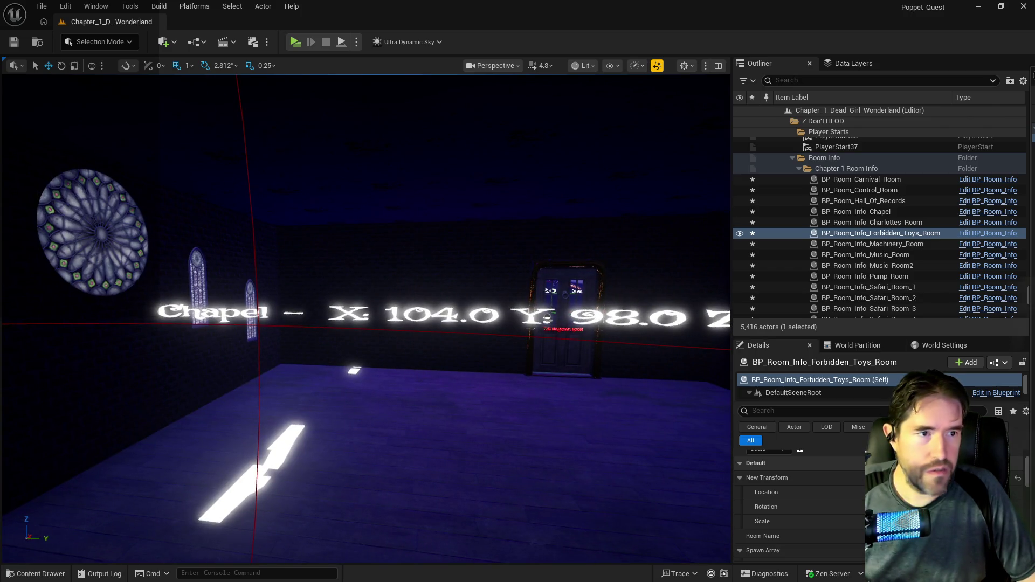
pyautogui.doubleClick(865, 379)
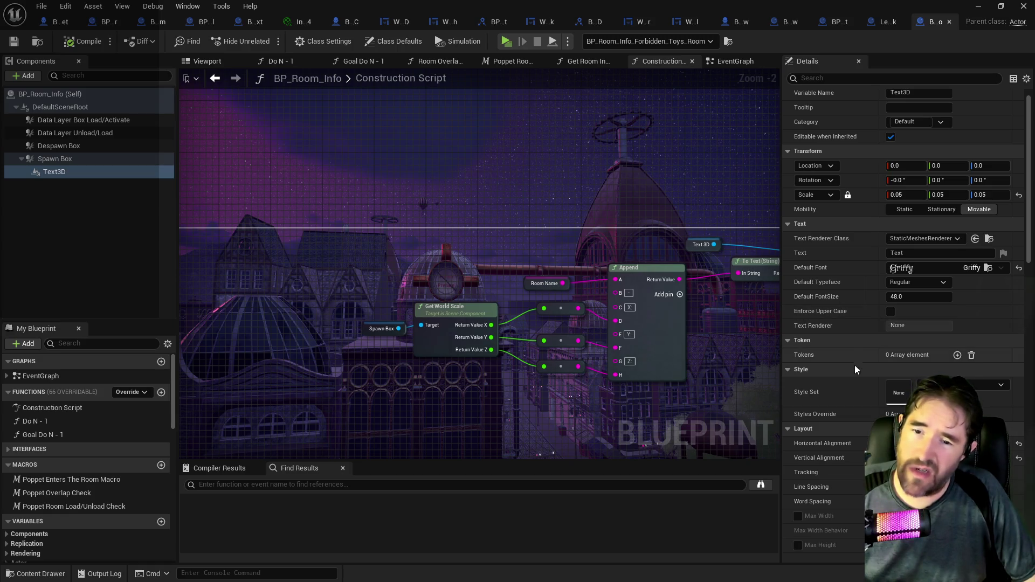
# Set the Text3D Front Color to red FF0018FF and view the red Chapel label
pyautogui.scroll(-10, 859, 435)
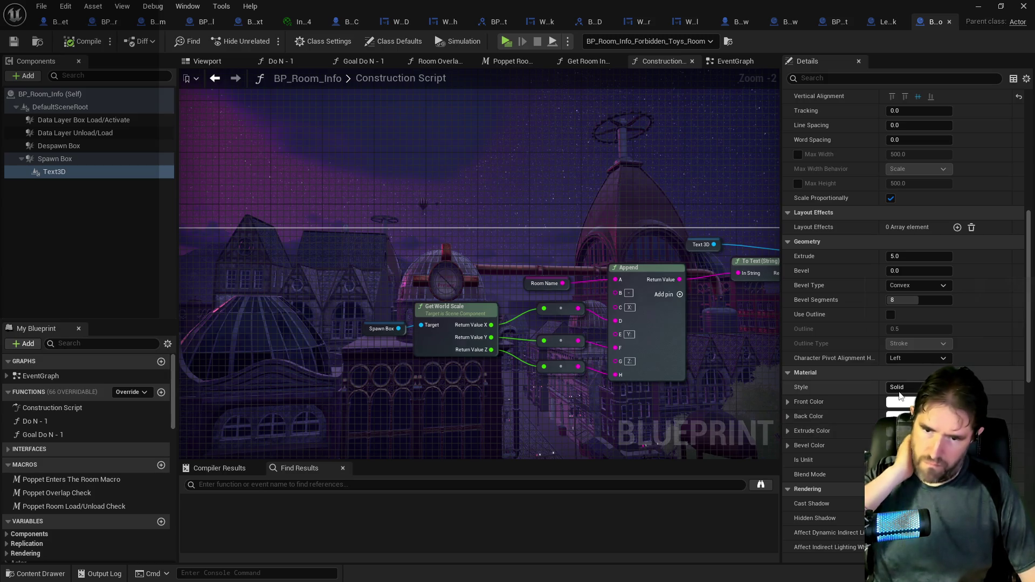
pyautogui.click(898, 402)
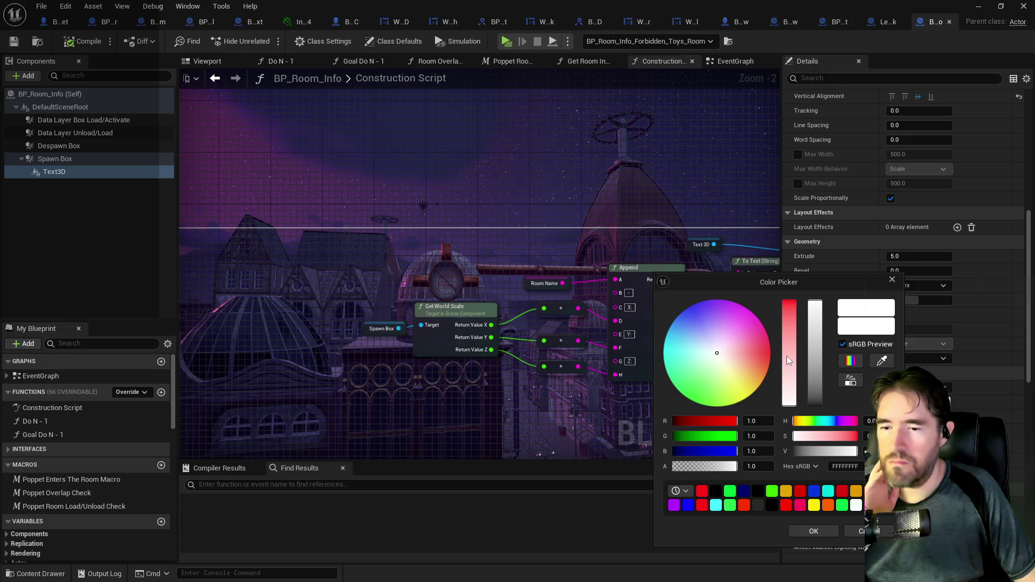
pyautogui.click(702, 492)
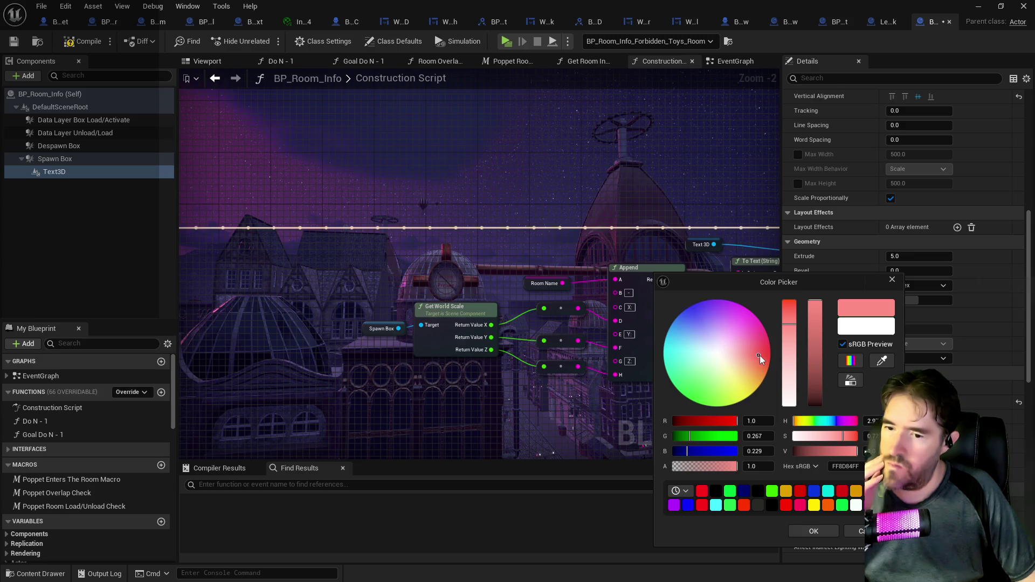
pyautogui.moveTo(760, 355); pyautogui.dragTo(771, 352)
pyautogui.click(798, 530)
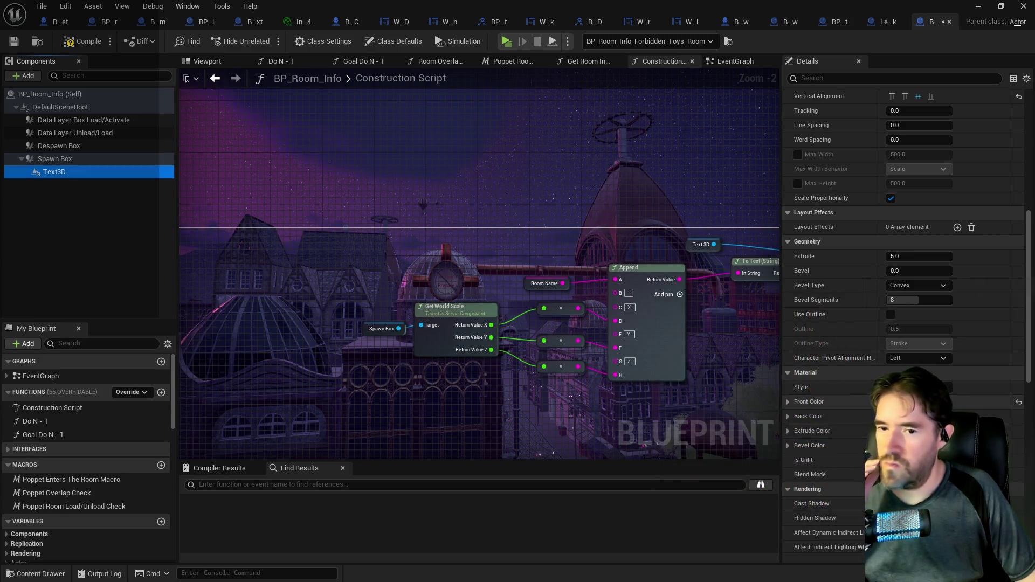
pyautogui.moveTo(466, 5)
pyautogui.mouseDown()
pyautogui.moveTo(828, 93)
pyautogui.moveTo(879, 128)
pyautogui.moveTo(816, 102)
pyautogui.moveTo(876, 134)
pyautogui.moveTo(913, 137)
pyautogui.mouseUp()
pyautogui.moveTo(1034, 138)
pyautogui.mouseDown()
pyautogui.moveTo(976, 103)
pyautogui.moveTo(901, 92)
pyautogui.moveTo(752, 97)
pyautogui.moveTo(616, 63)
pyautogui.moveTo(1034, 142)
pyautogui.mouseUp()
pyautogui.moveTo(592, 332)
pyautogui.mouseDown()
pyautogui.moveTo(701, 334)
pyautogui.moveTo(620, 334)
pyautogui.moveTo(674, 334)
pyautogui.mouseUp()
# Fly around the level inspecting the red labels in The Moonlit Garden and Curios rooms
pyautogui.moveTo(190, 320); pyautogui.dragTo(190, 270)
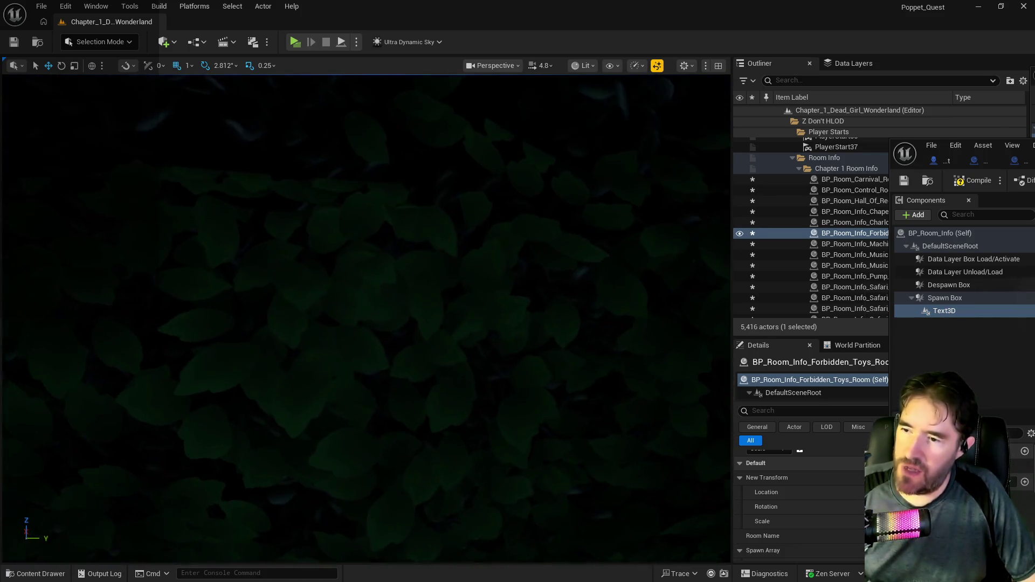
pyautogui.press('f')
pyautogui.press('d')
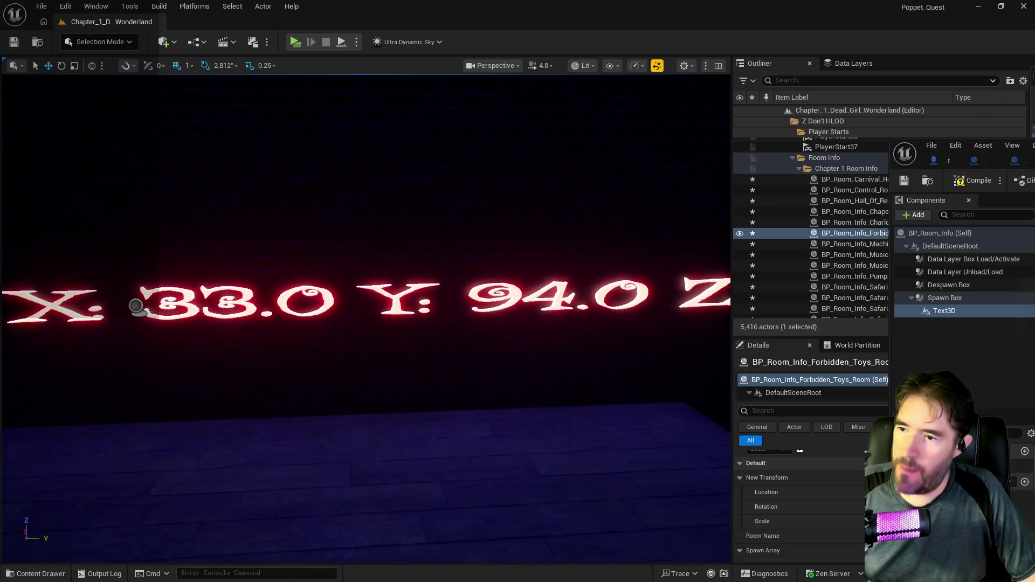
pyautogui.press('d')
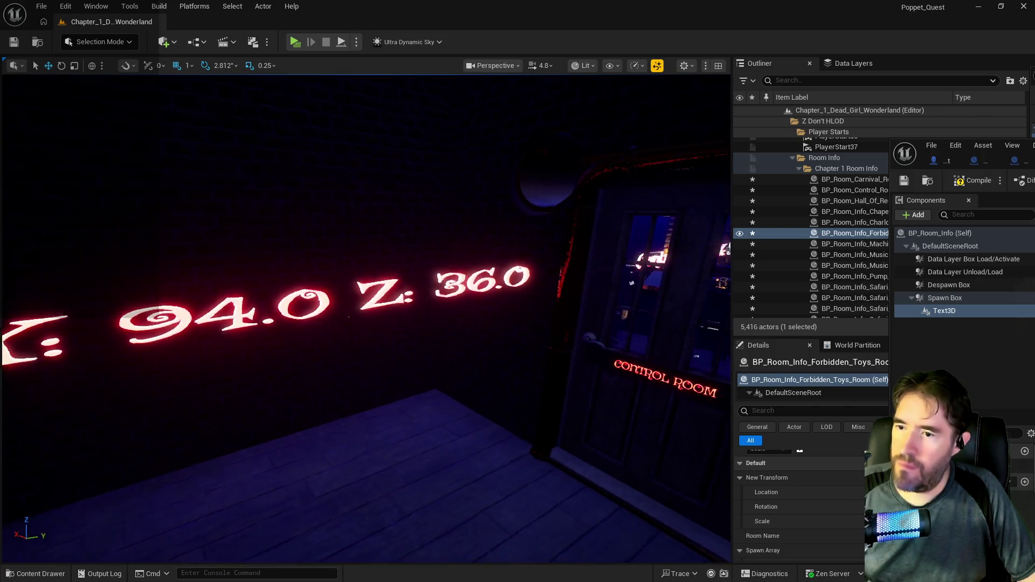
pyautogui.press('a')
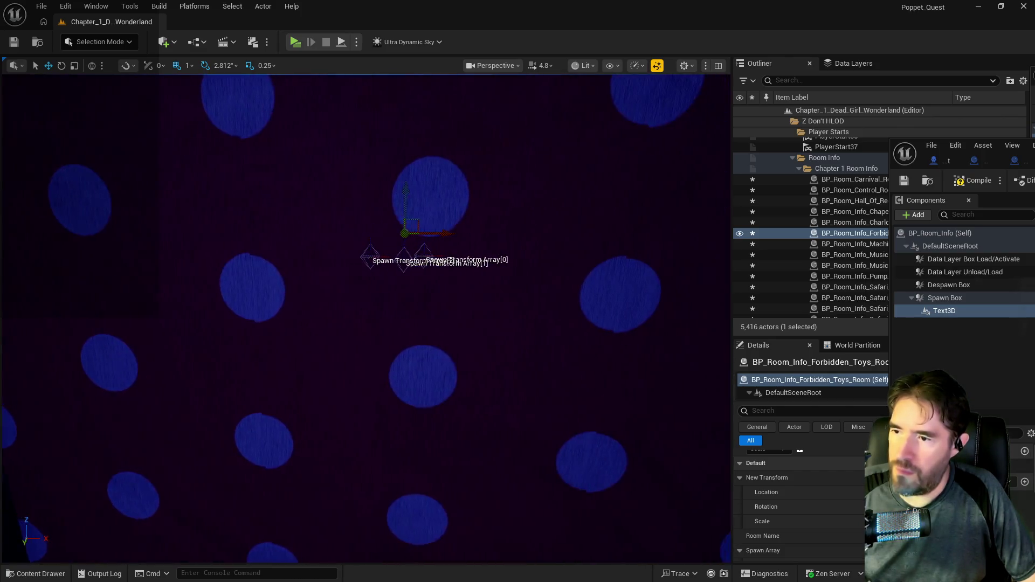
pyautogui.press('s')
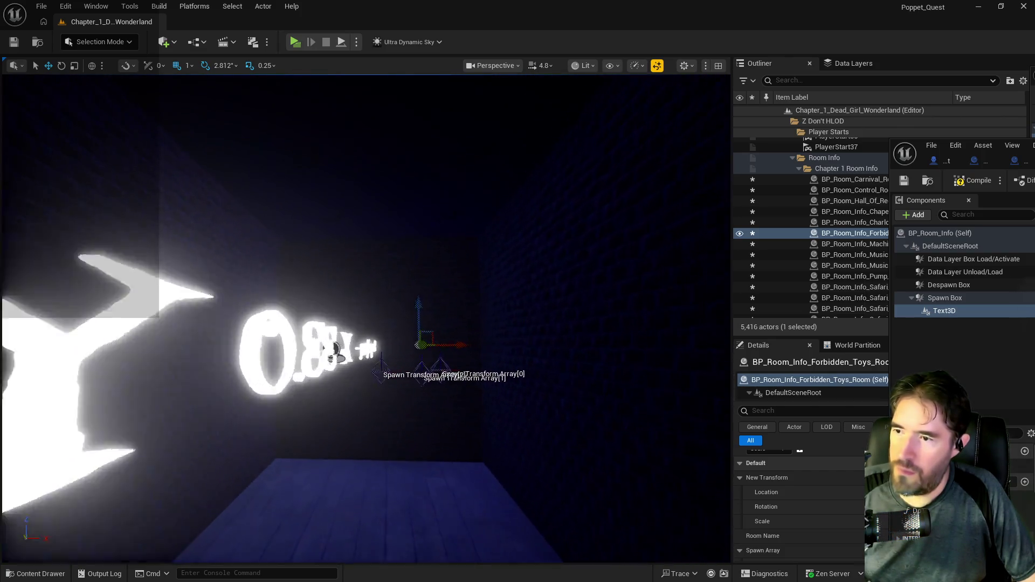
pyautogui.press('s')
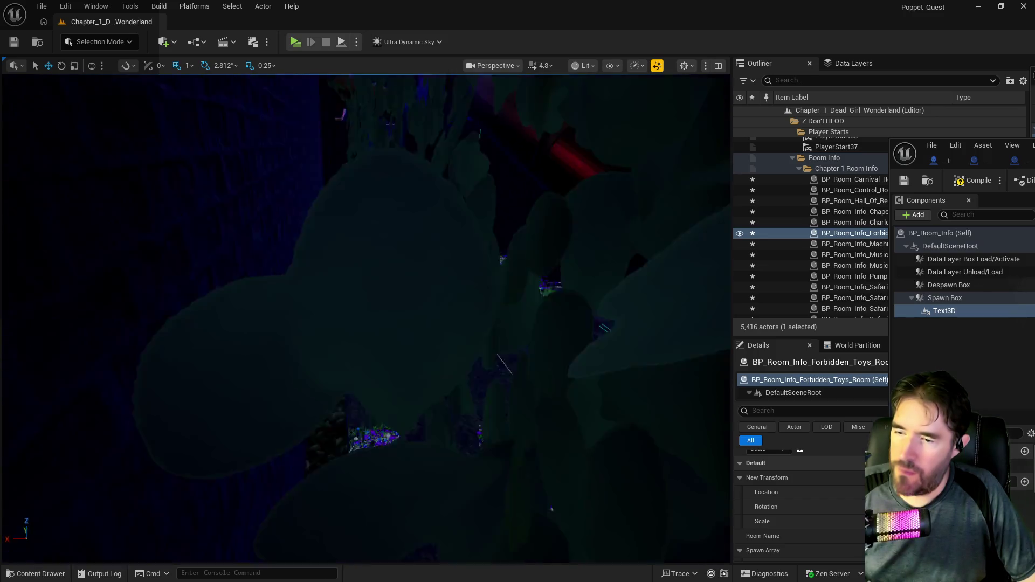
pyautogui.press('w')
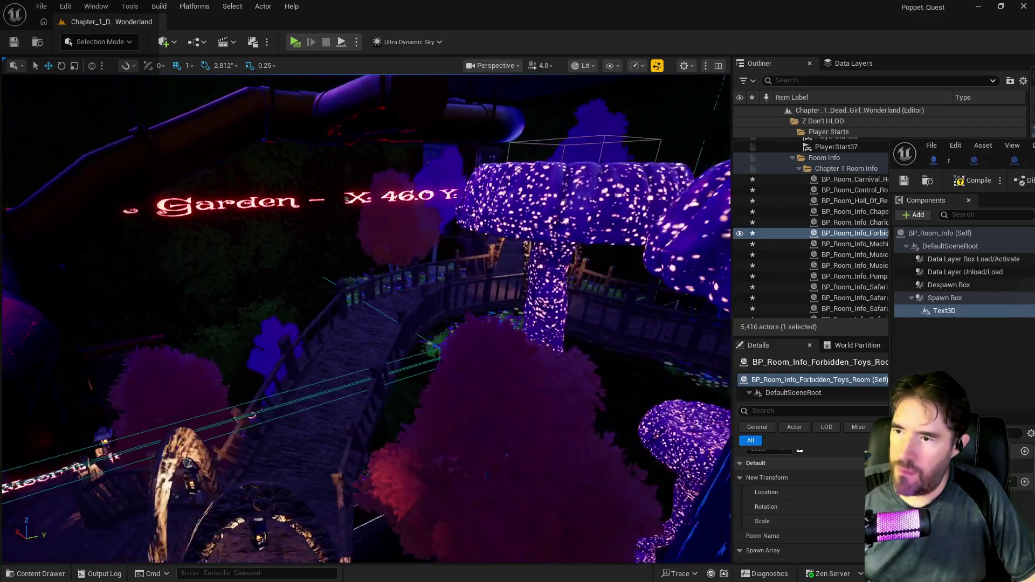
pyautogui.press('s')
pyautogui.press('w')
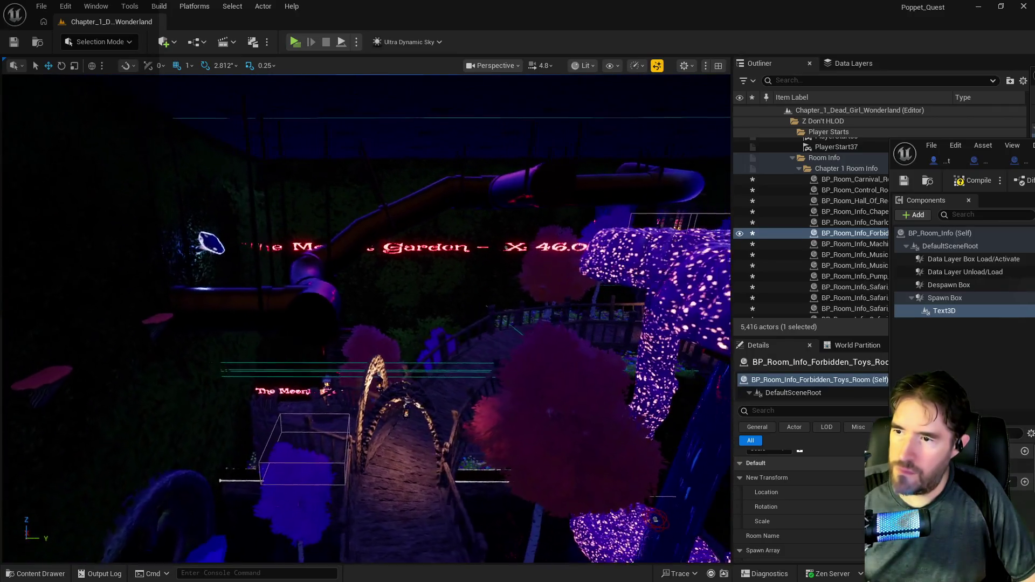
pyautogui.press('w')
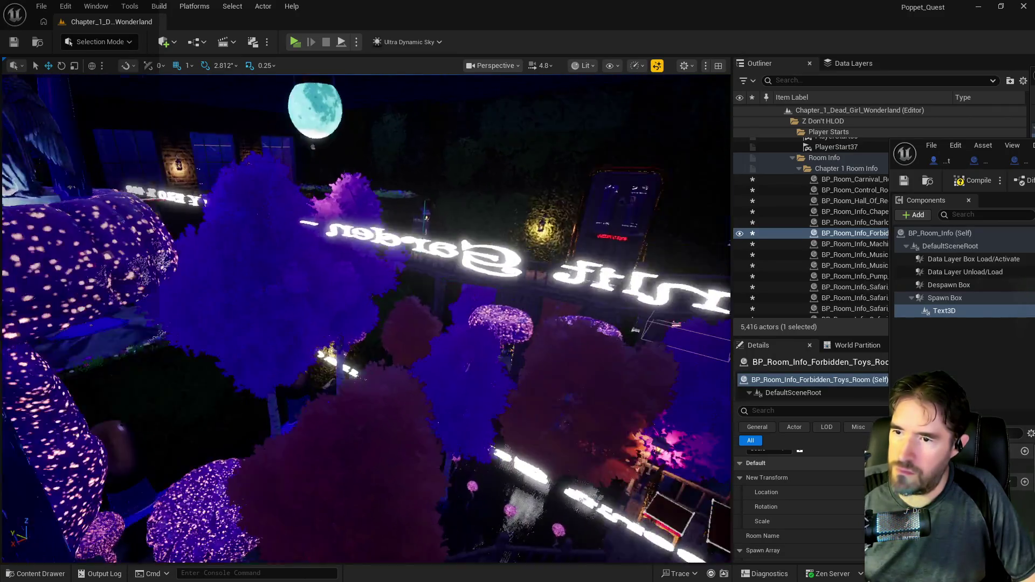
pyautogui.press('s')
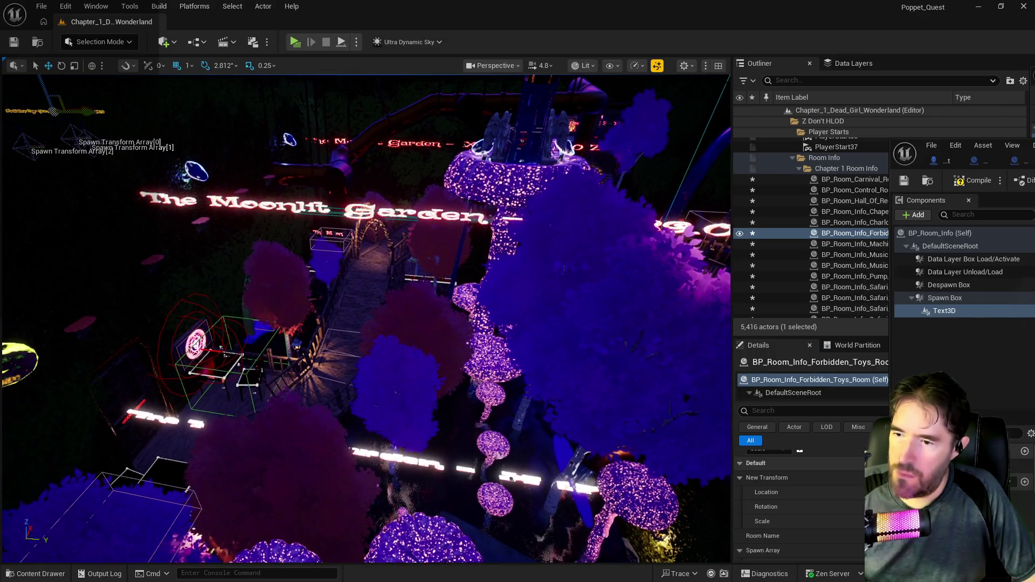
pyautogui.press('d')
pyautogui.press('d')
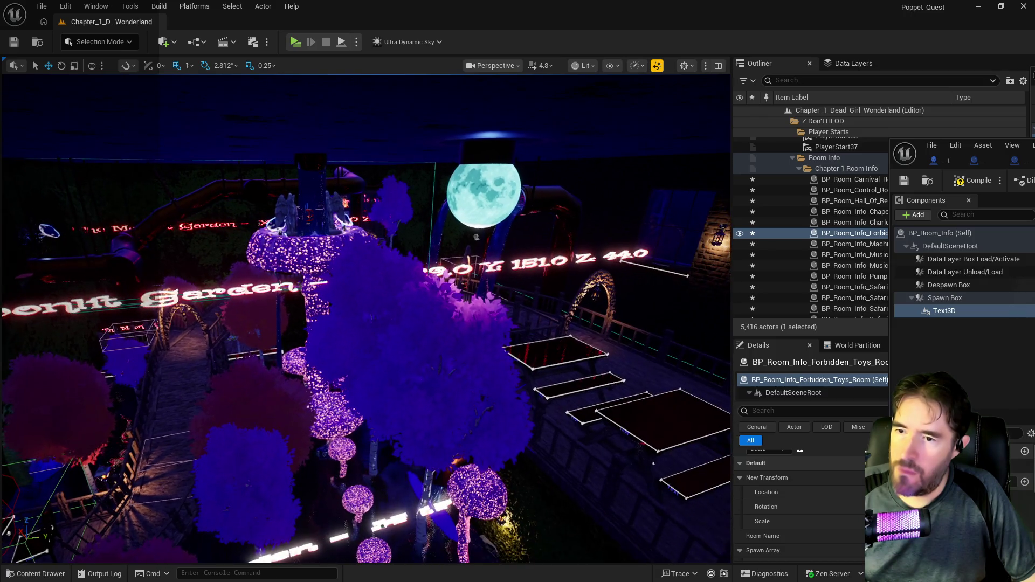
pyautogui.press('d')
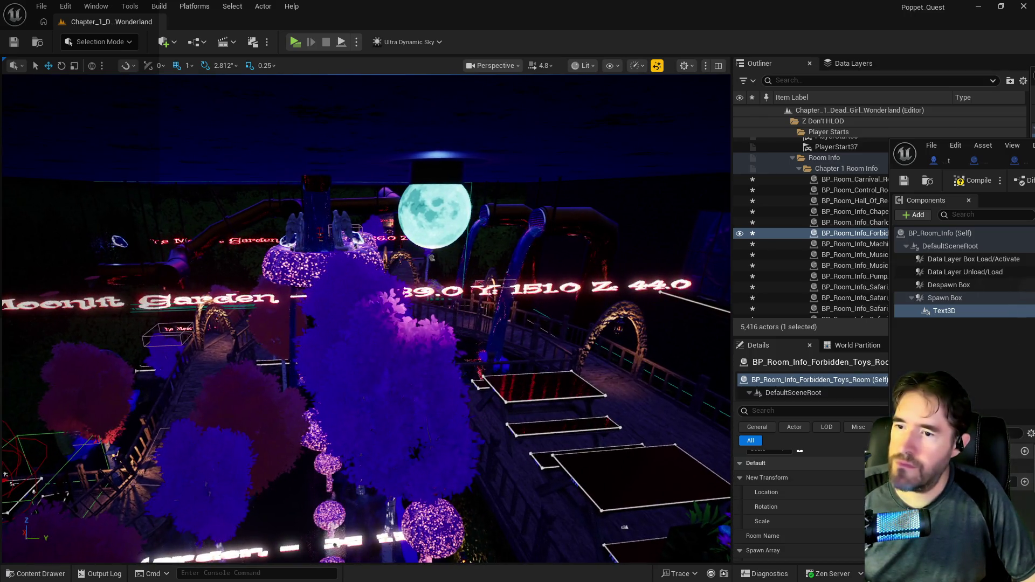
pyautogui.press('a')
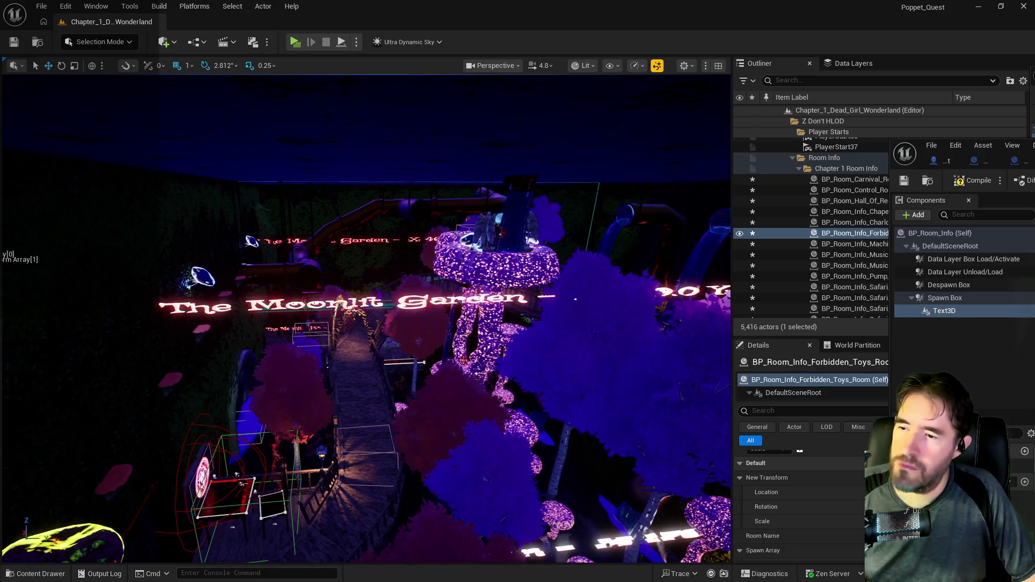
pyautogui.press('d')
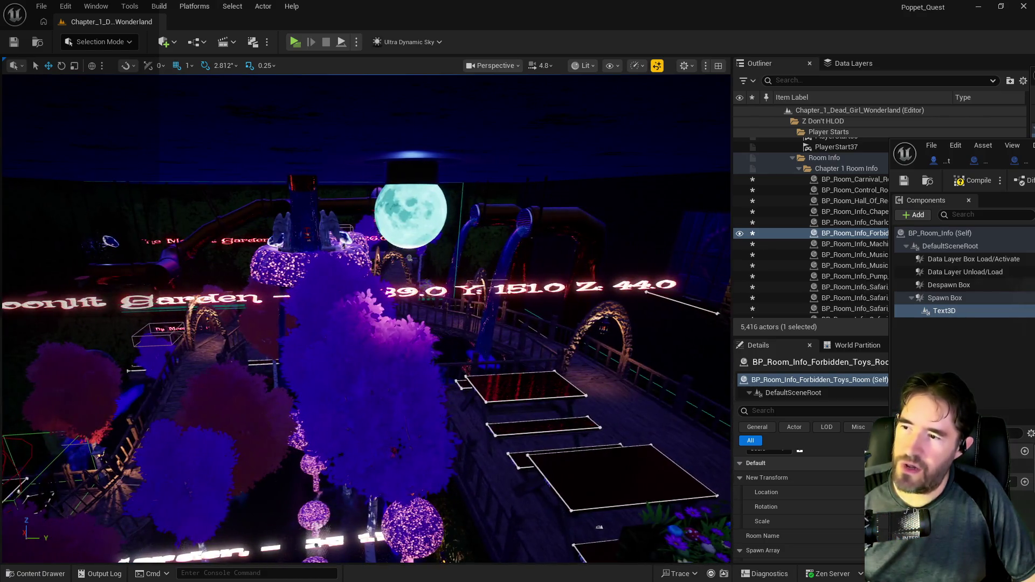
pyautogui.press('w')
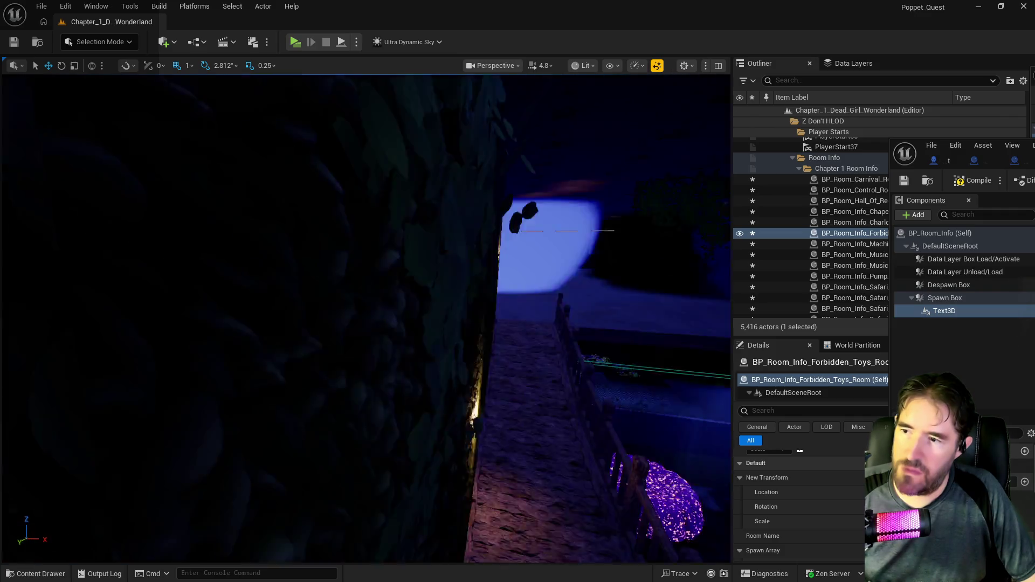
pyautogui.press('w')
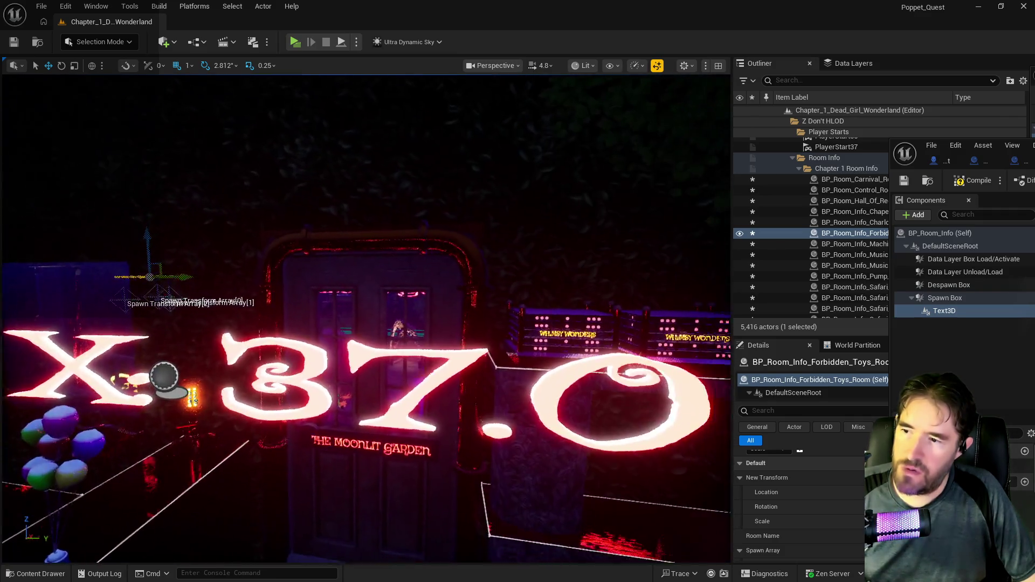
pyautogui.press('w')
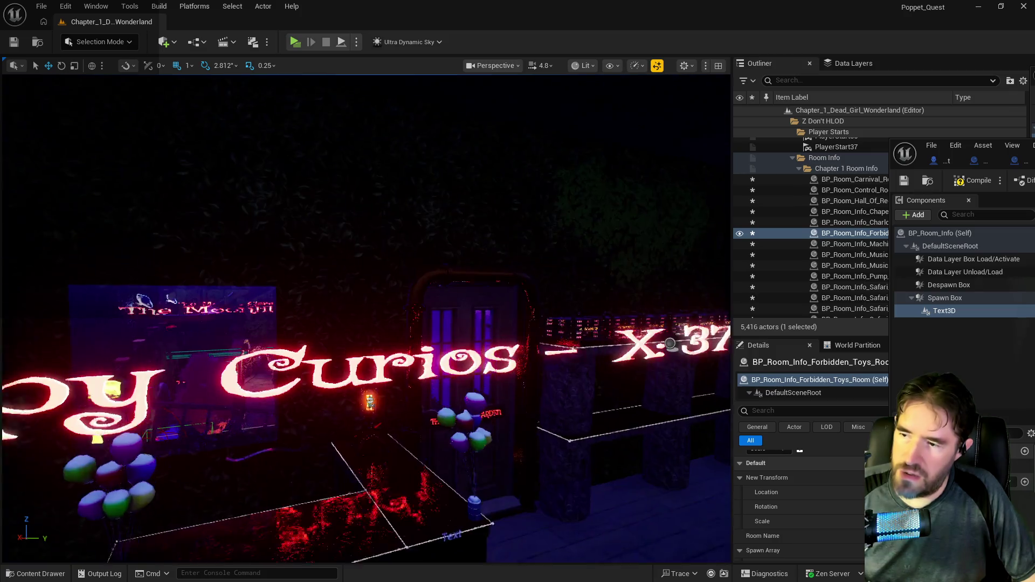
pyautogui.press('w')
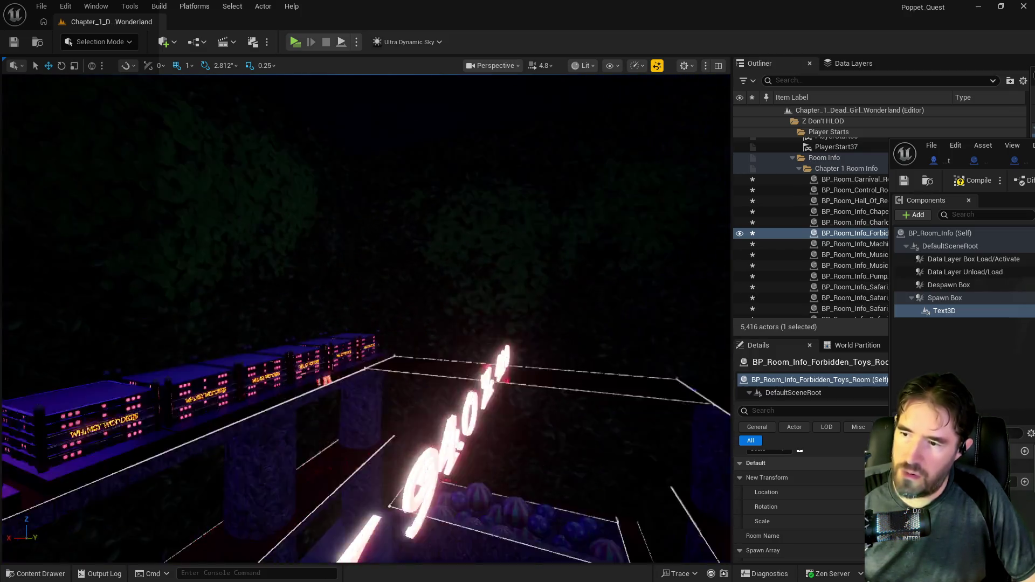
pyautogui.press('w')
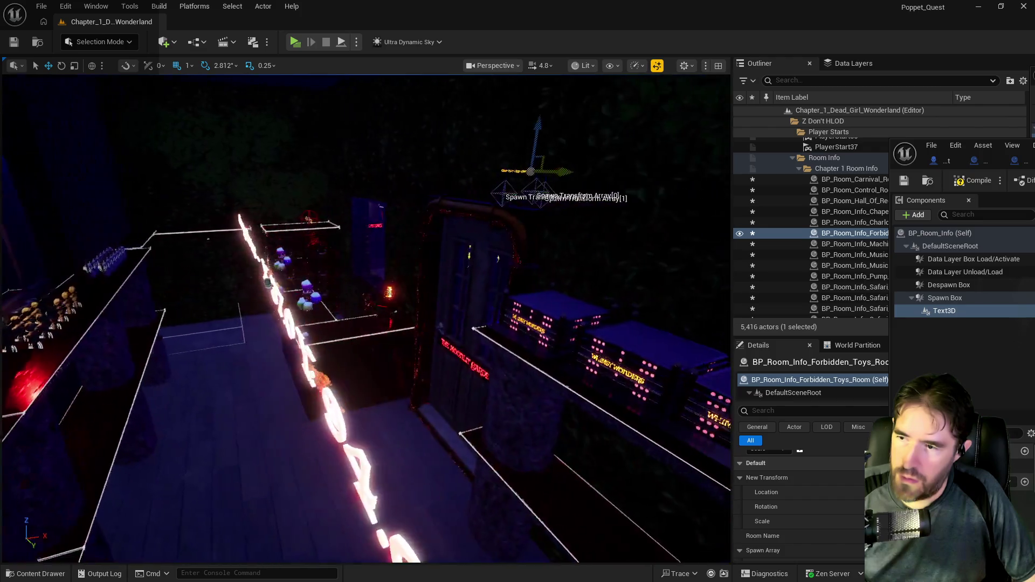
pyautogui.press('w')
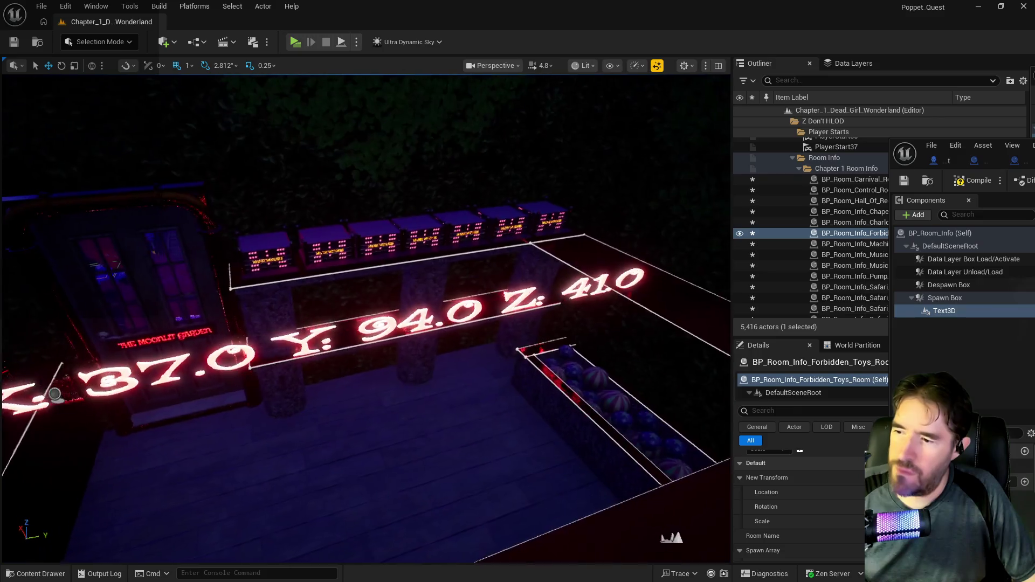
pyautogui.press('w')
pyautogui.press('s')
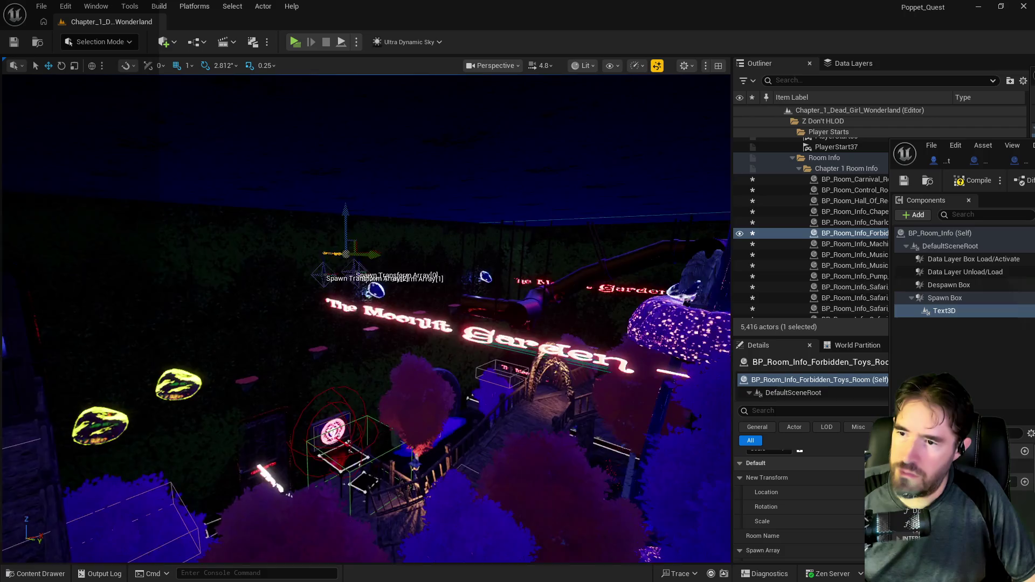
pyautogui.press('w')
pyautogui.moveTo(496, 293)
pyautogui.mouseDown()
pyautogui.moveTo(425, 401)
pyautogui.moveTo(219, 504)
pyautogui.moveTo(223, 541)
pyautogui.mouseUp()
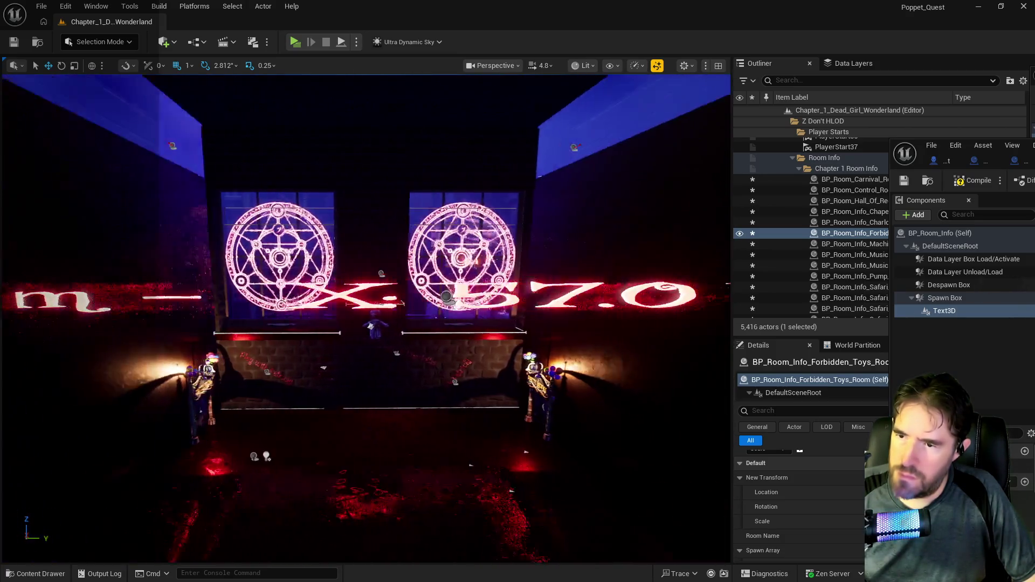
# Select Patrick's Room actor, review its Room Name and Spawn Array, and open BP_Room_Info
pyautogui.click(364, 291)
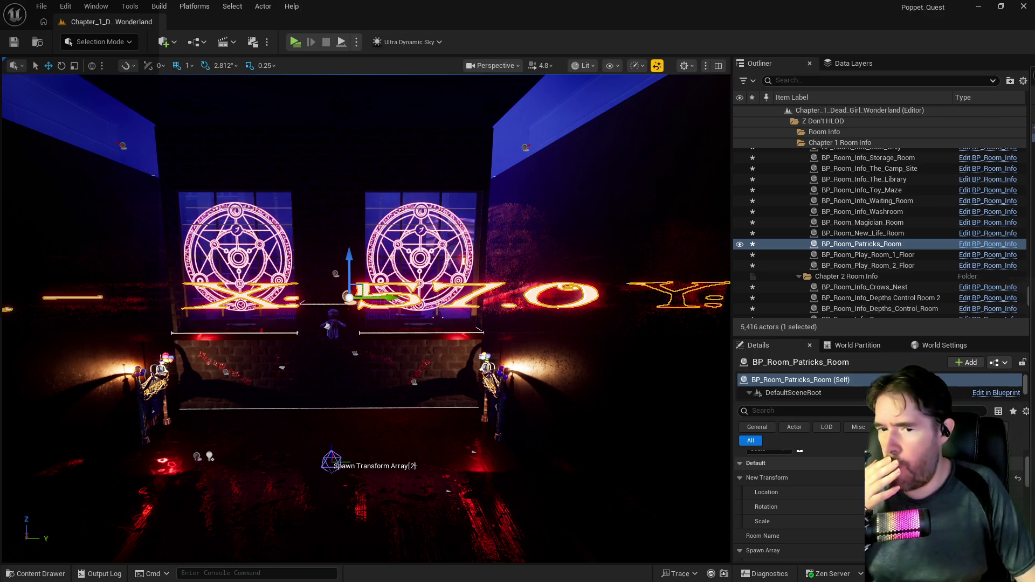
pyautogui.scroll(2, 798, 502)
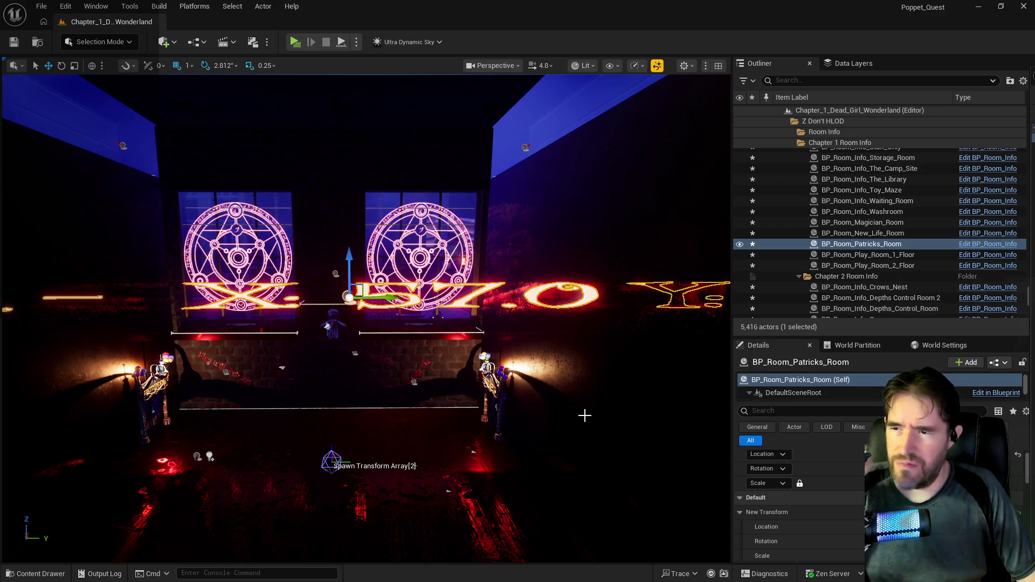
pyautogui.scroll(-2, 798, 501)
pyautogui.scroll(-5, 798, 501)
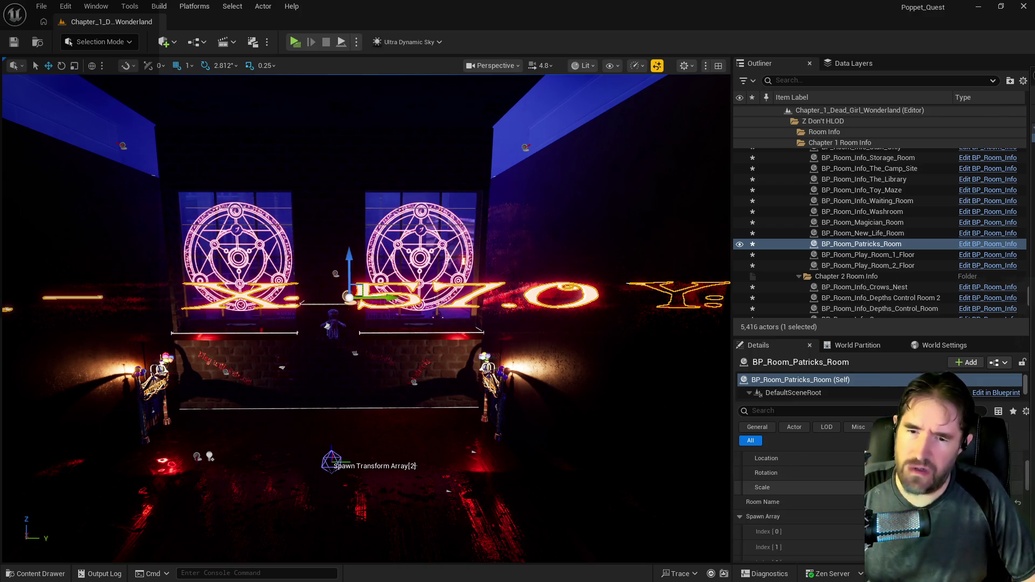
pyautogui.click(996, 392)
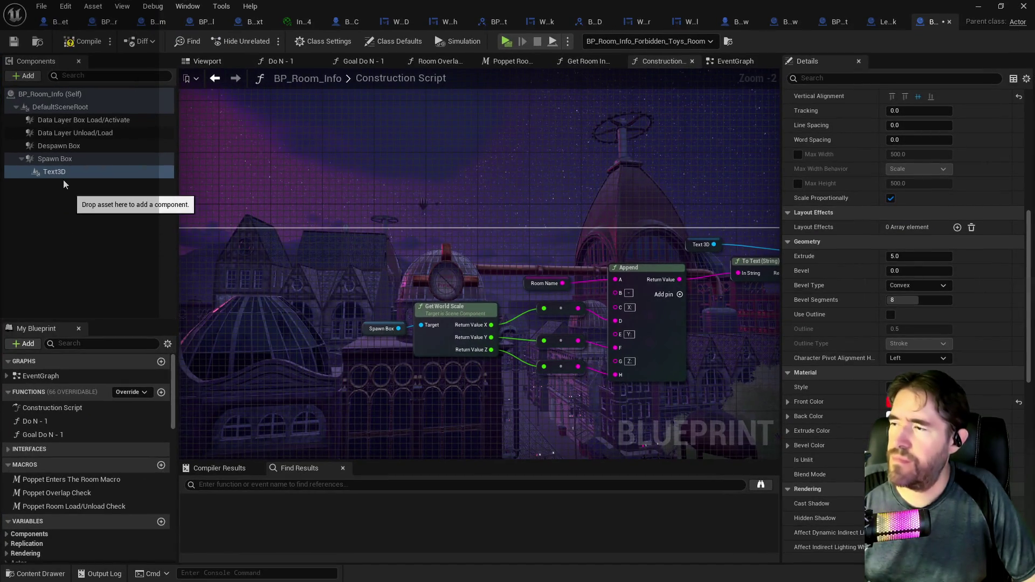
# Attach Text3D directly under DefaultSceneRoot, compile, and return to Patrick's Room in the level
pyautogui.moveTo(60, 171); pyautogui.dragTo(69, 108)
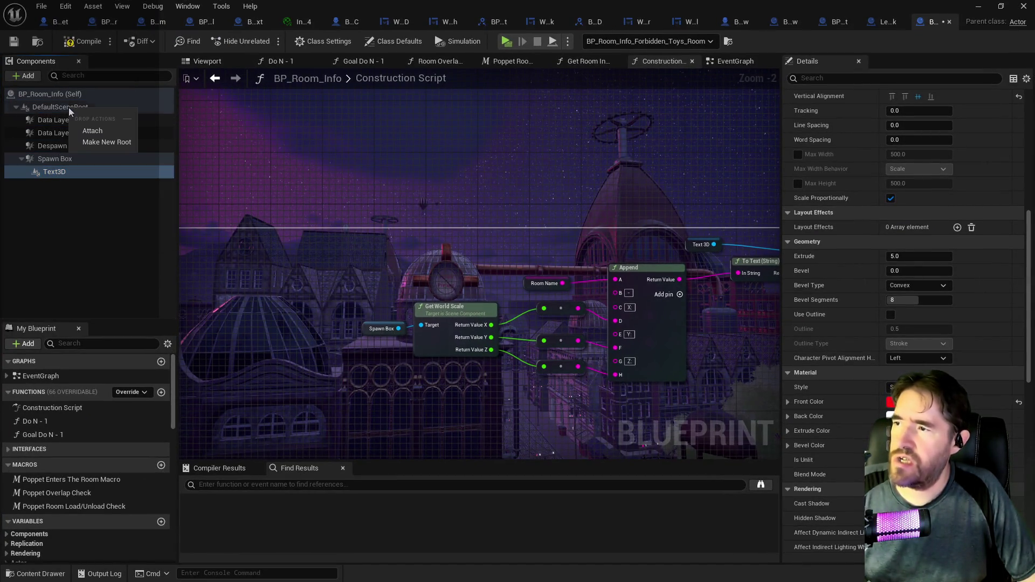
pyautogui.click(85, 133)
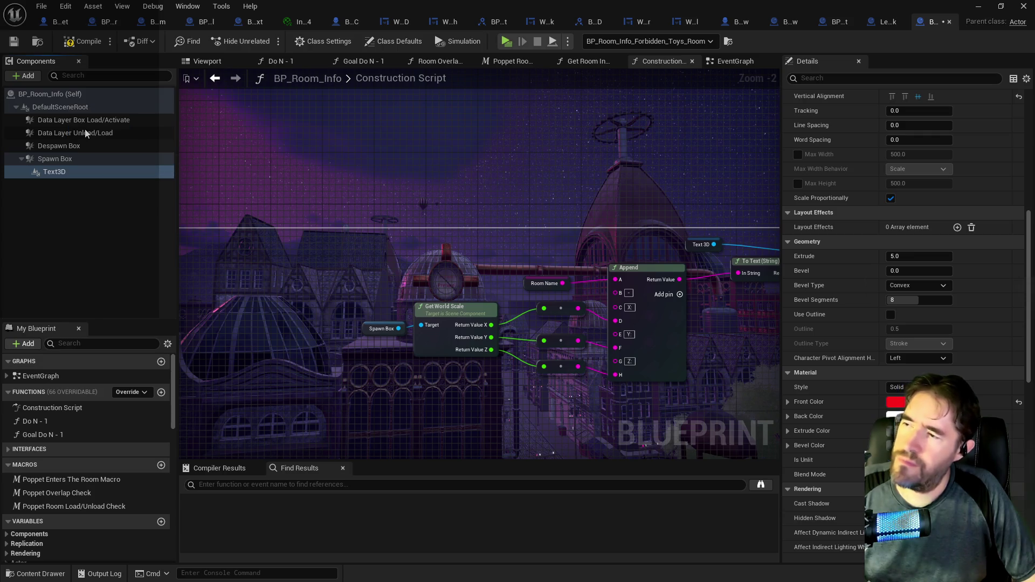
pyautogui.moveTo(54, 171)
pyautogui.mouseDown()
pyautogui.moveTo(70, 124)
pyautogui.moveTo(60, 107)
pyautogui.mouseUp()
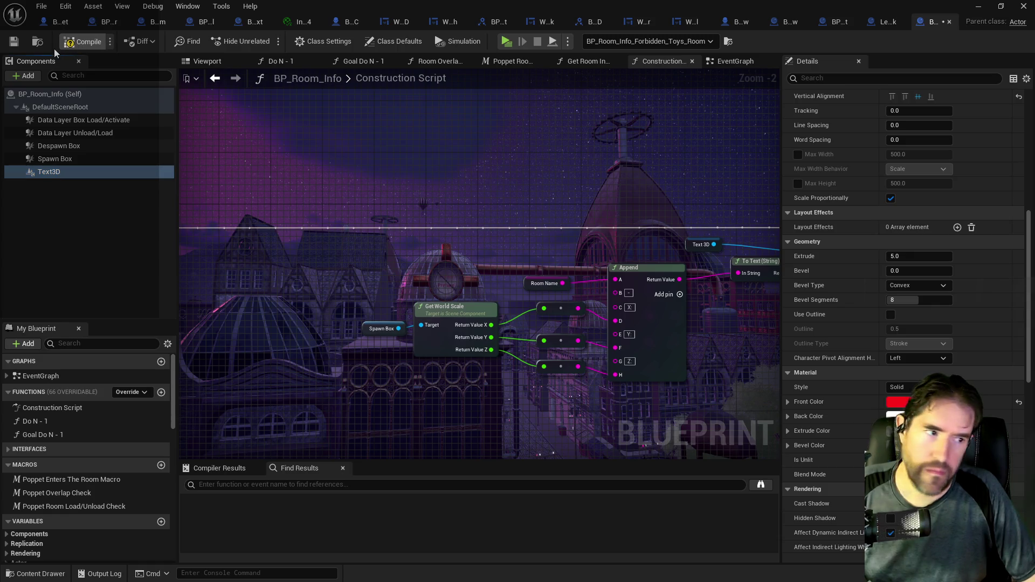
pyautogui.click(21, 41)
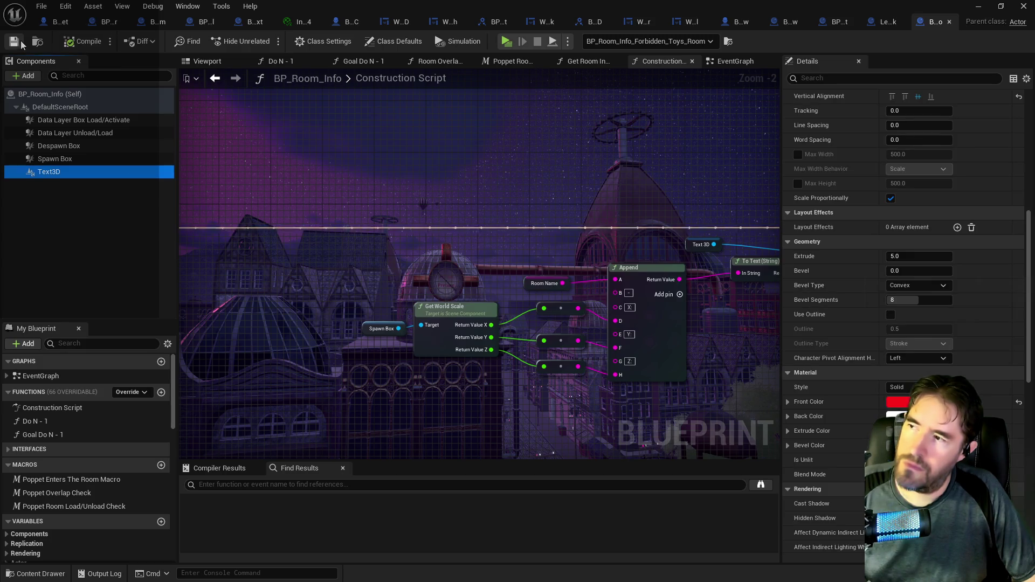
pyautogui.hotkey('alt', 'Tab')
pyautogui.scroll(4, 367, 318)
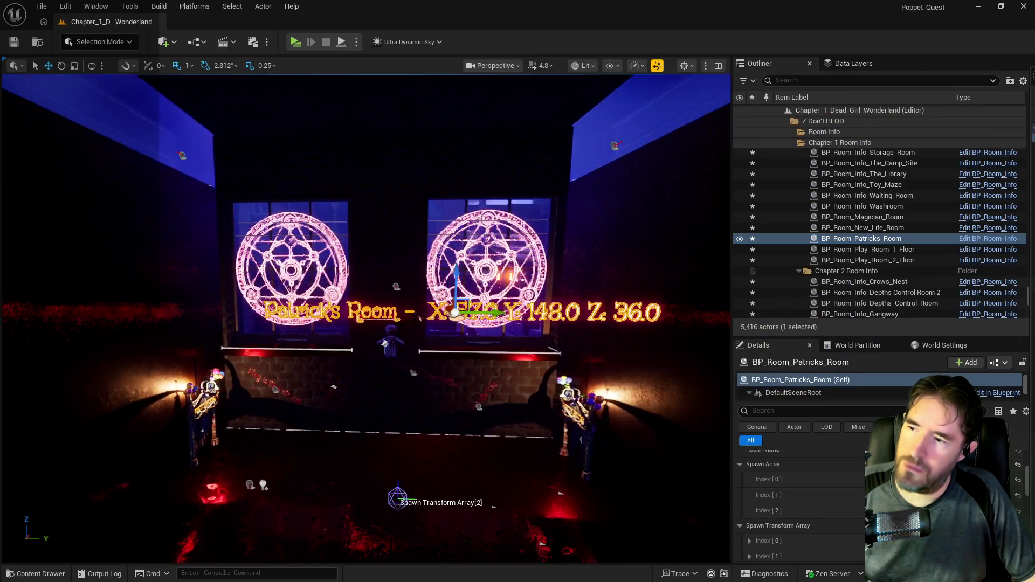
# Fly to the Hall Of Records label reading X 99.0 Y 44.0 Z 36.0, then reopen BP_Room_Info
pyautogui.moveTo(367, 318)
pyautogui.mouseDown()
pyautogui.moveTo(426, 302)
pyautogui.moveTo(367, 312)
pyautogui.moveTo(394, 313)
pyautogui.moveTo(480, 383)
pyautogui.mouseUp()
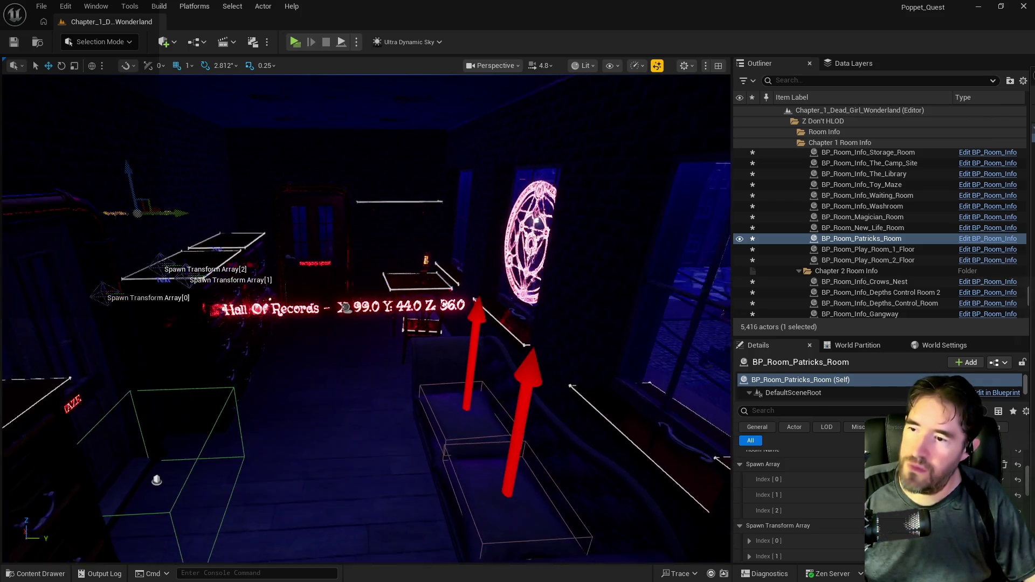
pyautogui.hotkey('ctrl', 'e')
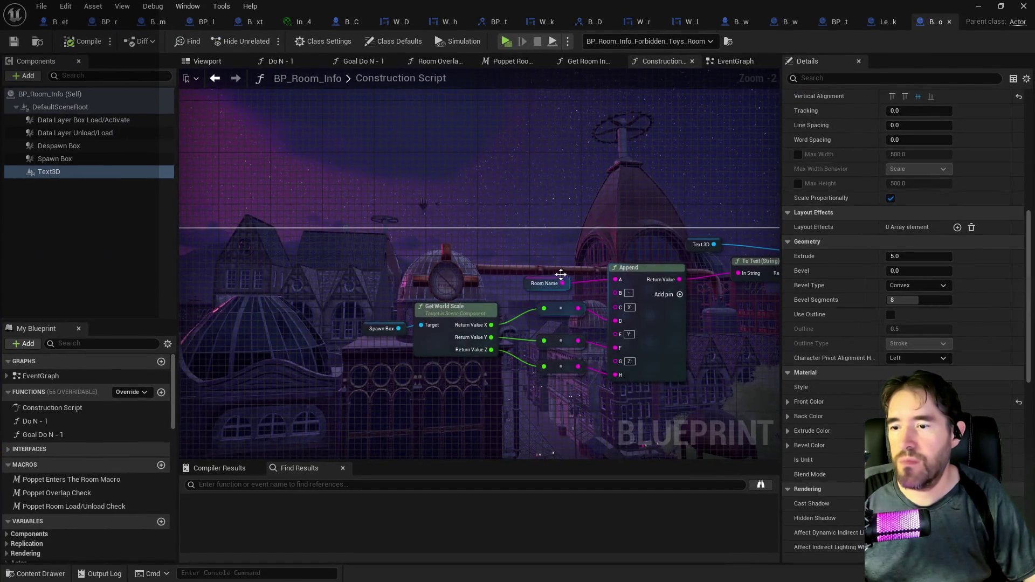
# Pan the construction script to the SET node and restore the blueprint window to a smaller size
pyautogui.moveTo(561, 275); pyautogui.dragTo(495, 248)
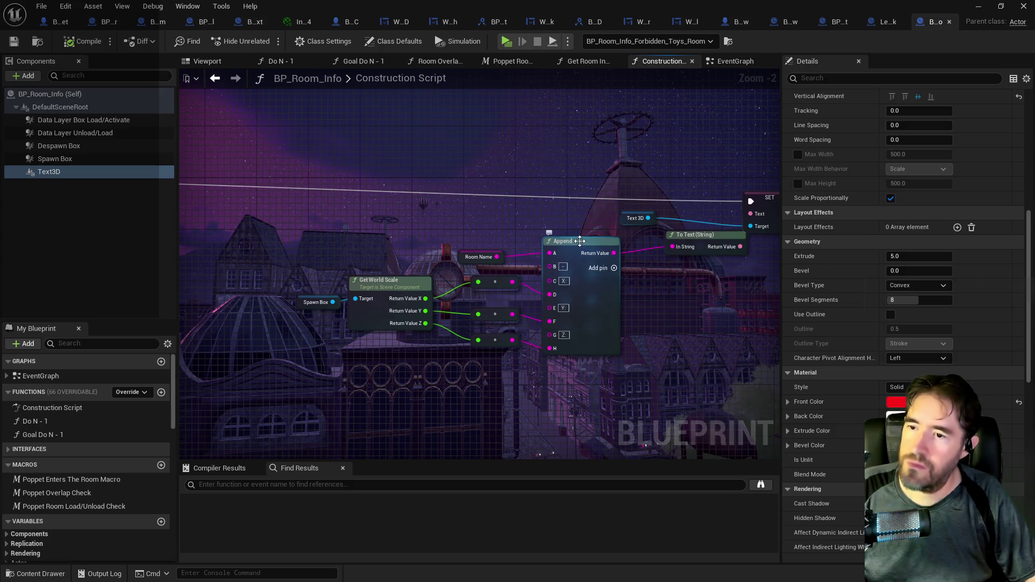
pyautogui.doubleClick(463, 14)
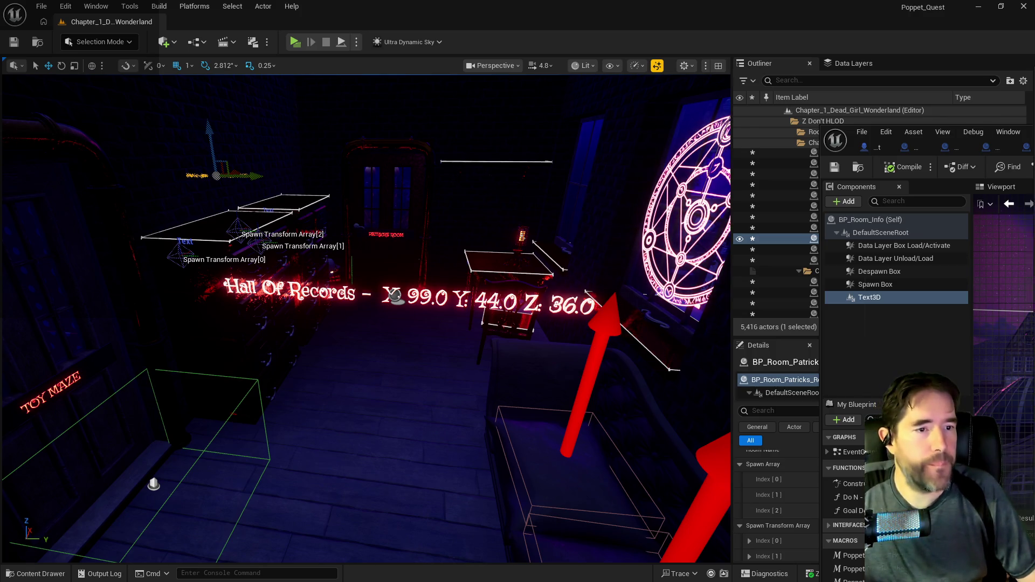
pyautogui.moveTo(917, 127); pyautogui.dragTo(642, 131)
# Duplicate the Text3D component, creating Text3D1
pyautogui.doubleClick(641, 132)
pyautogui.scroll(-1, 537, 225)
pyautogui.moveTo(537, 225); pyautogui.dragTo(590, 271)
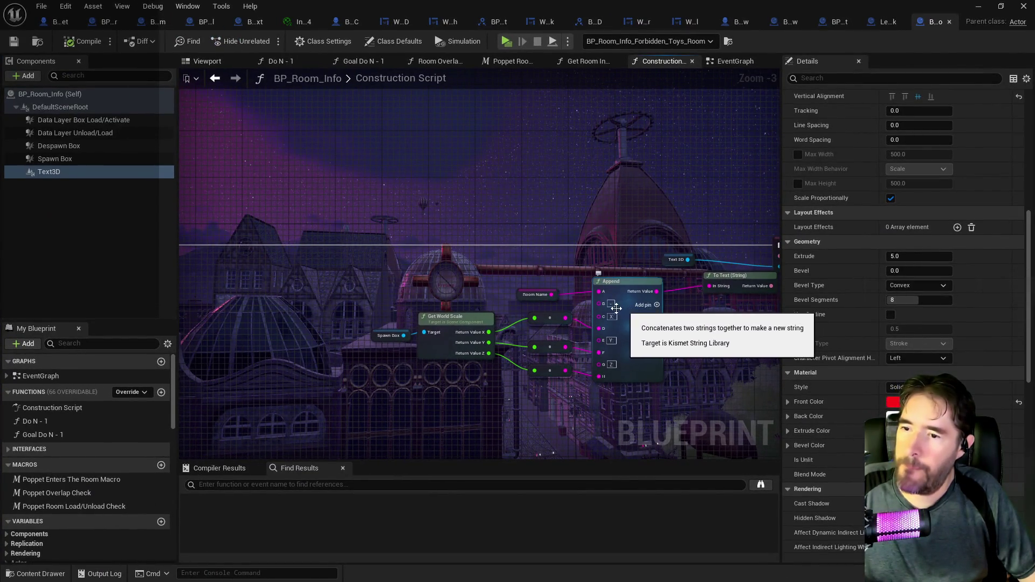
pyautogui.rightClick(603, 307)
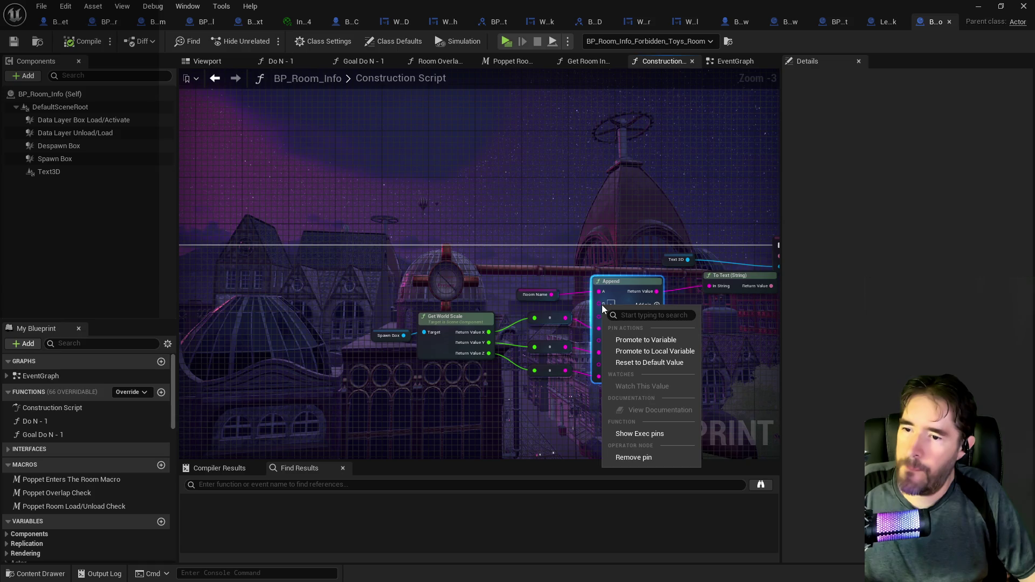
pyautogui.click(557, 280)
pyautogui.moveTo(537, 276); pyautogui.dragTo(576, 293)
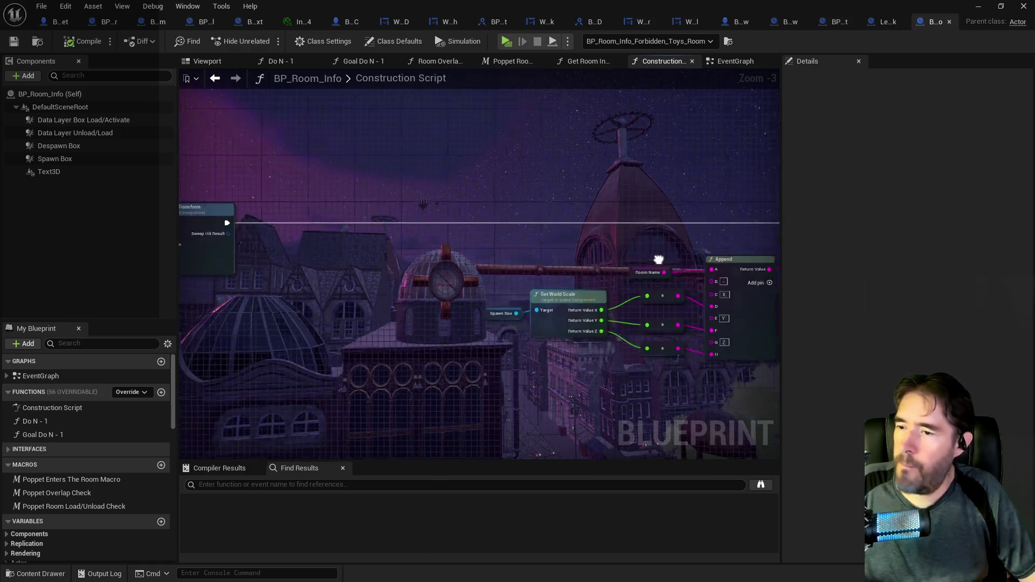
pyautogui.rightClick(52, 173)
pyautogui.click(86, 281)
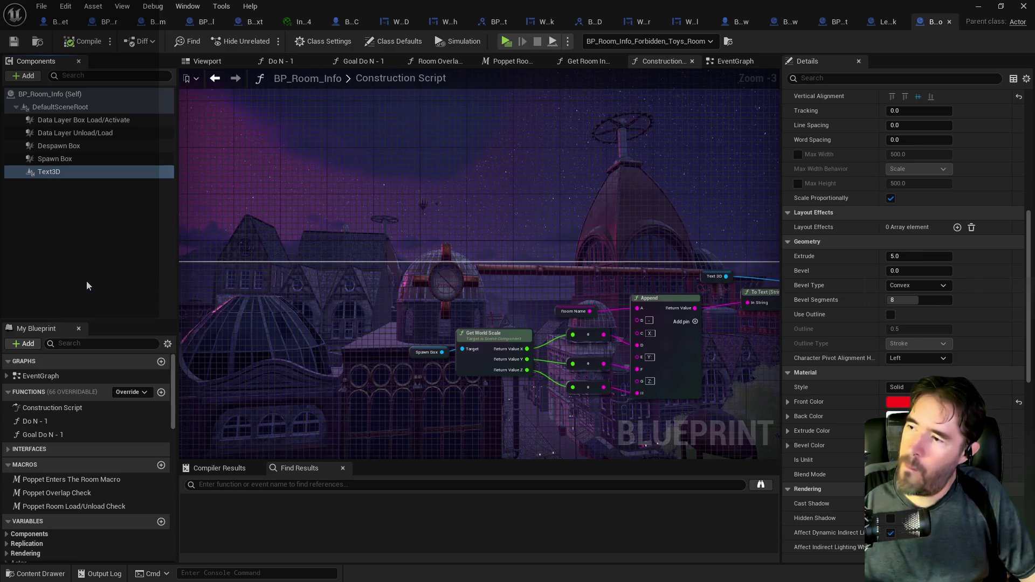
pyautogui.hotkey('ctrl', 'd')
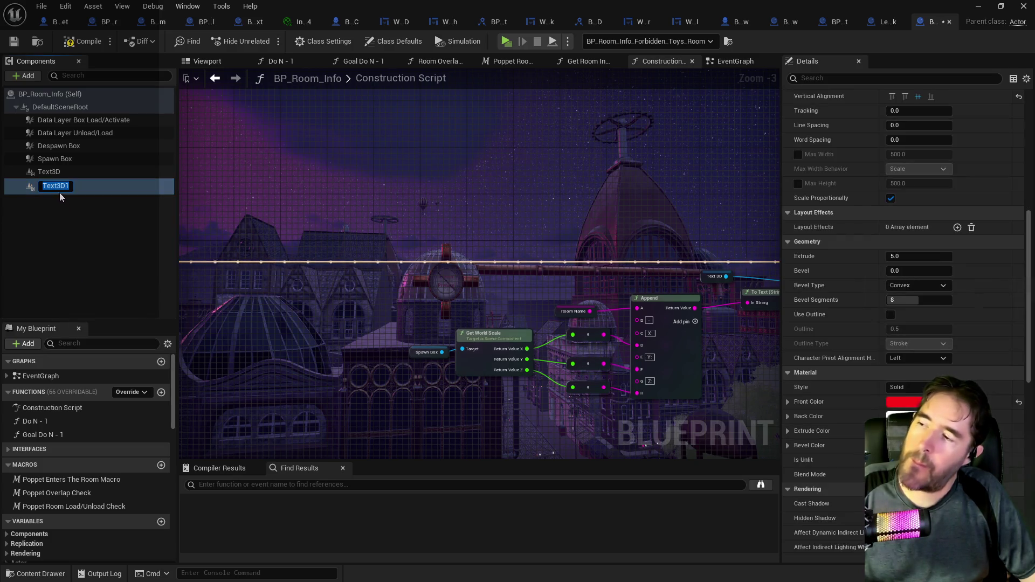
# Rename Text3D1 to 'Room Name Text 3D' and Text3D to 'Room Size Text 3D'
pyautogui.click(70, 187)
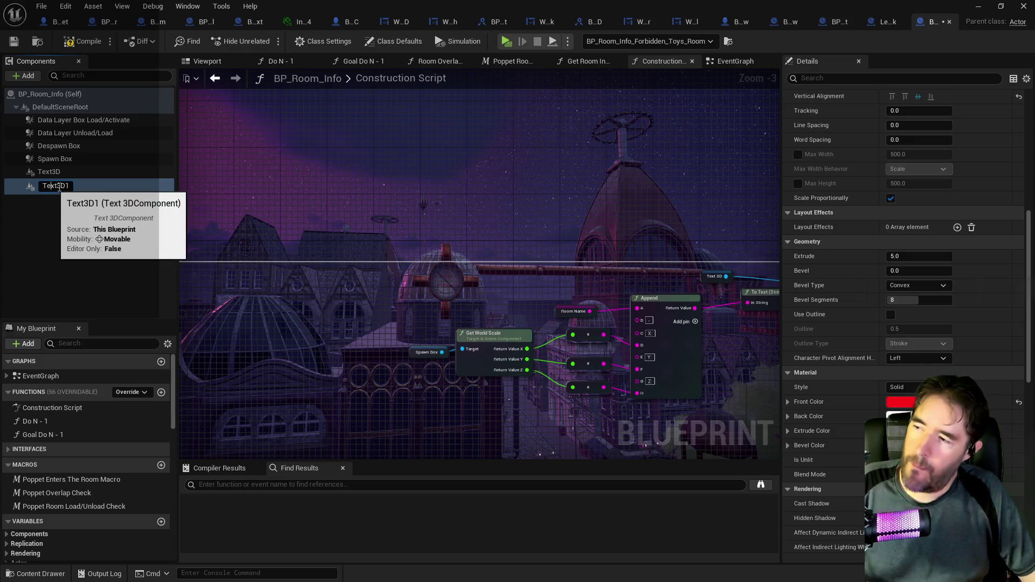
pyautogui.hotkey('ctrl', 'a')
pyautogui.write('Ro')
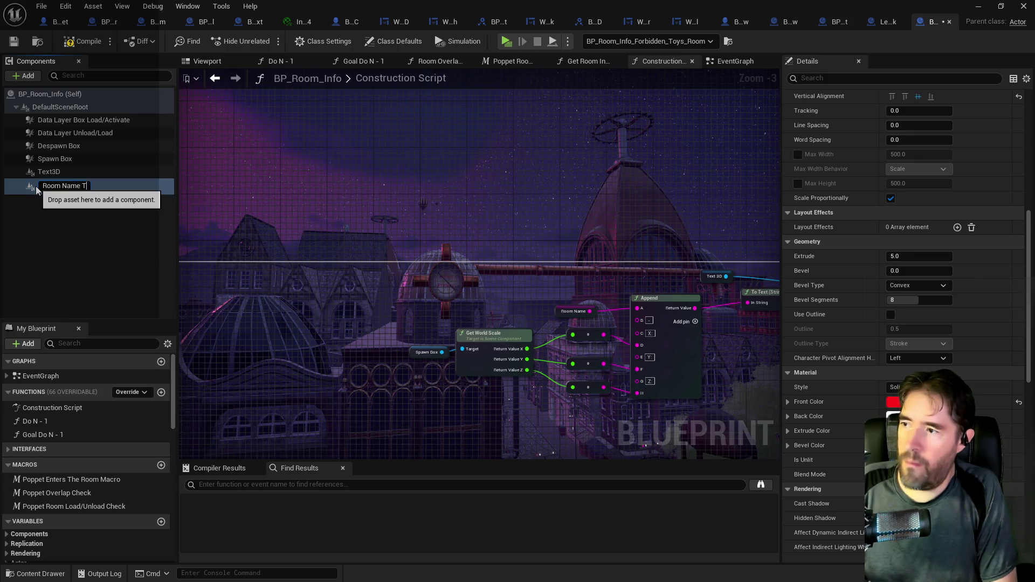
pyautogui.write(' 3D')
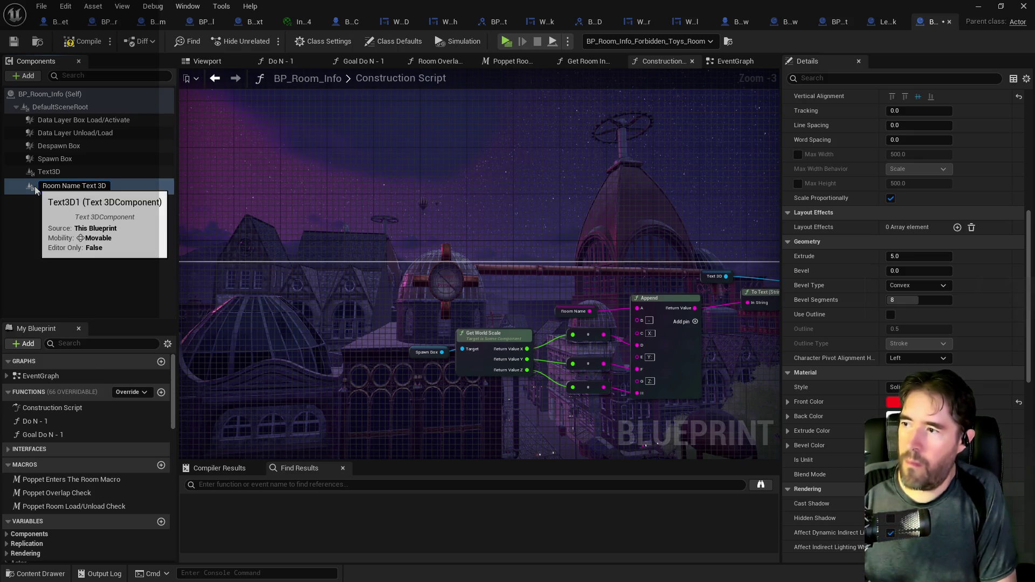
pyautogui.press('Return')
pyautogui.click(49, 185)
pyautogui.click(50, 188)
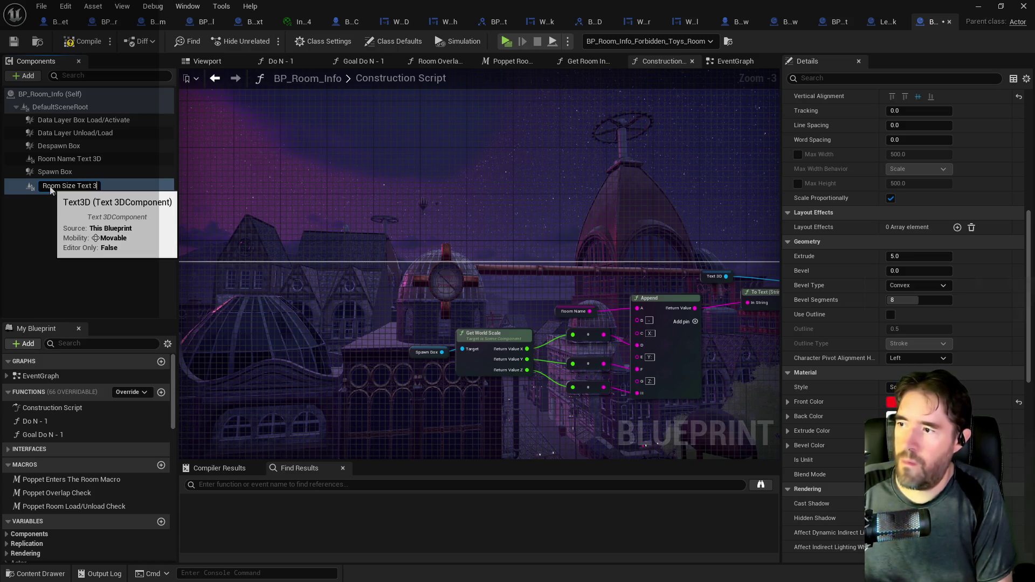
pyautogui.press('Return')
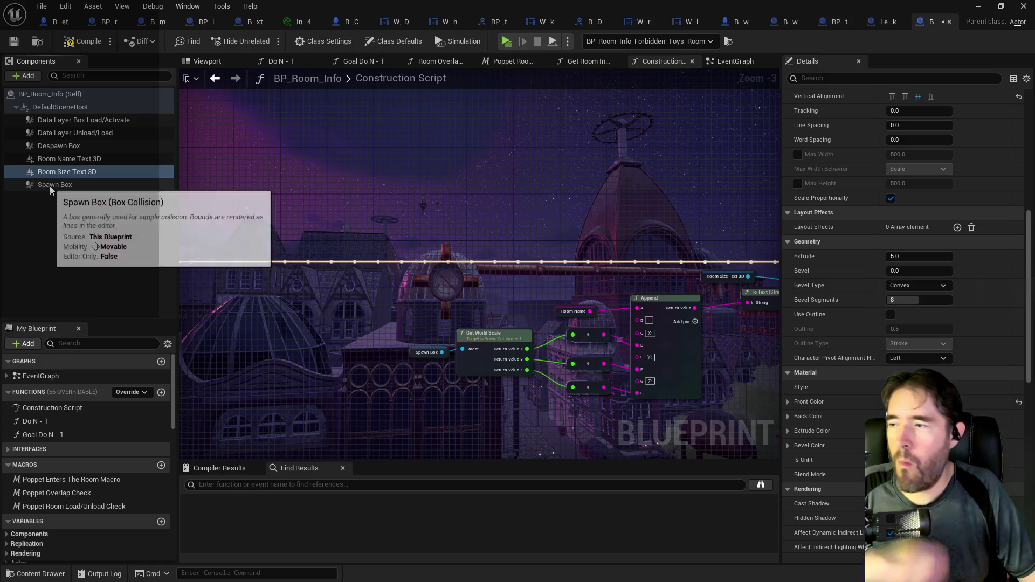
pyautogui.click(80, 160)
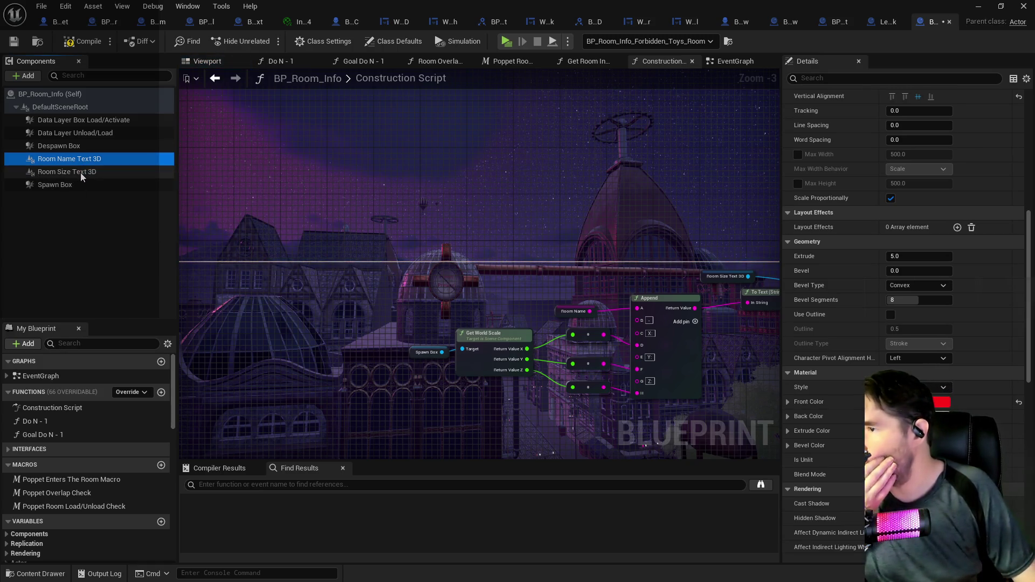
# Lower Room Size Text 3D below the room-name label in the preview and recompile
pyautogui.click(81, 173)
pyautogui.scroll(5, 916, 178)
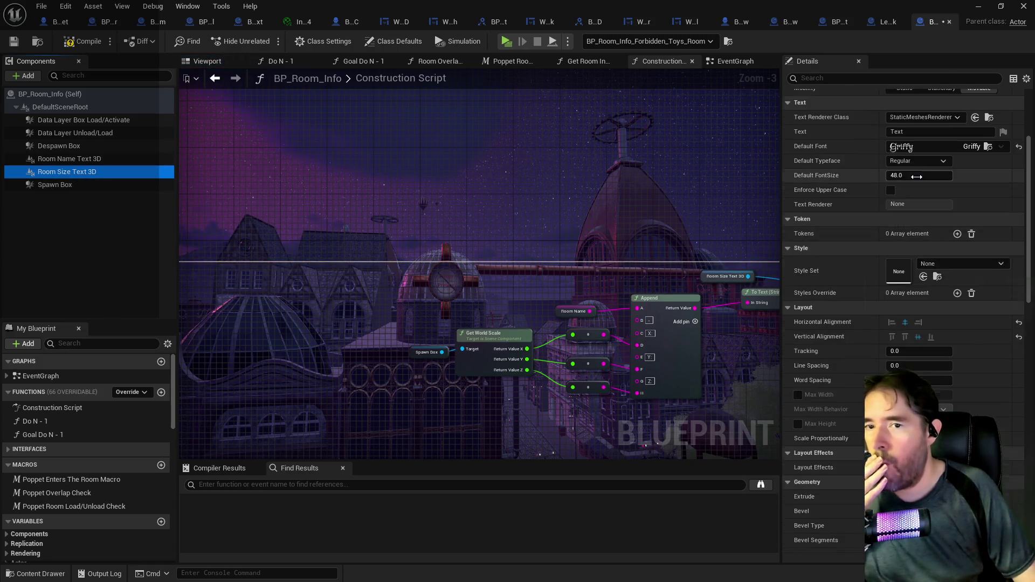
pyautogui.click(221, 65)
pyautogui.moveTo(593, 248)
pyautogui.mouseDown()
pyautogui.moveTo(560, 245)
pyautogui.moveTo(604, 254)
pyautogui.moveTo(588, 264)
pyautogui.moveTo(601, 244)
pyautogui.mouseUp()
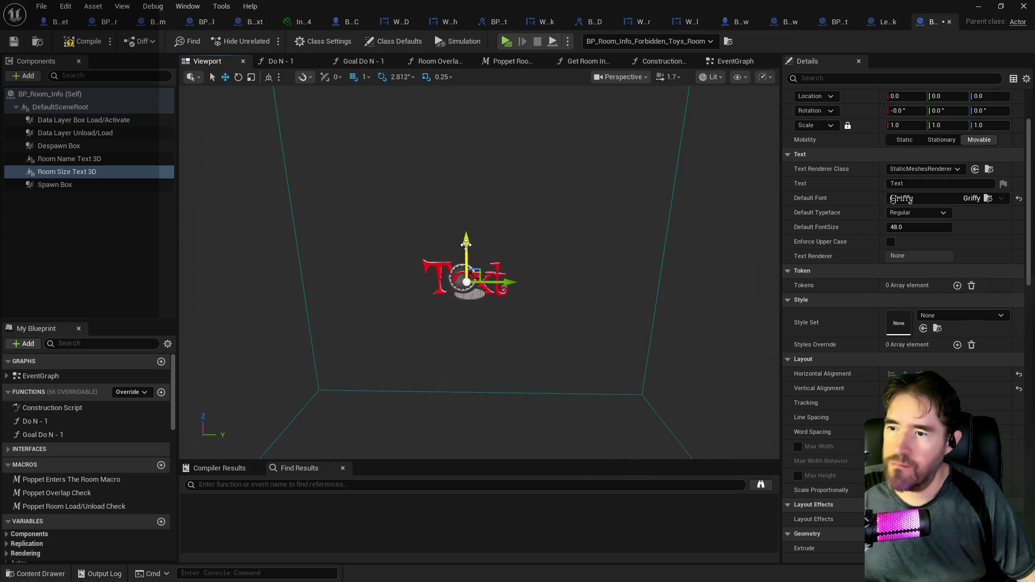
pyautogui.moveTo(470, 263); pyautogui.dragTo(475, 288)
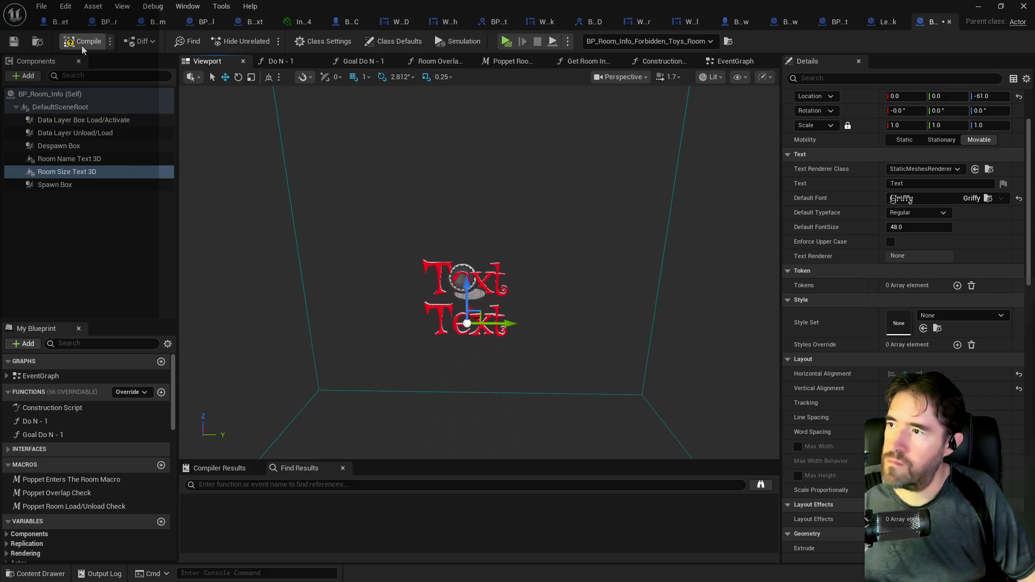
pyautogui.click(14, 46)
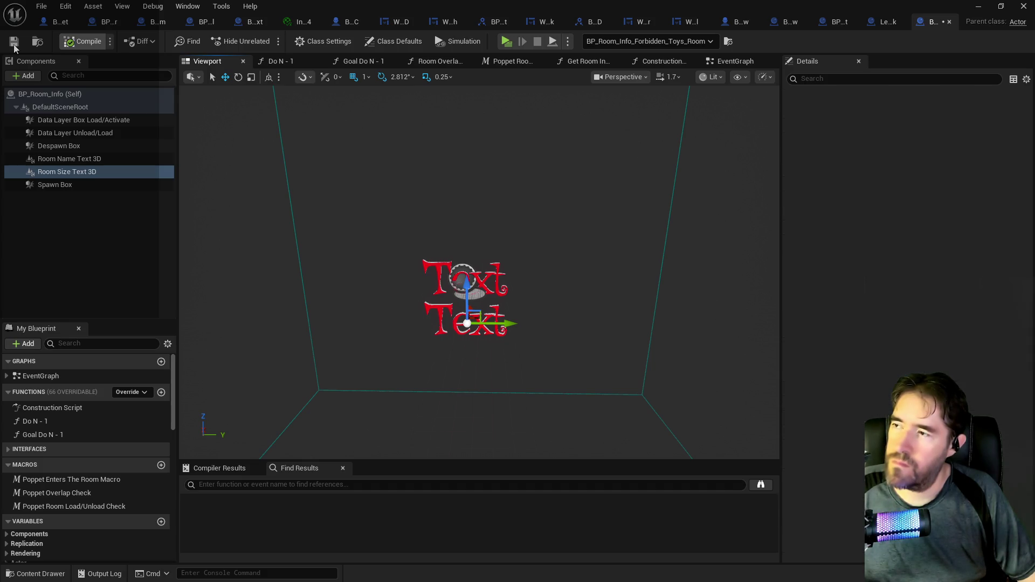
# Set the Room Name Text 3D front colour to blue
pyautogui.click(435, 275)
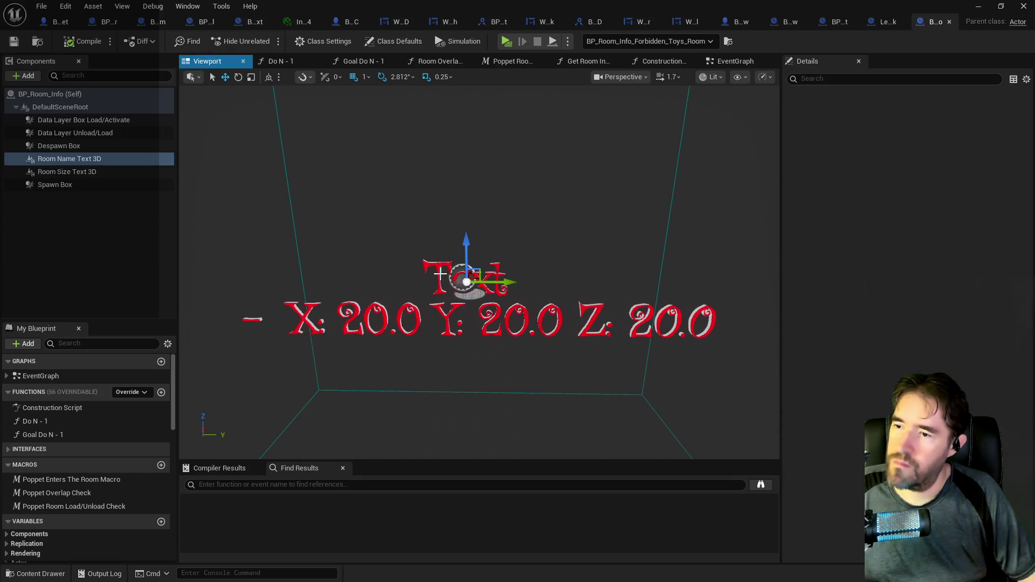
pyautogui.scroll(-5, 1006, 448)
pyautogui.scroll(-2, 1007, 450)
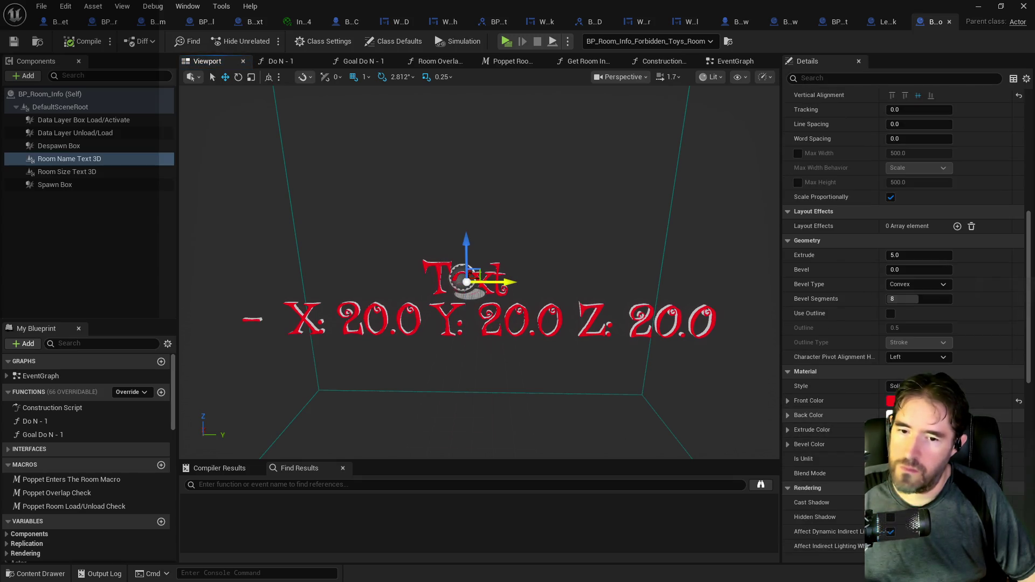
pyautogui.click(917, 400)
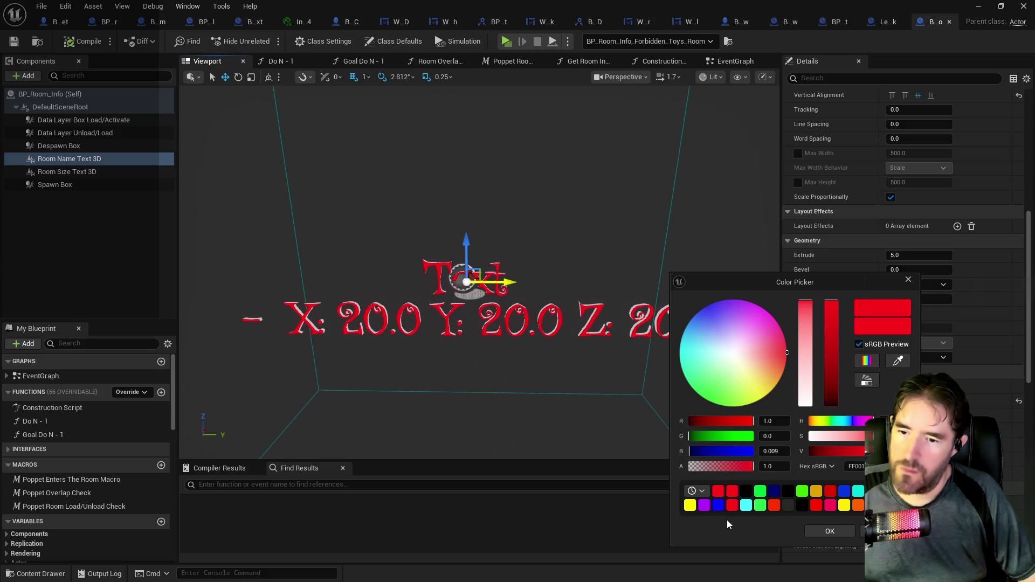
pyautogui.click(840, 533)
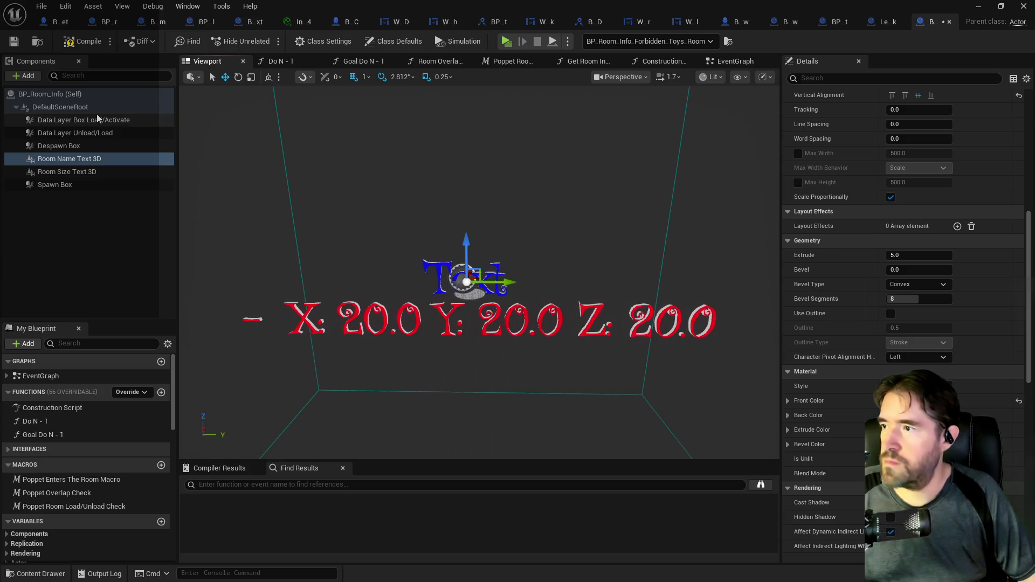
pyautogui.click(662, 61)
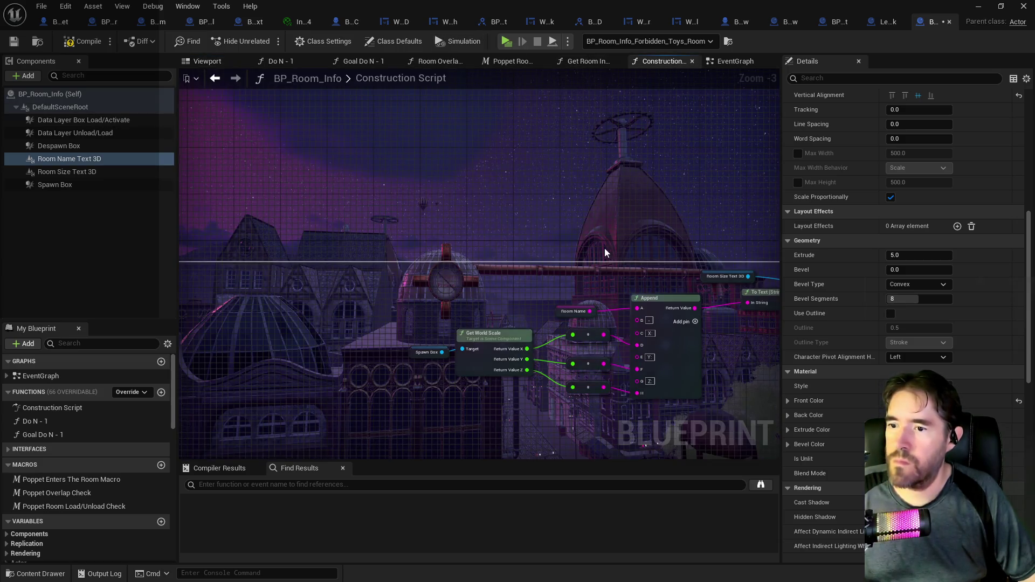
# Place a Room Name Text 3D reference in free space of the construction script graph
pyautogui.rightClick(146, 185)
pyautogui.click(319, 180)
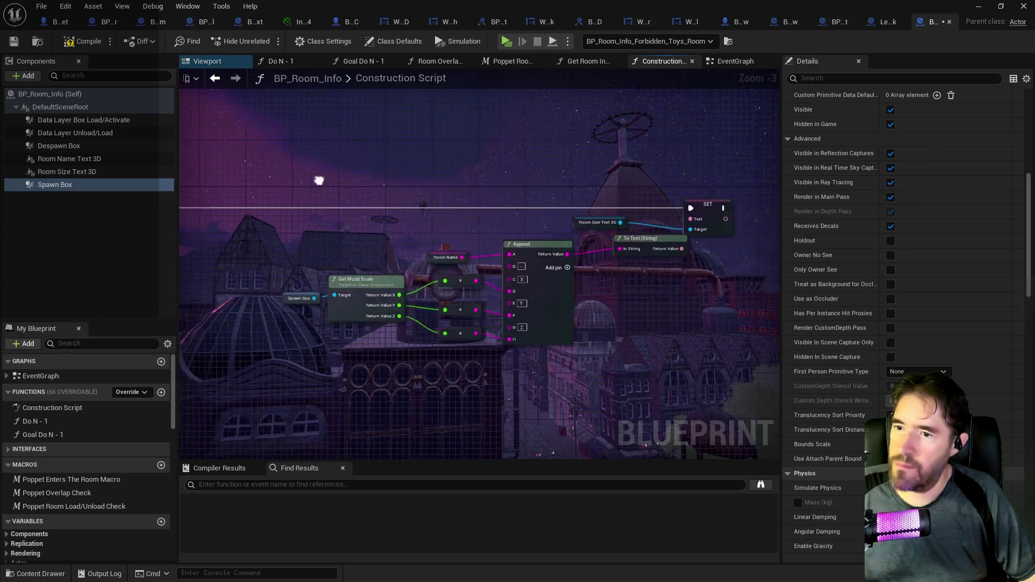
pyautogui.moveTo(318, 181); pyautogui.dragTo(374, 172)
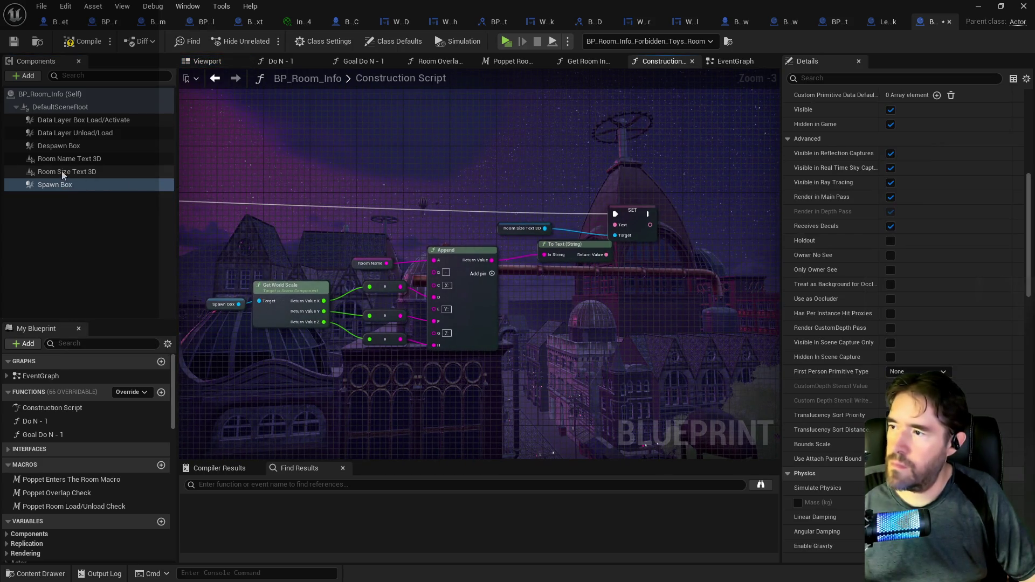
pyautogui.moveTo(65, 160)
pyautogui.mouseDown()
pyautogui.moveTo(239, 205)
pyautogui.moveTo(254, 186)
pyautogui.moveTo(345, 192)
pyautogui.mouseUp()
# Drag from the Room Name Text 3D pin, search 'set text' and add a Set Text node
pyautogui.write('set text')
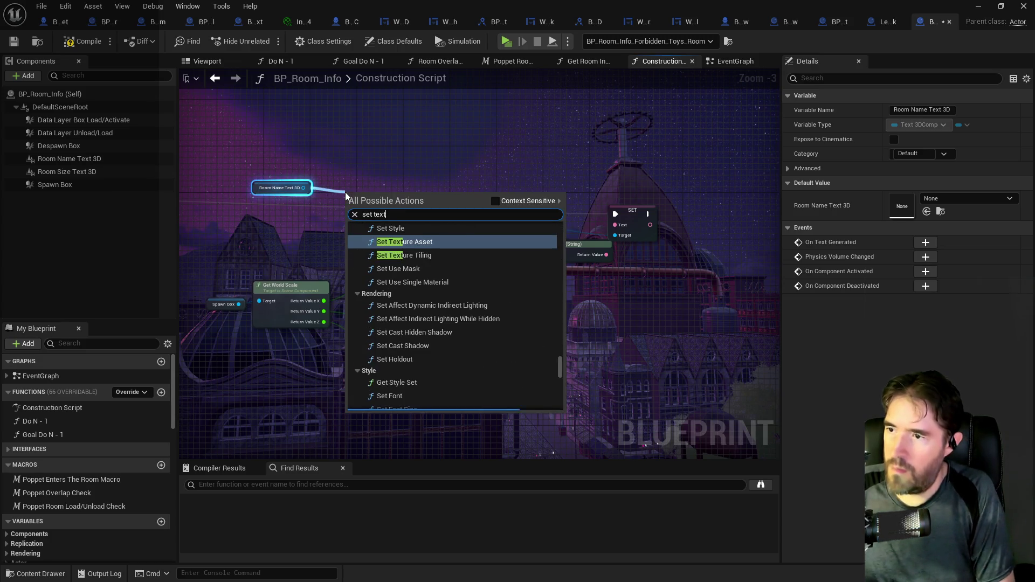
pyautogui.click(495, 200)
pyautogui.scroll(-10, 422, 347)
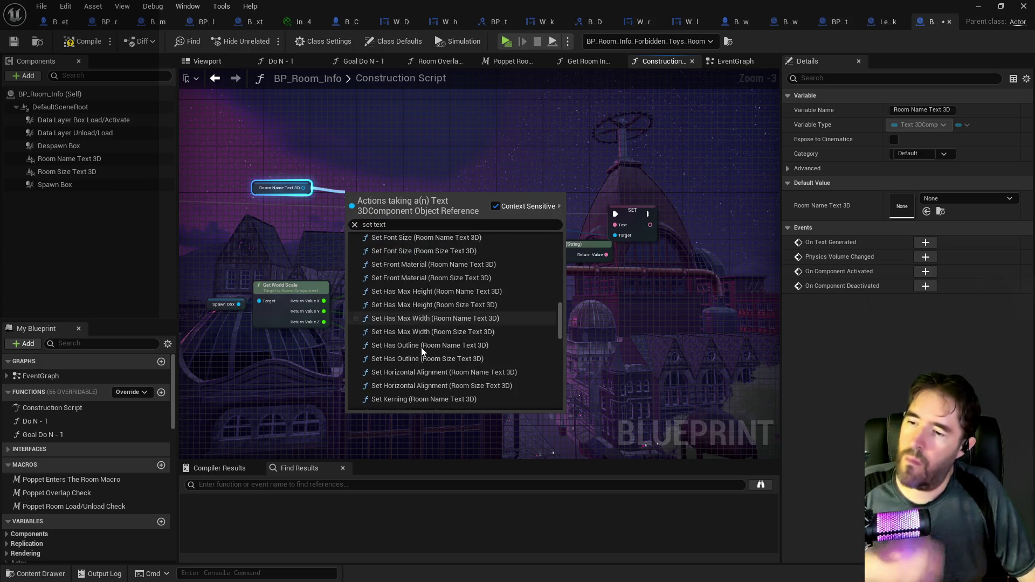
pyautogui.scroll(10, 421, 347)
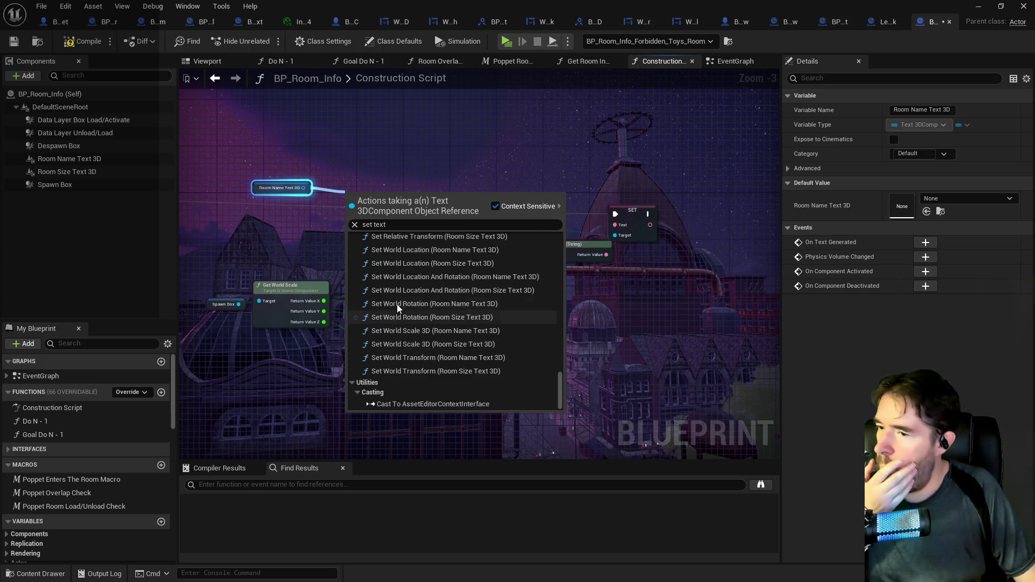
pyautogui.scroll(2, 393, 303)
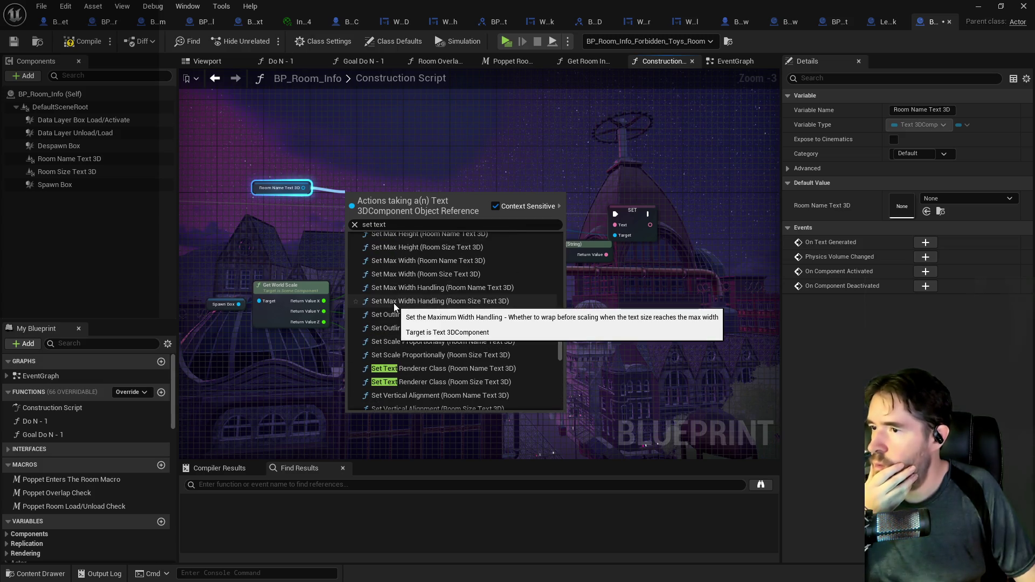
pyautogui.scroll(10, 394, 303)
pyautogui.scroll(10, 389, 261)
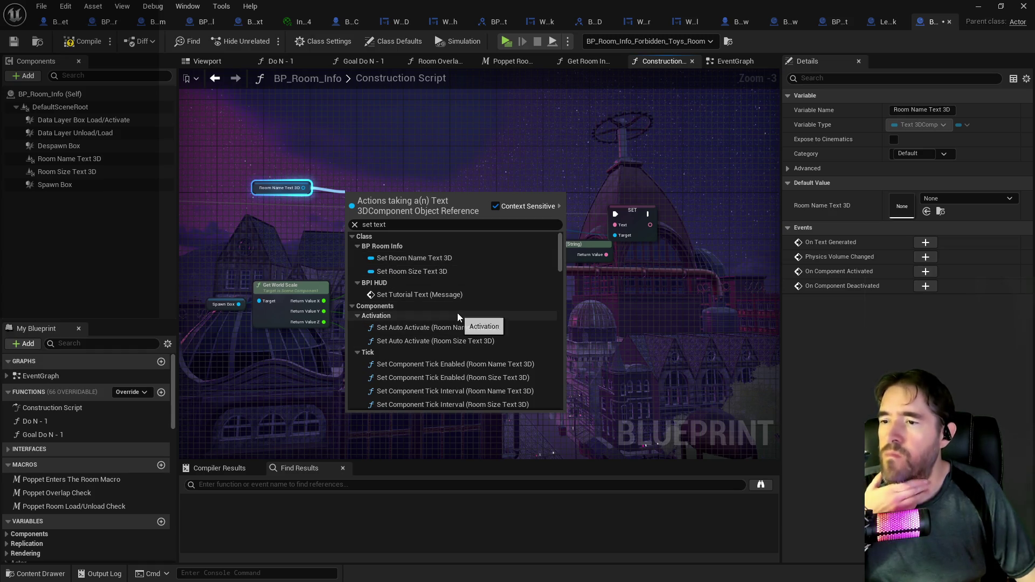
pyautogui.click(297, 258)
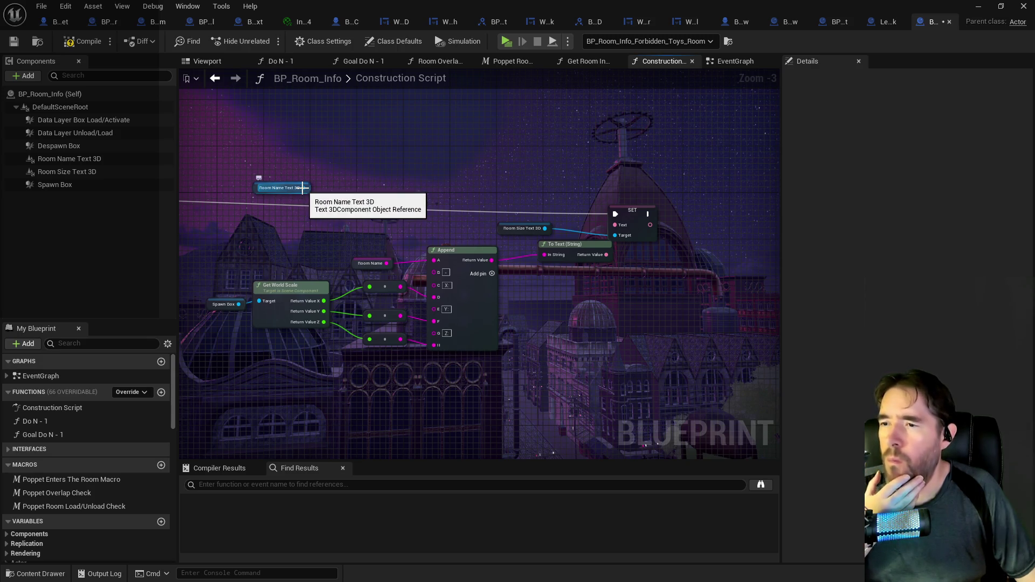
pyautogui.moveTo(303, 188); pyautogui.dragTo(347, 189)
pyautogui.write('set text')
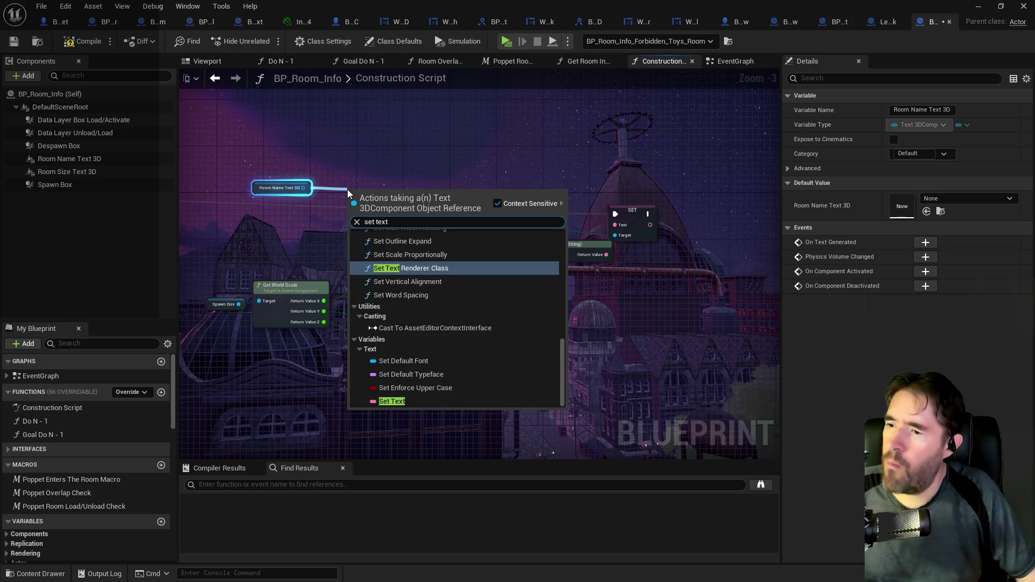
pyautogui.click(396, 401)
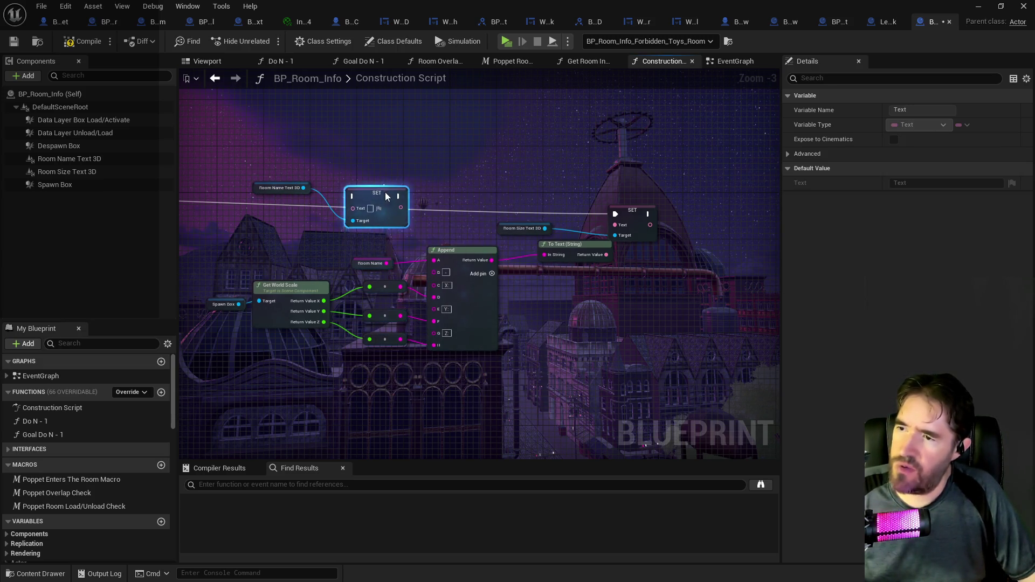
# Disconnect Room Name from the Append node and remove Append's now-unused pin
pyautogui.moveTo(401, 187); pyautogui.dragTo(456, 210)
pyautogui.moveTo(457, 254)
pyautogui.mouseDown()
pyautogui.moveTo(394, 211)
pyautogui.moveTo(540, 180)
pyautogui.mouseUp()
pyautogui.click(513, 247)
pyautogui.keyDown('alt'); pyautogui.click(513, 247); pyautogui.keyUp('alt')
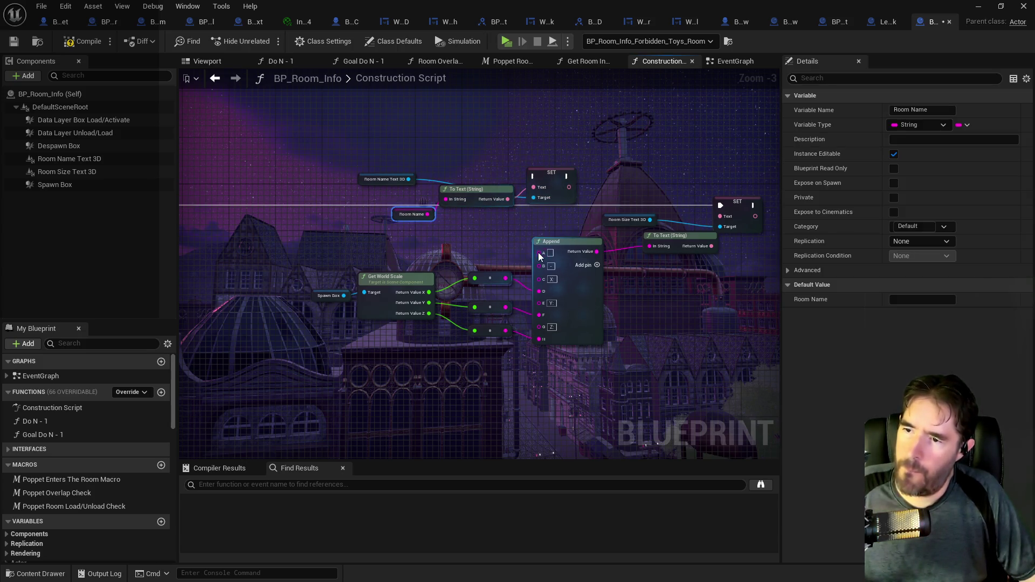
pyautogui.rightClick(539, 253)
pyautogui.click(561, 405)
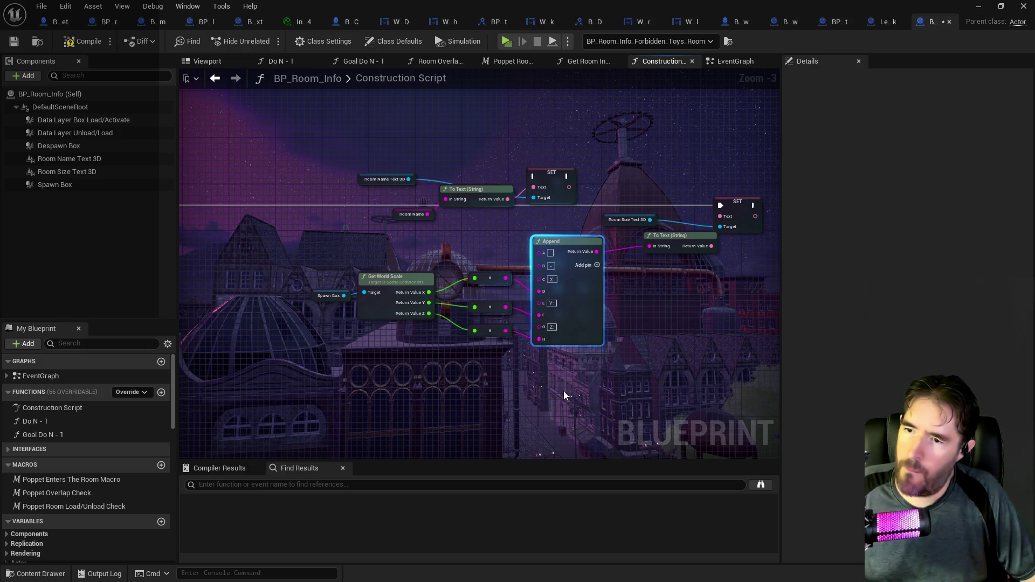
pyautogui.rightClick(543, 257)
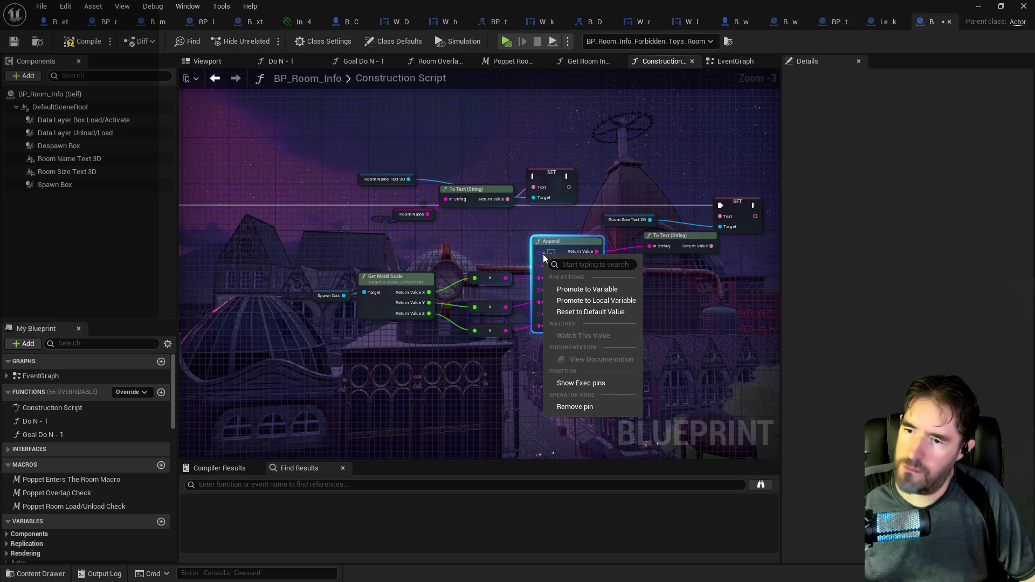
pyautogui.click(566, 408)
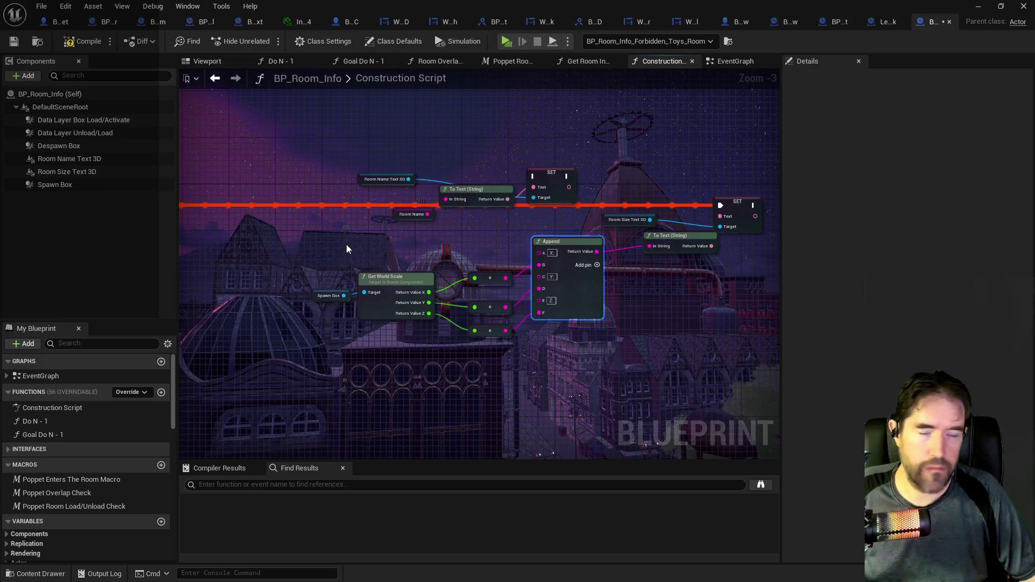
# Pull an execution wire from Set Relative Transform and open the Room Name node's options
pyautogui.doubleClick(346, 208)
pyautogui.moveTo(291, 228)
pyautogui.mouseDown()
pyautogui.moveTo(729, 195)
pyautogui.moveTo(769, 205)
pyautogui.mouseUp()
pyautogui.rightClick(628, 237)
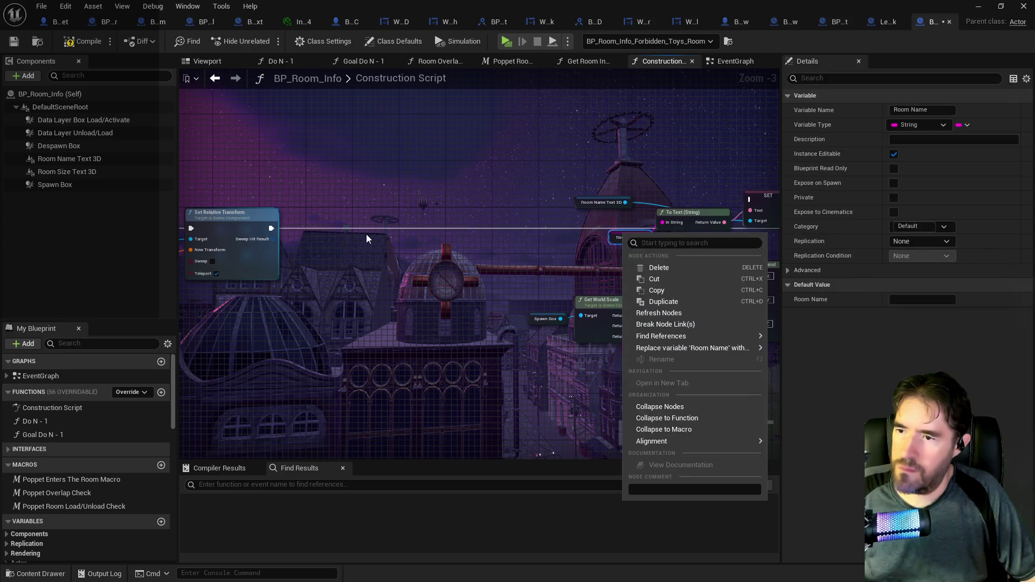
# Wire Set Relative Transform's execution into the room-name SET and rearrange the room-size scale nodes
pyautogui.moveTo(275, 229)
pyautogui.mouseDown()
pyautogui.moveTo(706, 165)
pyautogui.moveTo(750, 205)
pyautogui.mouseUp()
pyautogui.moveTo(378, 162); pyautogui.dragTo(610, 227)
pyautogui.moveTo(531, 186)
pyautogui.mouseDown()
pyautogui.moveTo(457, 214)
pyautogui.moveTo(354, 205)
pyautogui.moveTo(628, 206)
pyautogui.mouseUp()
pyautogui.moveTo(623, 244)
pyautogui.mouseDown()
pyautogui.moveTo(655, 210)
pyautogui.moveTo(658, 219)
pyautogui.moveTo(715, 213)
pyautogui.mouseUp()
pyautogui.moveTo(238, 248)
pyautogui.mouseDown()
pyautogui.moveTo(209, 257)
pyautogui.moveTo(329, 310)
pyautogui.mouseUp()
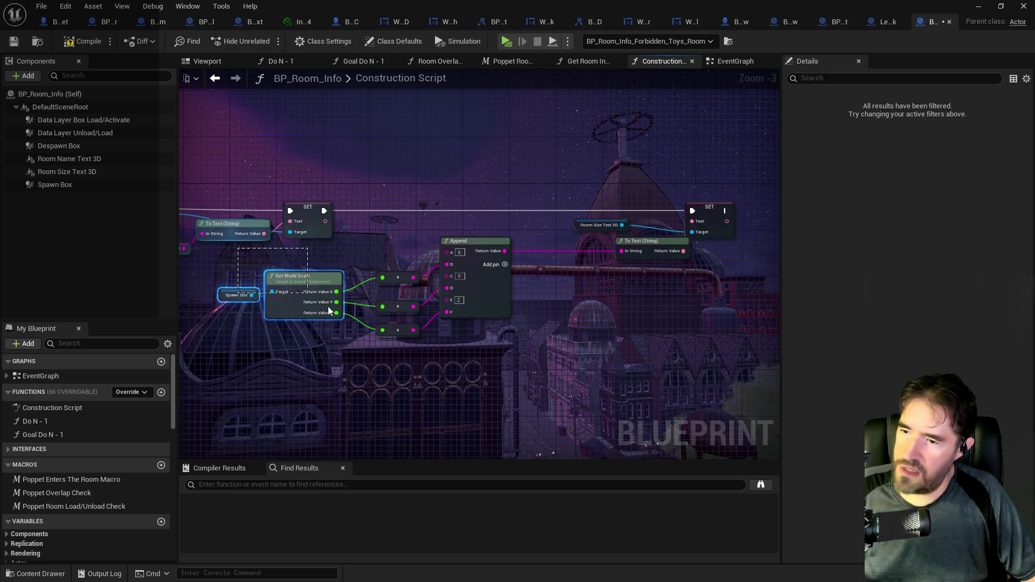
pyautogui.moveTo(485, 346)
pyautogui.mouseDown()
pyautogui.moveTo(473, 292)
pyautogui.moveTo(460, 291)
pyautogui.mouseUp()
pyautogui.moveTo(621, 213); pyautogui.dragTo(671, 209)
pyautogui.moveTo(478, 216); pyautogui.dragTo(540, 265)
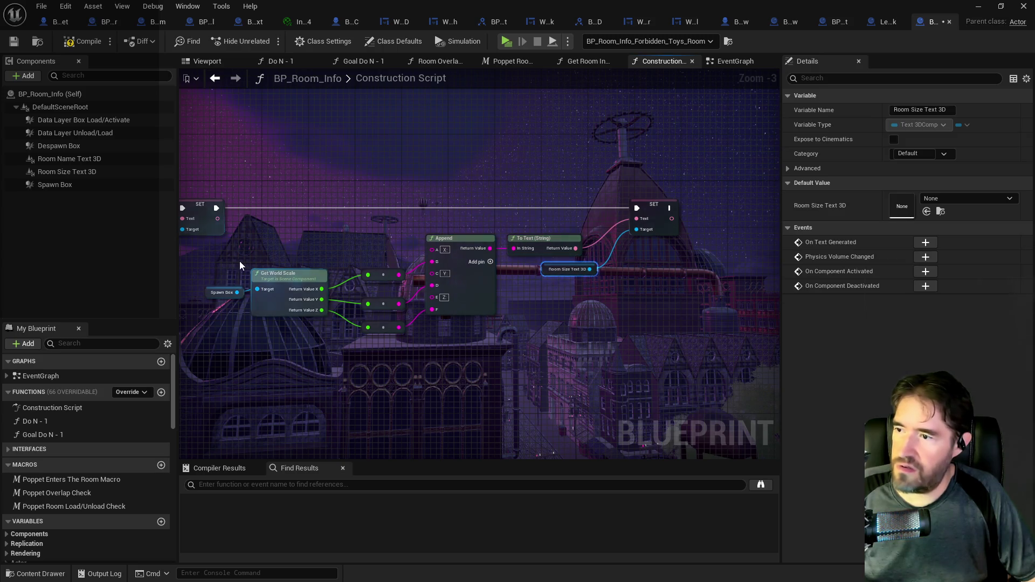
pyautogui.moveTo(575, 355); pyautogui.dragTo(432, 232)
pyautogui.moveTo(548, 238); pyautogui.dragTo(577, 219)
# Straighten the room-name node wires with Q and compile the room info blueprint
pyautogui.moveTo(302, 255); pyautogui.dragTo(538, 258)
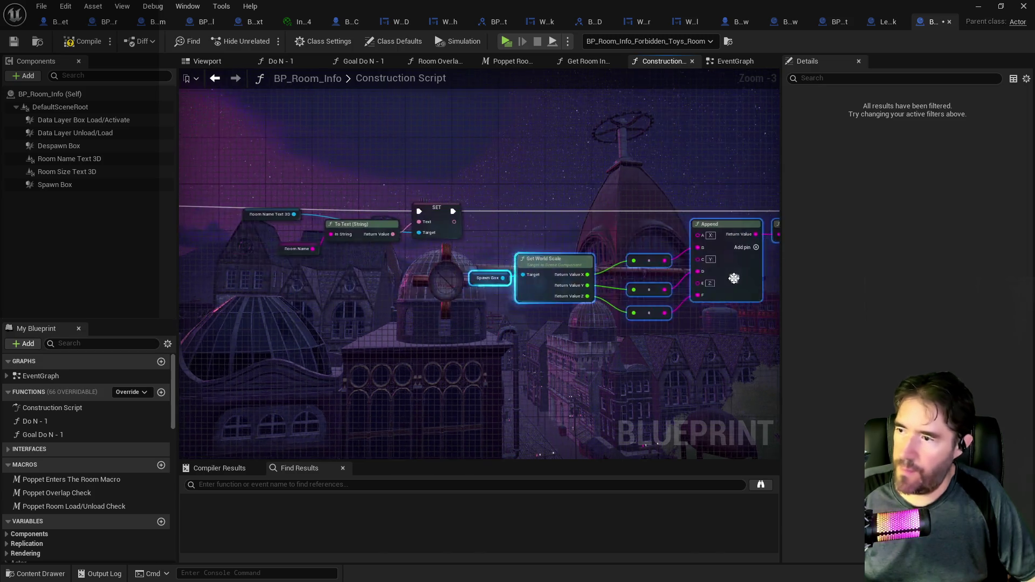
pyautogui.click(283, 214)
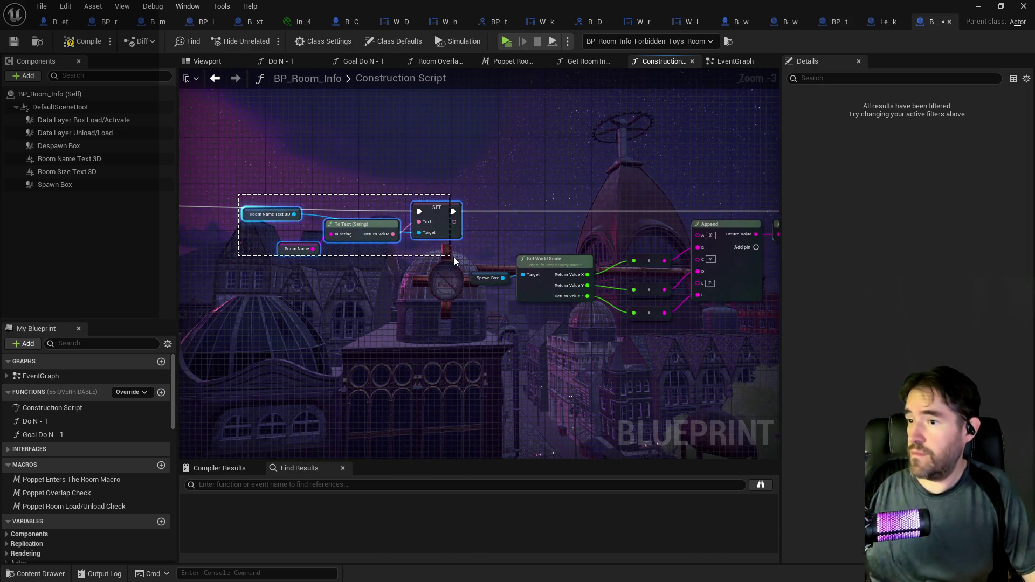
pyautogui.moveTo(454, 257); pyautogui.dragTo(454, 257)
pyautogui.press('q')
pyautogui.moveTo(466, 295)
pyautogui.mouseDown()
pyautogui.moveTo(315, 255)
pyautogui.moveTo(381, 224)
pyautogui.moveTo(229, 152)
pyautogui.mouseUp()
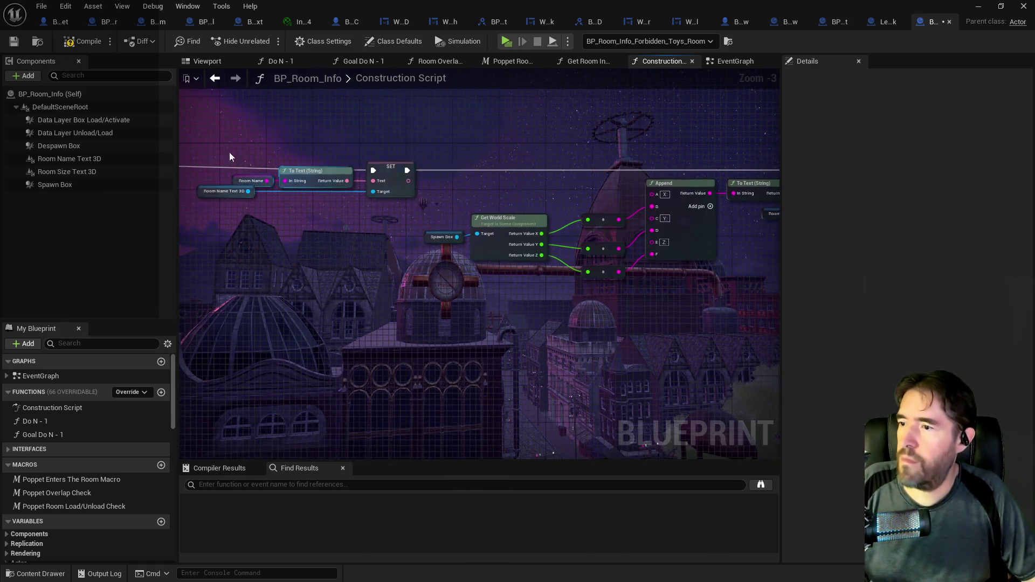
pyautogui.click(77, 47)
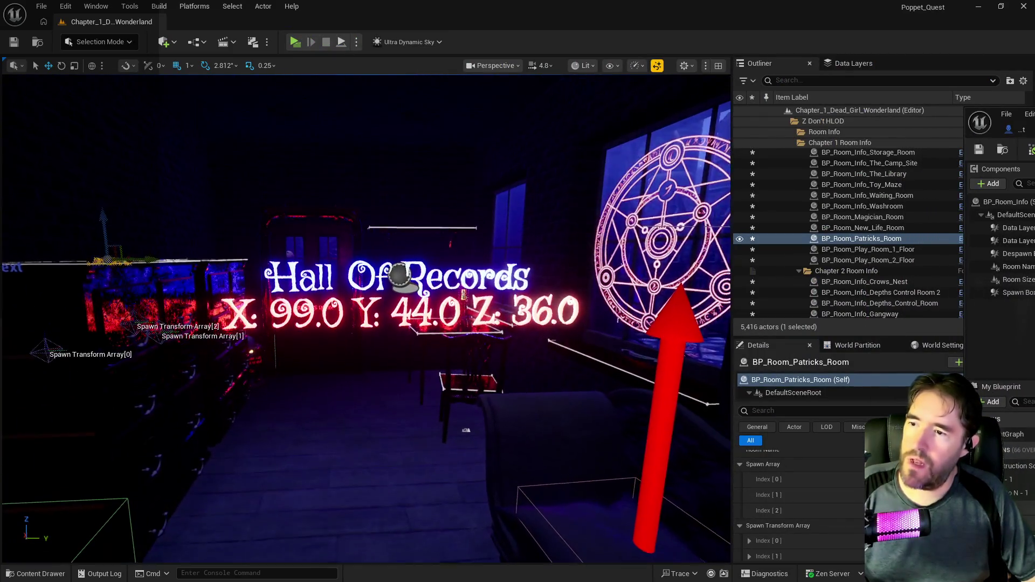
# Check the Hall Of Records and X 99.0 Y 44.0 Z 36.0 labels in the level, then save all
pyautogui.scroll(-3, 479, 416)
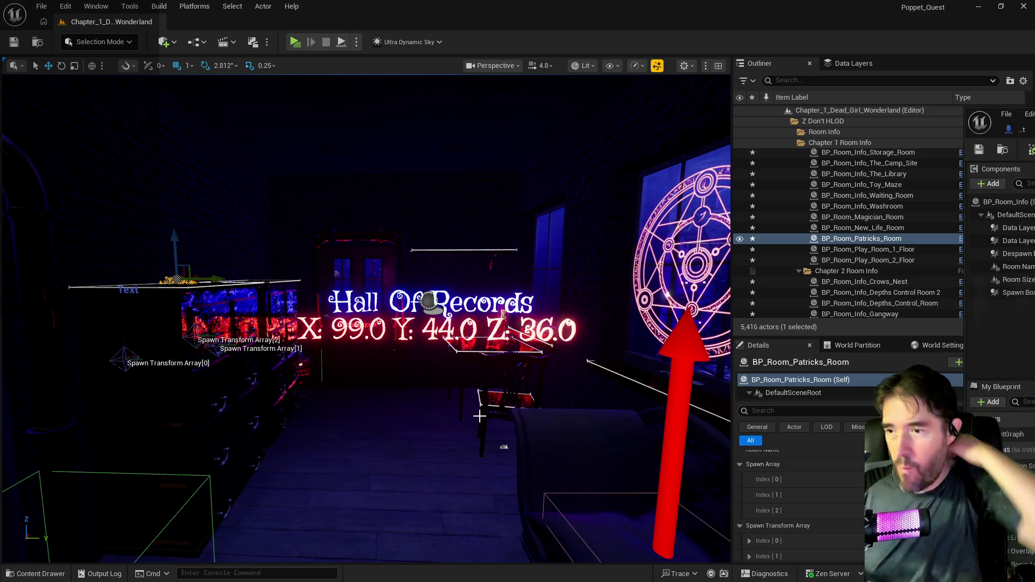
pyautogui.moveTo(479, 416)
pyautogui.mouseDown()
pyautogui.moveTo(480, 448)
pyautogui.moveTo(503, 443)
pyautogui.moveTo(504, 434)
pyautogui.moveTo(475, 448)
pyautogui.moveTo(464, 420)
pyautogui.mouseUp()
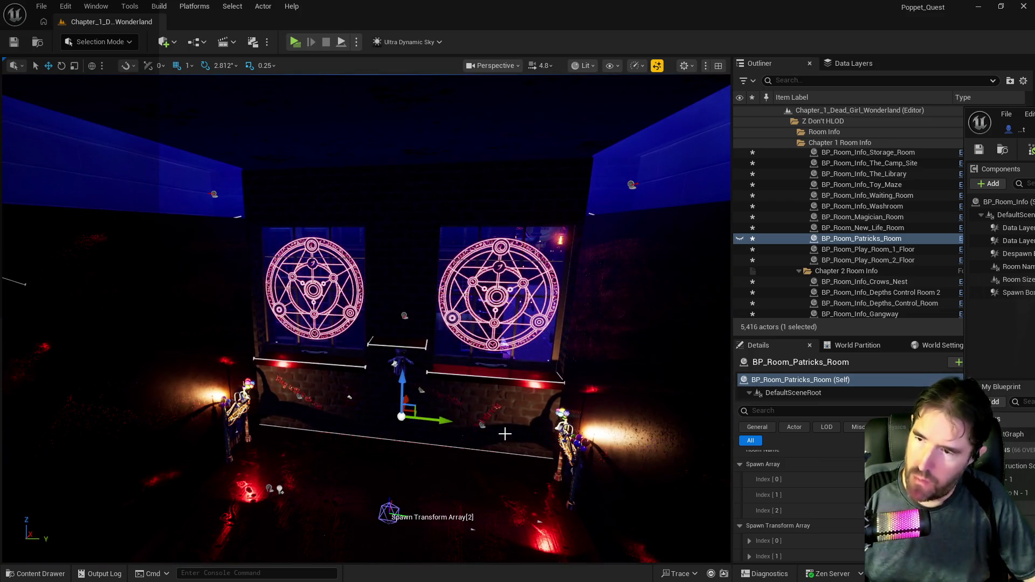
pyautogui.moveTo(504, 434); pyautogui.dragTo(485, 409)
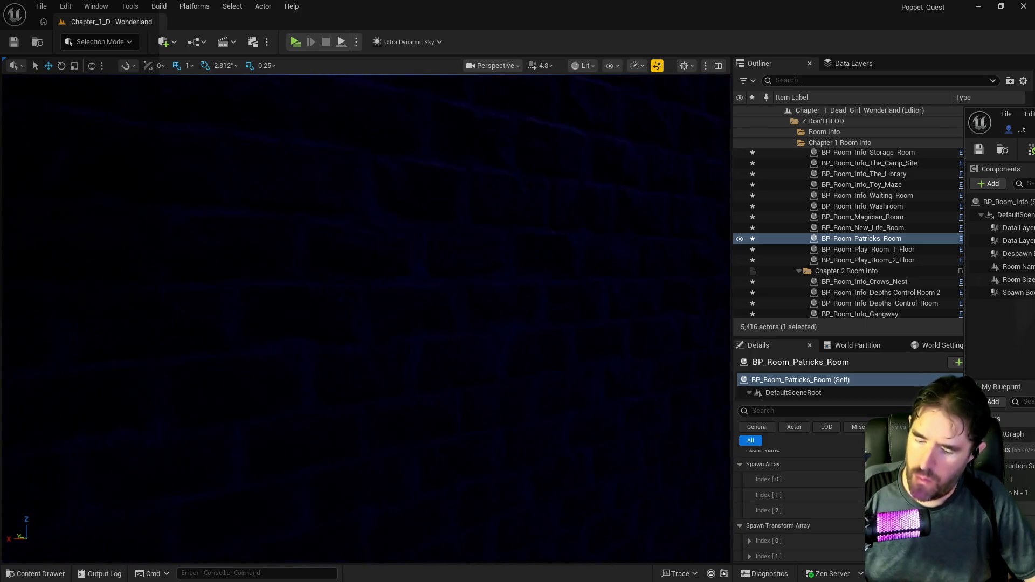
pyautogui.moveTo(458, 483); pyautogui.dragTo(458, 482)
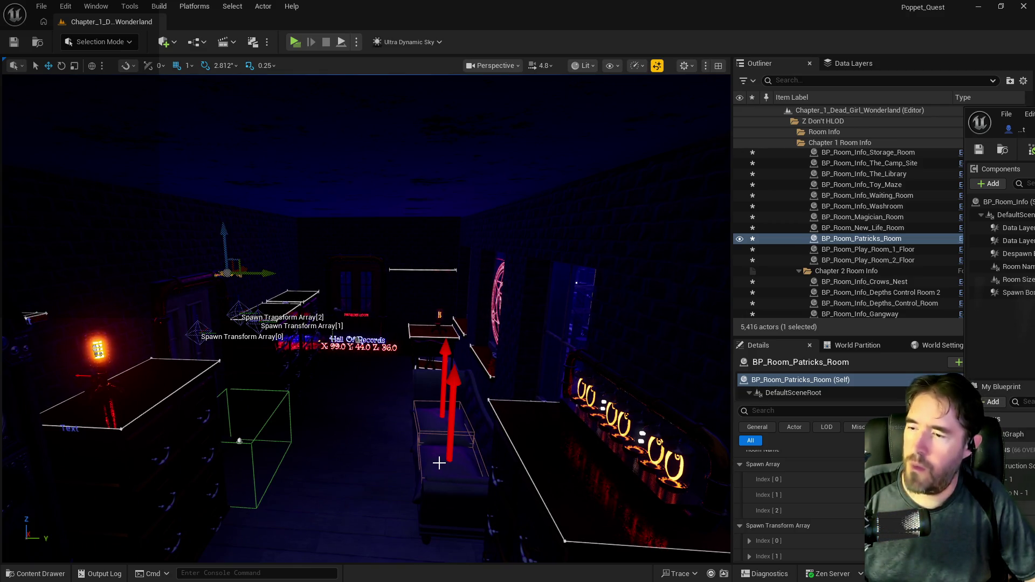
pyautogui.scroll(4, 439, 463)
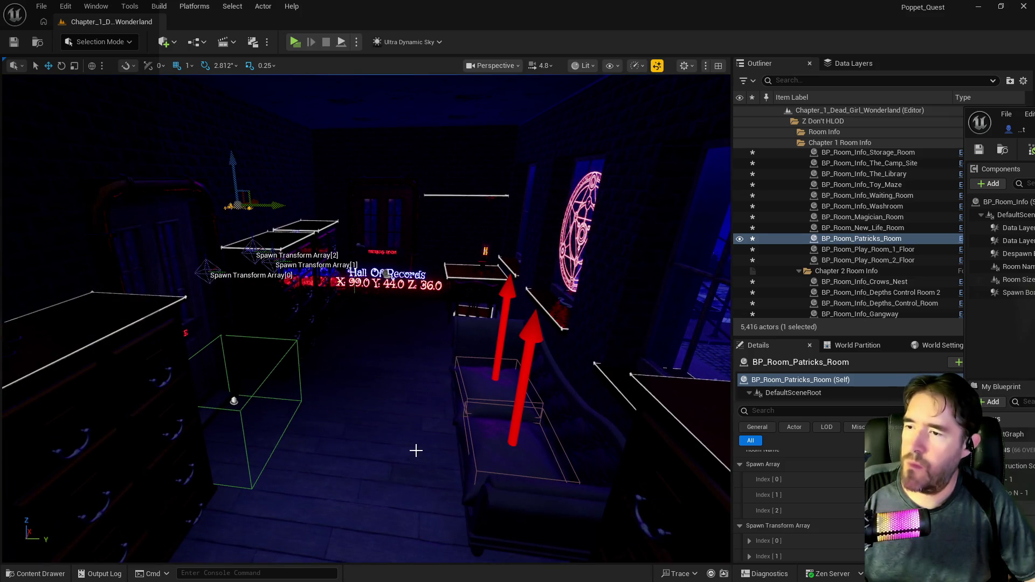
pyautogui.hotkey('ctrl', 's')
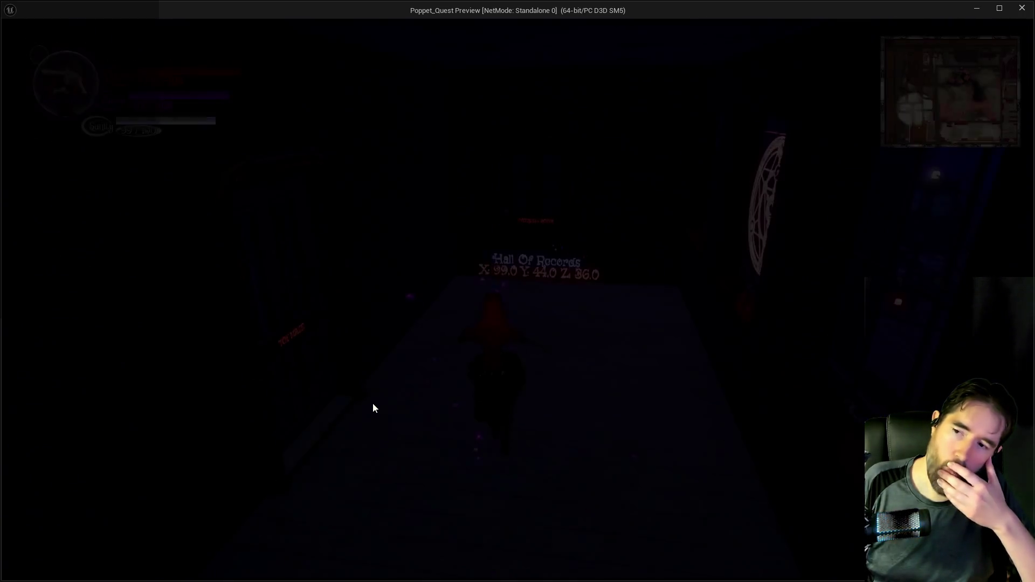
pyautogui.click(542, 517)
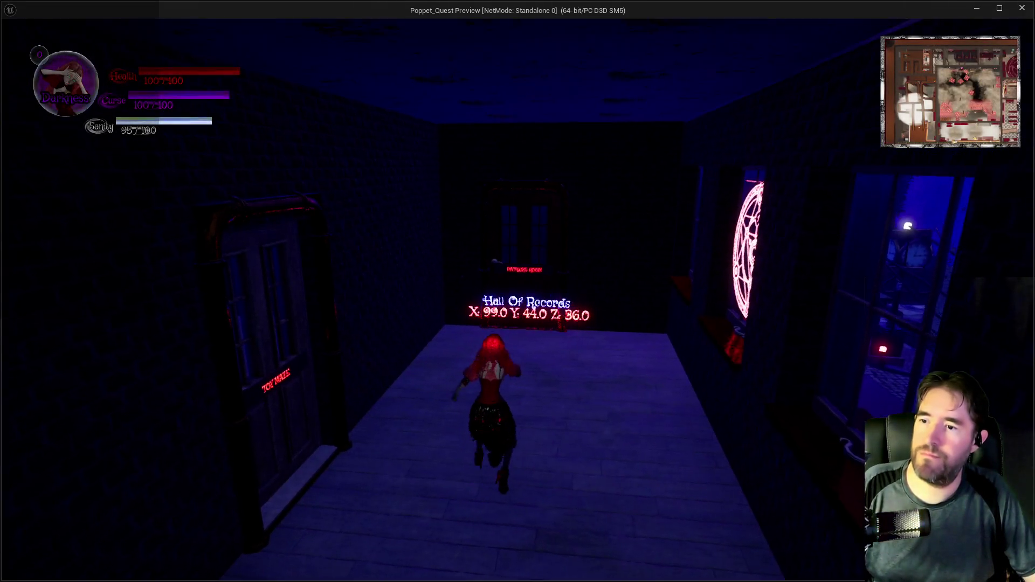
pyautogui.press('w')
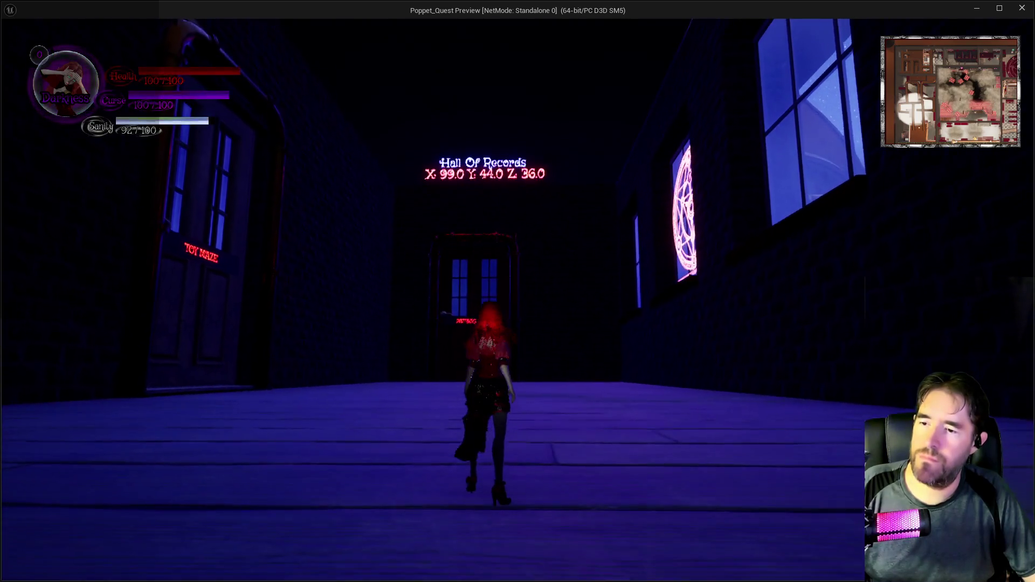
pyautogui.press('a')
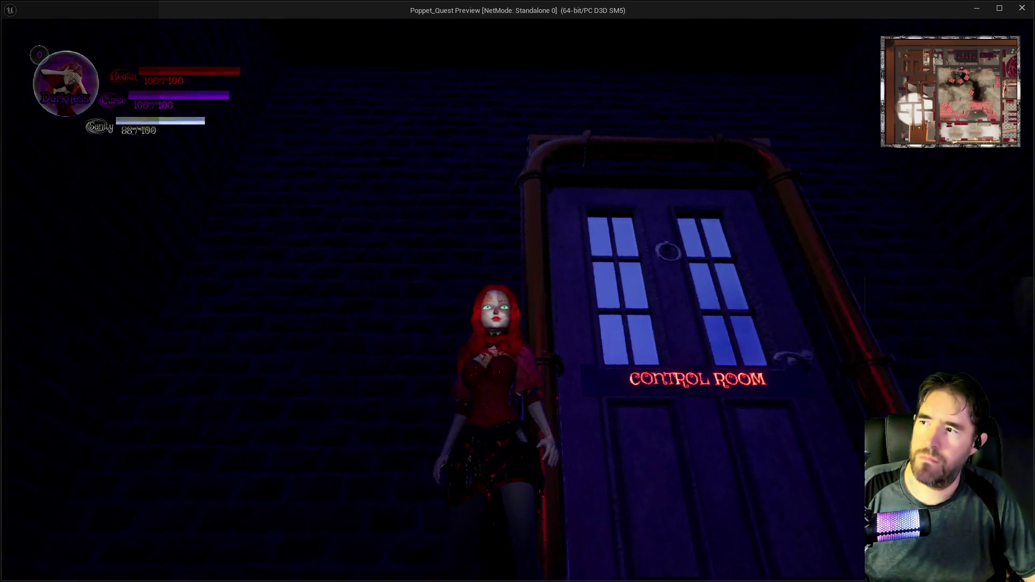
pyautogui.press('w')
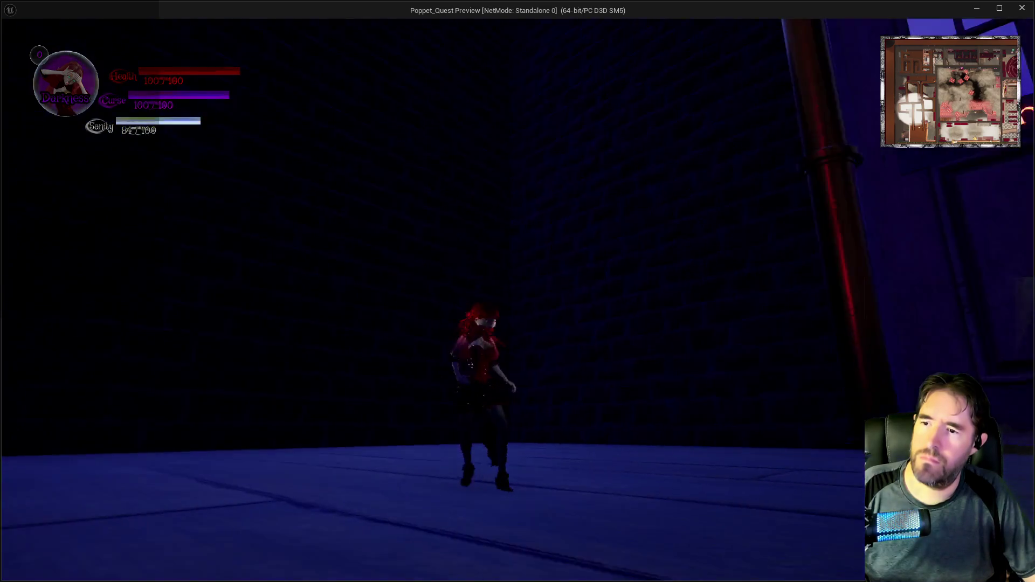
pyautogui.press('w')
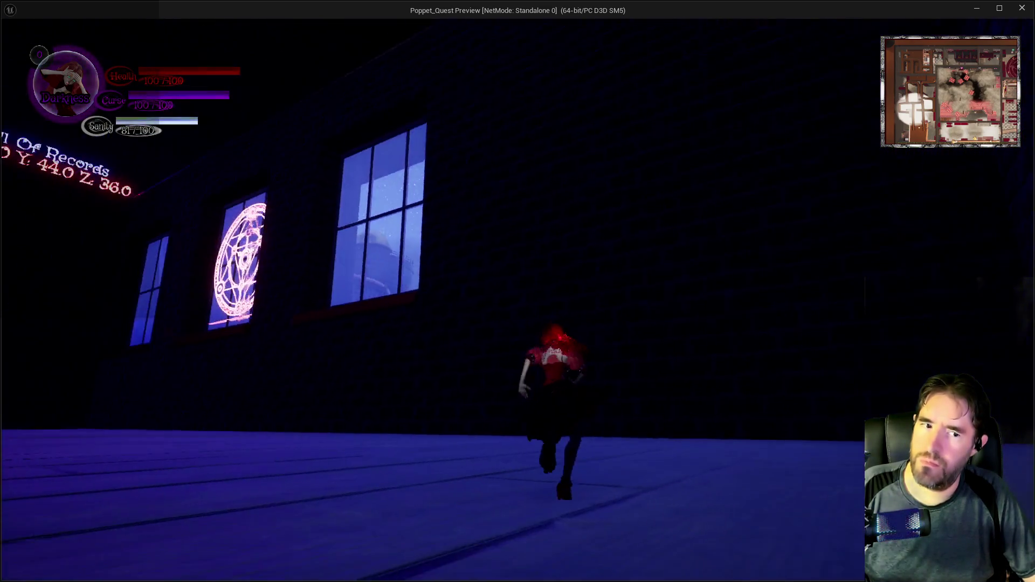
pyautogui.press('w')
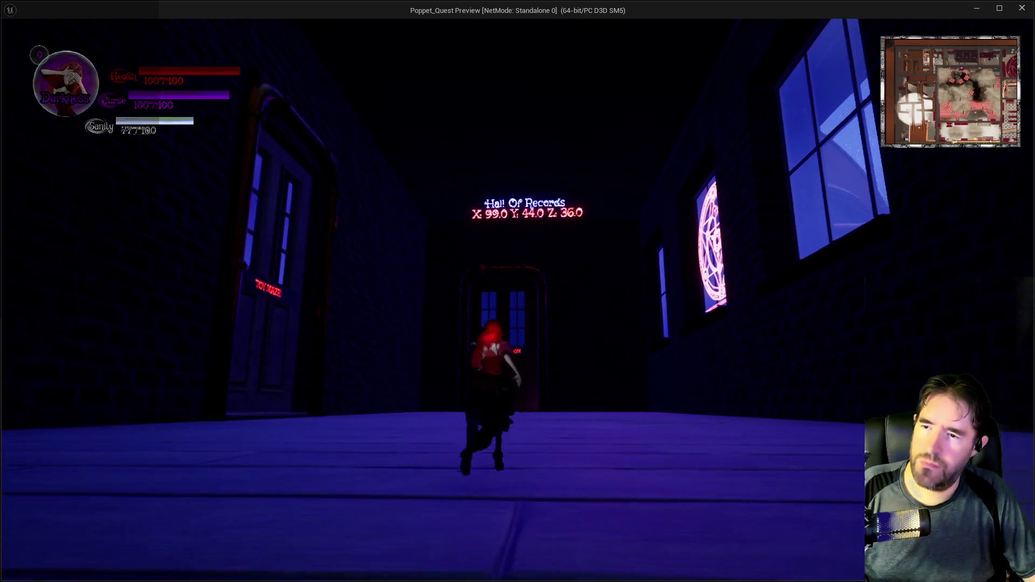
pyautogui.press('w')
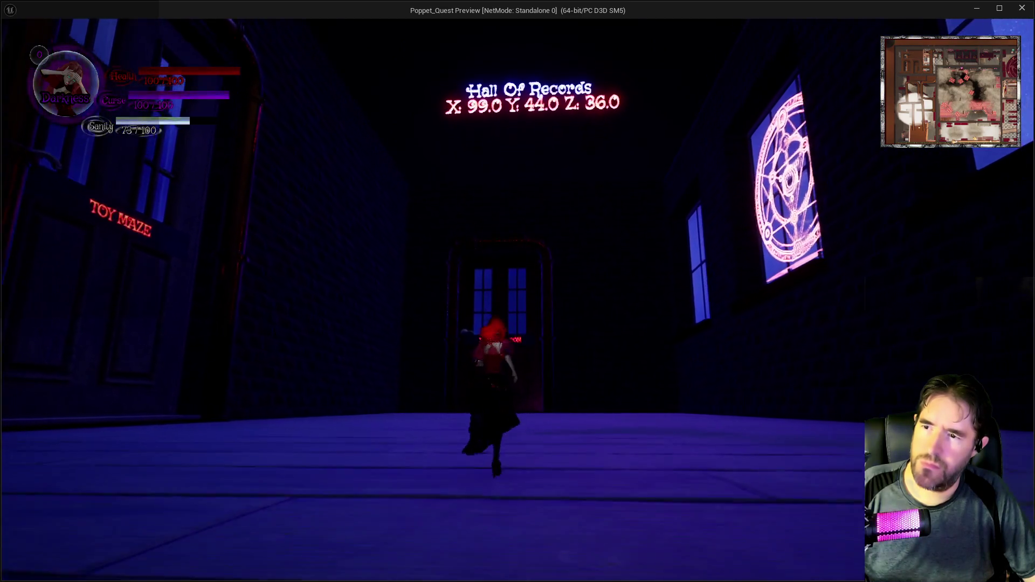
pyautogui.press('w')
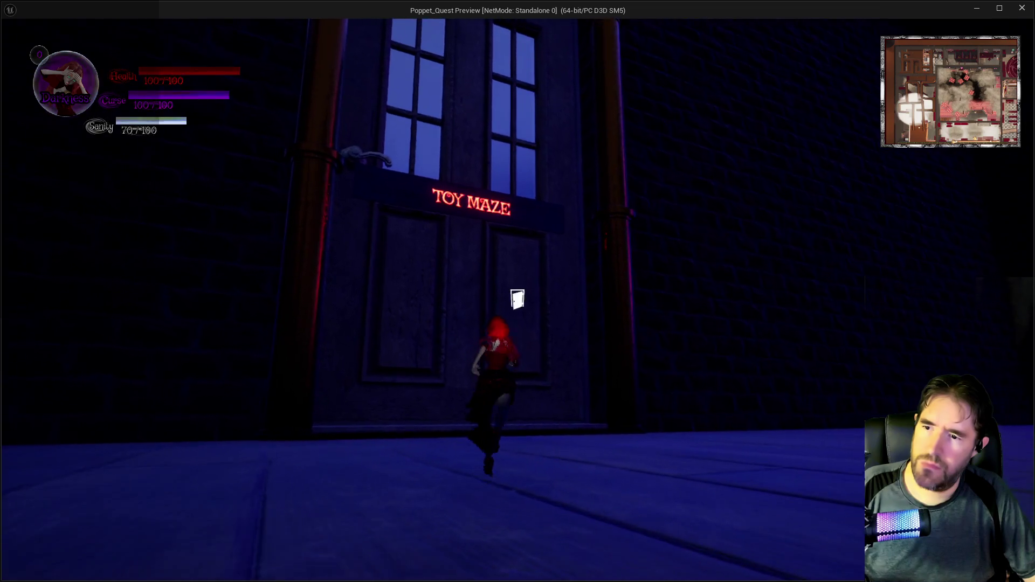
pyautogui.press('w')
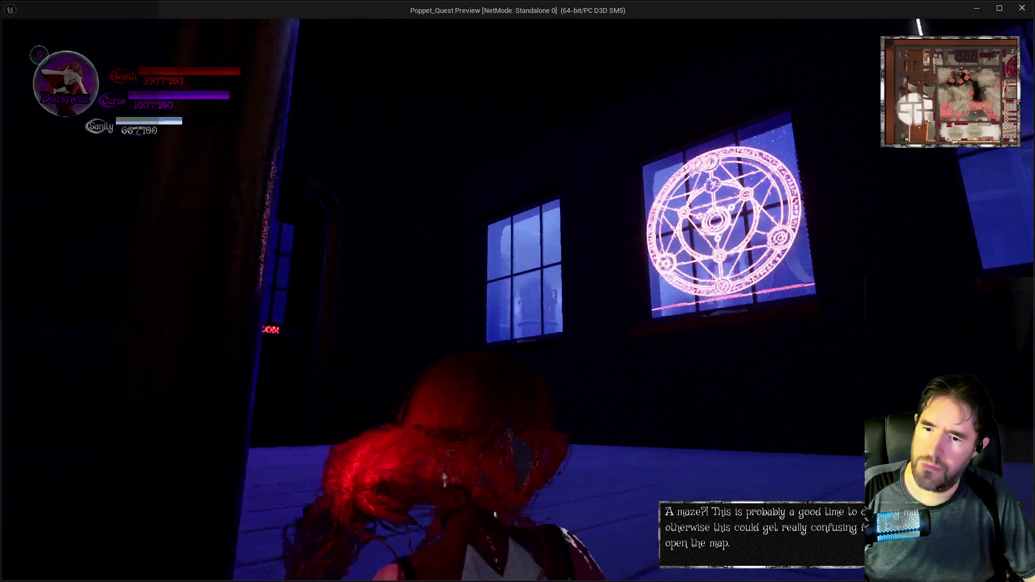
pyautogui.press('w')
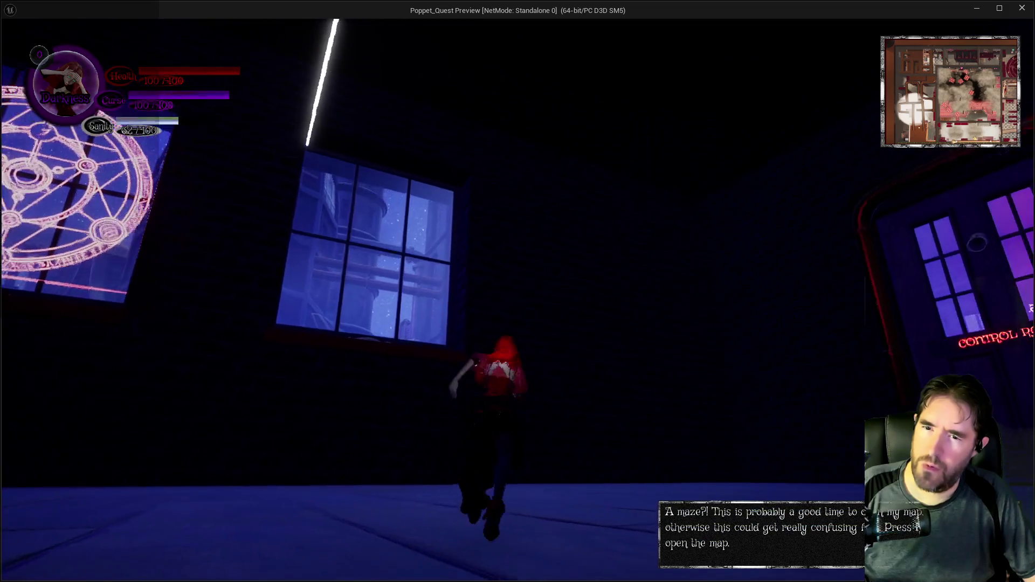
pyautogui.hotkey('alt', 'Tab')
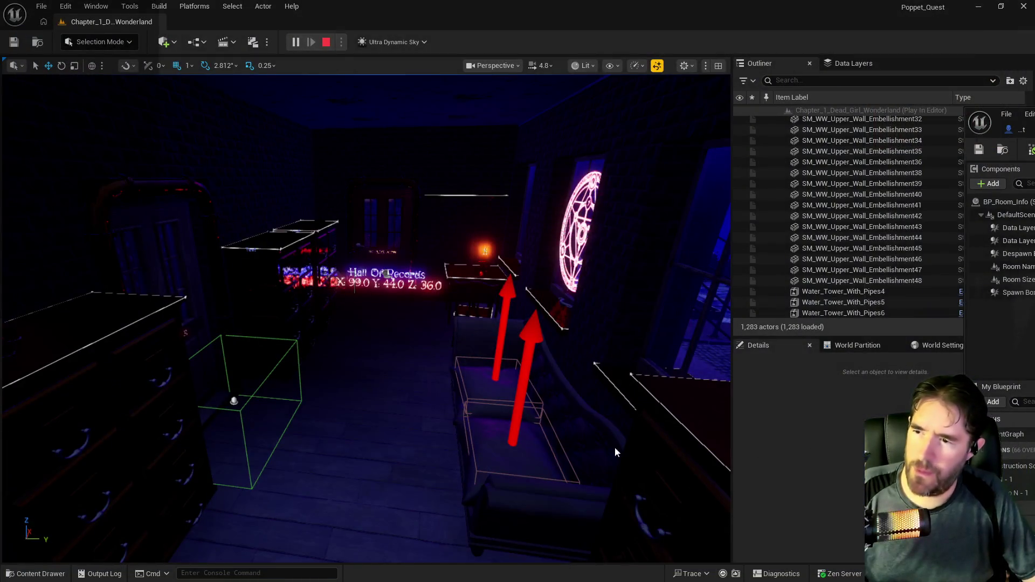
pyautogui.press('Escape')
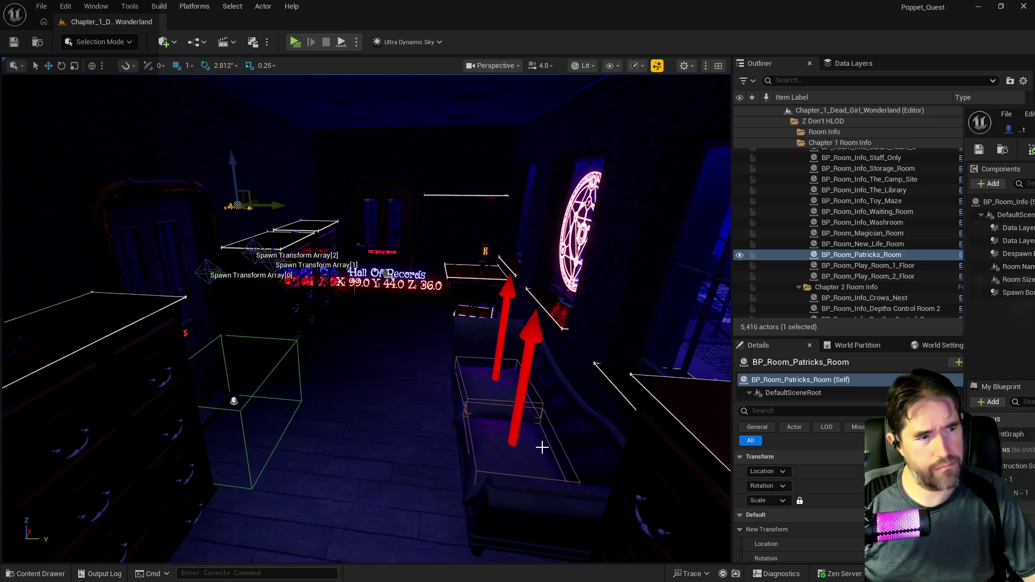
# Enable Hidden in Game on Room Name Text 3D and Room Size Text 3D, then save the blueprint
pyautogui.moveTo(542, 447); pyautogui.dragTo(426, 427)
pyautogui.moveTo(1014, 110); pyautogui.dragTo(679, 130)
pyautogui.doubleClick(678, 126)
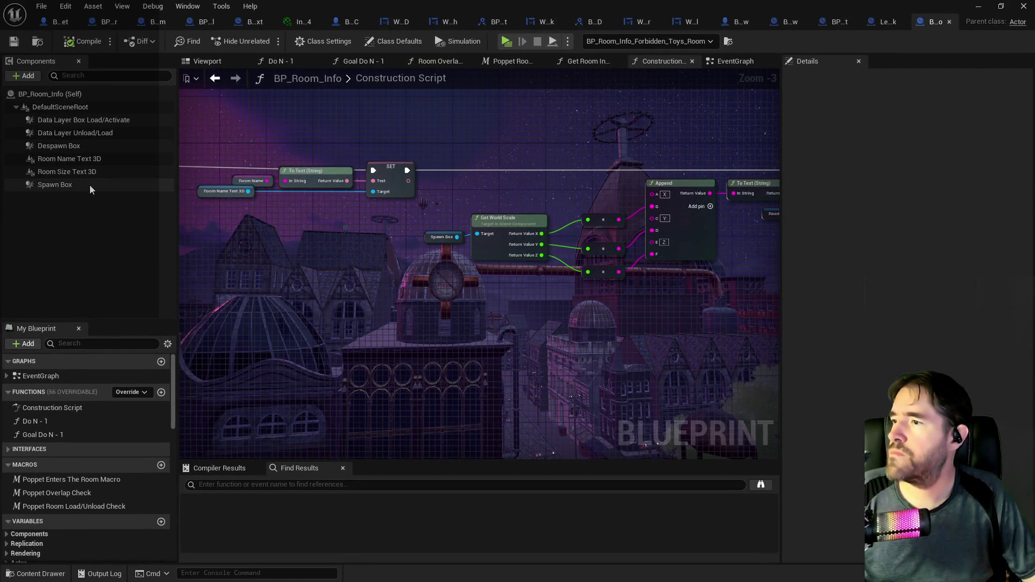
pyautogui.click(72, 161)
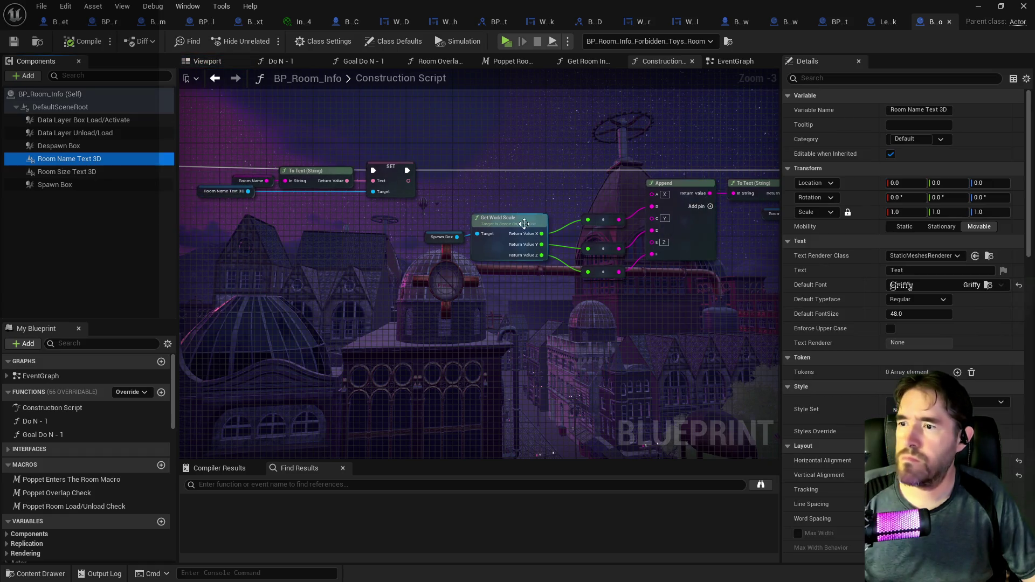
pyautogui.click(882, 80)
pyautogui.write('hidd')
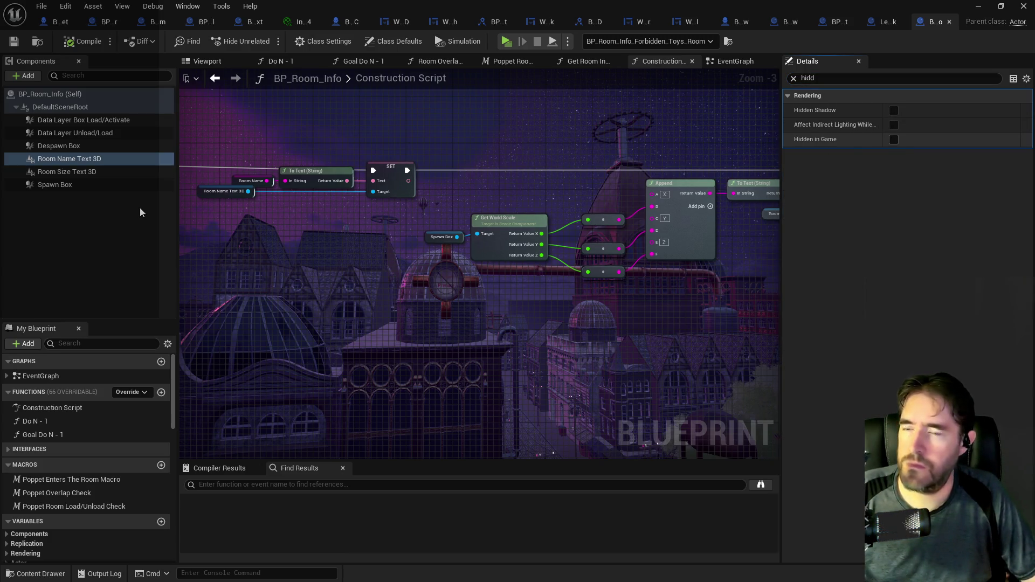
pyautogui.click(102, 172)
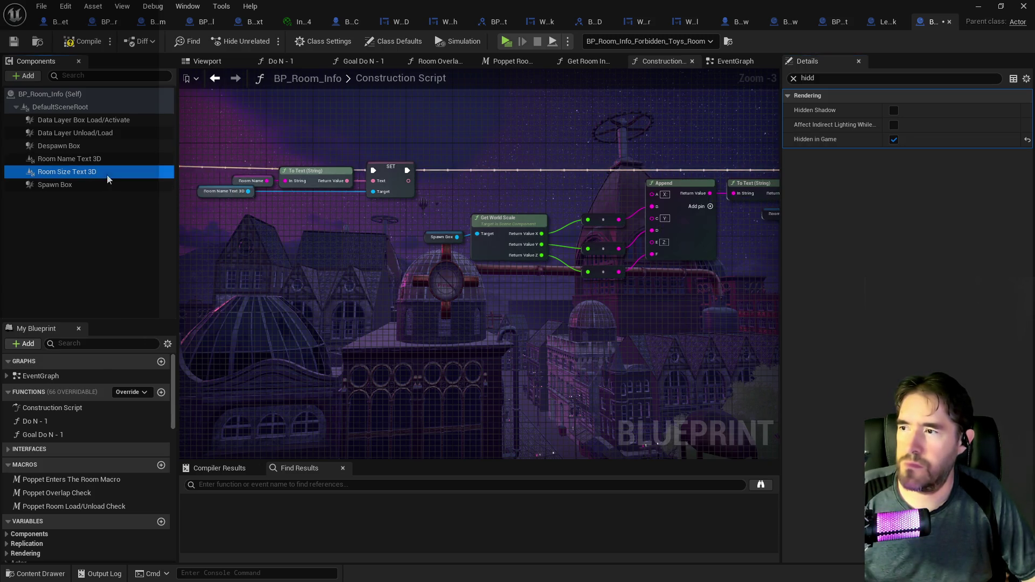
pyautogui.click(214, 150)
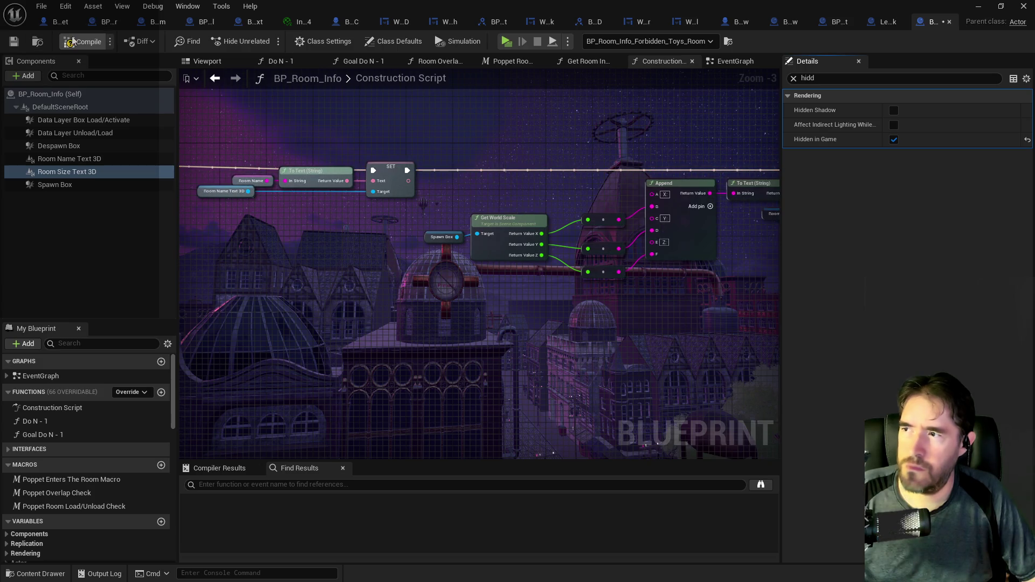
pyautogui.click(14, 47)
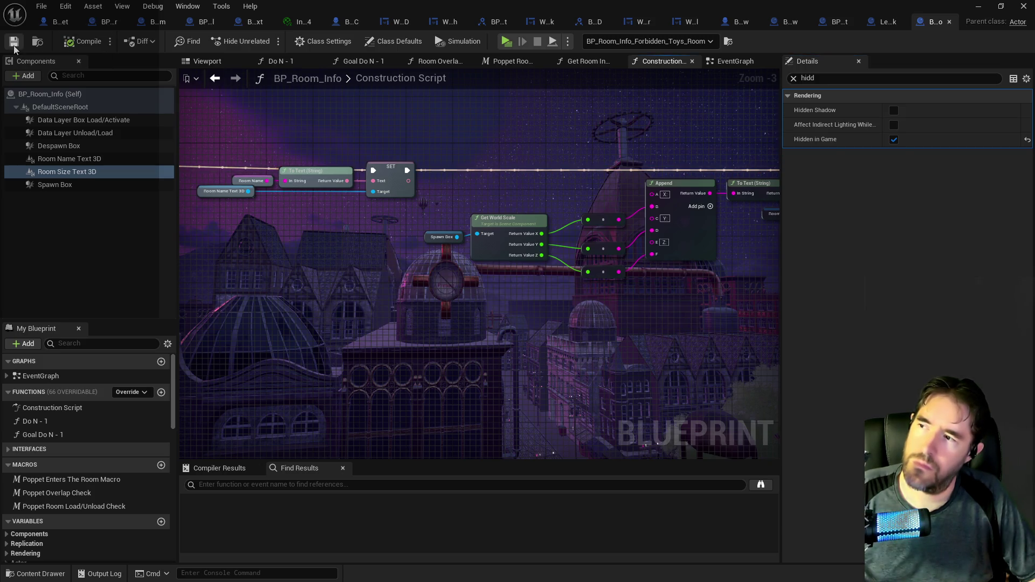
# Pan to the Set Relative Transform nodes and review the Data Layer and Room Name Text 3D settings
pyautogui.moveTo(329, 127)
pyautogui.mouseDown()
pyautogui.moveTo(512, 162)
pyautogui.moveTo(682, 172)
pyautogui.moveTo(773, 198)
pyautogui.mouseUp()
pyautogui.moveTo(285, 160); pyautogui.dragTo(411, 147)
pyautogui.click(94, 135)
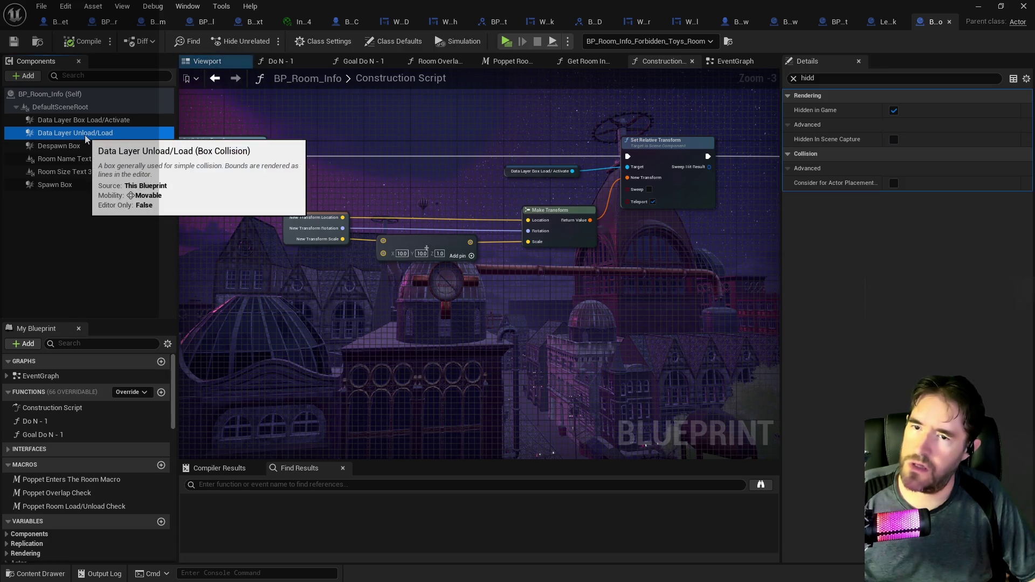
pyautogui.click(70, 158)
# Return to the level editor, frame the Control Room door and select its door panel
pyautogui.moveTo(473, 12); pyautogui.dragTo(932, 51)
pyautogui.click(752, 218)
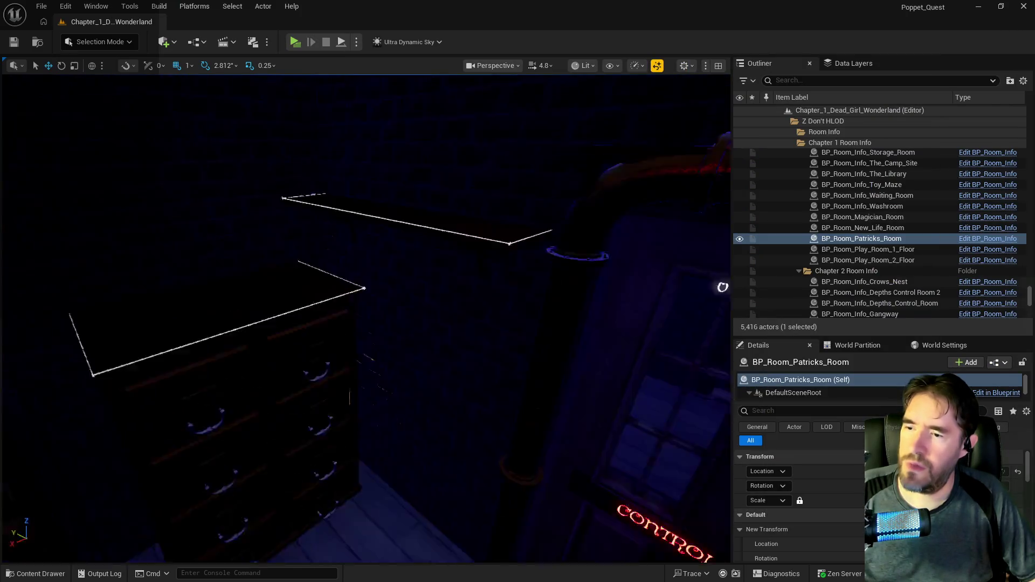
pyautogui.click(303, 445)
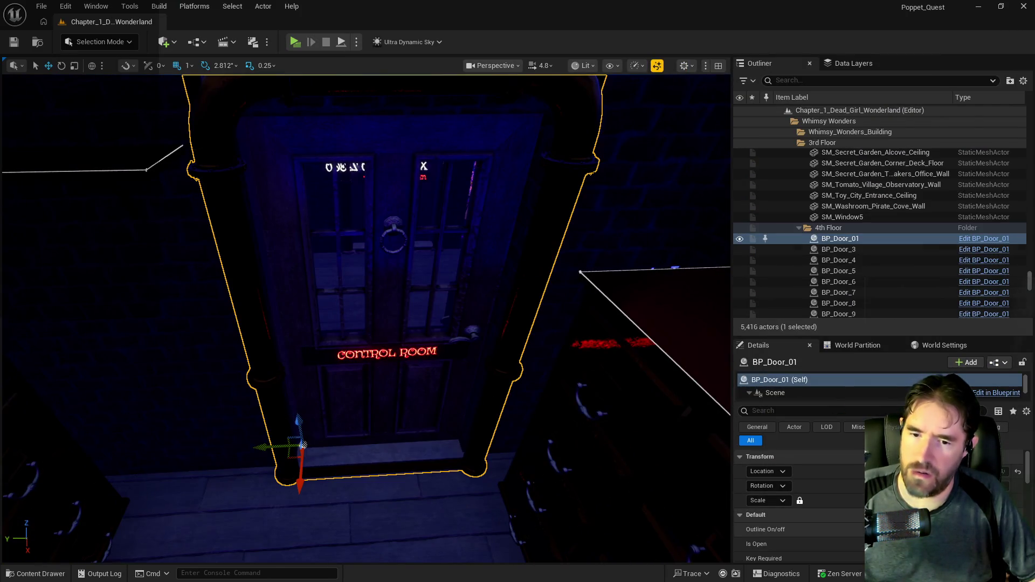
pyautogui.press('f')
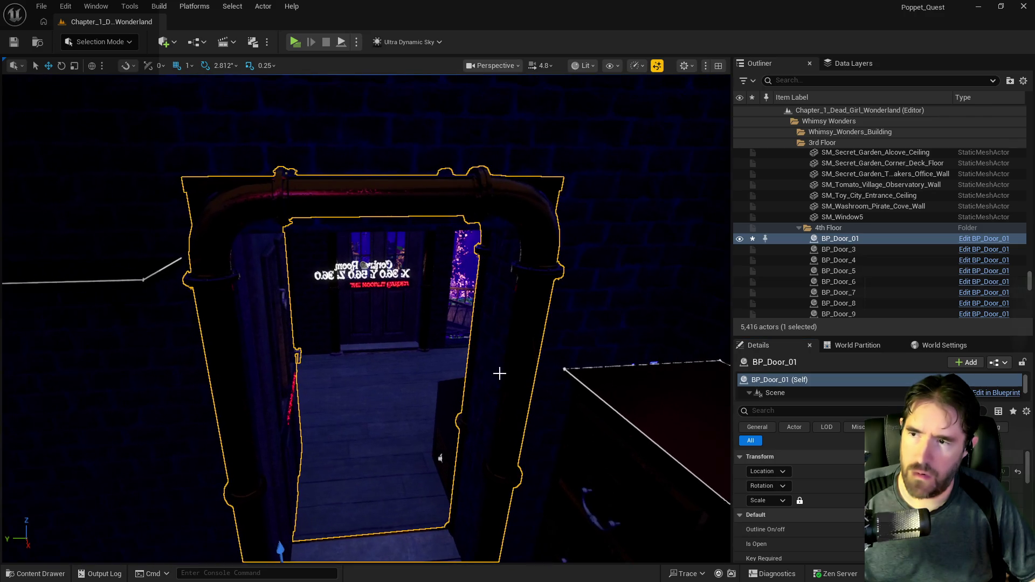
pyautogui.click(364, 266)
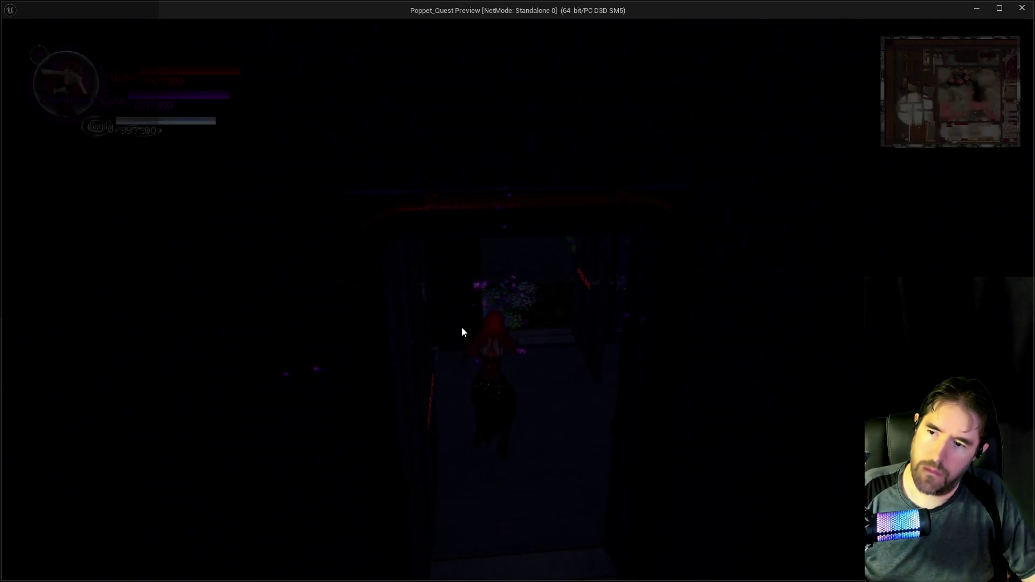
# Run the character through the doorway, corridors and past the flower garden, then return to the editor
pyautogui.press('w')
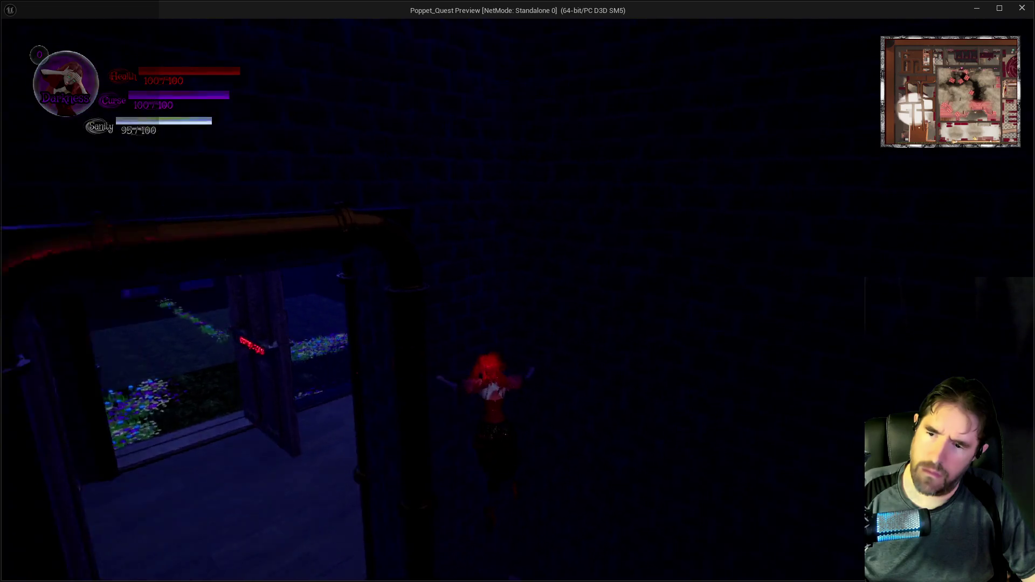
pyautogui.press('w')
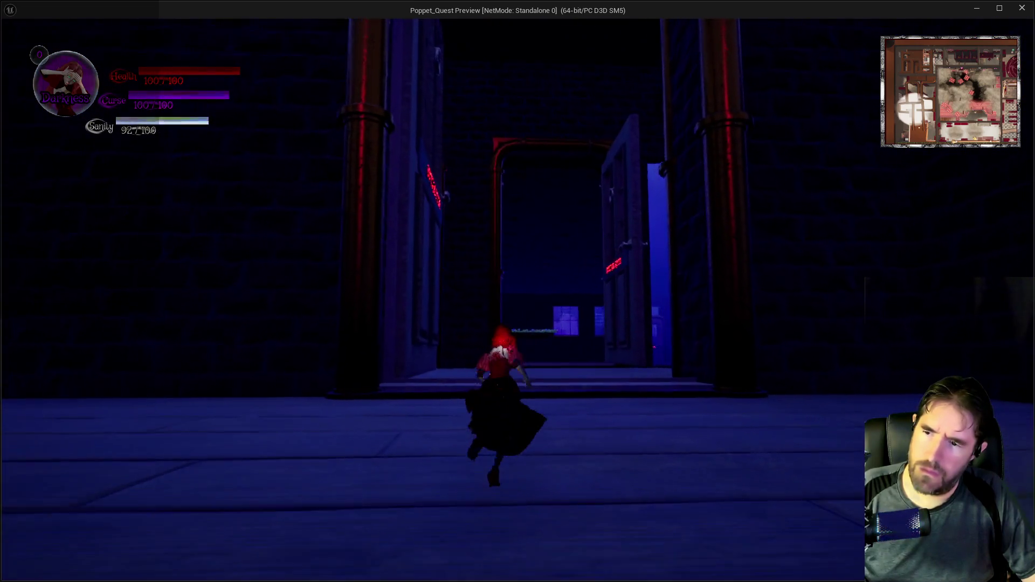
pyautogui.press('w')
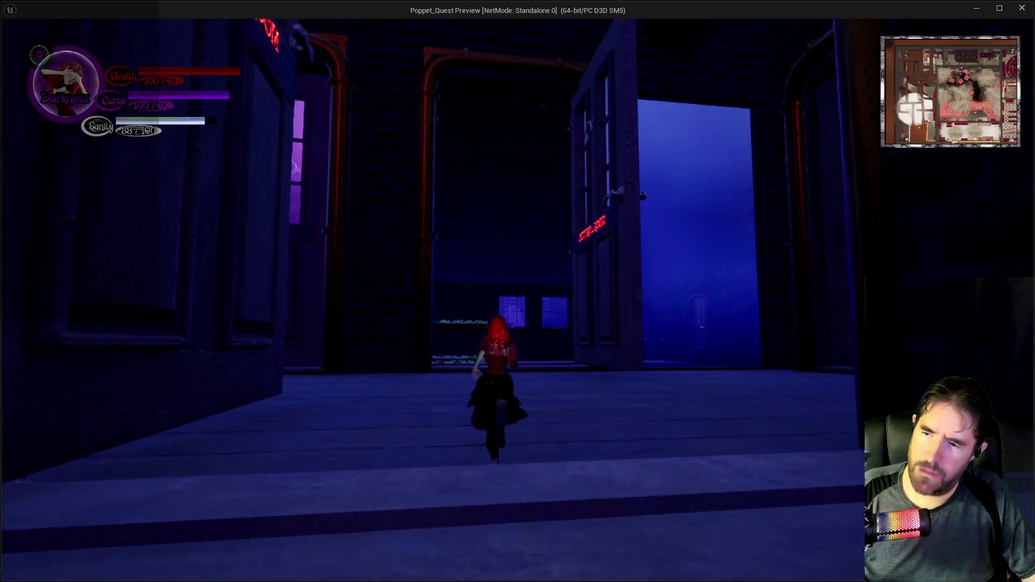
pyautogui.press('w')
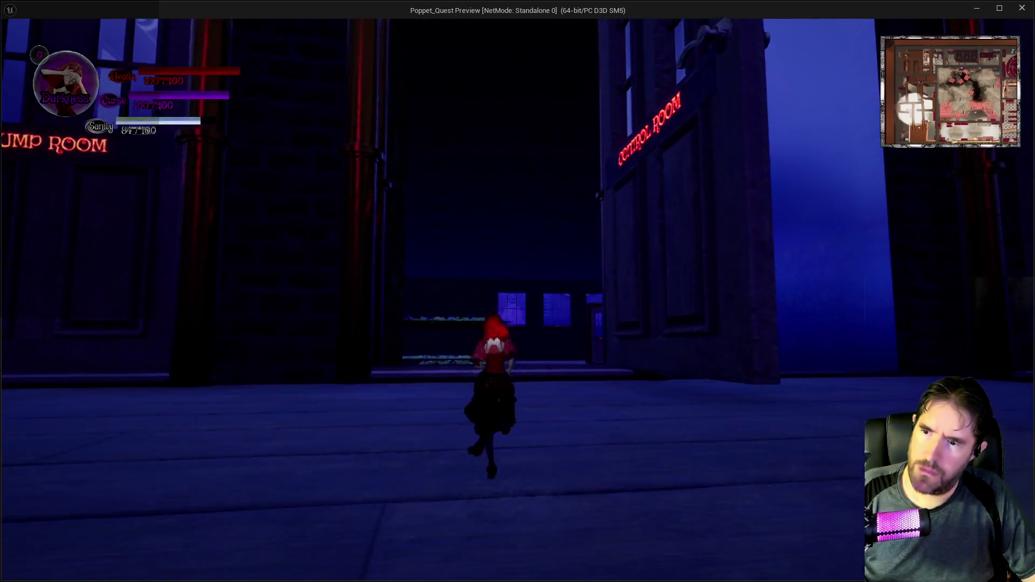
pyautogui.press('w')
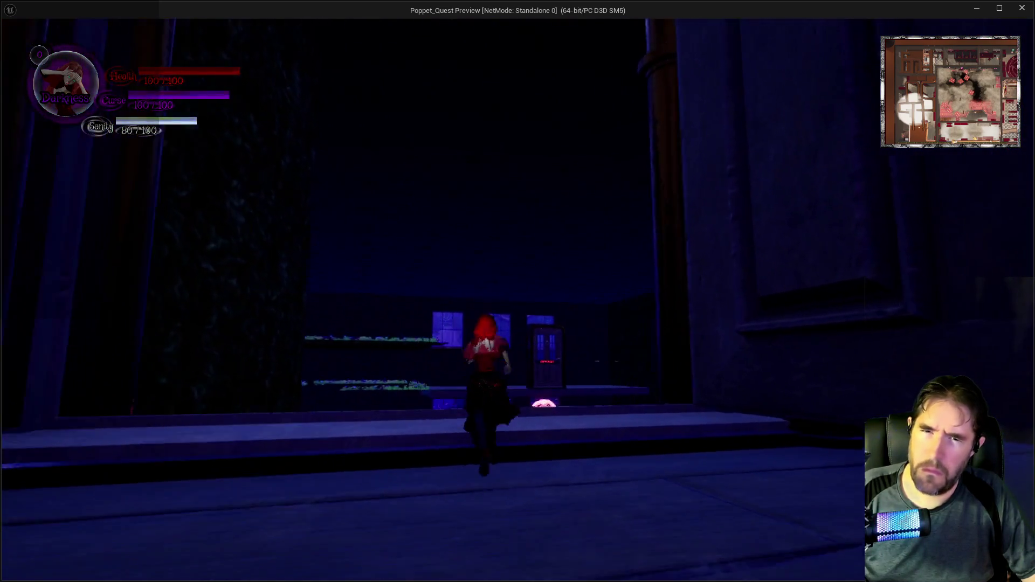
pyautogui.press('w')
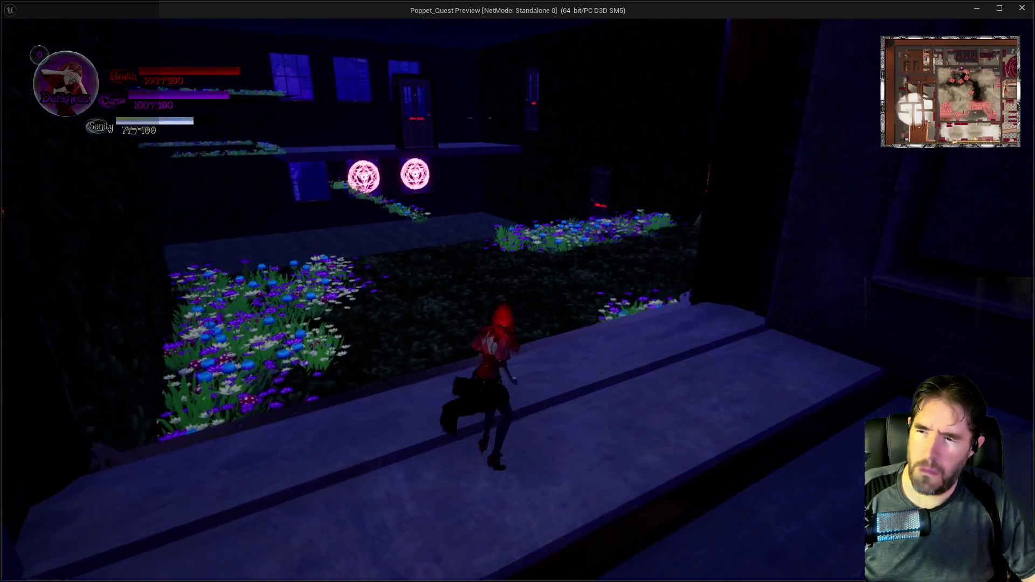
pyautogui.press('w')
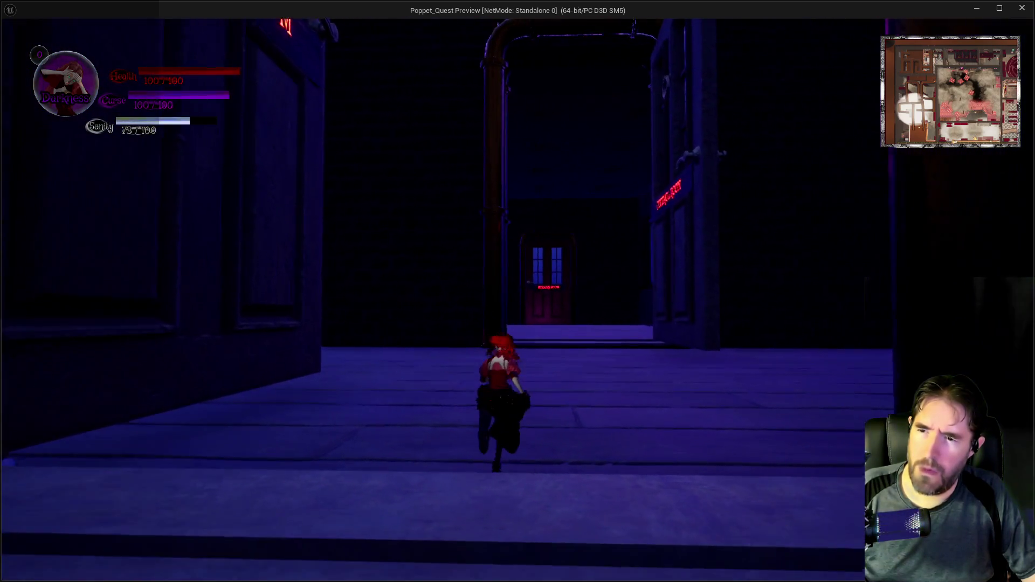
pyautogui.press('w')
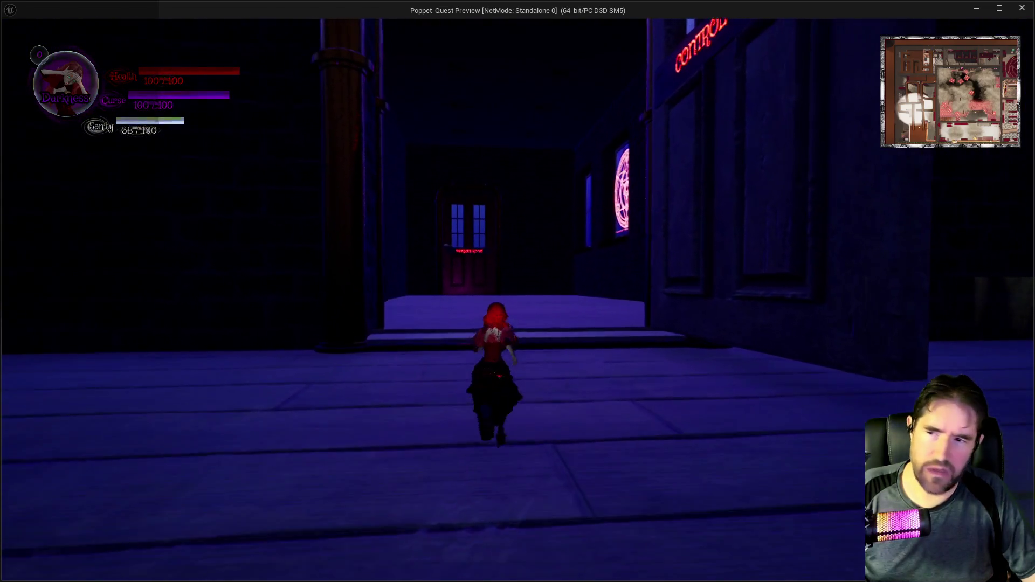
pyautogui.press('w')
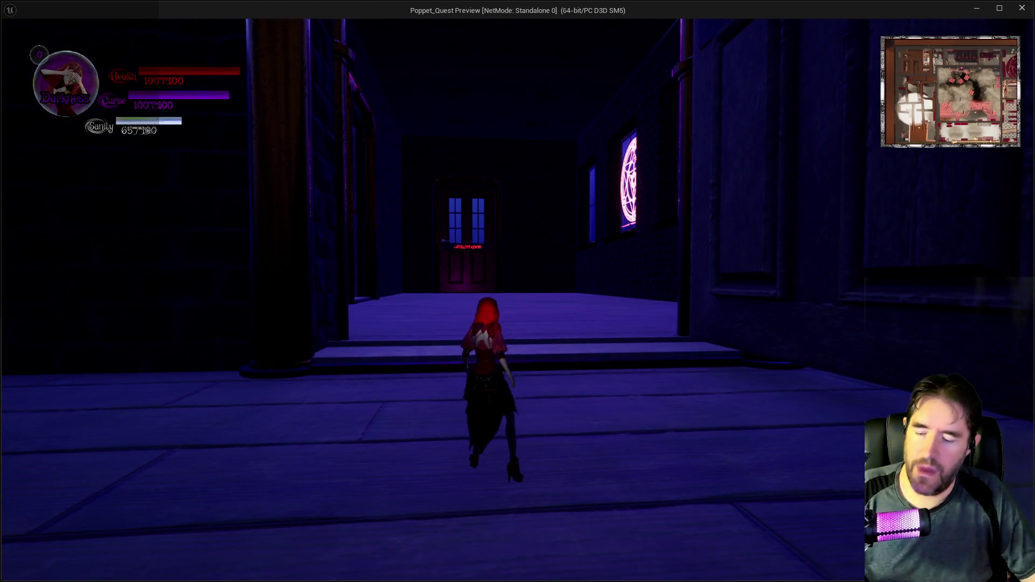
pyautogui.hotkey('alt', 'Tab')
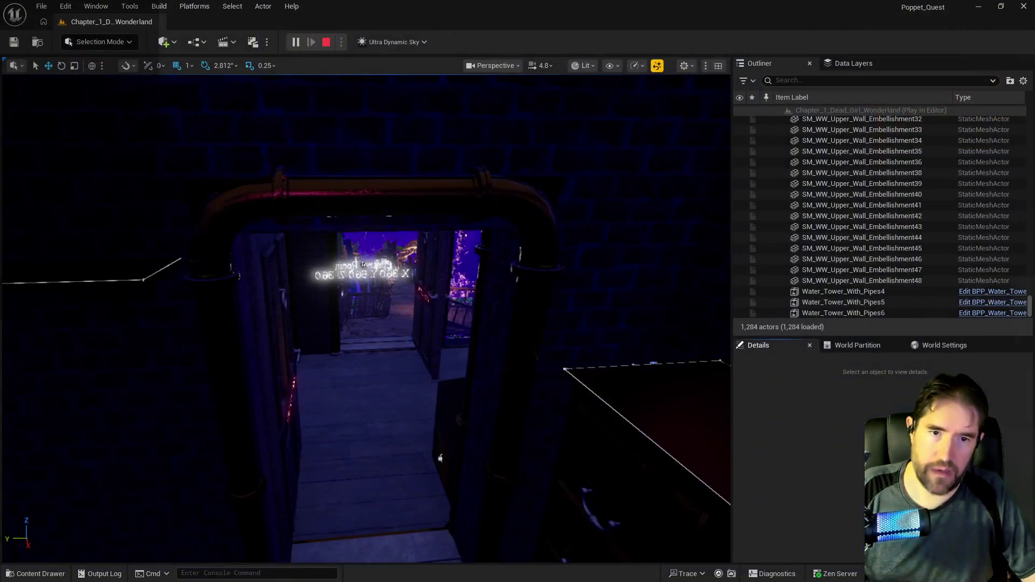
# Switch to BP_Room_Info's construction script and delete the Set Actor Enable Collision node
pyautogui.hotkey('alt', 'Tab')
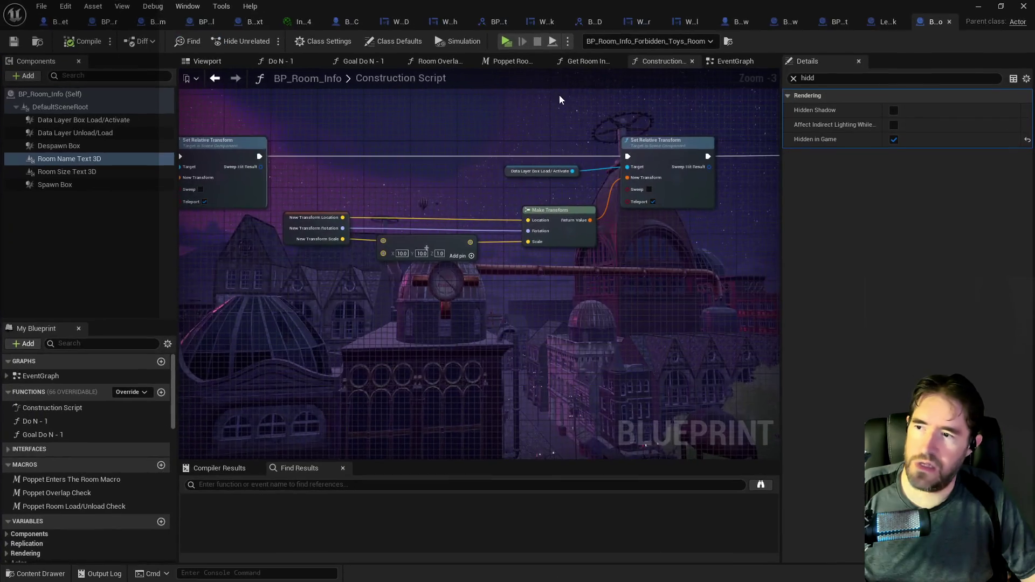
pyautogui.scroll(-4, 291, 168)
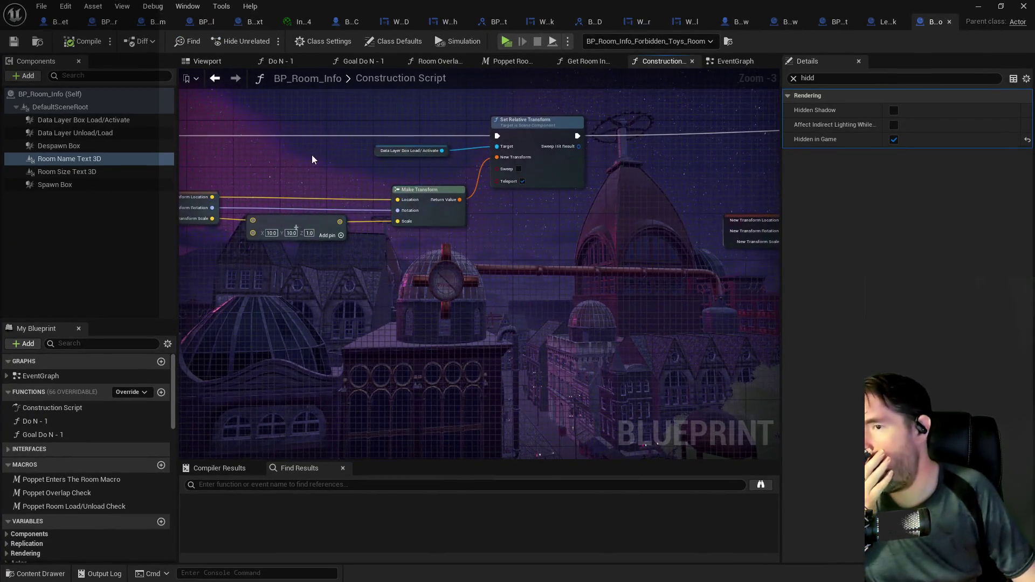
pyautogui.scroll(5, 311, 205)
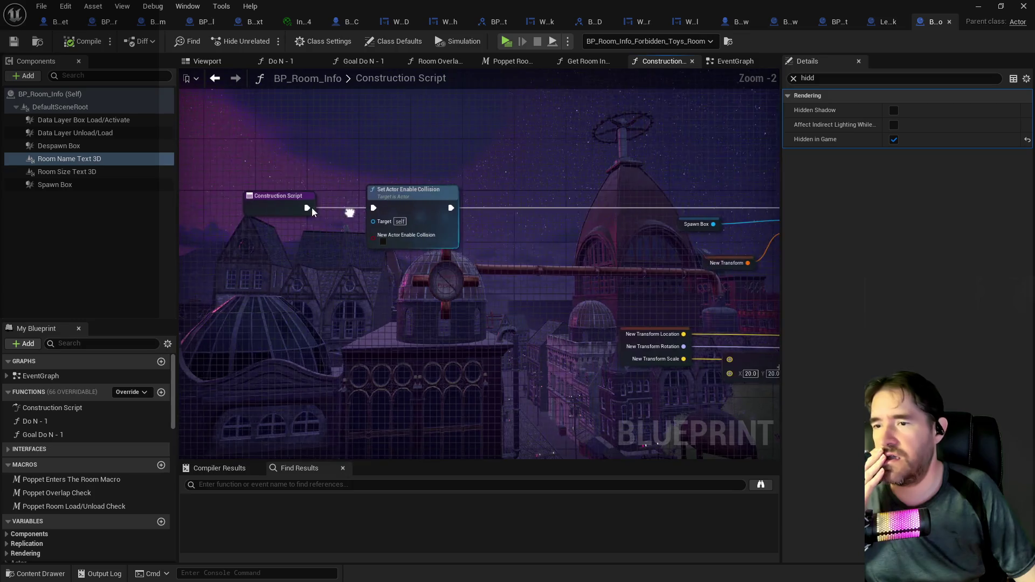
pyautogui.moveTo(303, 205)
pyautogui.mouseDown()
pyautogui.moveTo(769, 208)
pyautogui.moveTo(358, 203)
pyautogui.mouseUp()
pyautogui.click(358, 207)
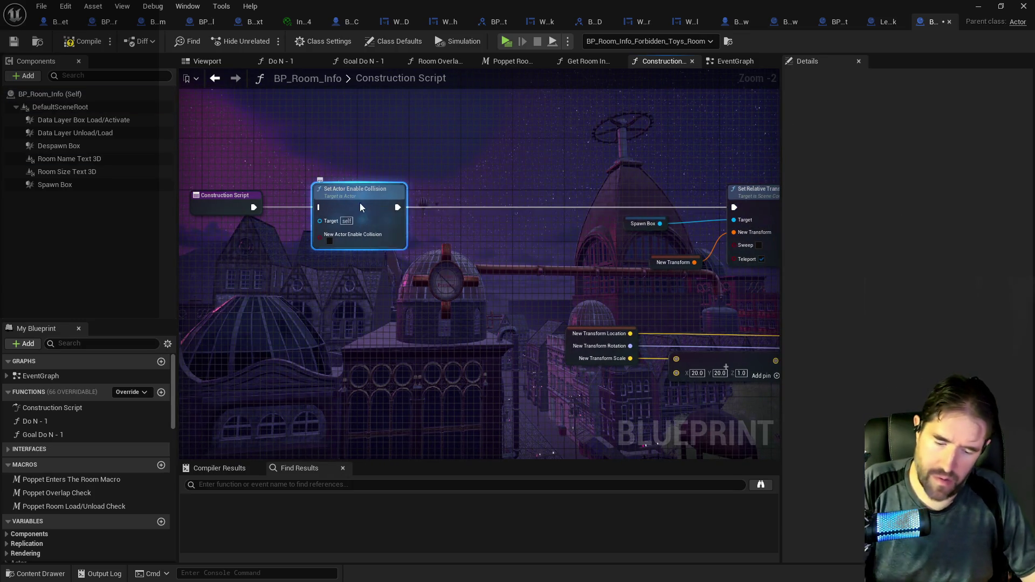
pyautogui.press('Delete')
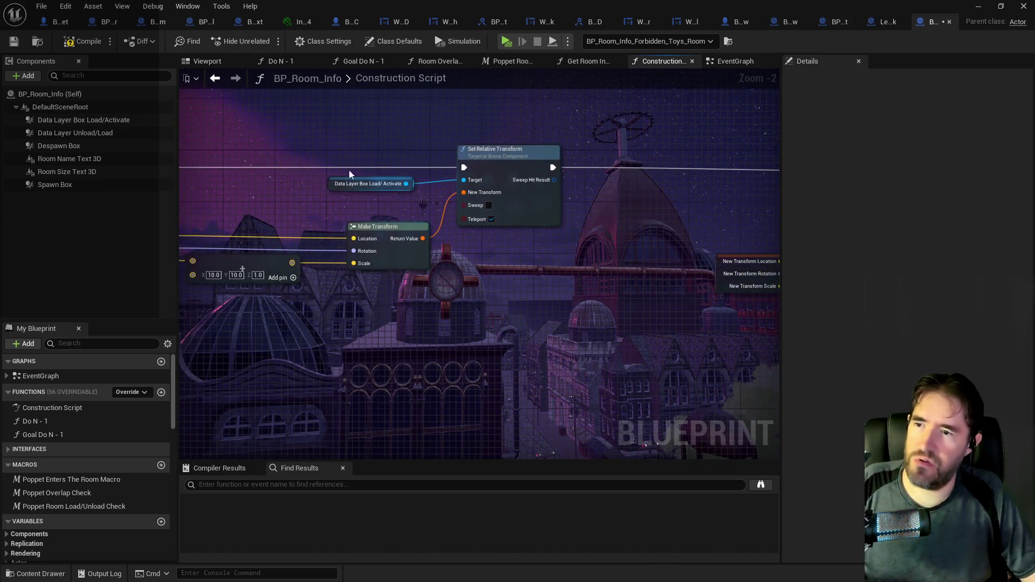
pyautogui.click(28, 75)
# Add a Text Render component to BP_Room_Info and name it 'Room Name Text Render'
pyautogui.write('text r')
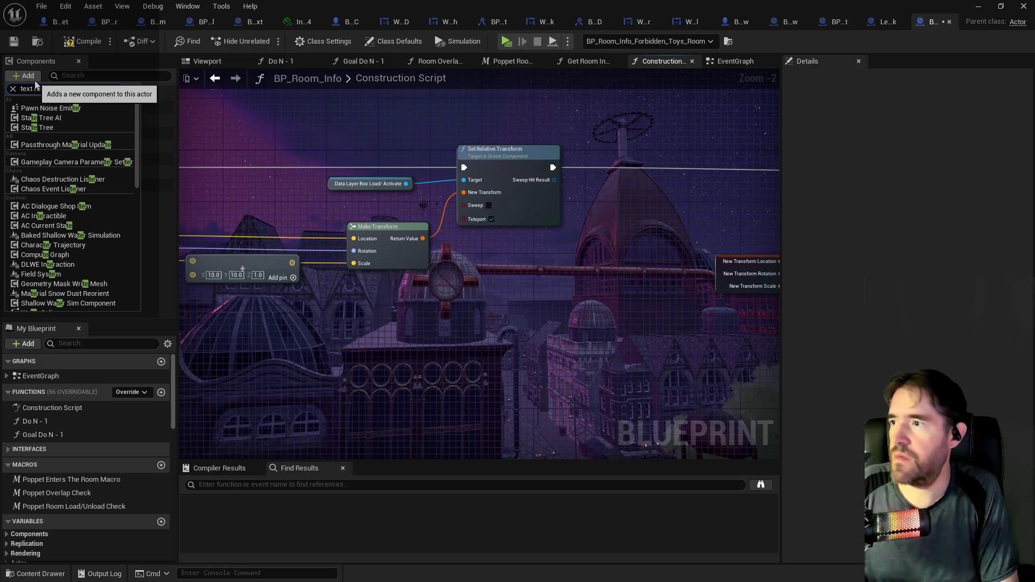
pyautogui.press('Escape')
pyautogui.write('Room N')
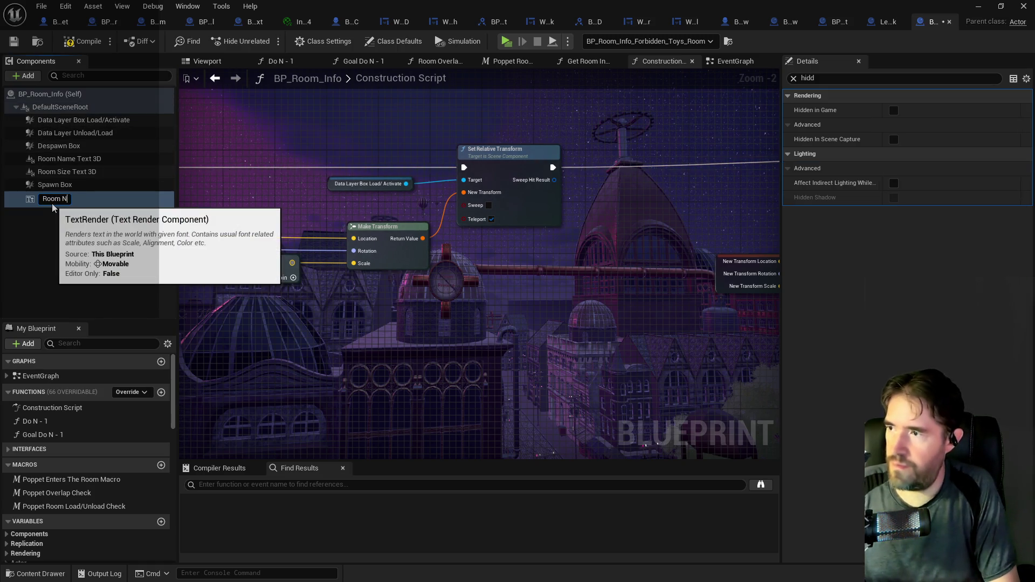
pyautogui.write('ame Text')
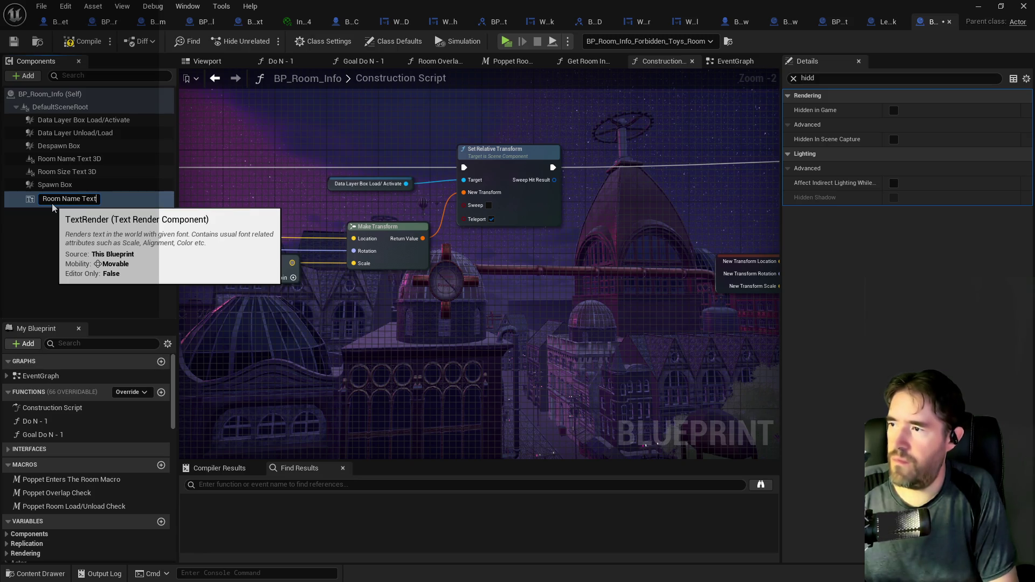
pyautogui.press('Return')
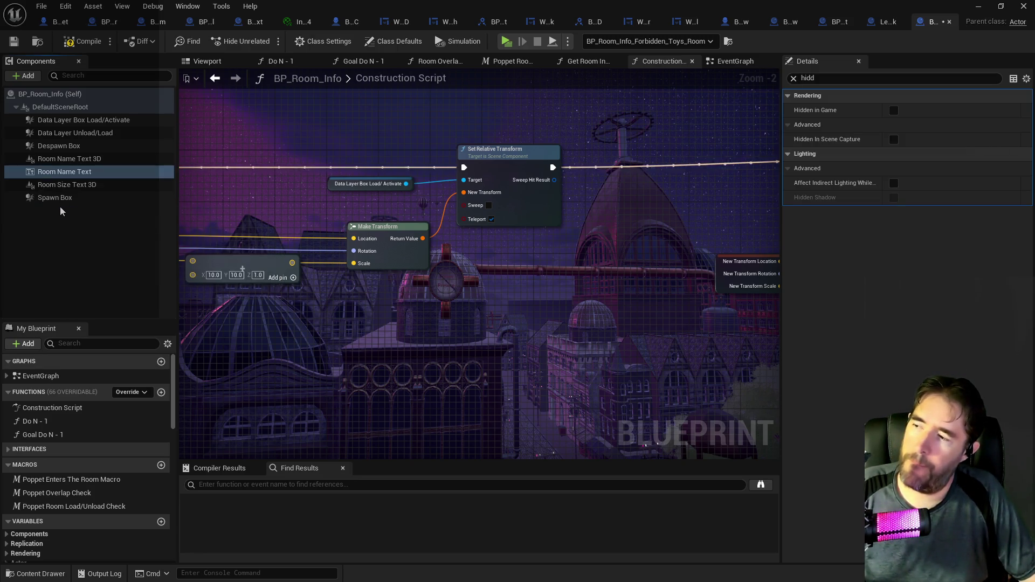
pyautogui.click(67, 172)
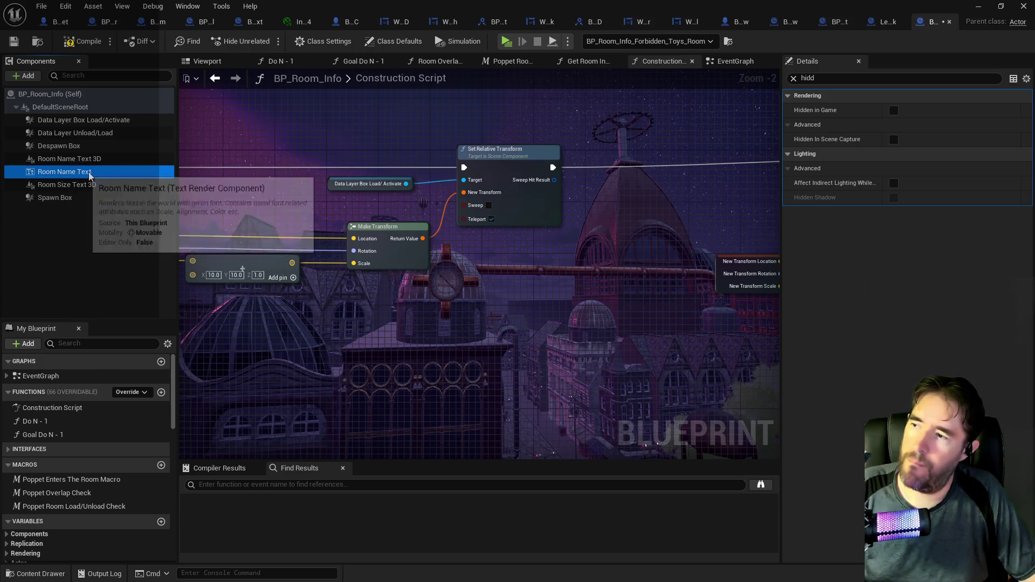
pyautogui.press('End')
pyautogui.write('Re')
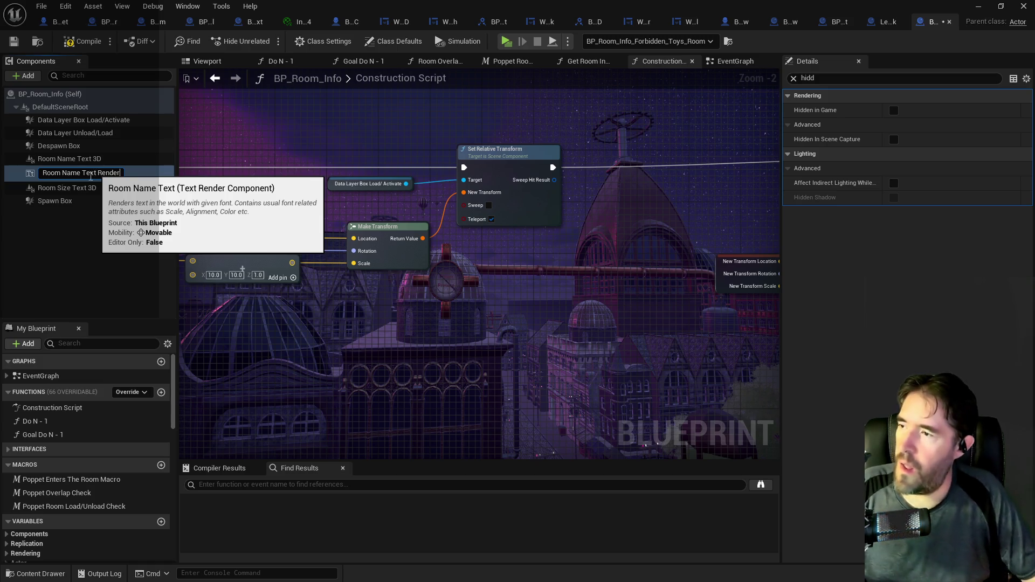
pyautogui.press('Return')
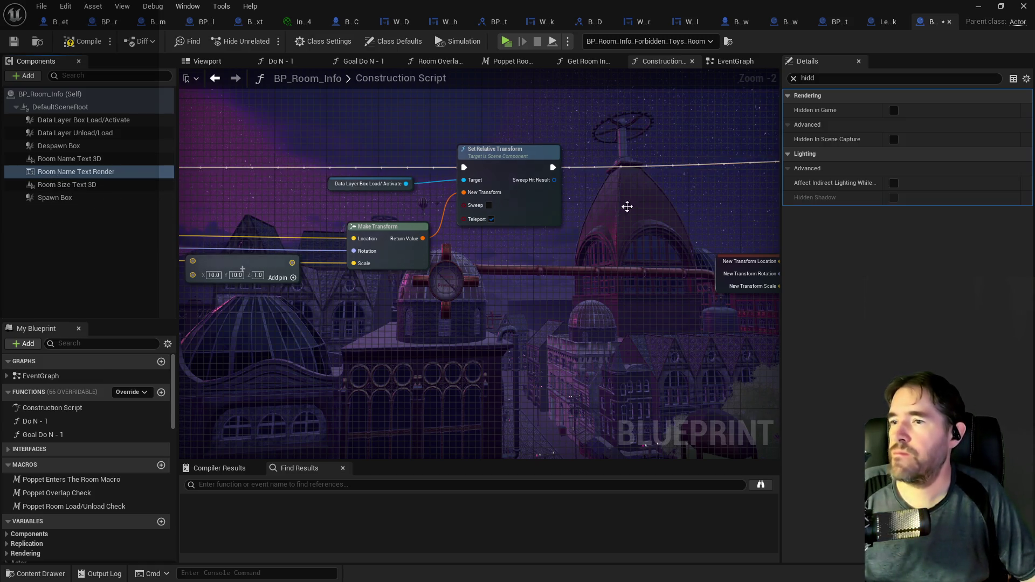
pyautogui.click(793, 79)
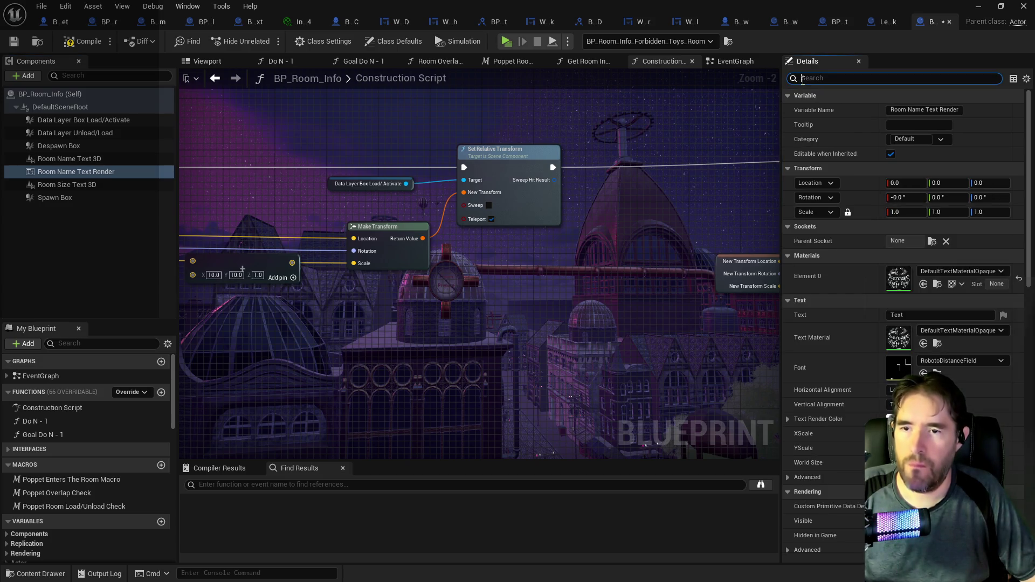
# Turn on Hidden in Game for Room Name Text Render, keeping the RobotoDistanceField font
pyautogui.write('hidd')
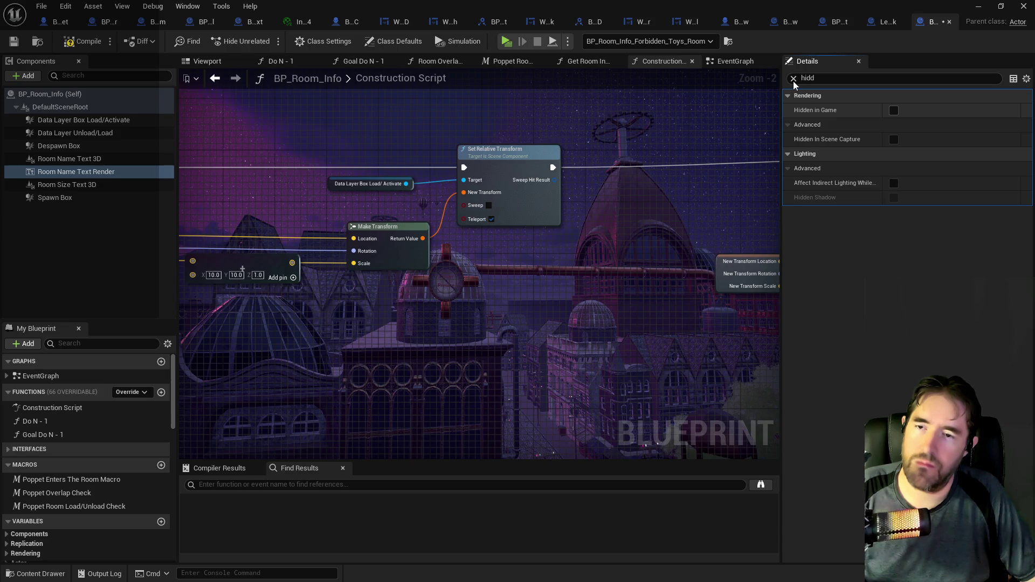
pyautogui.click(793, 79)
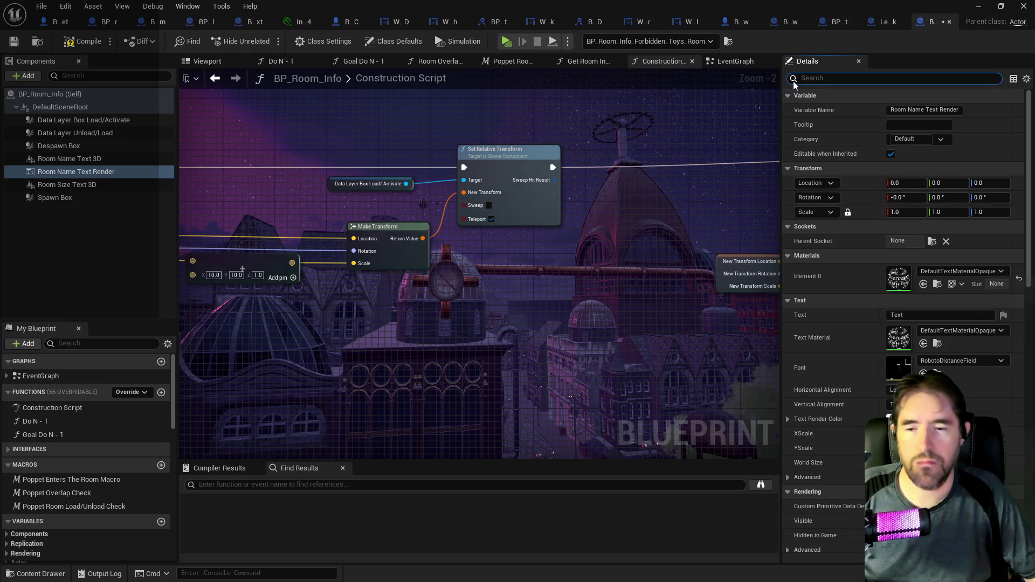
pyautogui.click(950, 361)
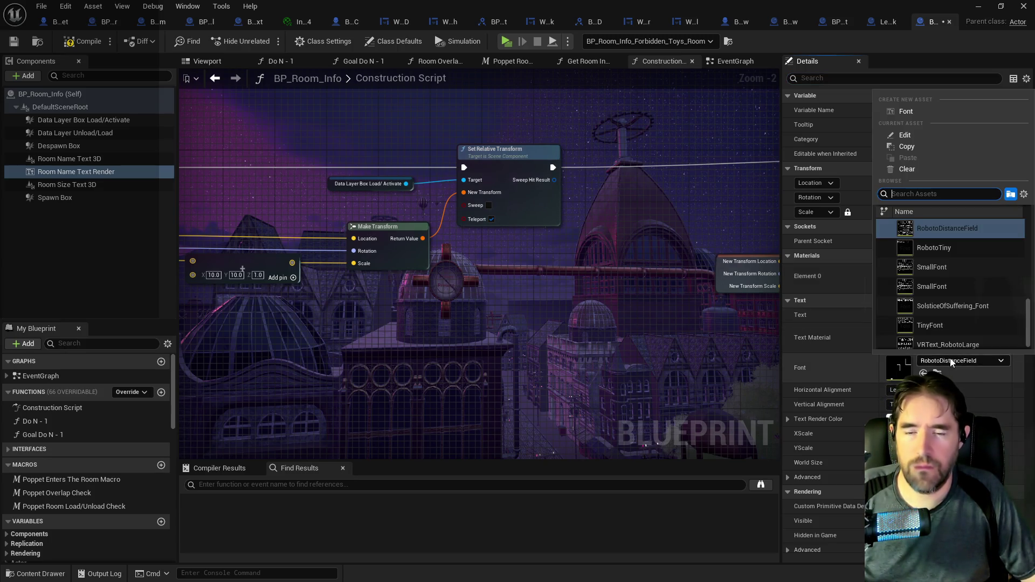
pyautogui.press('Escape')
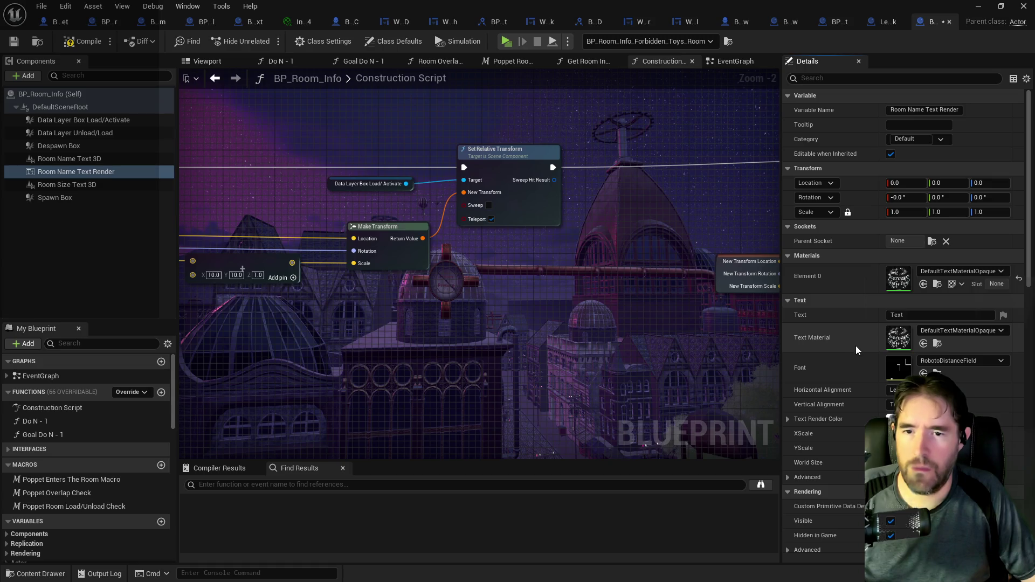
pyautogui.scroll(-5, 856, 345)
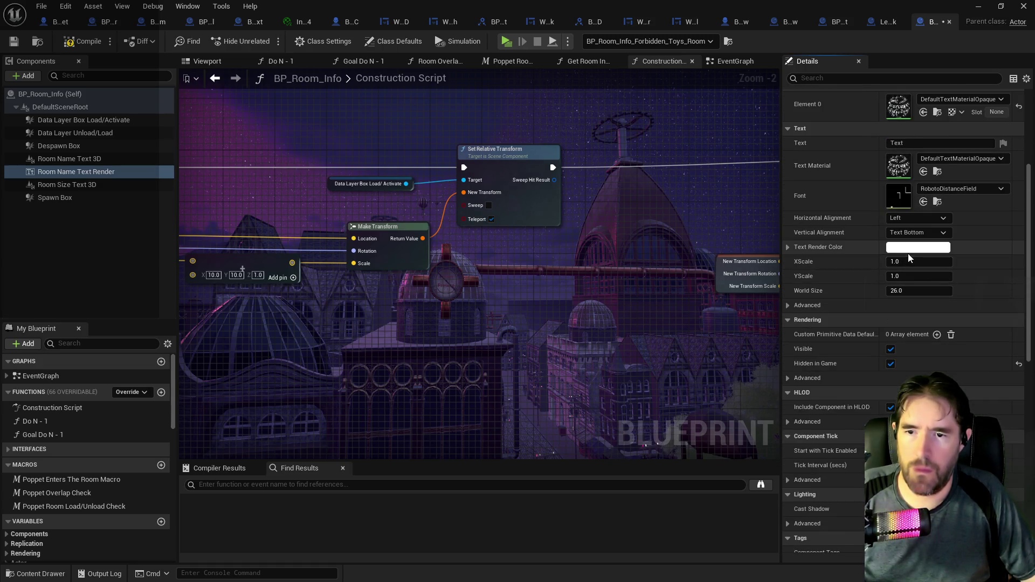
# Set the Text Render Color to blue and Horizontal Alignment to Center
pyautogui.click(910, 252)
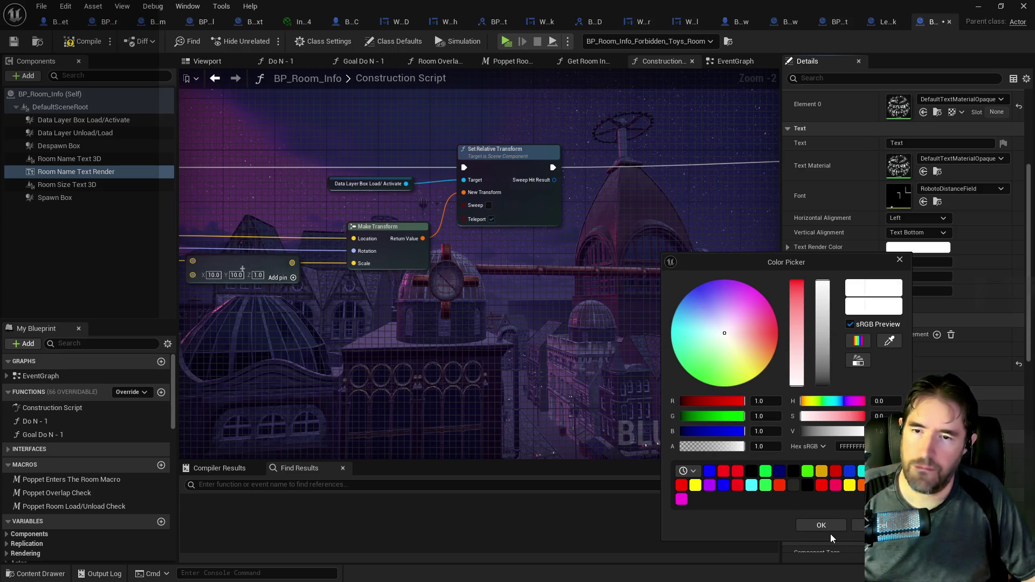
pyautogui.click(709, 471)
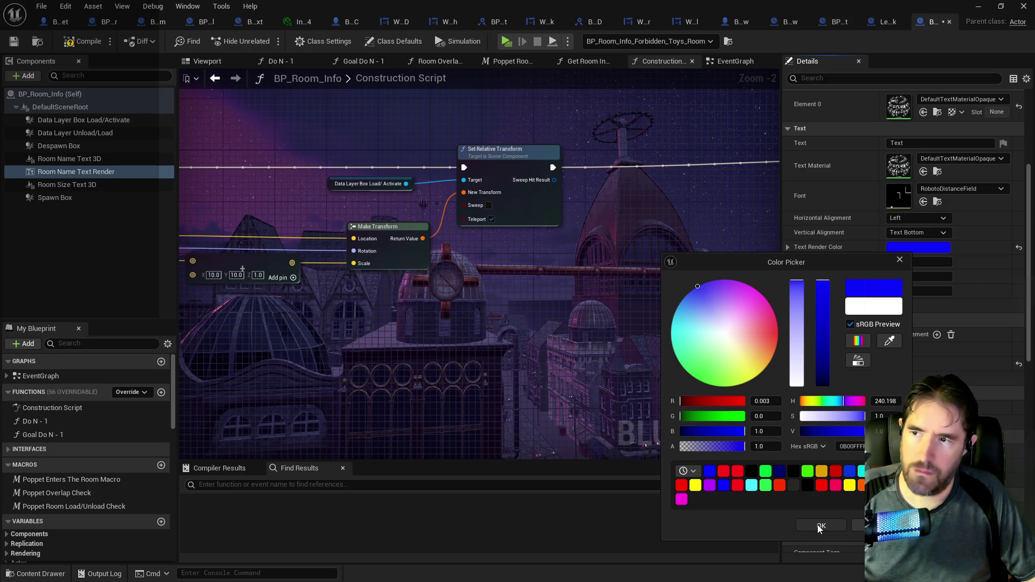
pyautogui.click(819, 526)
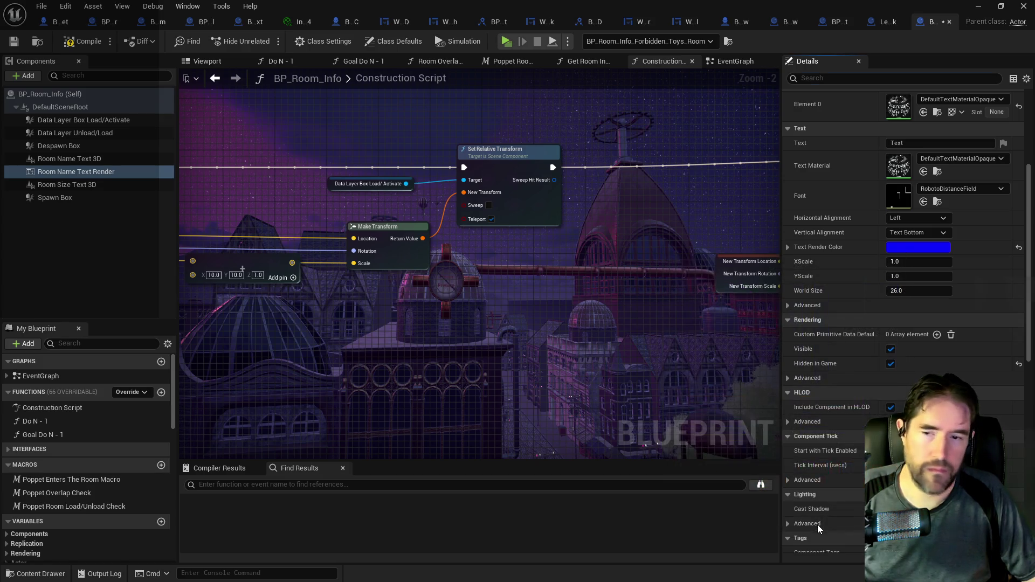
pyautogui.click(920, 219)
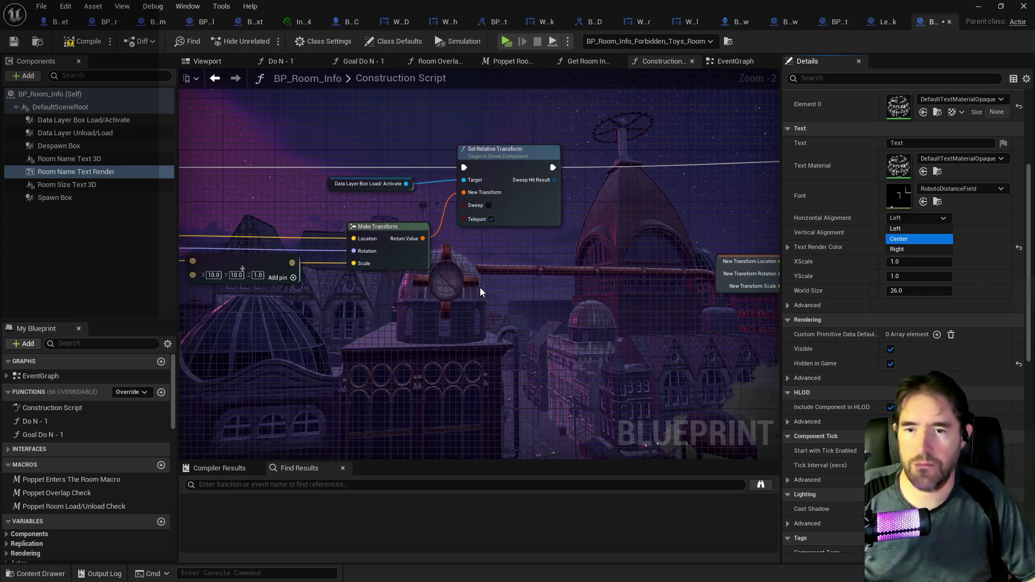
pyautogui.press('Return')
pyautogui.moveTo(80, 168)
pyautogui.mouseDown()
pyautogui.moveTo(281, 177)
pyautogui.moveTo(272, 160)
pyautogui.moveTo(293, 145)
pyautogui.moveTo(104, 173)
pyautogui.mouseUp()
pyautogui.scroll(-4, 609, 303)
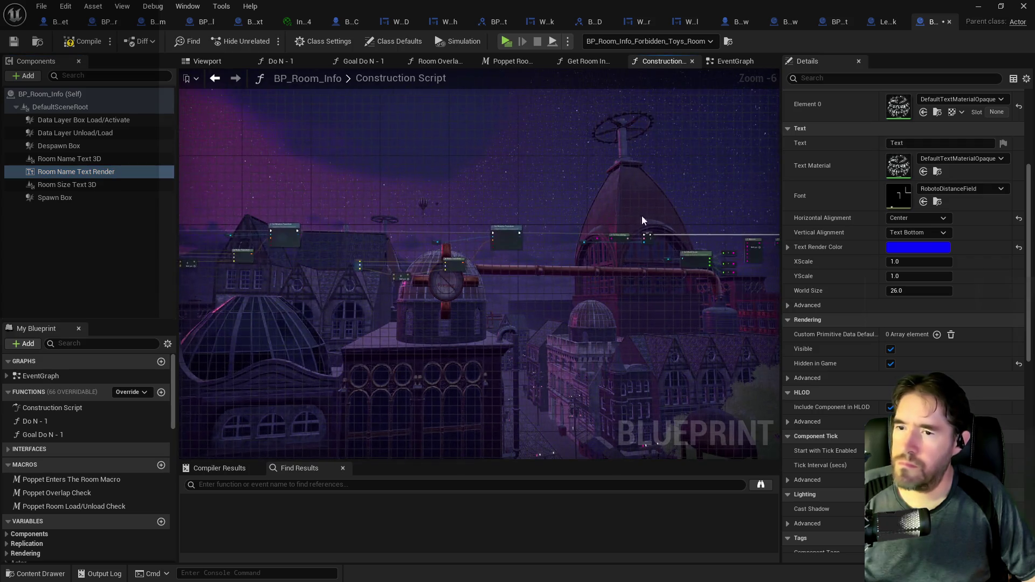
# Add a Set Text node for Room Name Text Render, fed by To Text and Set Relative Transform's exec
pyautogui.scroll(7, 434, 215)
pyautogui.moveTo(137, 173); pyautogui.dragTo(475, 229)
pyautogui.moveTo(559, 234); pyautogui.dragTo(613, 241)
pyautogui.write('set text')
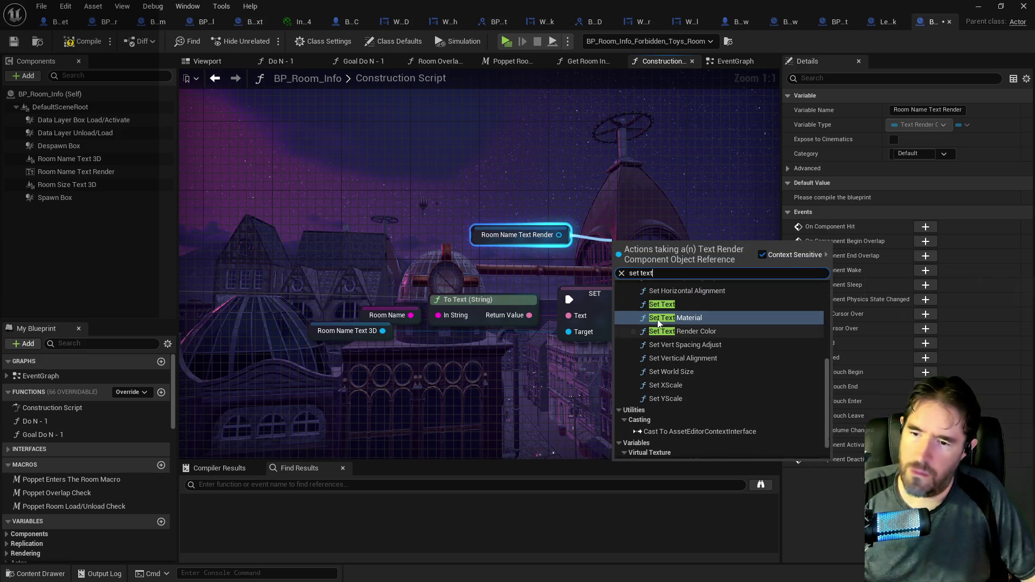
pyautogui.scroll(2, 659, 322)
pyautogui.click(684, 354)
pyautogui.moveTo(639, 261); pyautogui.dragTo(665, 244)
pyautogui.moveTo(529, 315); pyautogui.dragTo(569, 315)
pyautogui.scroll(-2, 671, 293)
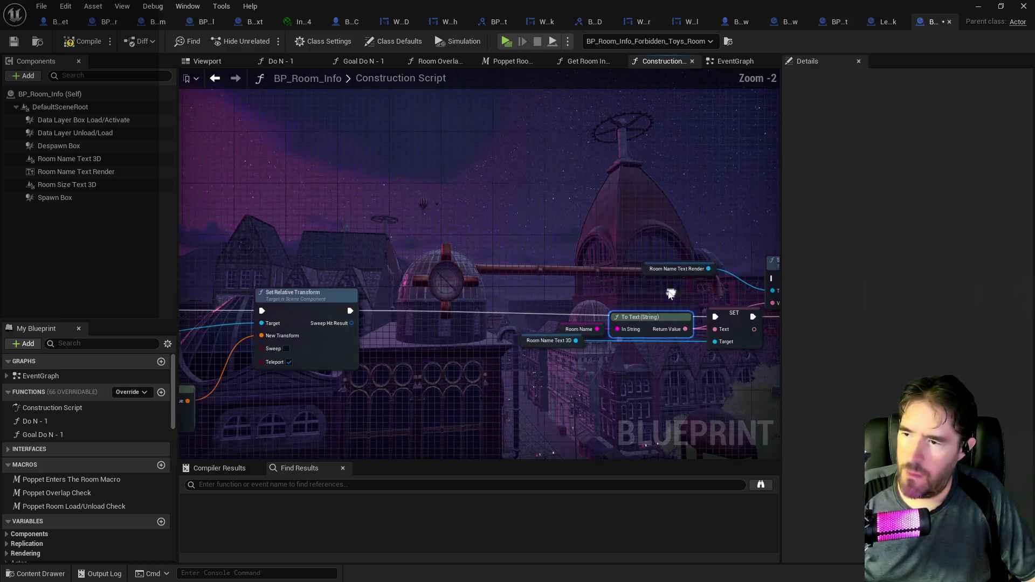
pyautogui.moveTo(352, 313)
pyautogui.mouseDown()
pyautogui.moveTo(808, 304)
pyautogui.moveTo(598, 276)
pyautogui.mouseUp()
# Delete the old SET and Room Name Text 3D nodes and tidy the remaining nodes
pyautogui.moveTo(444, 254)
pyautogui.mouseDown()
pyautogui.moveTo(484, 248)
pyautogui.moveTo(335, 248)
pyautogui.mouseUp()
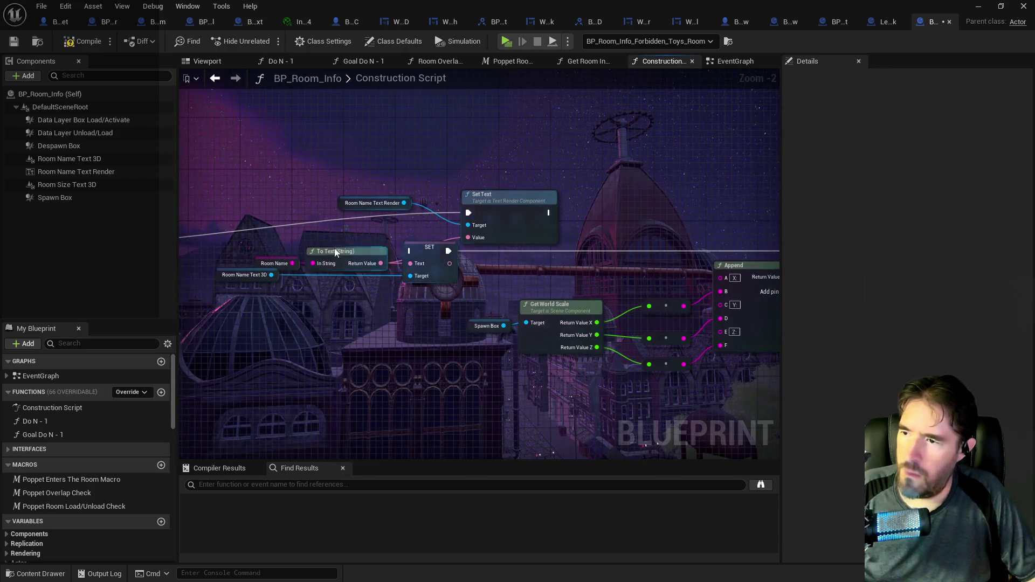
pyautogui.click(420, 259)
pyautogui.press('Delete')
pyautogui.click(225, 276)
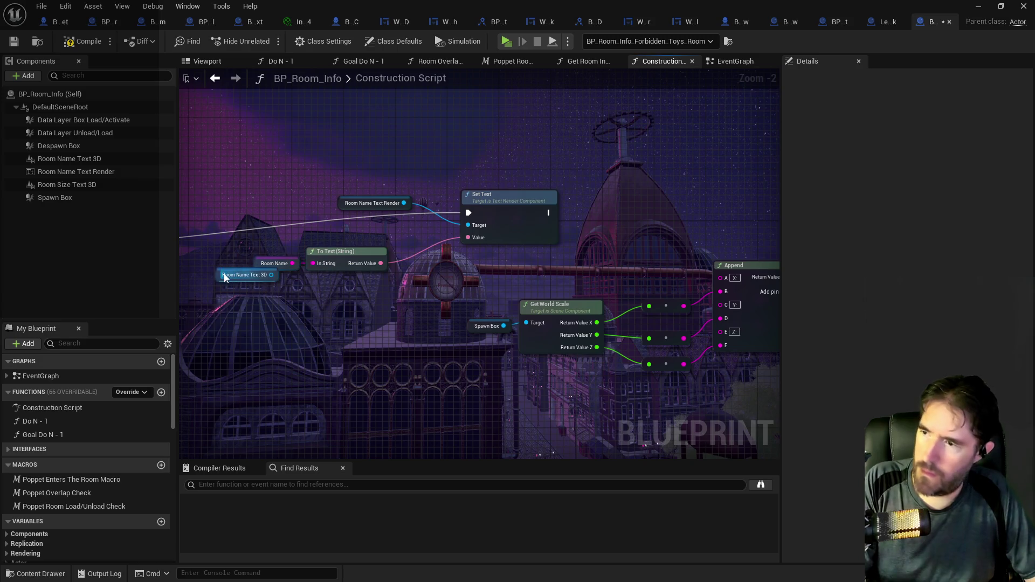
pyautogui.press('Delete')
pyautogui.moveTo(247, 287)
pyautogui.mouseDown()
pyautogui.moveTo(325, 282)
pyautogui.moveTo(399, 225)
pyautogui.mouseUp()
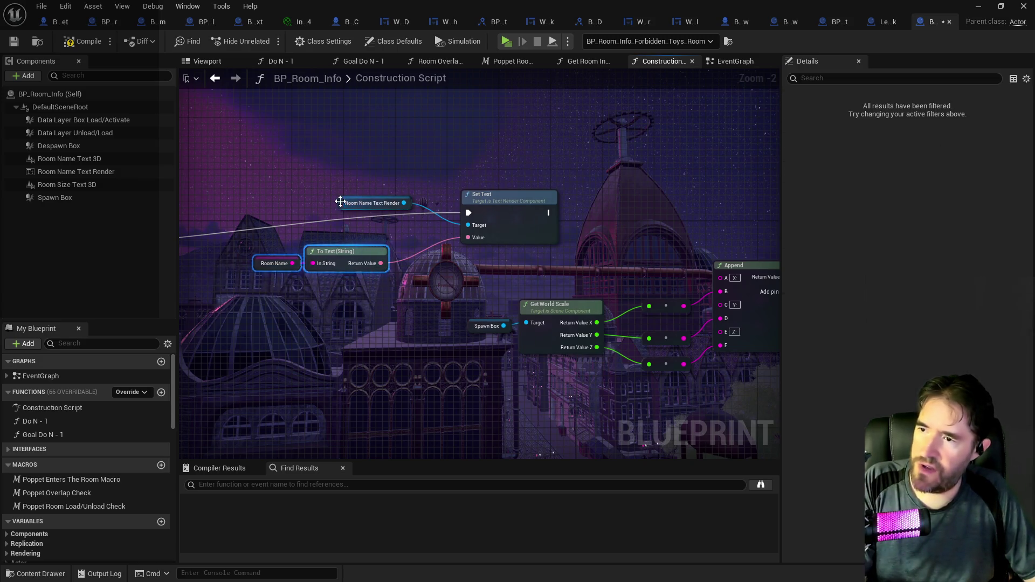
pyautogui.moveTo(340, 202); pyautogui.dragTo(345, 227)
pyautogui.moveTo(514, 212); pyautogui.dragTo(500, 245)
pyautogui.moveTo(377, 240)
pyautogui.mouseDown()
pyautogui.moveTo(270, 248)
pyautogui.moveTo(266, 267)
pyautogui.mouseUp()
pyautogui.moveTo(350, 262); pyautogui.dragTo(341, 279)
pyautogui.click(378, 228)
pyautogui.moveTo(378, 228); pyautogui.dragTo(373, 261)
pyautogui.moveTo(491, 286); pyautogui.dragTo(273, 254)
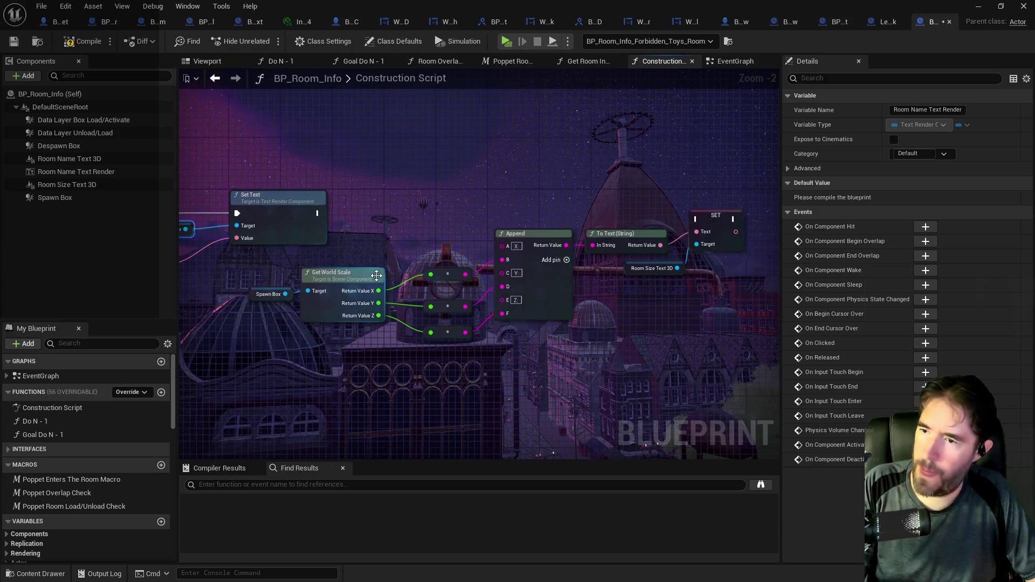
# Duplicate Room Name Text Render and rename the copy Room Size Text Render
pyautogui.rightClick(74, 173)
pyautogui.click(114, 276)
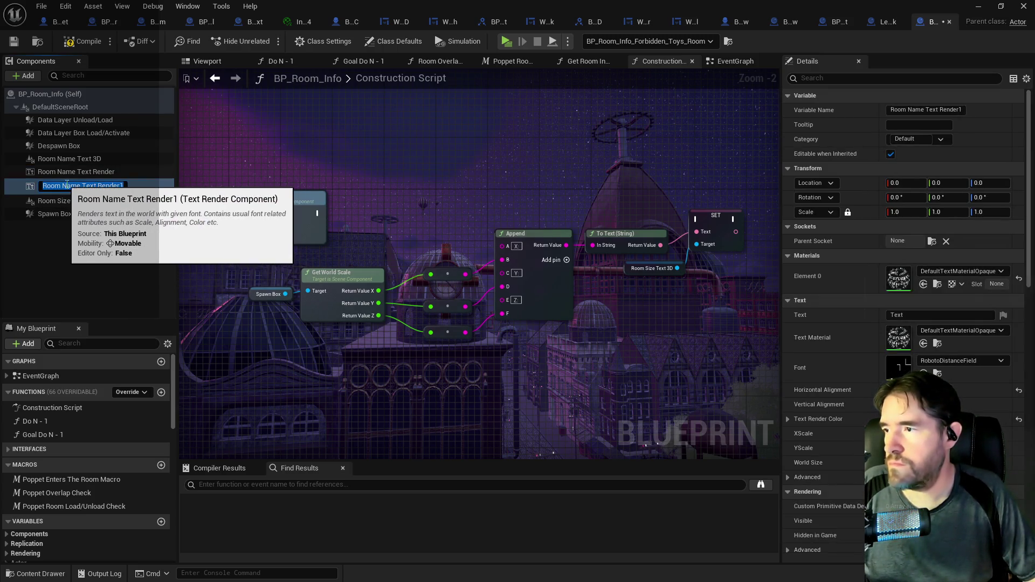
pyautogui.moveTo(80, 187); pyautogui.dragTo(65, 186)
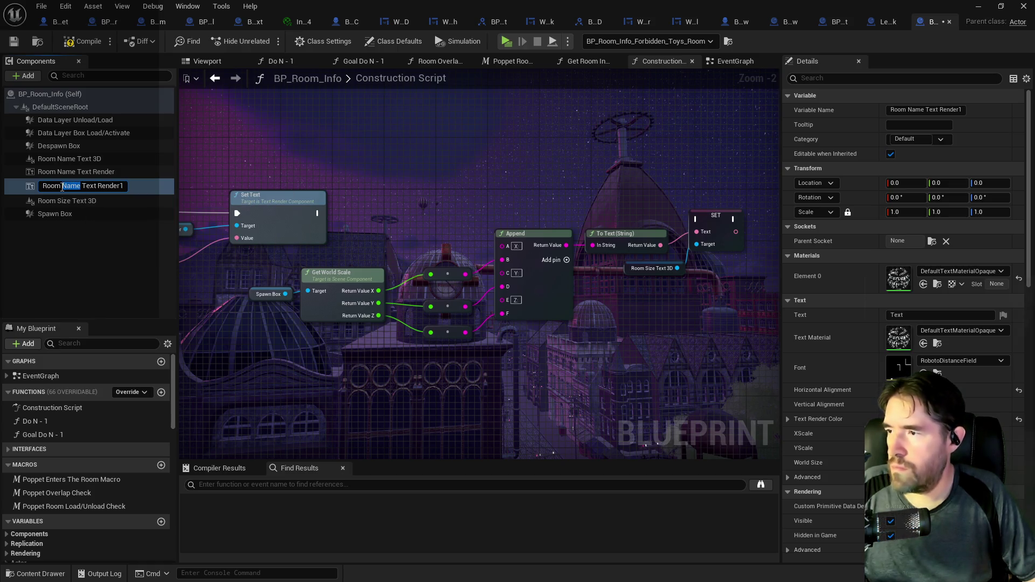
pyautogui.write('Size')
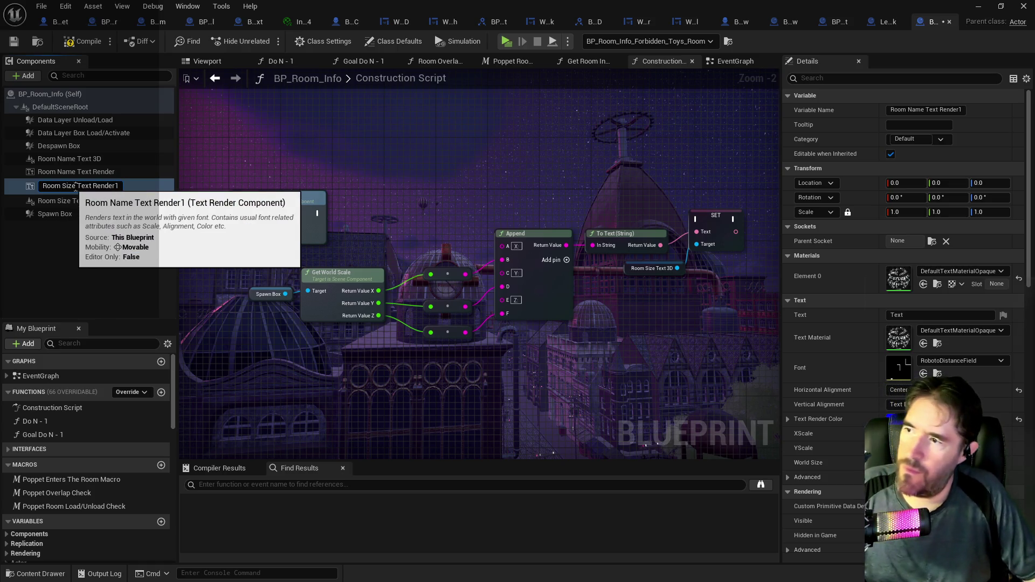
pyautogui.moveTo(114, 186); pyautogui.dragTo(121, 188)
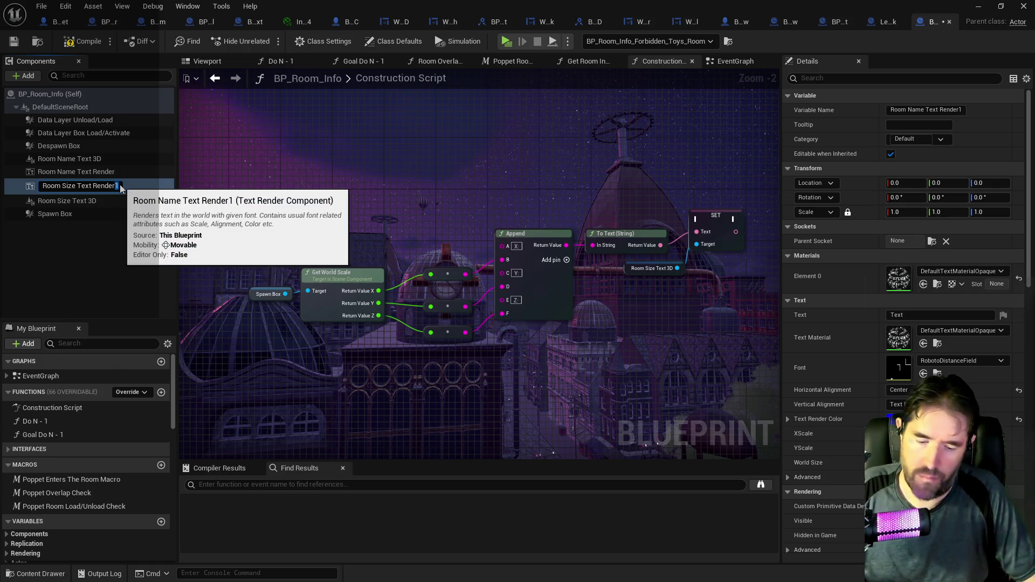
pyautogui.press('Return')
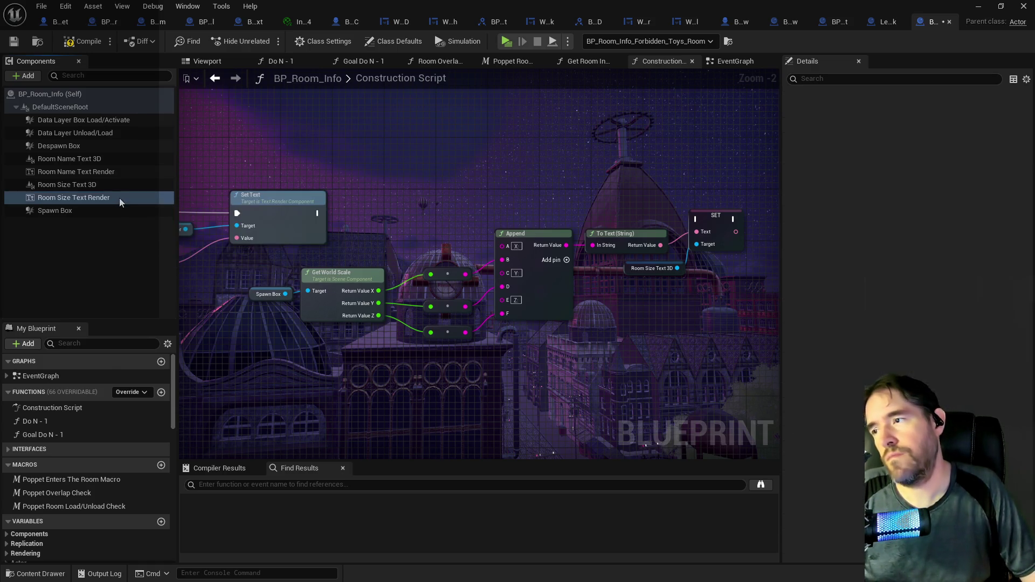
# Add a Set Text node for Room Size Text Render fed by the scale string; delete the old SET and Room Size Text 3D nodes
pyautogui.moveTo(96, 198); pyautogui.dragTo(574, 175)
pyautogui.write('et text')
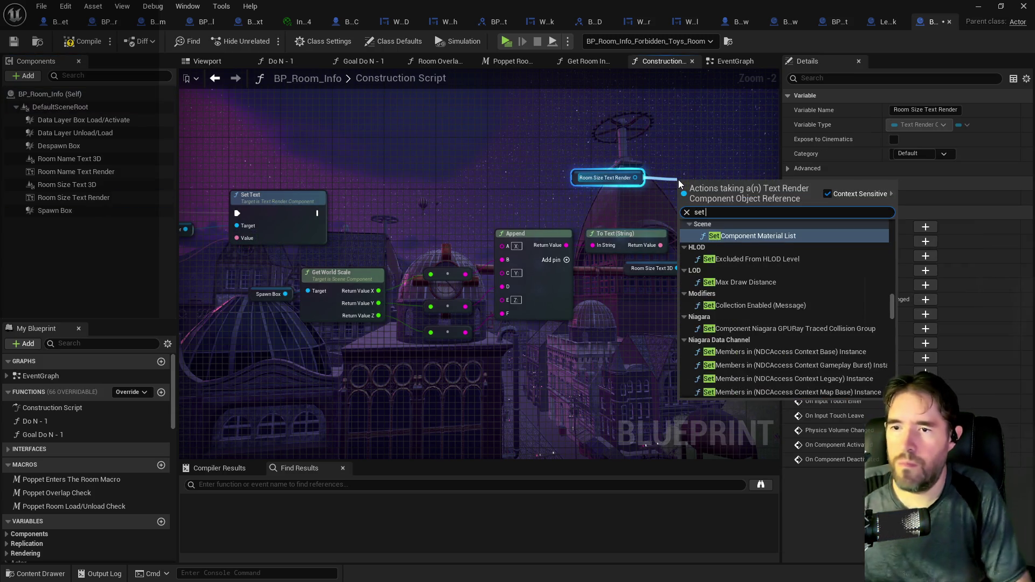
pyautogui.click(715, 230)
pyautogui.moveTo(716, 230); pyautogui.dragTo(737, 212)
pyautogui.moveTo(660, 245)
pyautogui.mouseDown()
pyautogui.moveTo(689, 206)
pyautogui.moveTo(702, 206)
pyautogui.mouseUp()
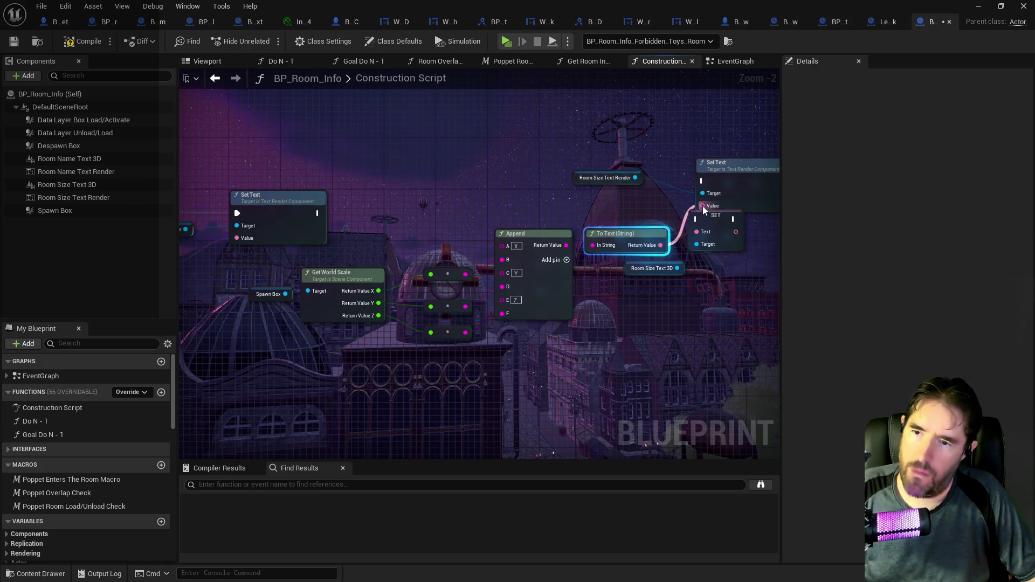
pyautogui.click(716, 240)
pyautogui.press('Delete')
pyautogui.click(649, 264)
pyautogui.press('Delete')
# Chain the room-name Set Text's exec into the room-size Set Text and tidy the layout
pyautogui.moveTo(727, 172)
pyautogui.mouseDown()
pyautogui.moveTo(719, 199)
pyautogui.moveTo(734, 206)
pyautogui.mouseUp()
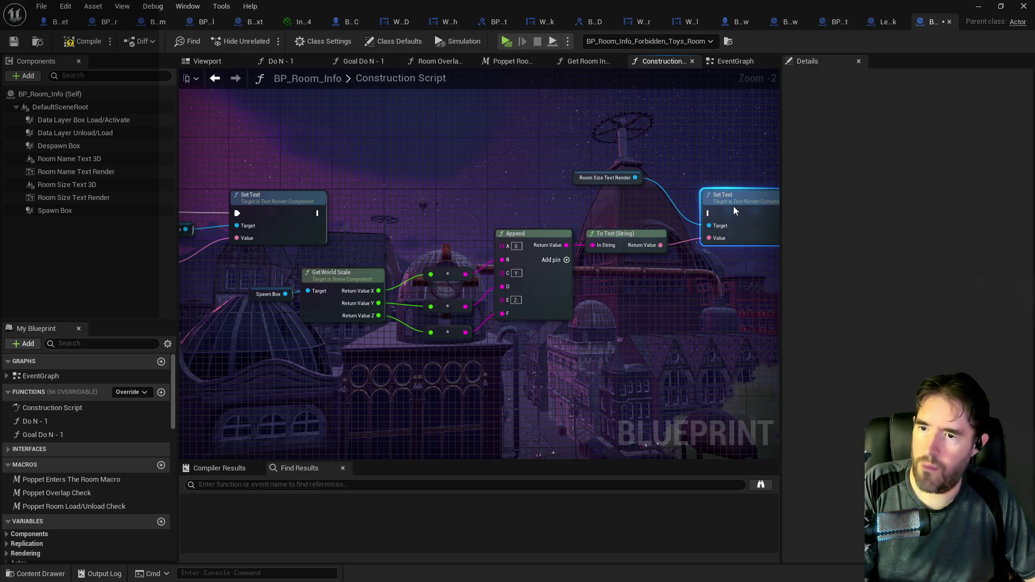
pyautogui.moveTo(579, 181); pyautogui.dragTo(597, 226)
pyautogui.moveTo(317, 213); pyautogui.dragTo(707, 208)
pyautogui.moveTo(606, 164); pyautogui.dragTo(738, 256)
pyautogui.moveTo(747, 209); pyautogui.dragTo(747, 216)
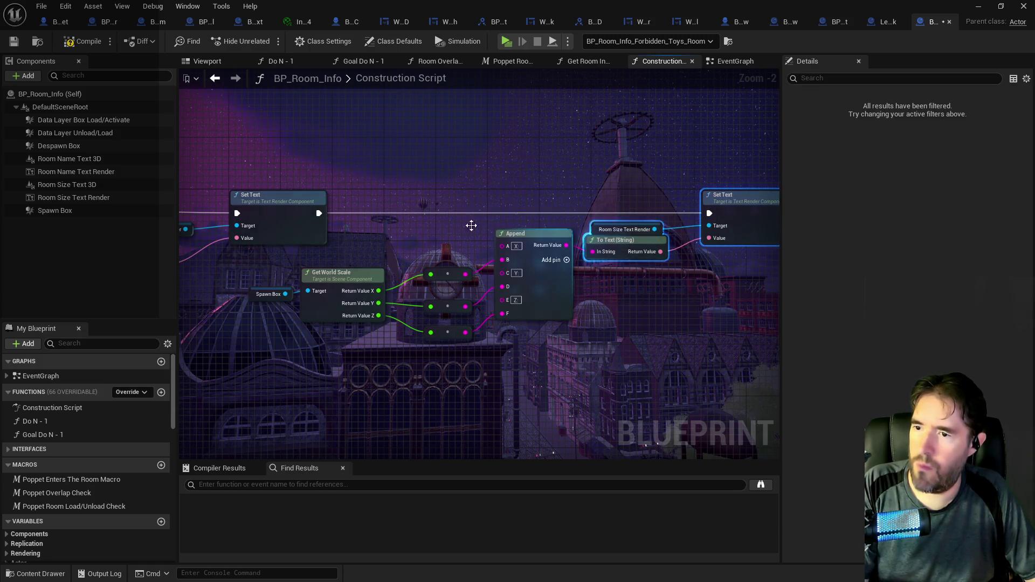
pyautogui.moveTo(271, 258); pyautogui.dragTo(536, 331)
pyautogui.moveTo(545, 289); pyautogui.dragTo(544, 296)
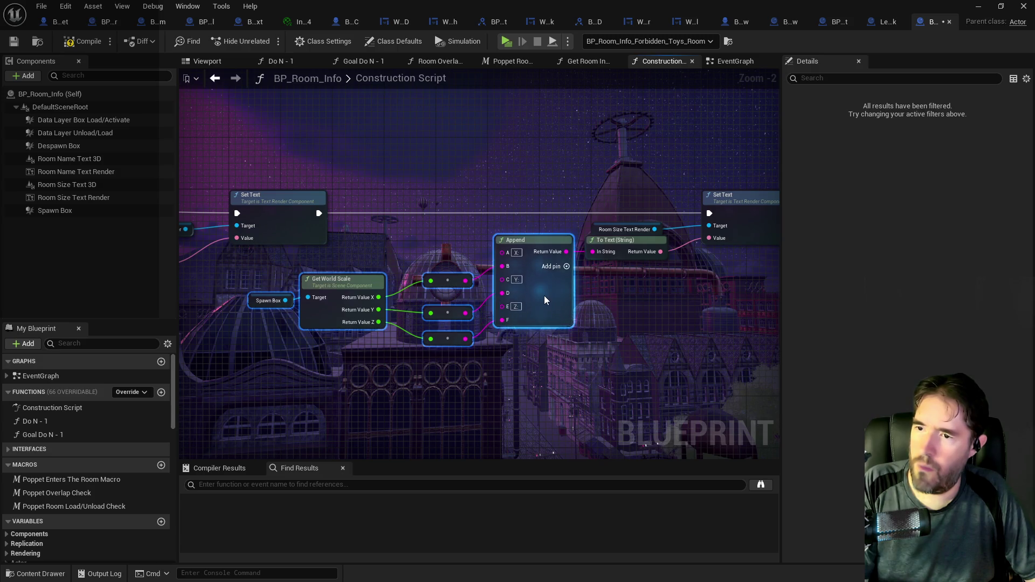
pyautogui.click(619, 308)
pyautogui.moveTo(605, 234); pyautogui.dragTo(604, 227)
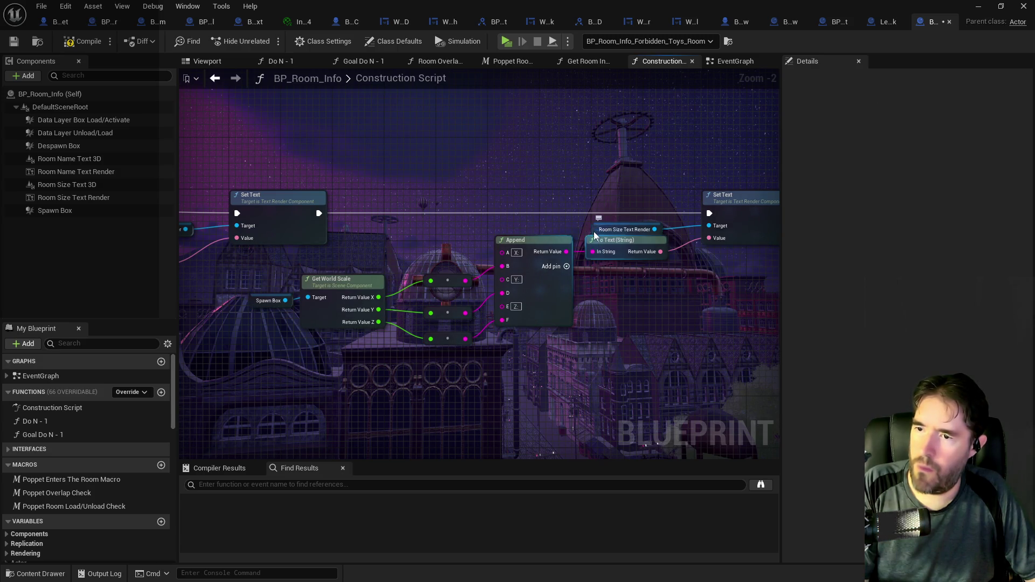
pyautogui.moveTo(609, 184); pyautogui.dragTo(733, 224)
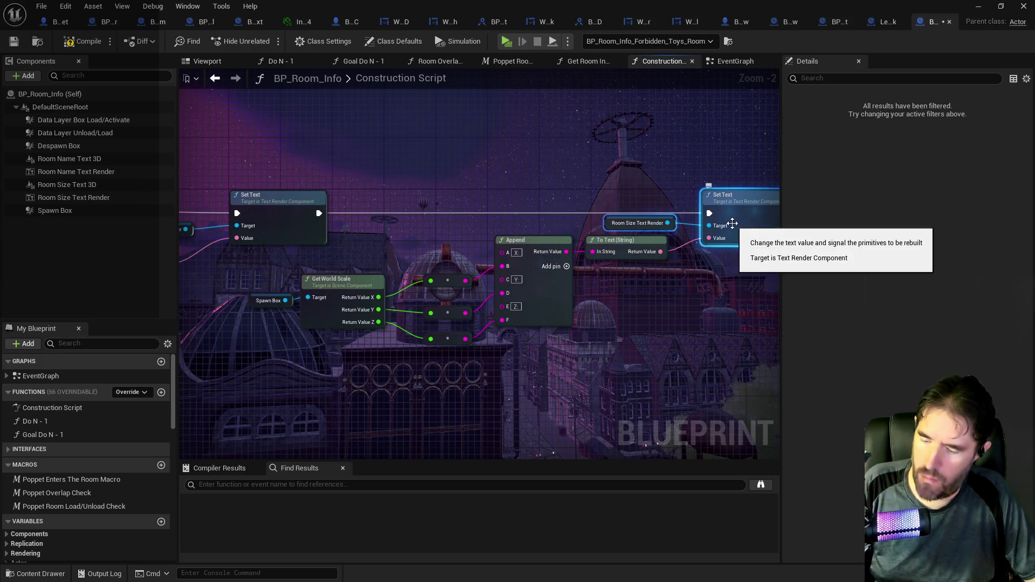
pyautogui.click(502, 217)
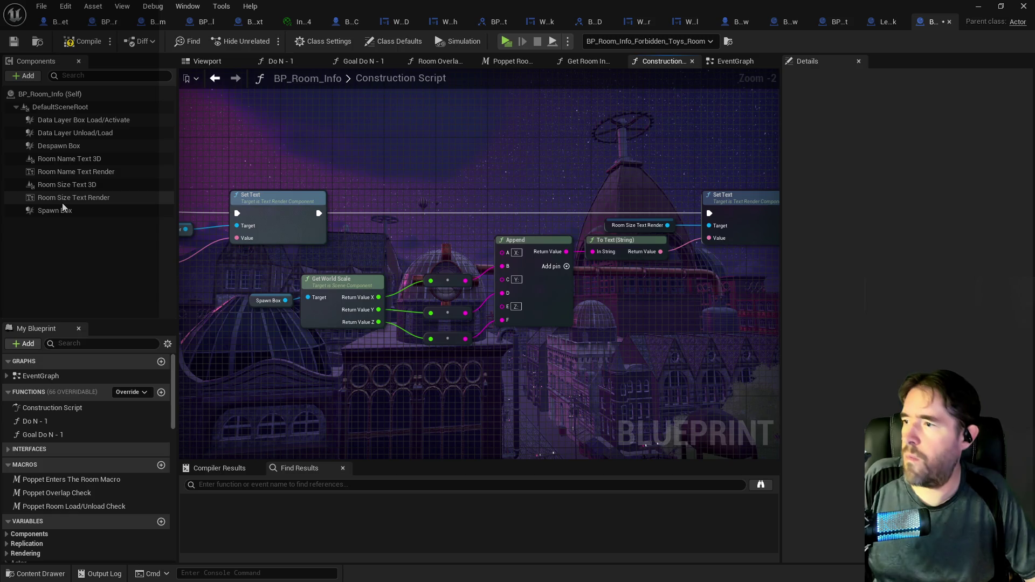
# Delete the Room Size Text 3D and Room Name Text 3D components and save the blueprint
pyautogui.click(62, 186)
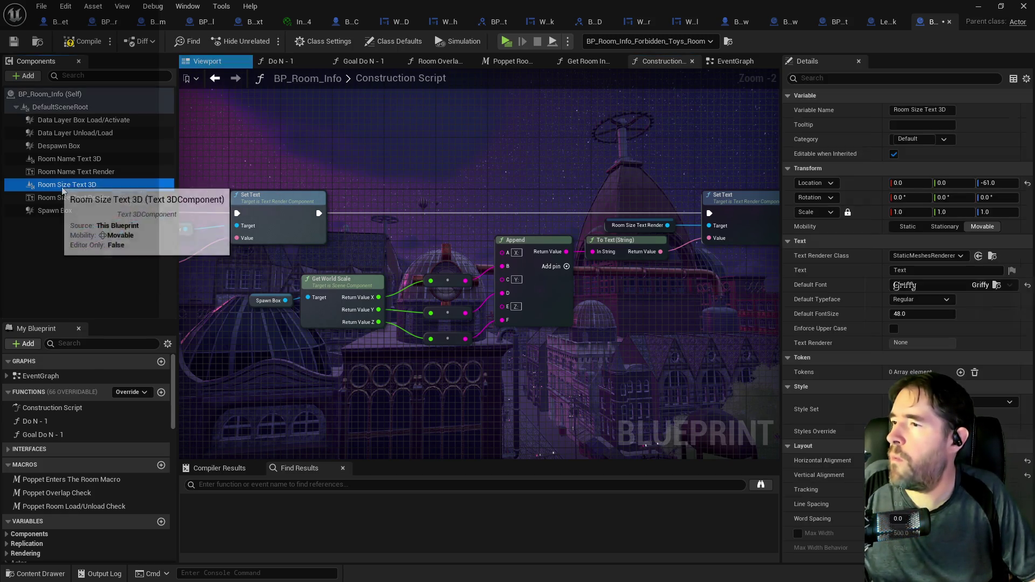
pyautogui.press('Delete')
pyautogui.click(88, 161)
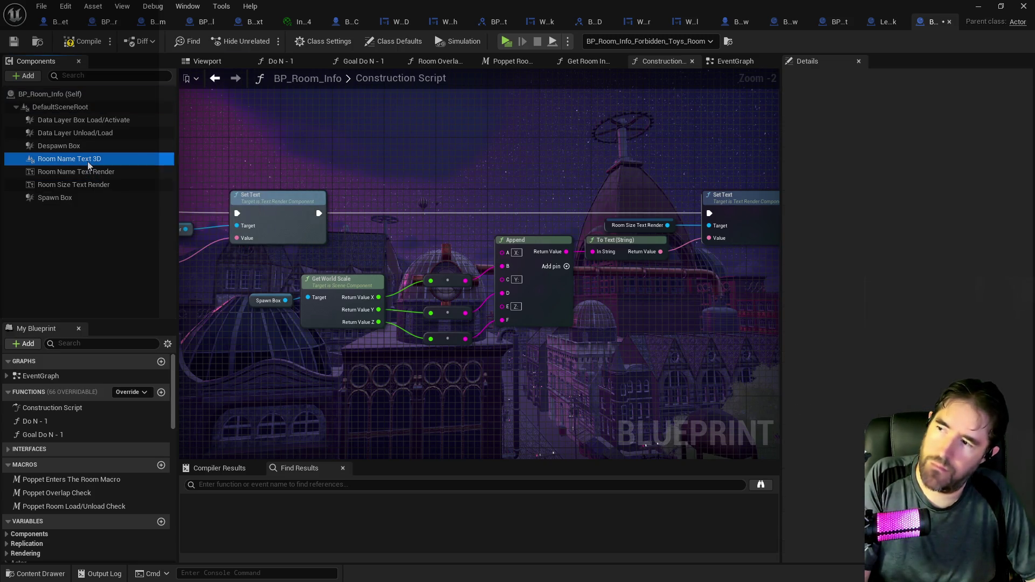
pyautogui.press('Delete')
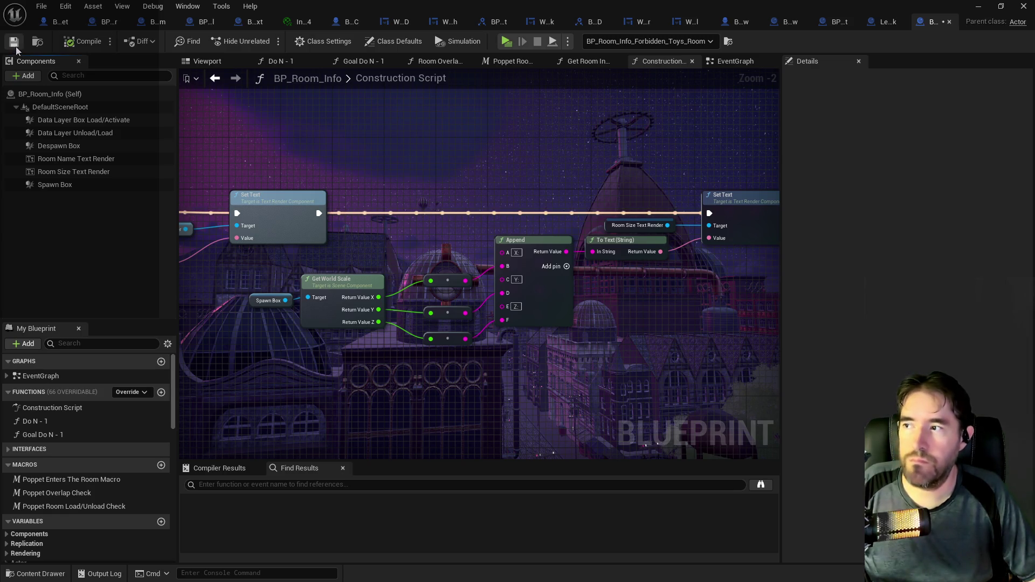
pyautogui.click(14, 42)
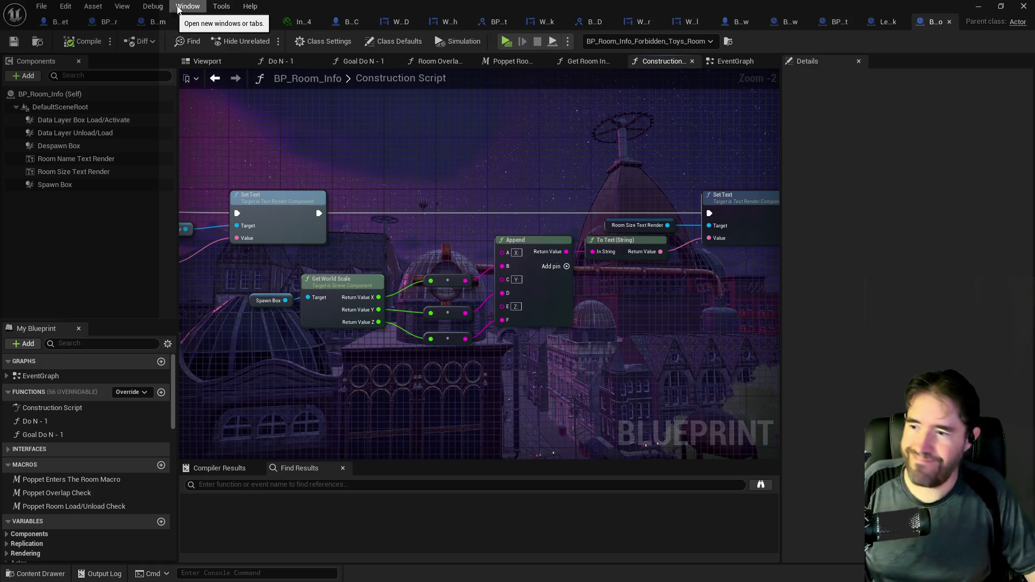
# Check the level, then select Room Size Text Render in BP_Room_Info's 3D preview
pyautogui.moveTo(301, 7)
pyautogui.mouseDown()
pyautogui.moveTo(713, 277)
pyautogui.moveTo(690, 205)
pyautogui.moveTo(342, 245)
pyautogui.moveTo(440, 250)
pyautogui.mouseUp()
pyautogui.moveTo(1031, 139)
pyautogui.mouseDown()
pyautogui.moveTo(672, 133)
pyautogui.moveTo(46, 149)
pyautogui.moveTo(46, 1)
pyautogui.mouseUp()
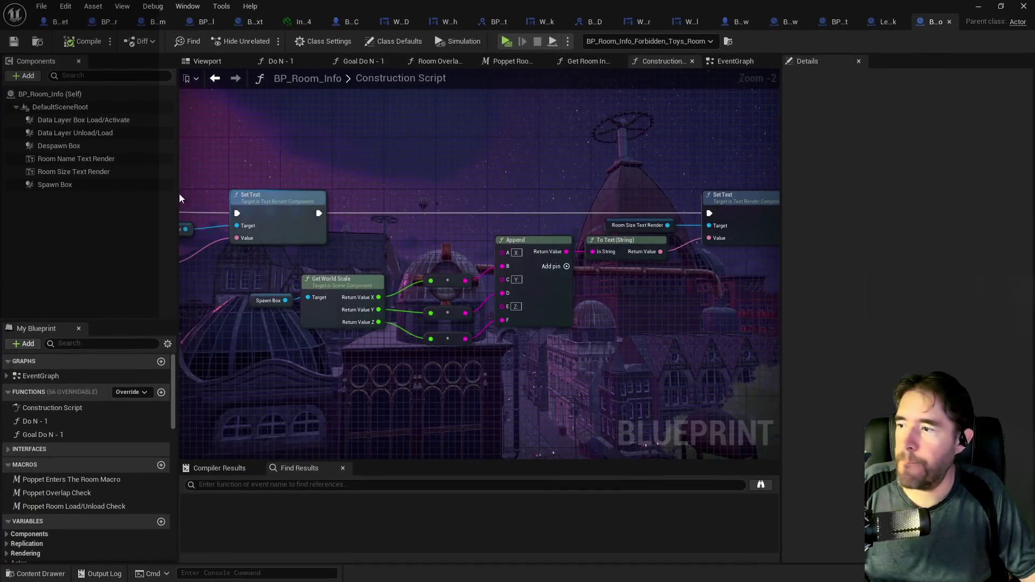
pyautogui.click(84, 171)
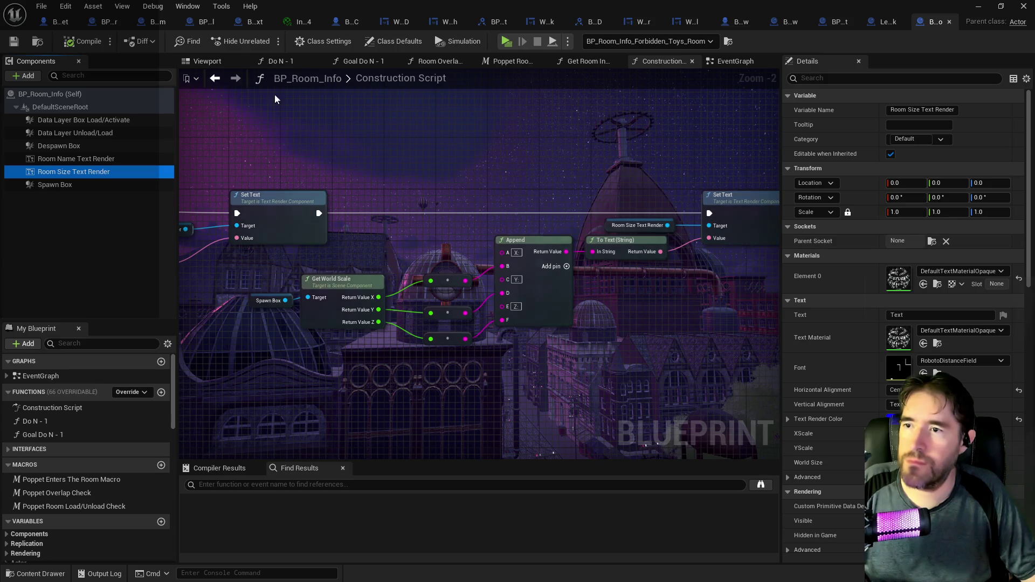
pyautogui.click(207, 61)
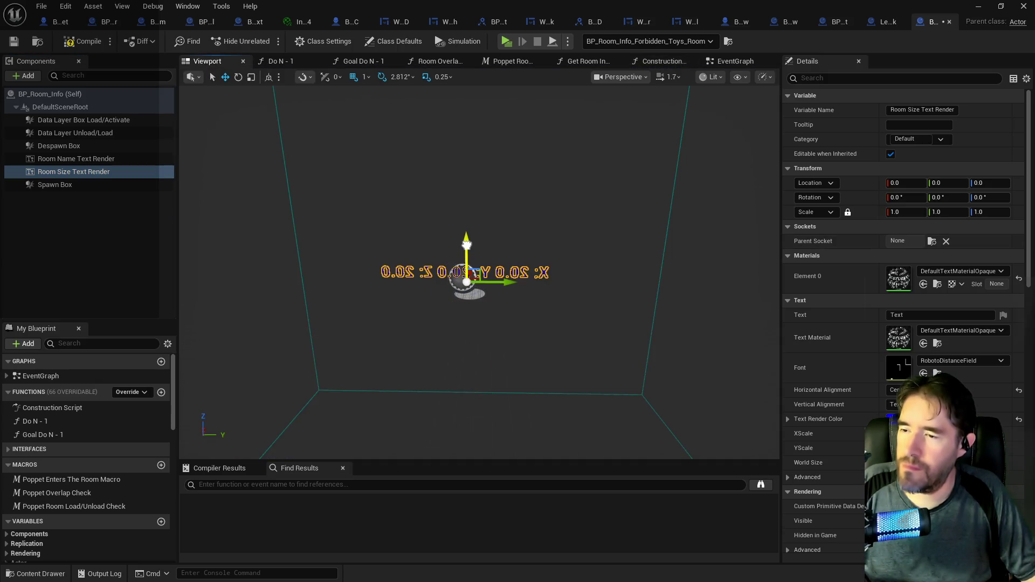
# Lower the Room Size Text Render label to Z -38, beneath the room name
pyautogui.moveTo(467, 243); pyautogui.dragTo(468, 272)
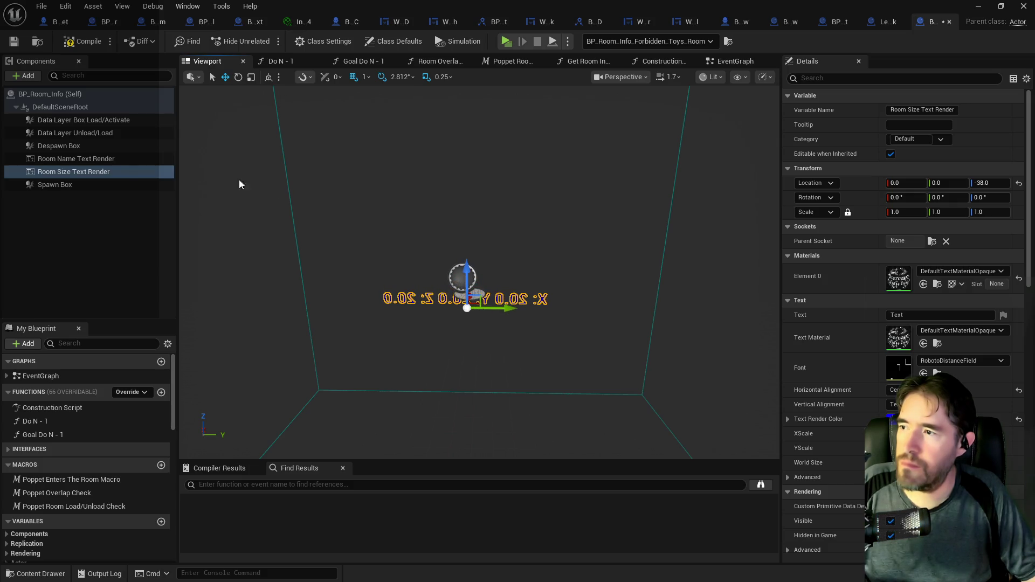
pyautogui.click(80, 159)
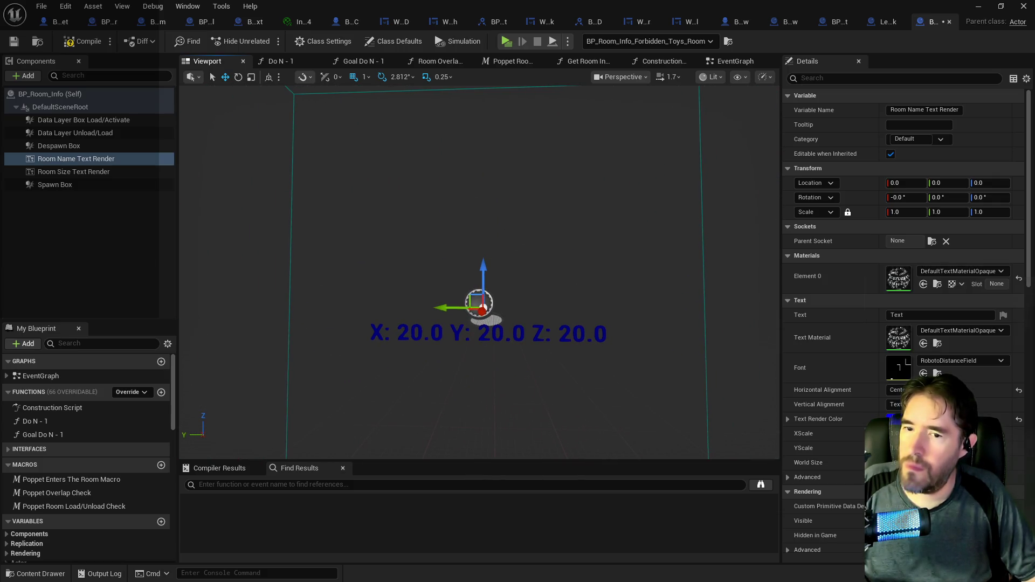
pyautogui.click(81, 172)
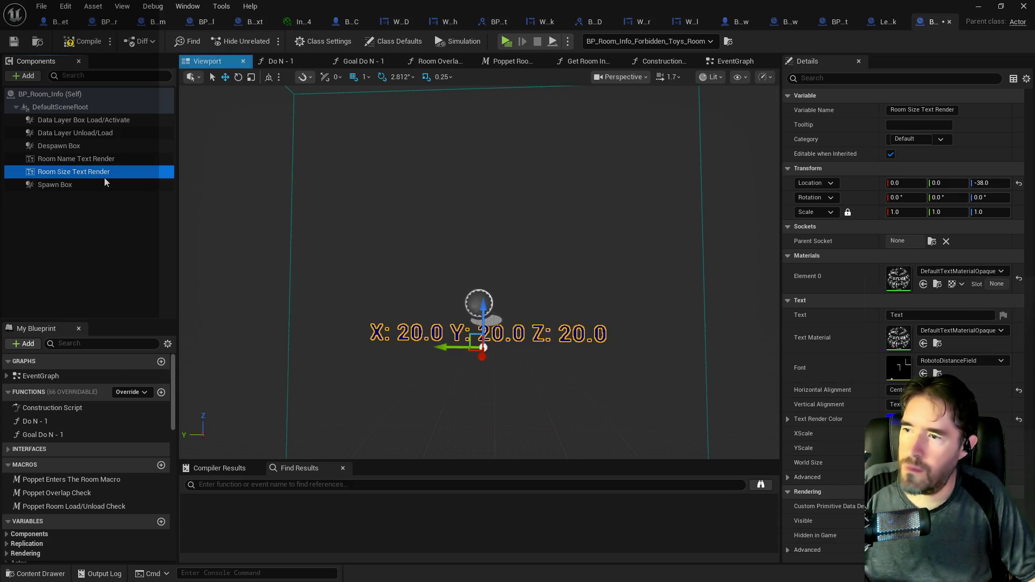
# Change the room-size text colour from blue to red (R 1.0, G 0.0, B 0.009)
pyautogui.click(893, 419)
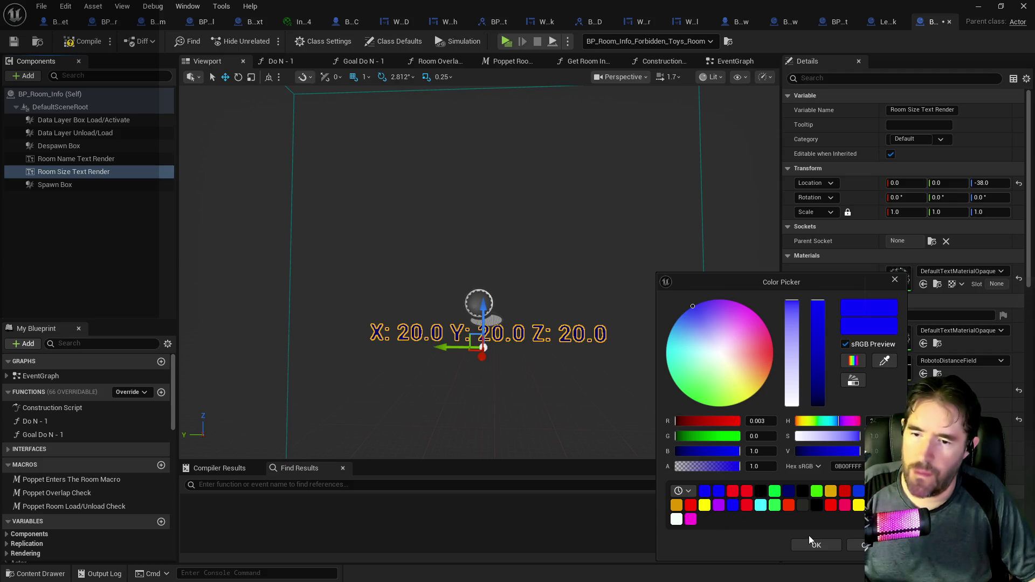
pyautogui.click(774, 353)
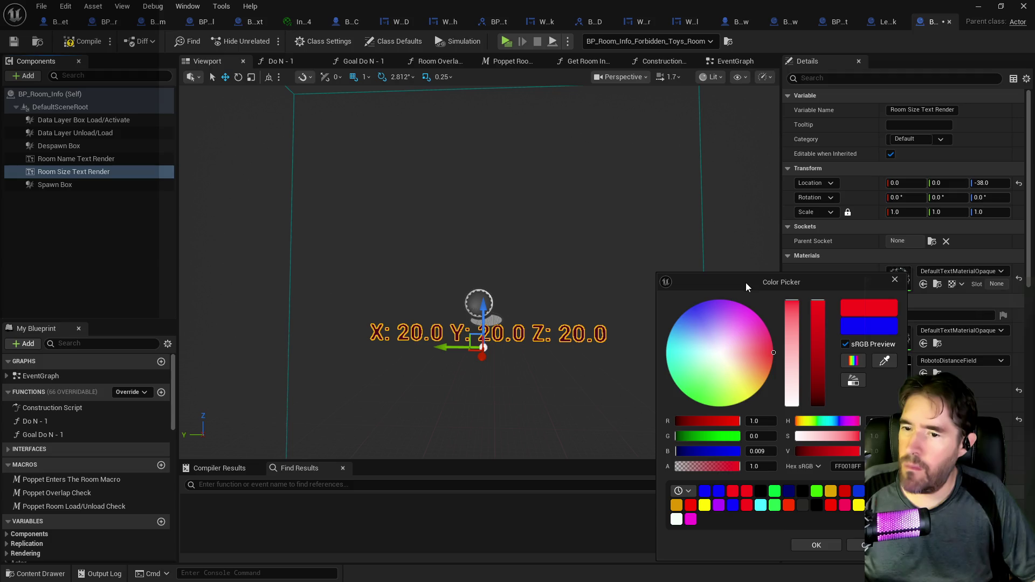
pyautogui.click(810, 547)
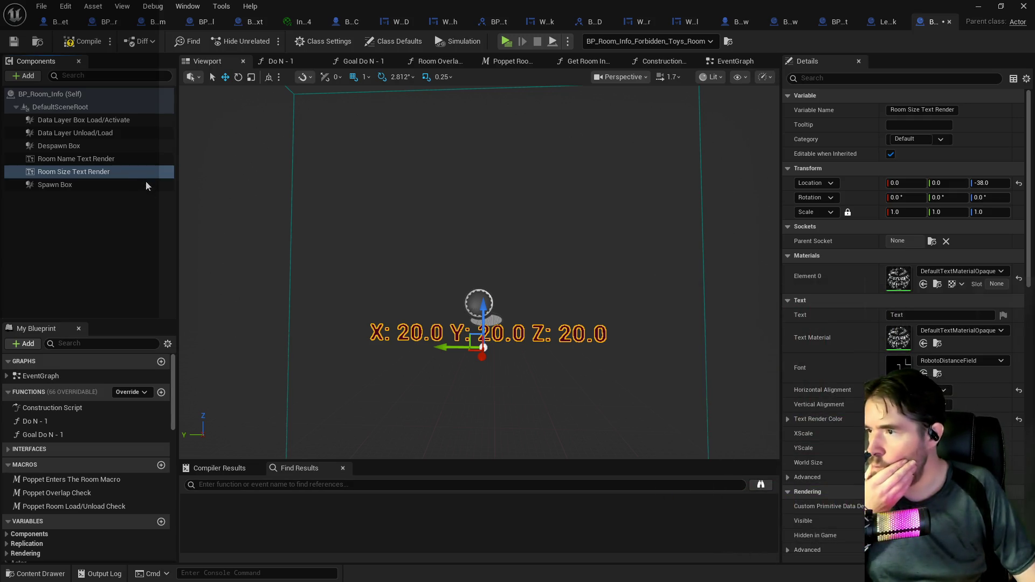
pyautogui.click(104, 160)
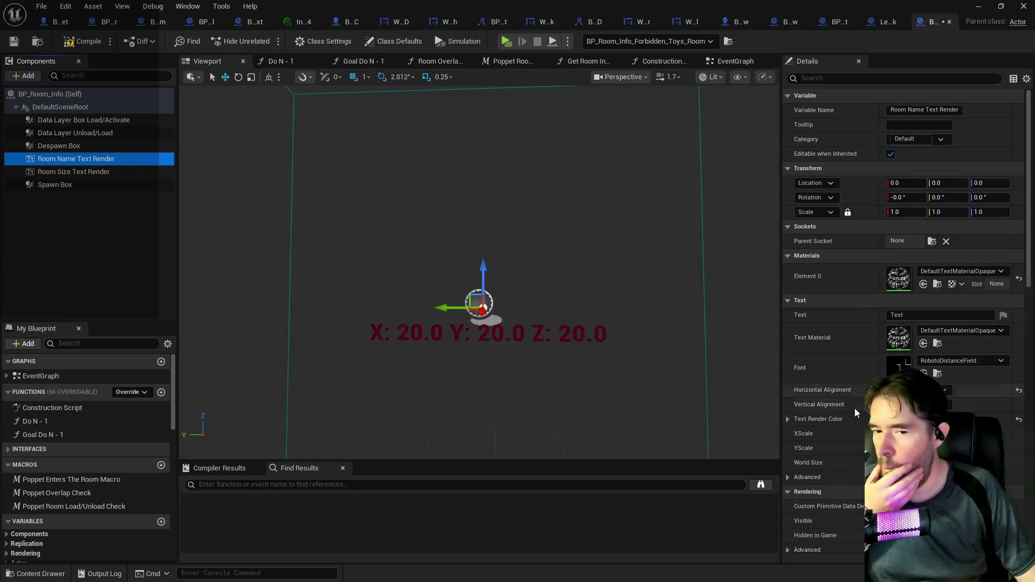
pyautogui.click(570, 334)
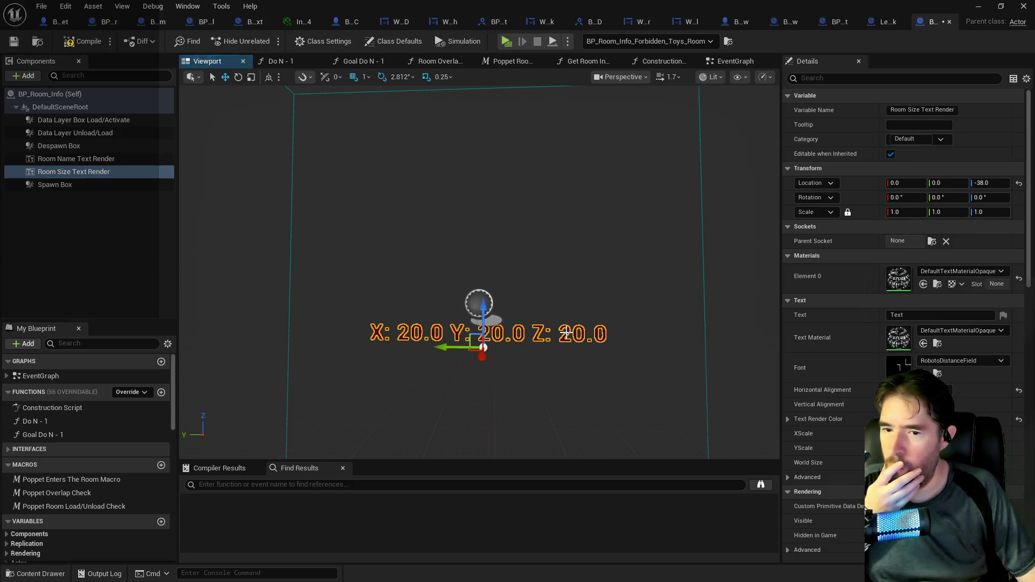
pyautogui.click(398, 281)
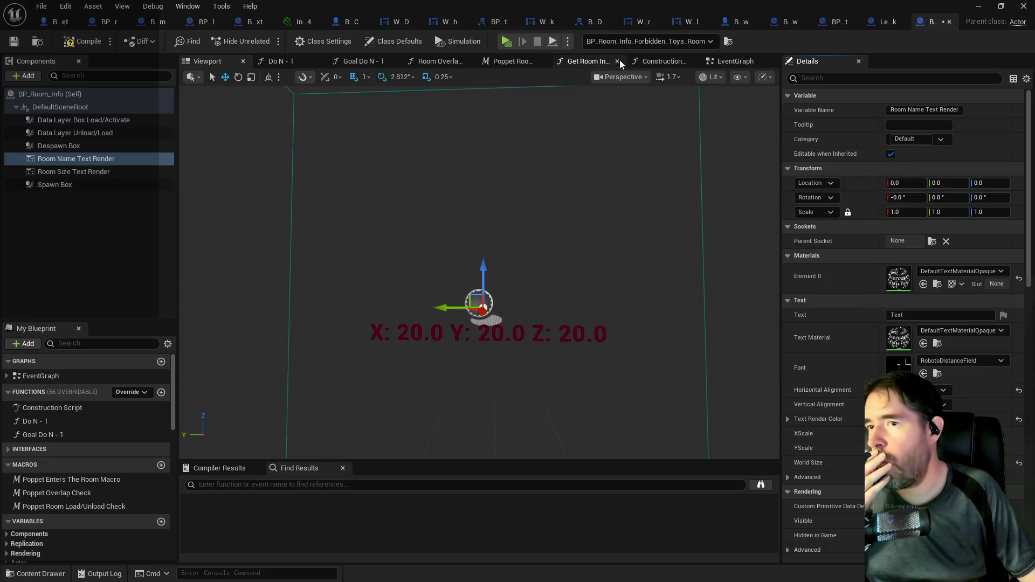
pyautogui.click(669, 61)
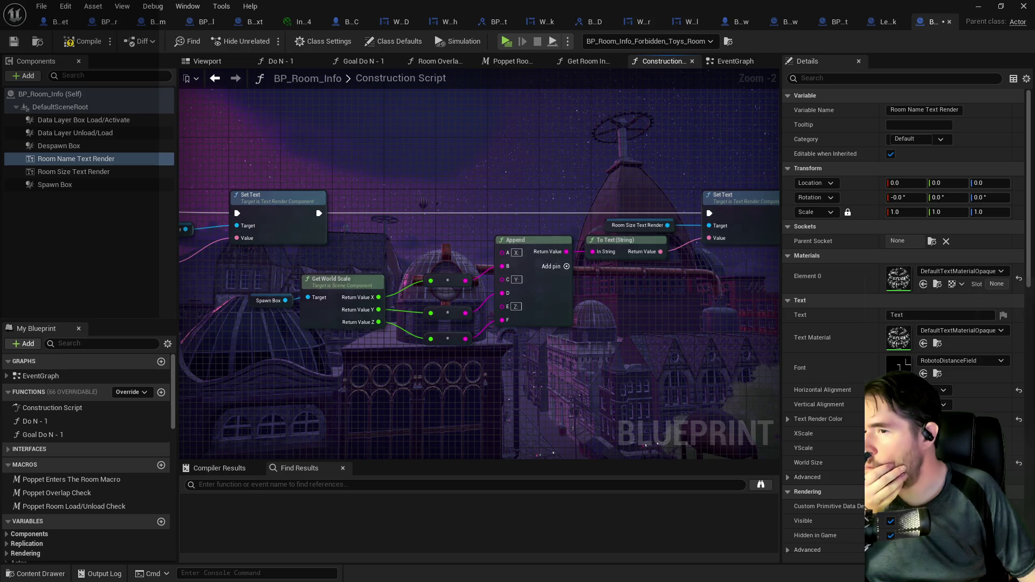
pyautogui.moveTo(224, 226); pyautogui.dragTo(413, 217)
pyautogui.scroll(-2, 412, 216)
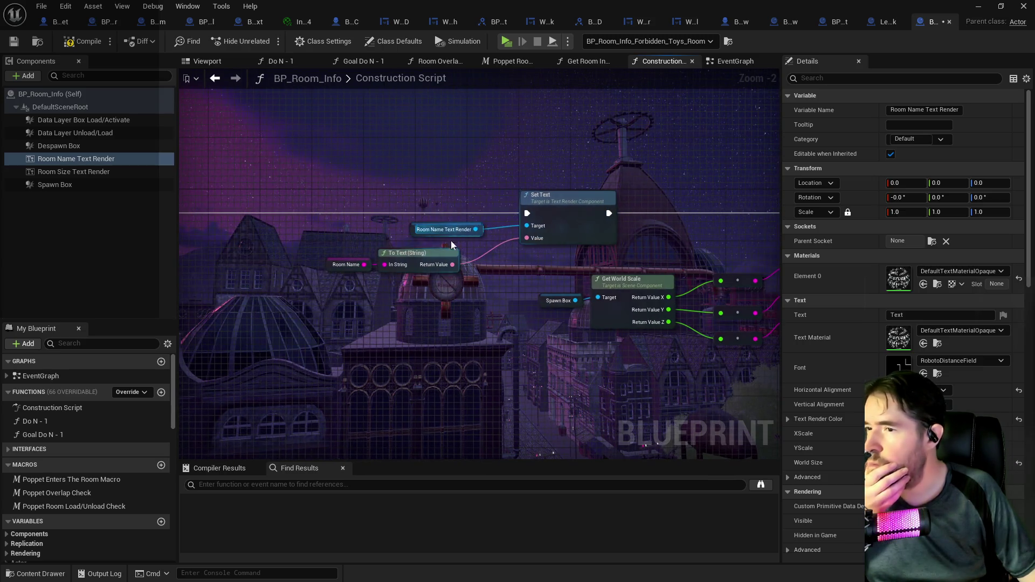
pyautogui.scroll(2, 361, 241)
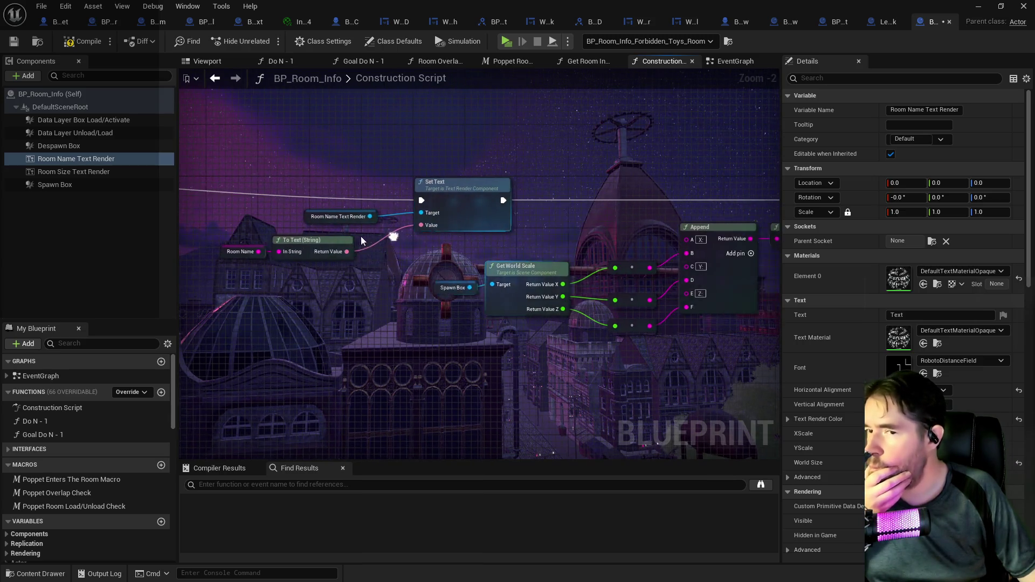
pyautogui.click(74, 171)
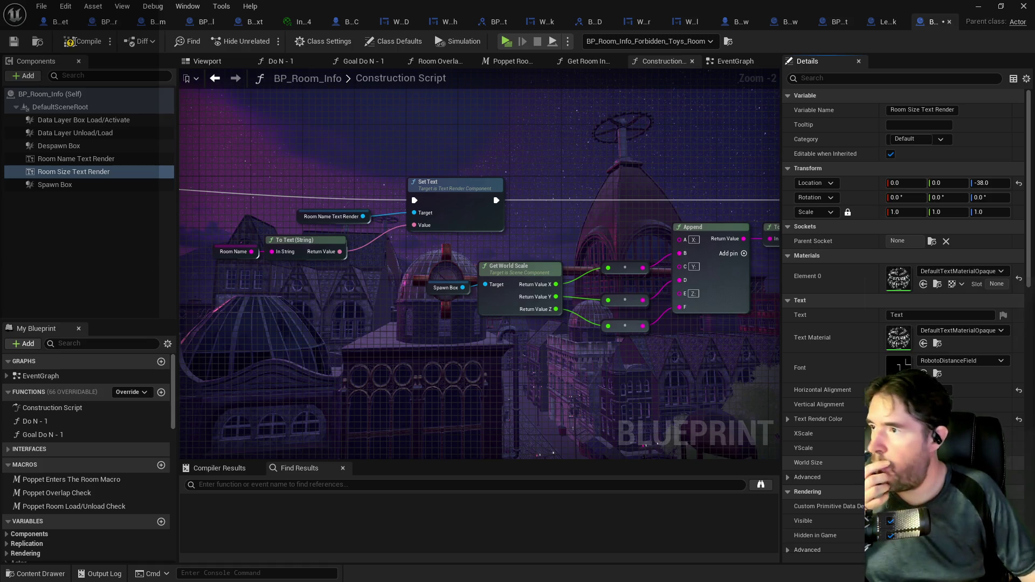
pyautogui.click(205, 61)
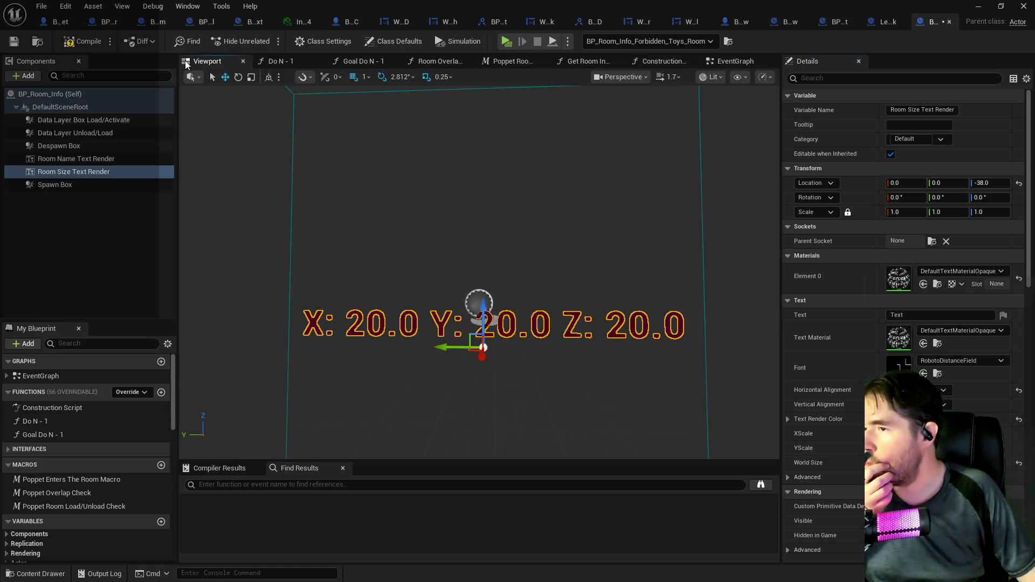
# Move the Blueprint editor aside and fly the level camera toward the Hall of Records door
pyautogui.moveTo(534, 10)
pyautogui.mouseDown()
pyautogui.moveTo(1034, 54)
pyautogui.moveTo(983, 49)
pyautogui.moveTo(942, 29)
pyautogui.mouseUp()
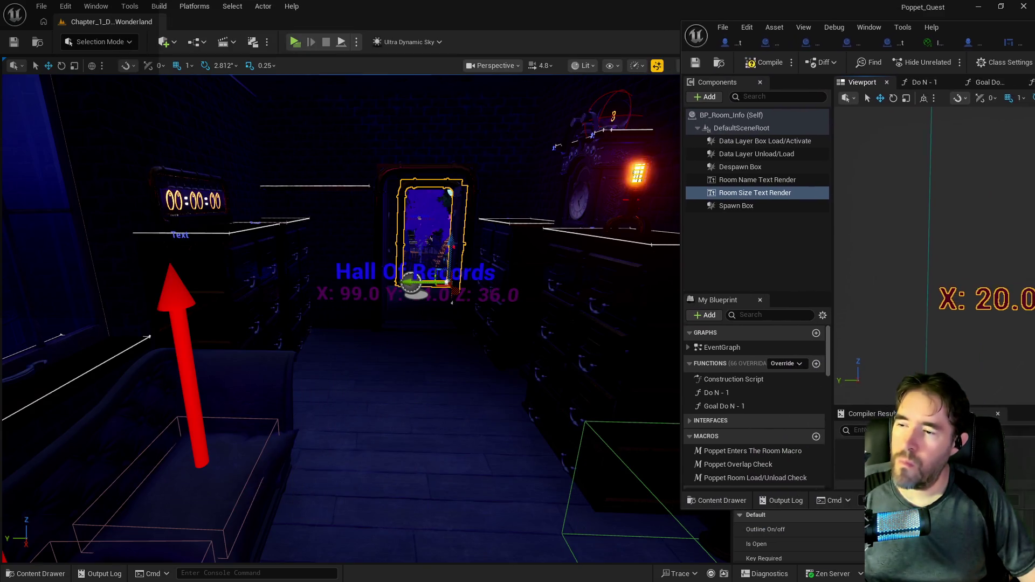
pyautogui.scroll(3, 607, 303)
pyautogui.moveTo(428, 324)
pyautogui.mouseDown()
pyautogui.moveTo(367, 309)
pyautogui.moveTo(369, 324)
pyautogui.mouseUp()
pyautogui.hotkey('alt', 'Tab')
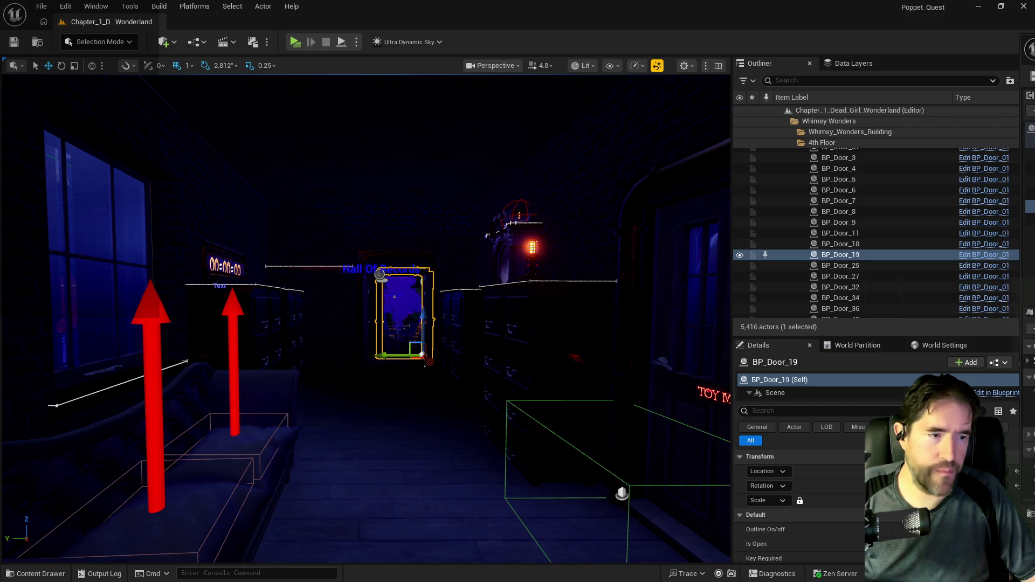
# Undo the last level change and move the camera closer to the Hall Of Records labels
pyautogui.hotkey('ctrl', 'z')
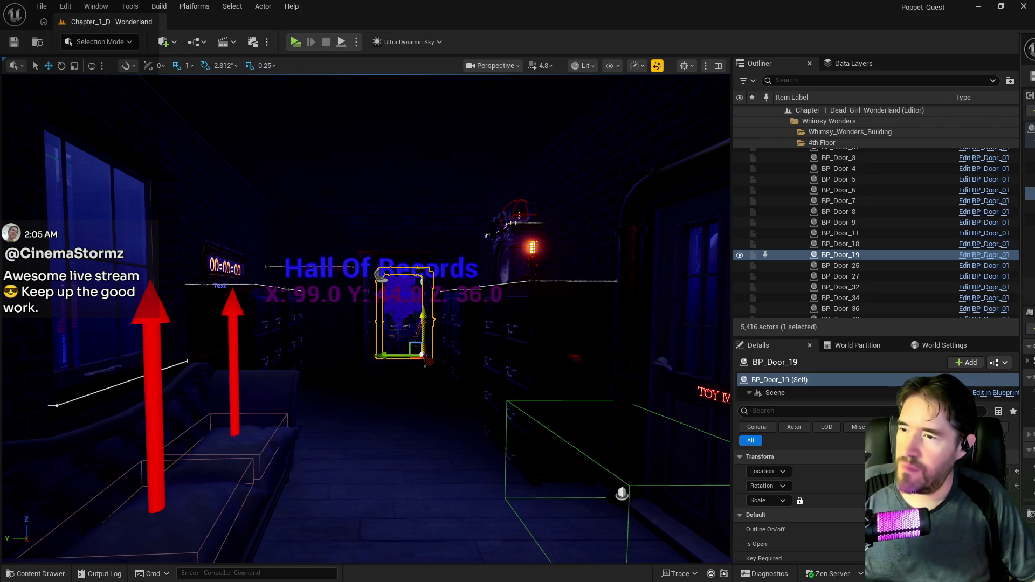
pyautogui.moveTo(593, 377)
pyautogui.mouseDown()
pyautogui.moveTo(606, 327)
pyautogui.moveTo(572, 335)
pyautogui.moveTo(583, 356)
pyautogui.moveTo(609, 334)
pyautogui.moveTo(588, 351)
pyautogui.mouseUp()
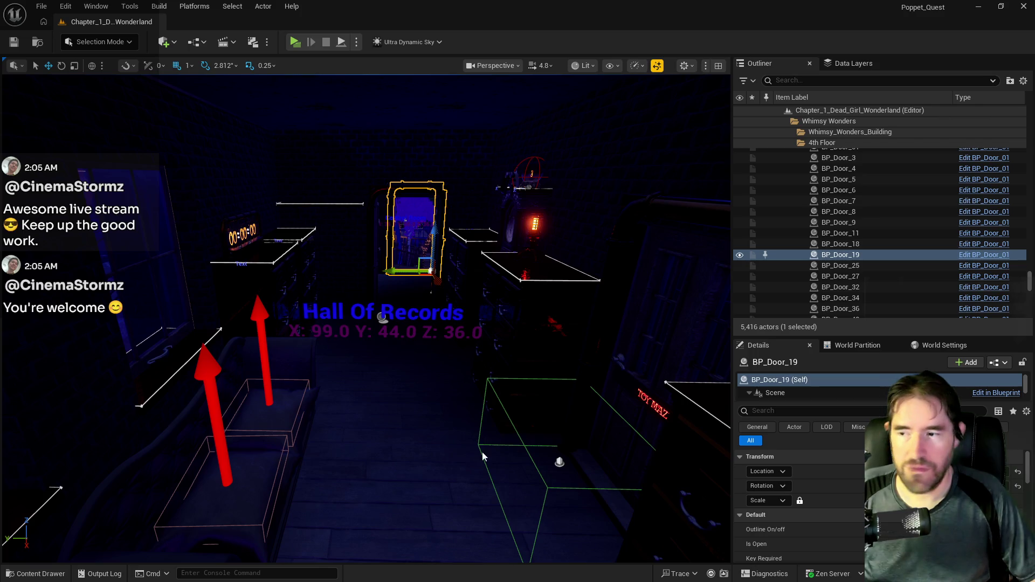
pyautogui.scroll(5, 482, 457)
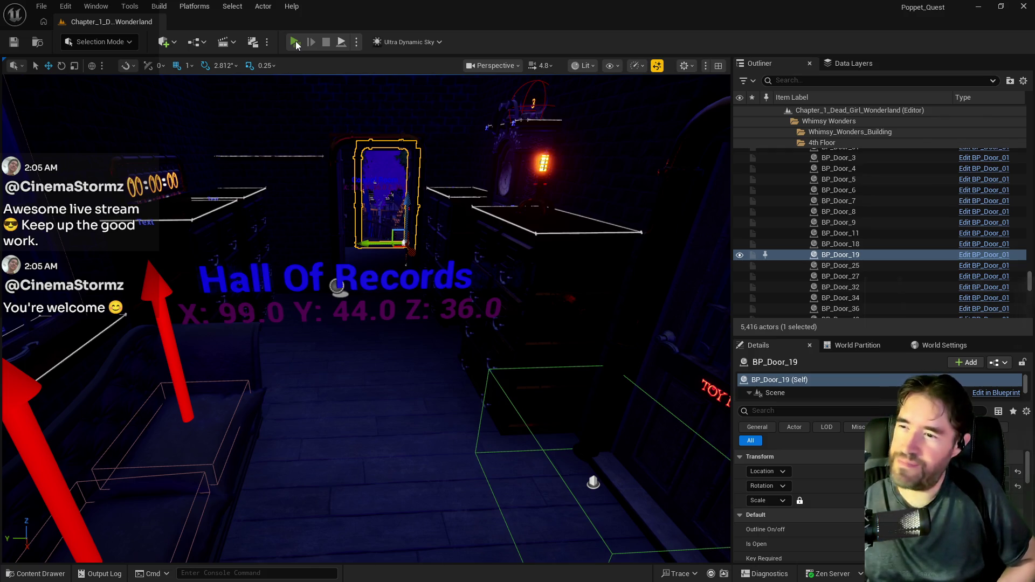
pyautogui.click(295, 41)
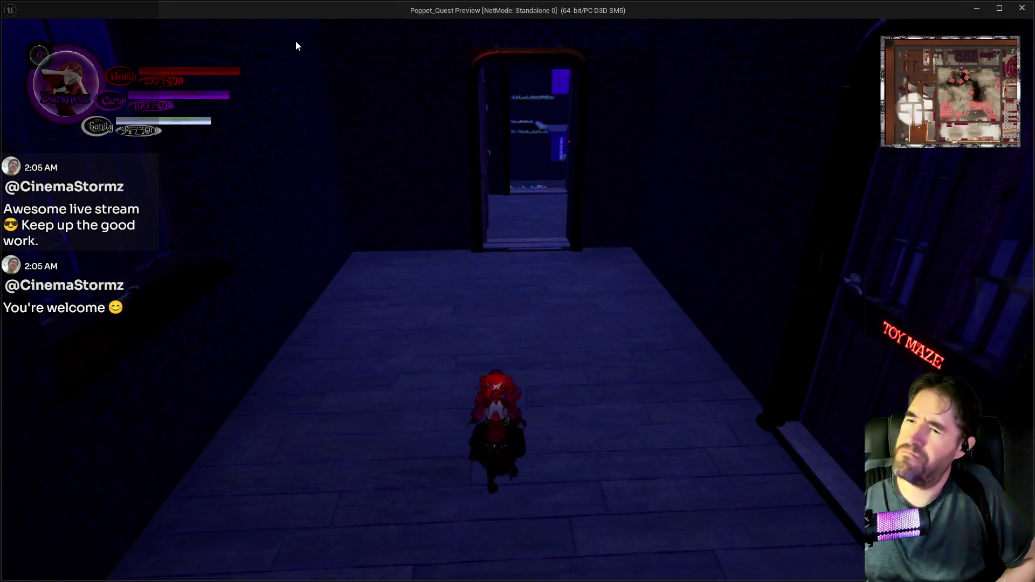
pyautogui.press('w')
pyautogui.press('w')
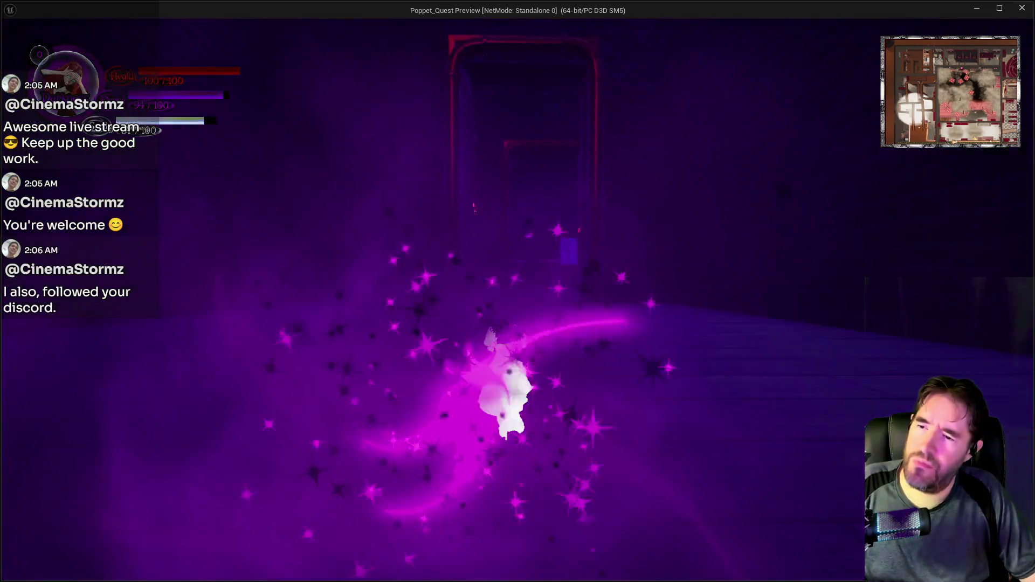
pyautogui.press('w')
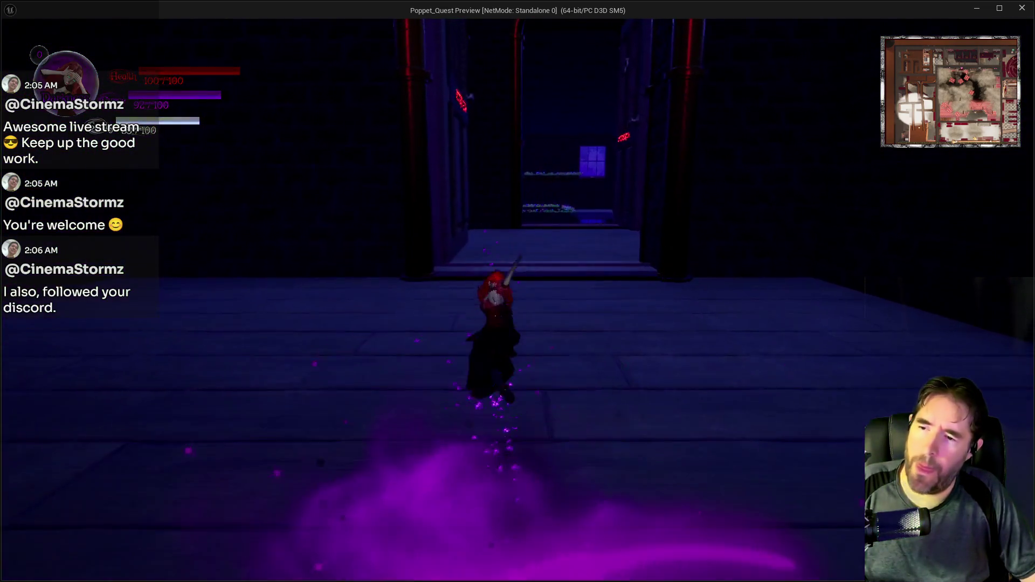
pyautogui.press('w')
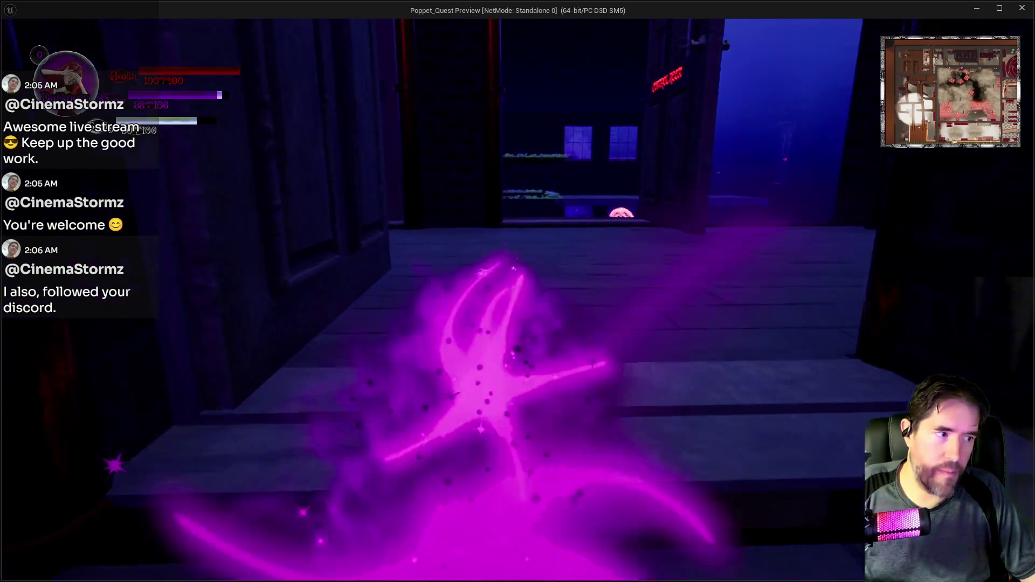
pyautogui.press('w')
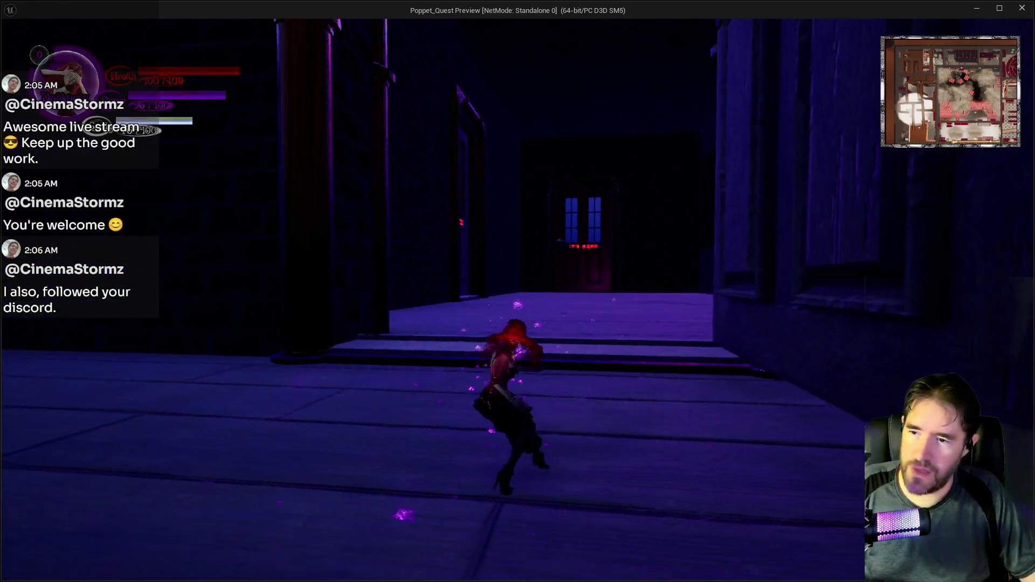
pyautogui.press('w')
pyautogui.press('Escape')
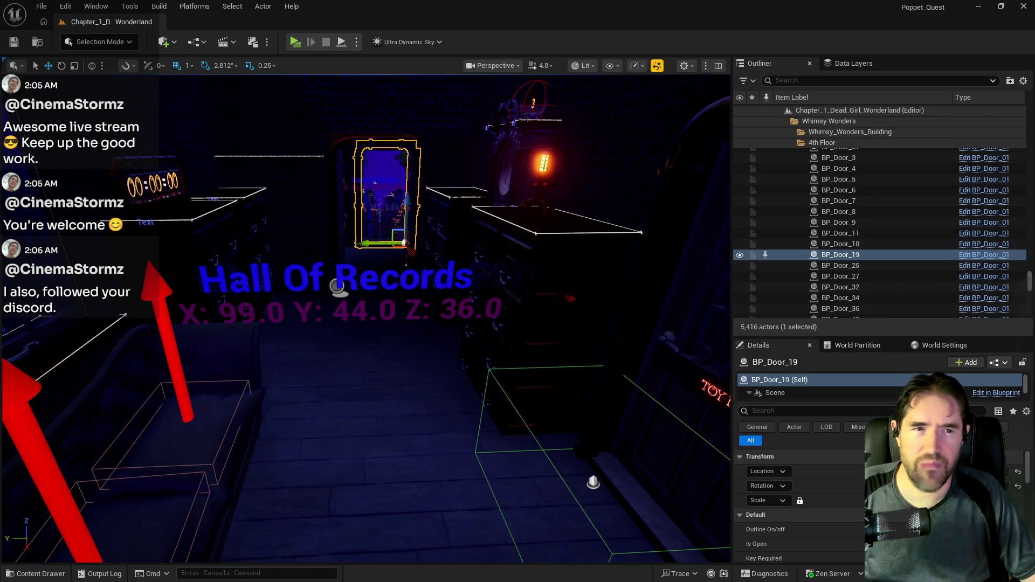
# Reopen BP_Room_Info, select Spawn Box in the 3D preview and filter its Details by 'col'
pyautogui.hotkey('alt', 'Tab')
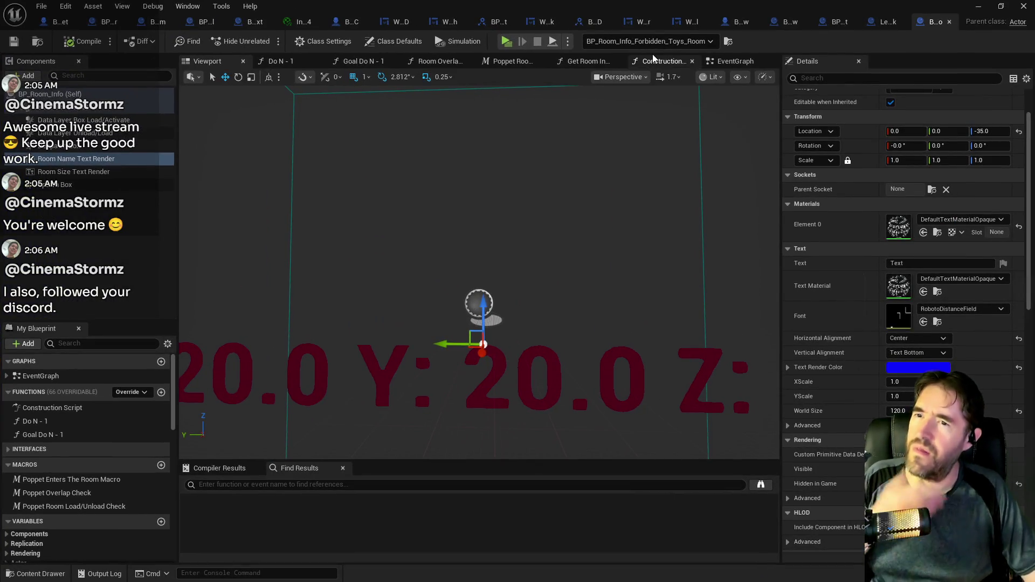
pyautogui.click(655, 59)
pyautogui.moveTo(261, 274)
pyautogui.mouseDown()
pyautogui.moveTo(321, 245)
pyautogui.moveTo(235, 225)
pyautogui.moveTo(348, 219)
pyautogui.mouseUp()
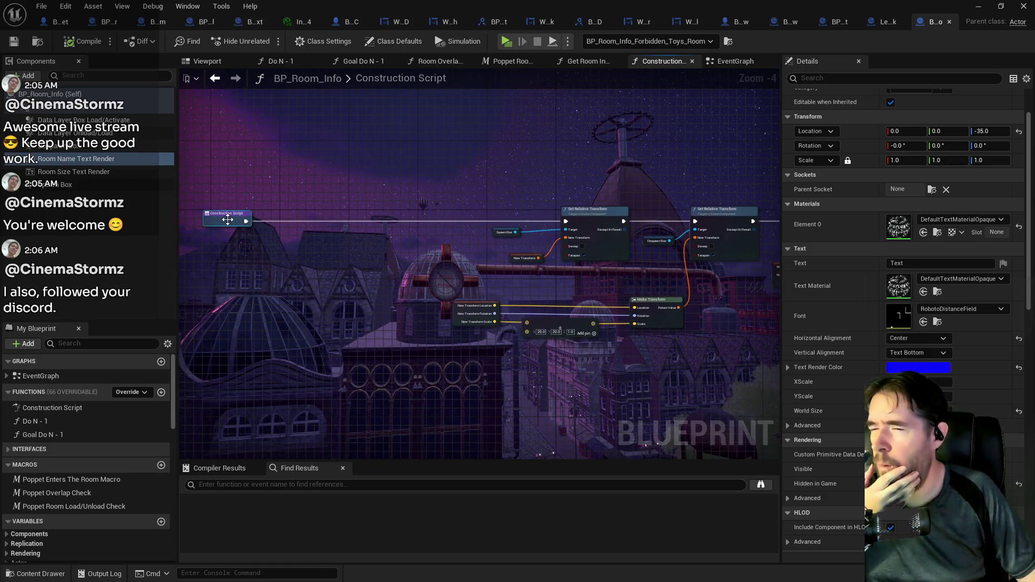
pyautogui.click(50, 188)
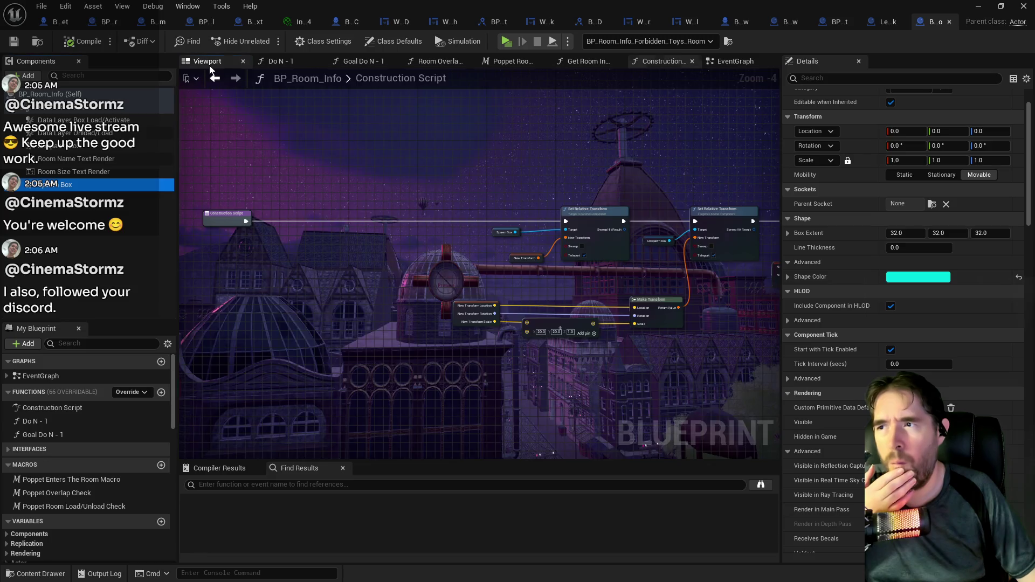
pyautogui.click(209, 63)
pyautogui.click(842, 80)
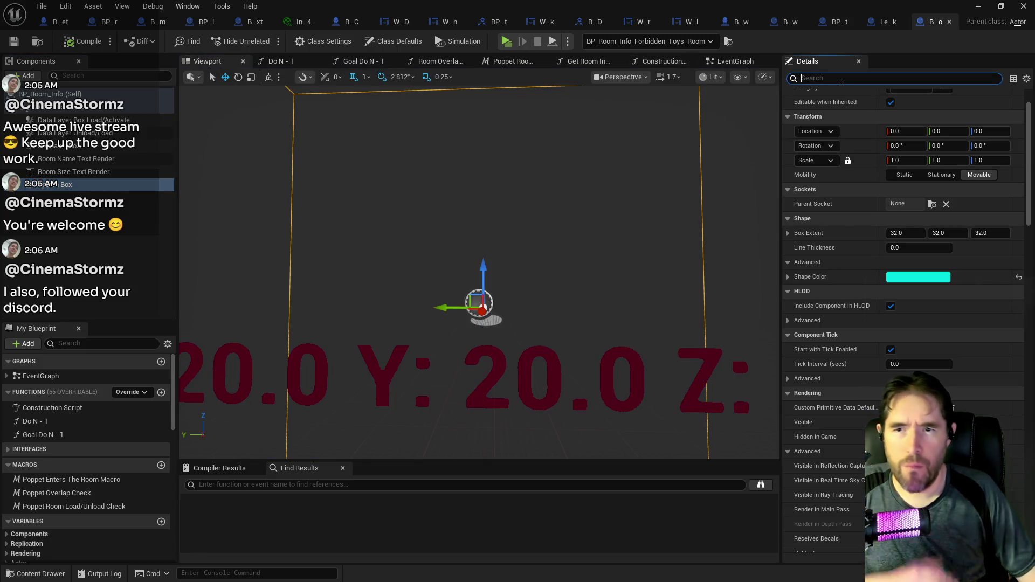
pyautogui.write('col')
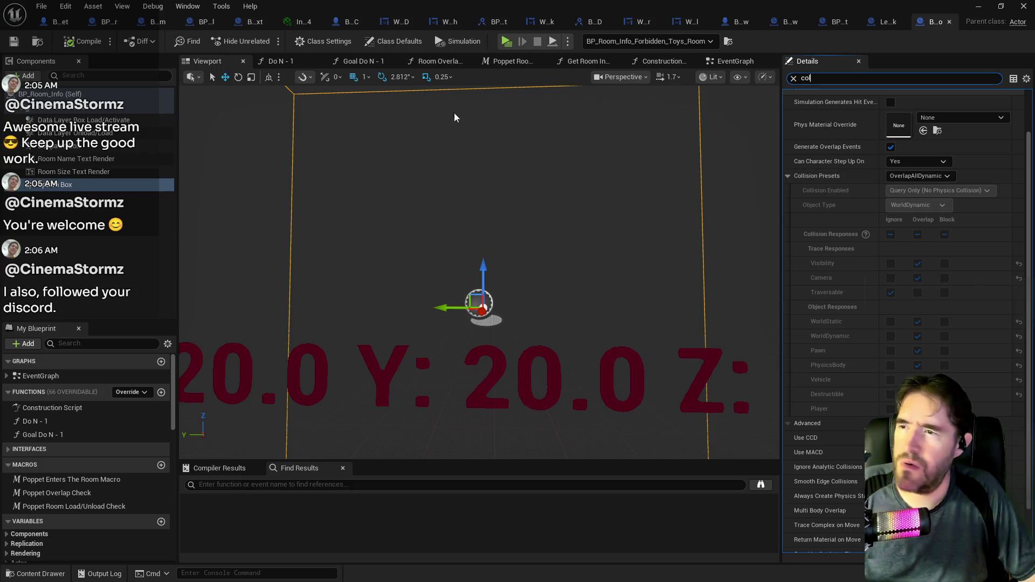
# Add a Set Actor Enable Collision node with collision enabled right after Construction Script, then compile and save
pyautogui.click(680, 64)
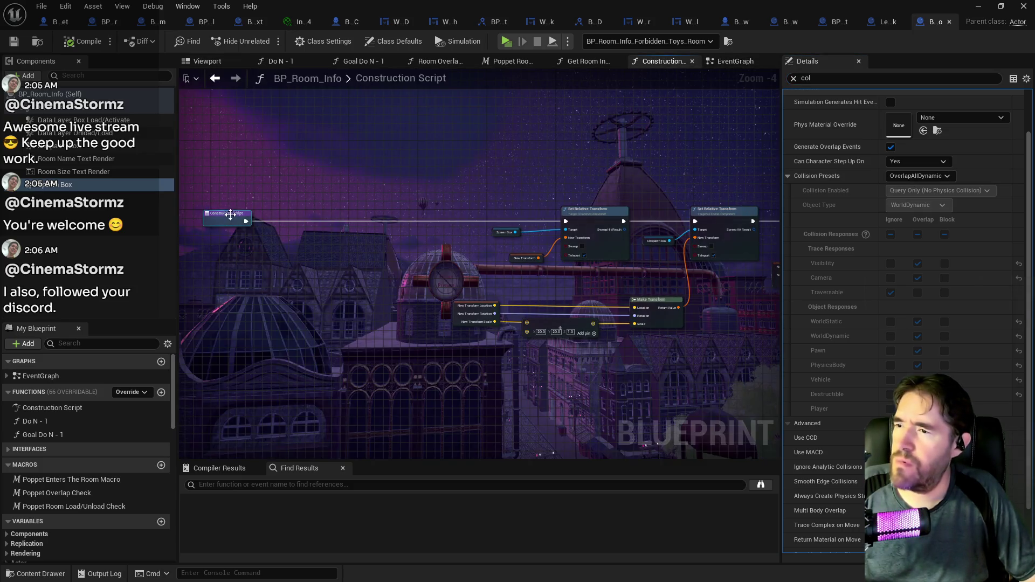
pyautogui.moveTo(245, 222); pyautogui.dragTo(303, 221)
pyautogui.write('actor co')
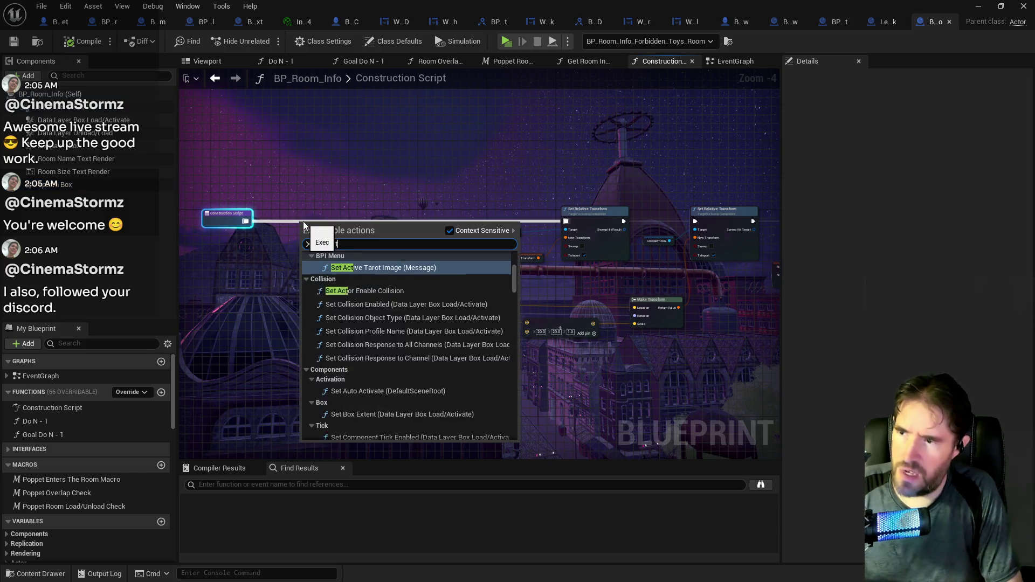
pyautogui.click(338, 267)
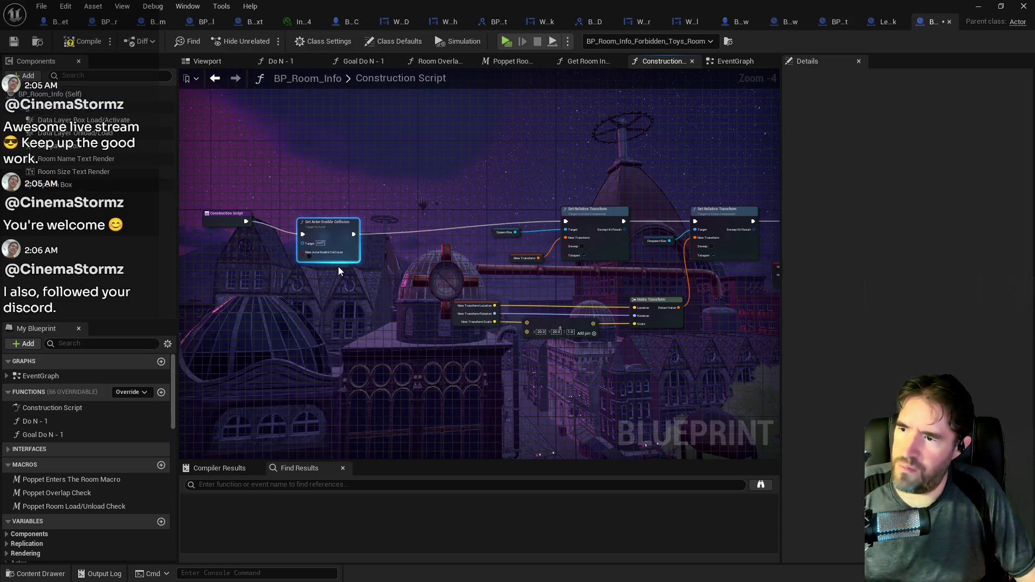
pyautogui.scroll(3, 308, 246)
pyautogui.click(319, 279)
pyautogui.moveTo(362, 222); pyautogui.dragTo(361, 199)
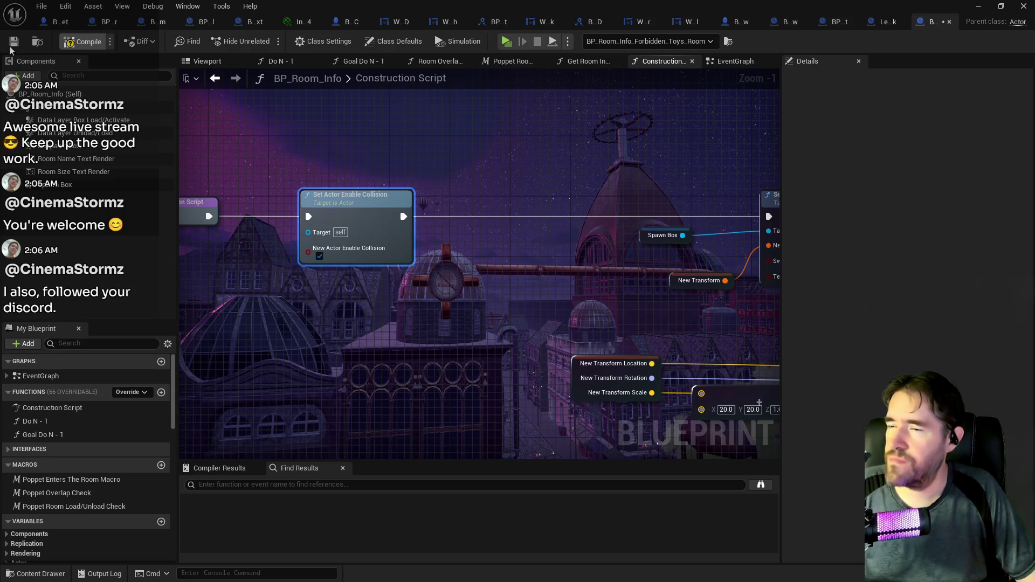
pyautogui.press('F7')
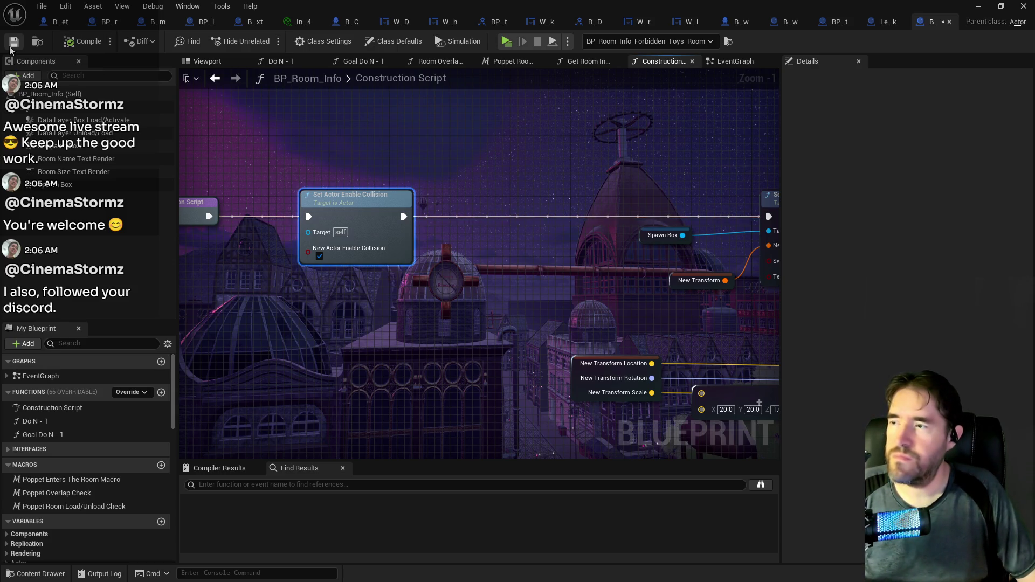
pyautogui.press('super+shift+Right')
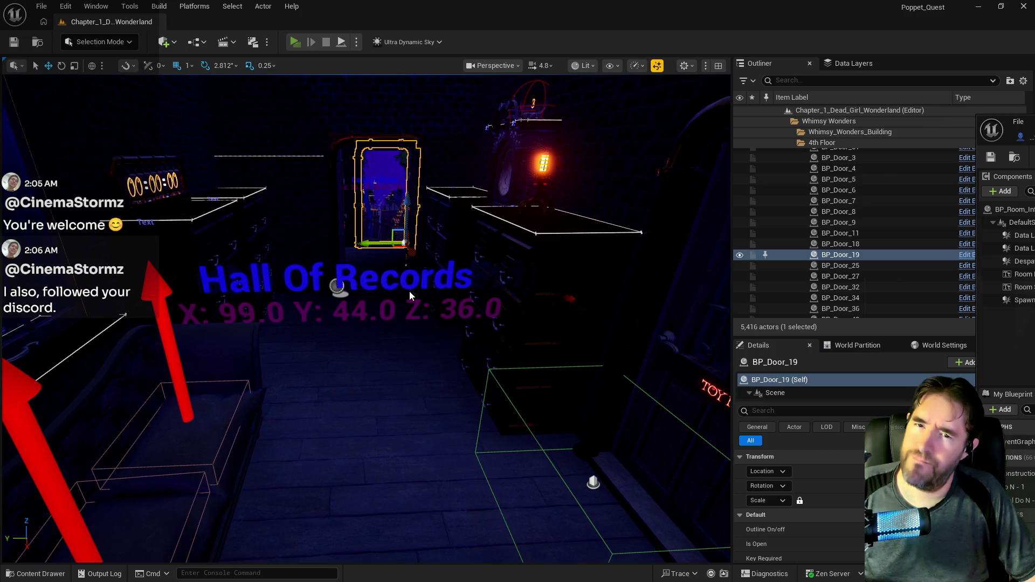
# Launch a Play-In-Editor session of the level with Alt+P
pyautogui.hotkey('alt', 'p')
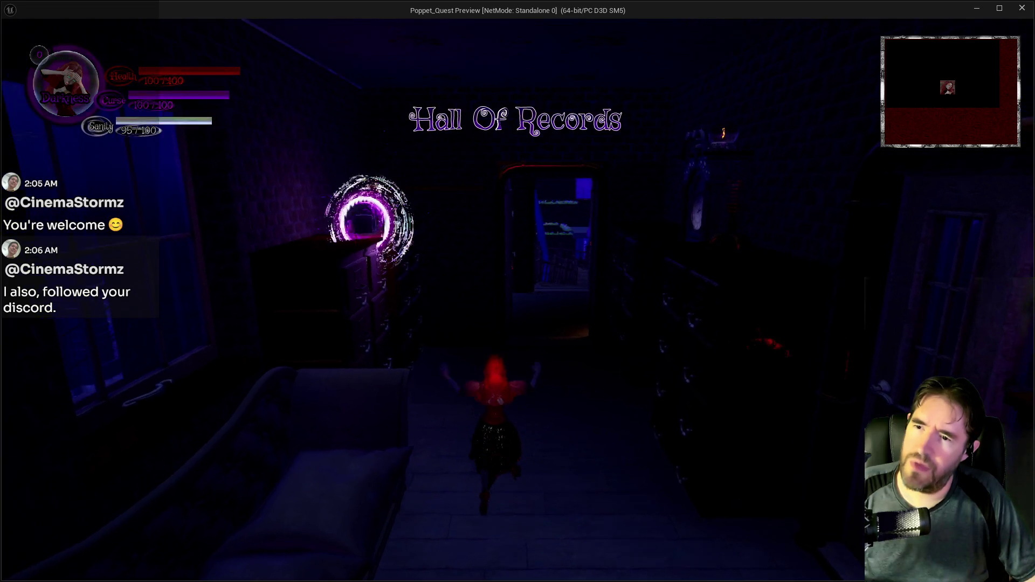
# Run through the bedrooms and hall, up the steps into the Control Room, past the purple portal
pyautogui.press('w')
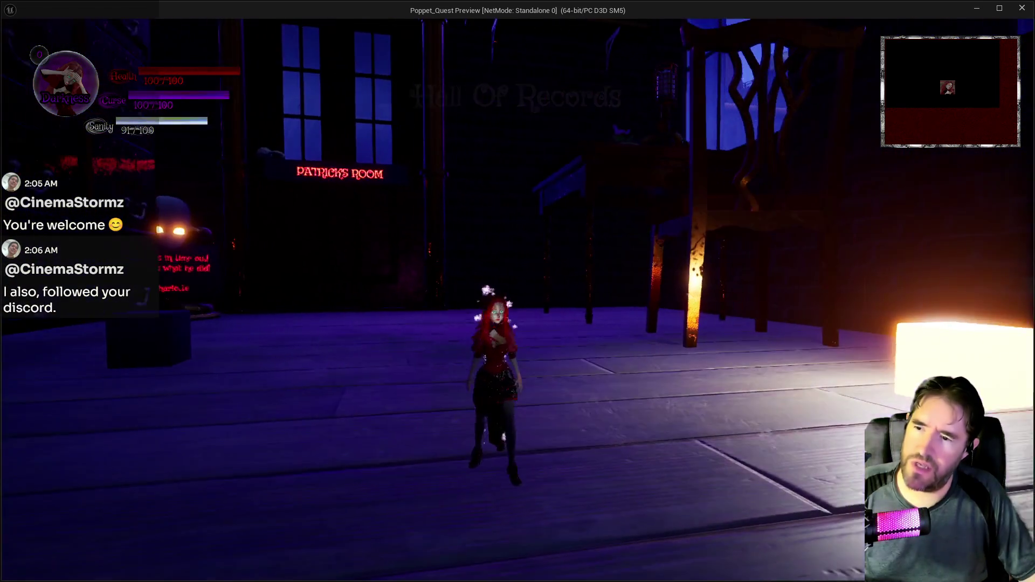
pyautogui.press('w')
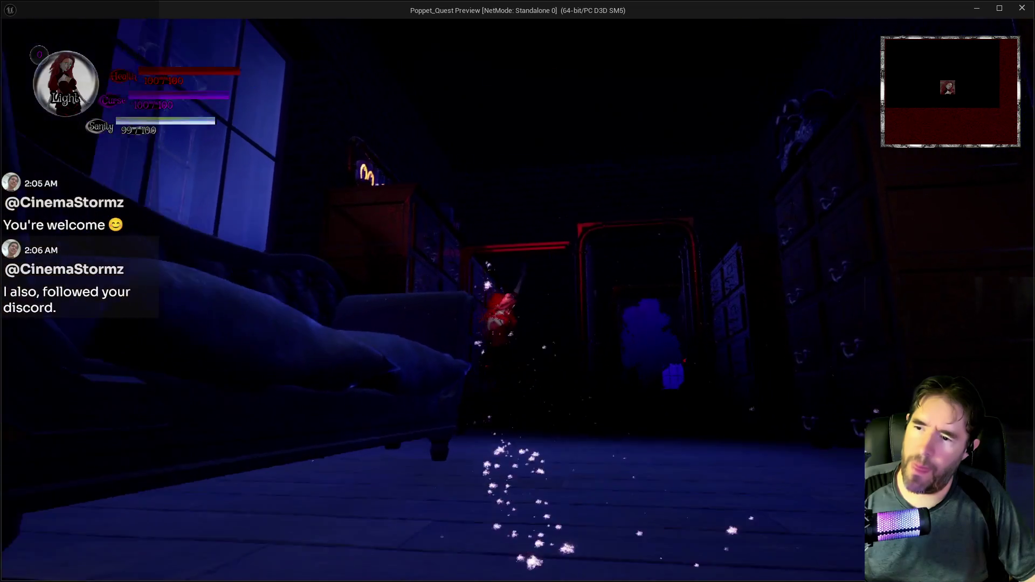
pyautogui.press('w')
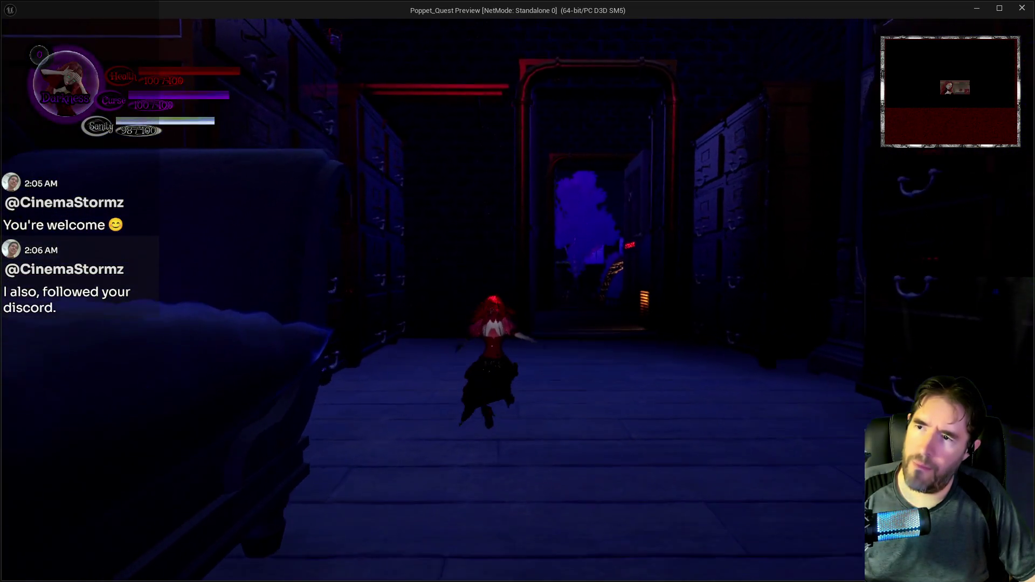
pyautogui.press('w')
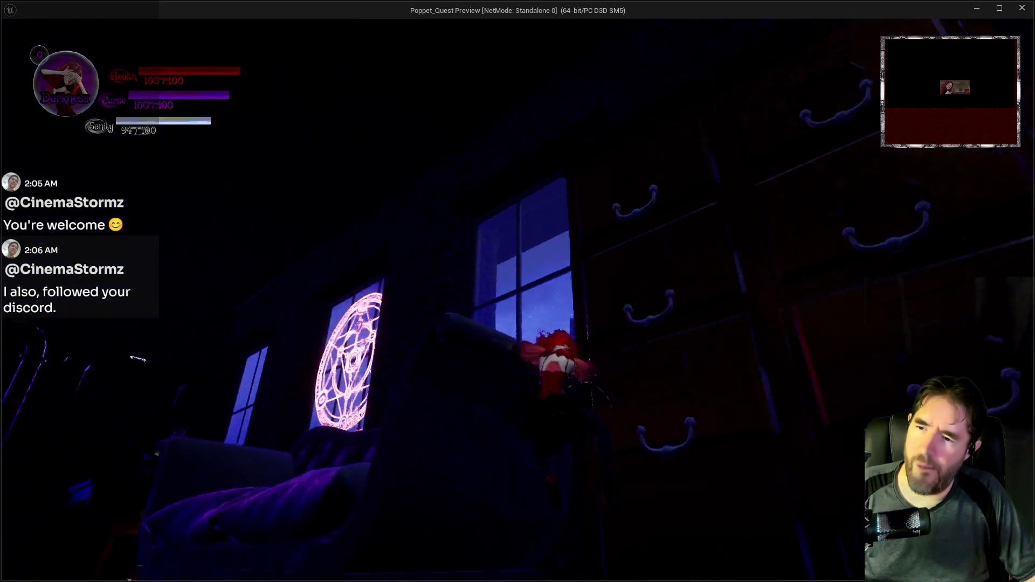
pyautogui.press('w')
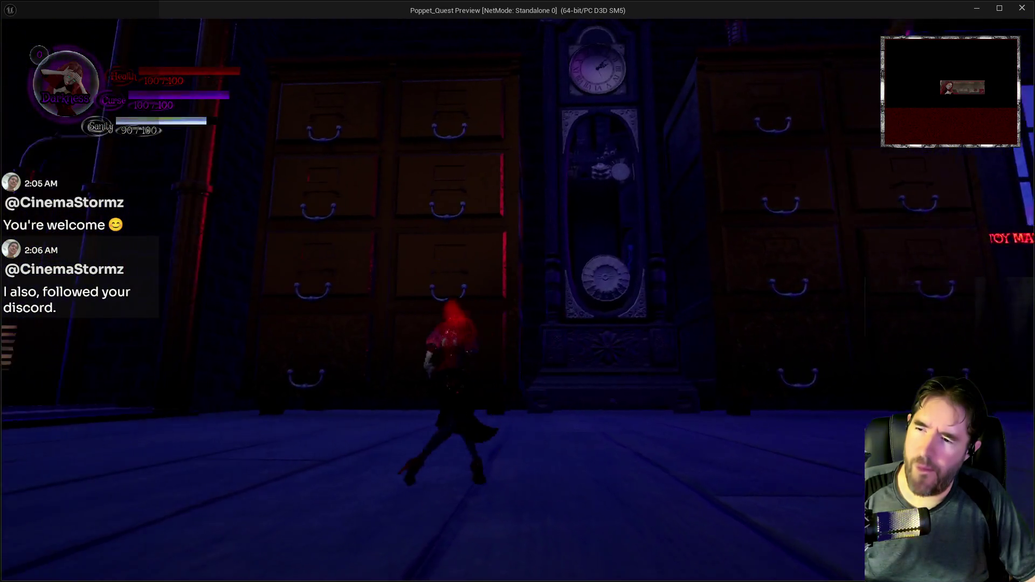
pyautogui.press('w')
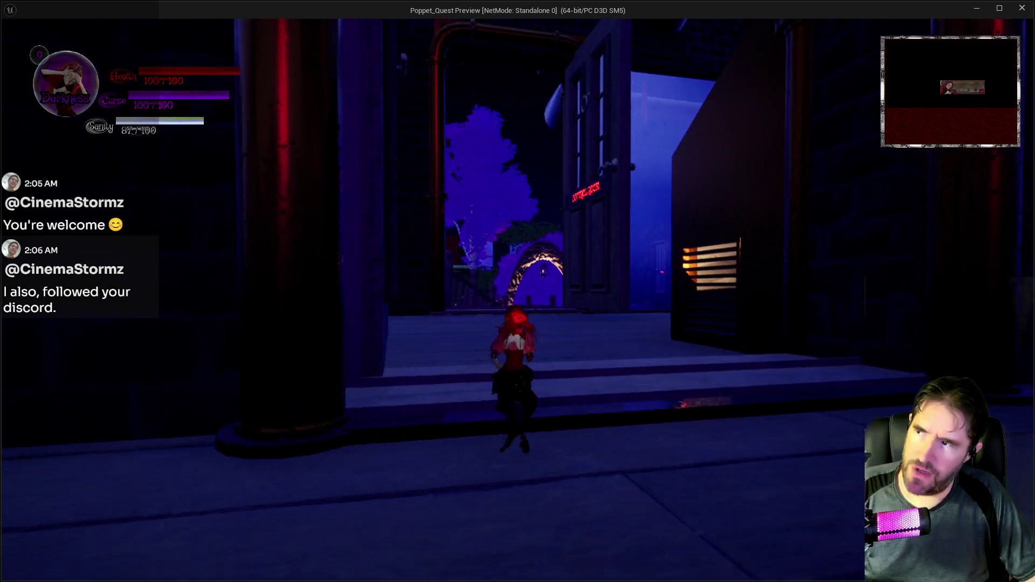
pyautogui.press('w')
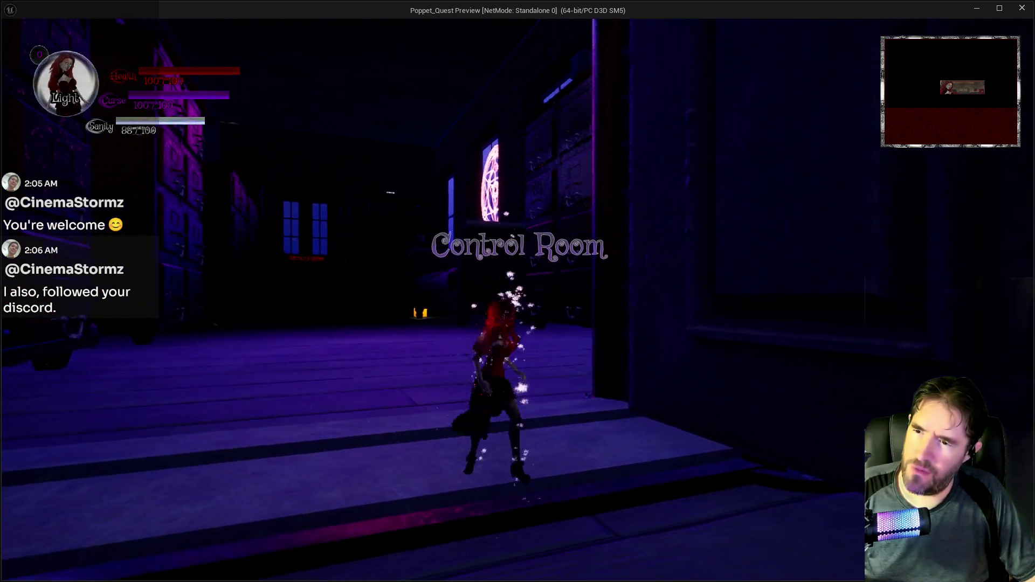
pyautogui.press('w')
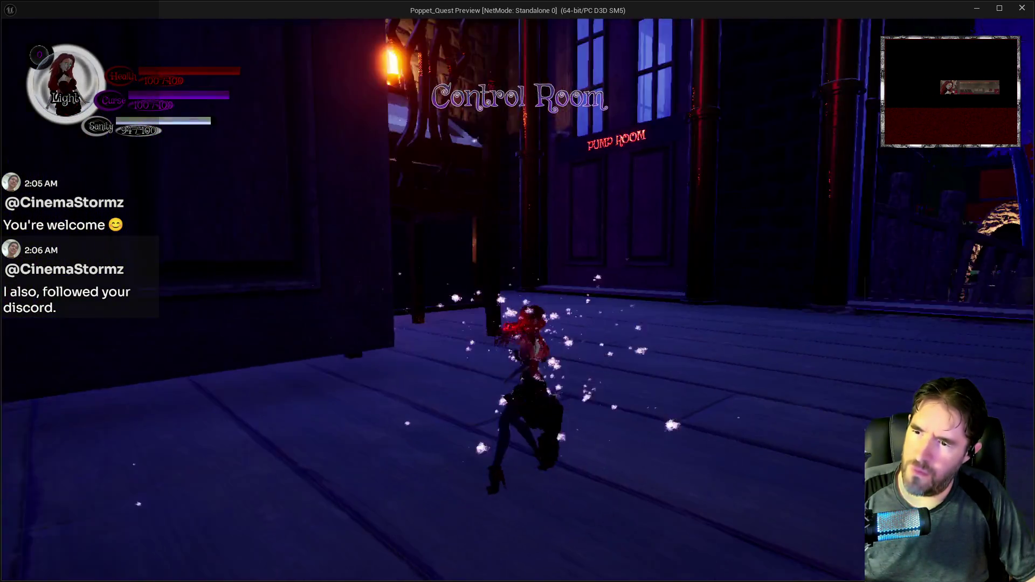
pyautogui.press('w')
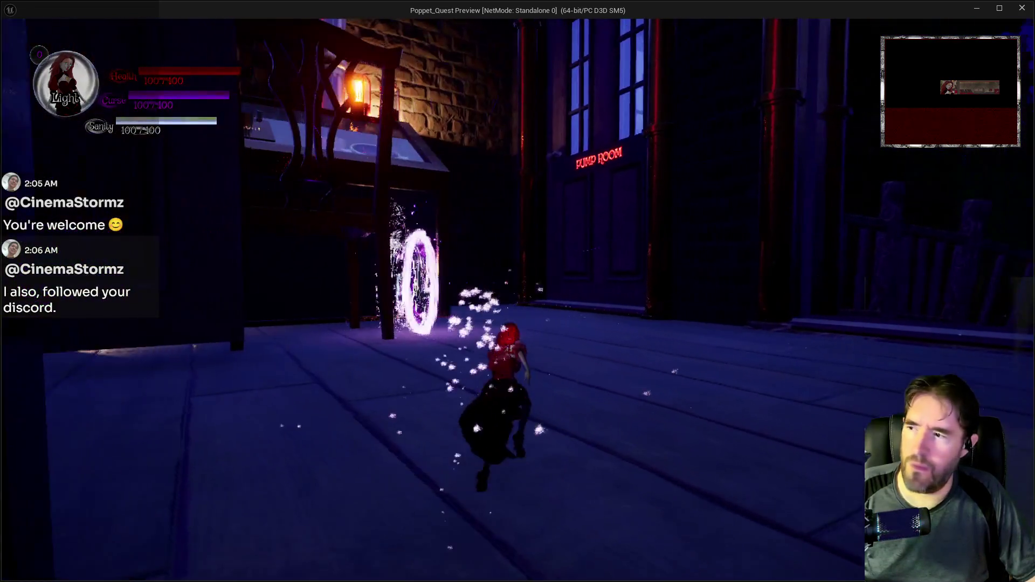
pyautogui.press('w')
# Bring up the card selection screen, pick the first card, and keep running
pyautogui.press('Tab')
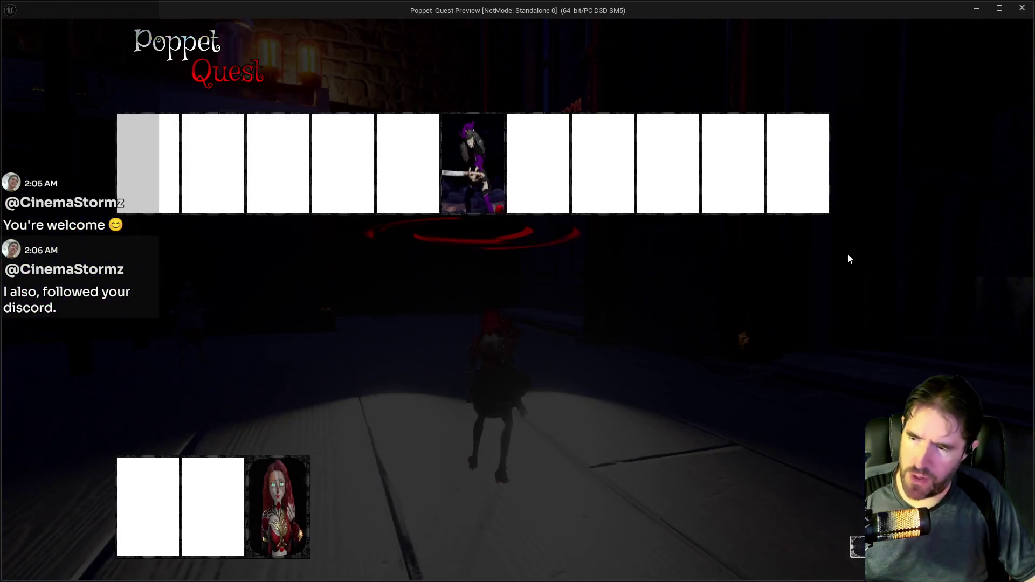
pyautogui.click(159, 191)
pyautogui.press('w')
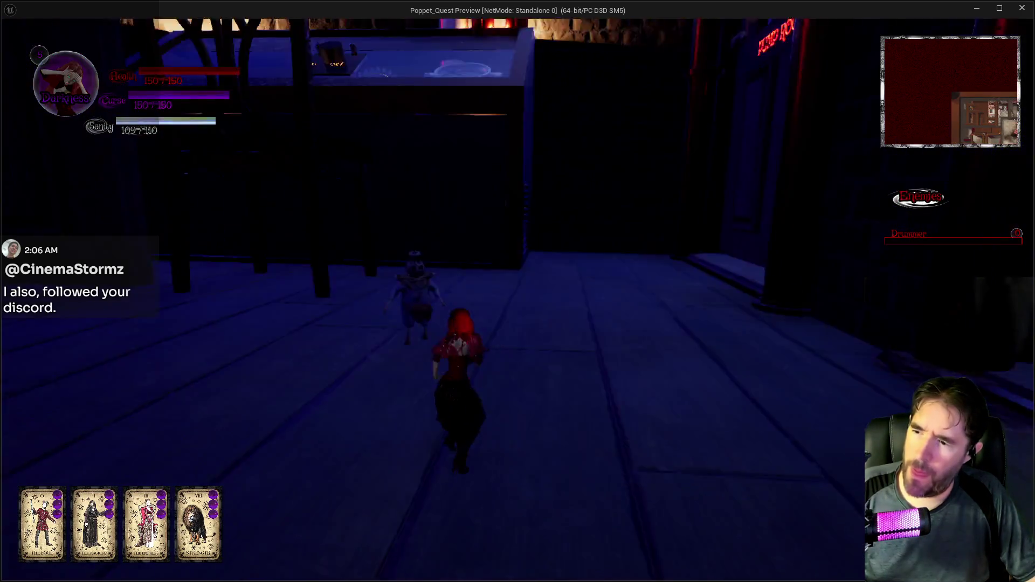
pyautogui.press('w')
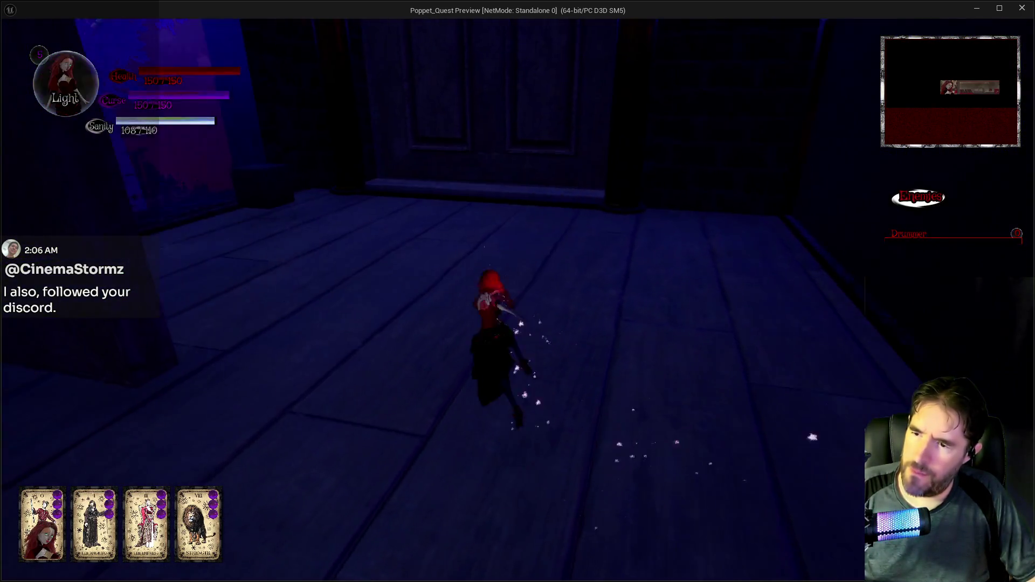
# Fight into the next room with hammer swings and a purple curse cloud, striking the Drummer enemy
pyautogui.press('w')
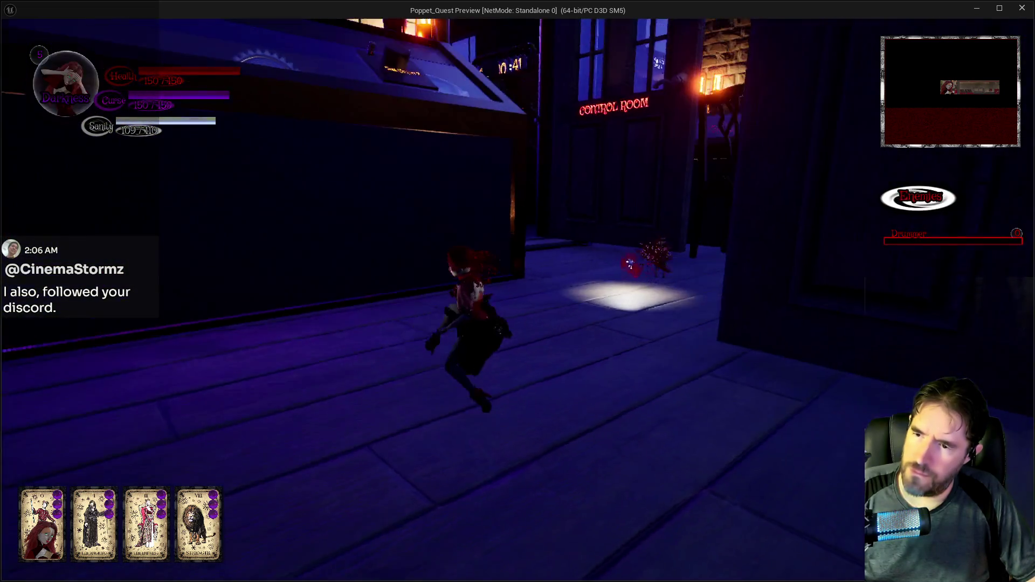
pyautogui.press('w')
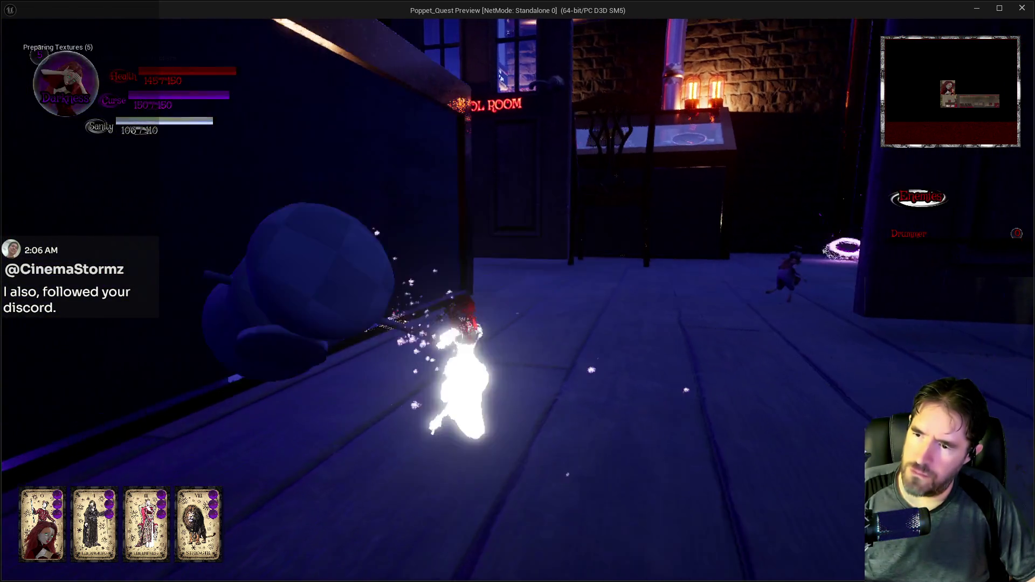
pyautogui.press('w')
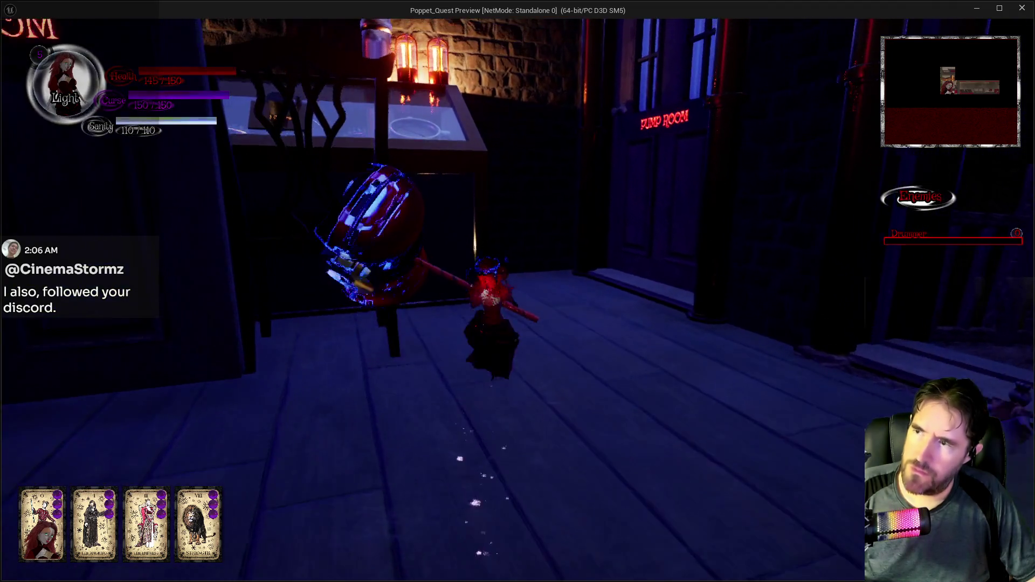
pyautogui.press('w')
pyautogui.press('e')
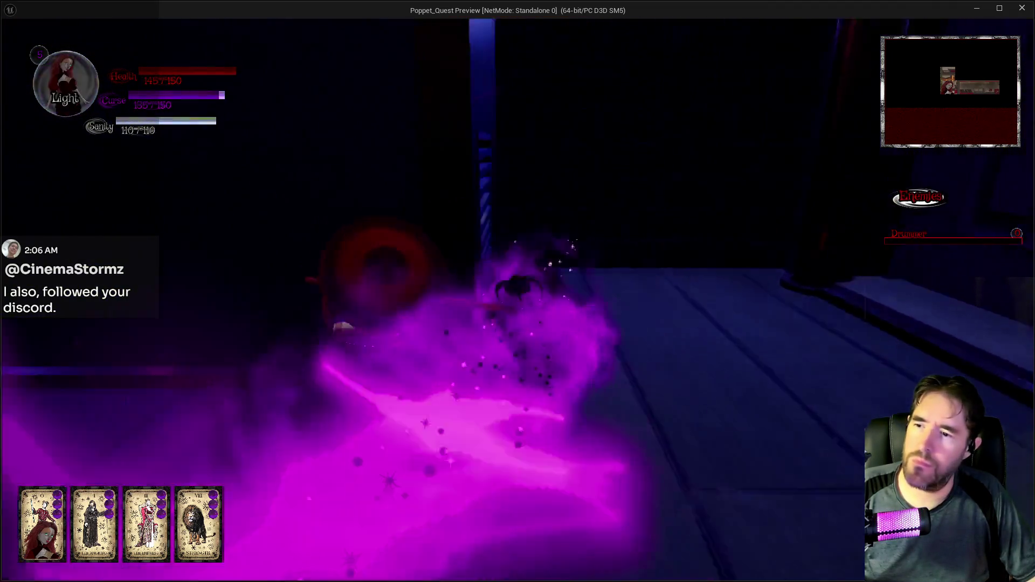
pyautogui.press('w')
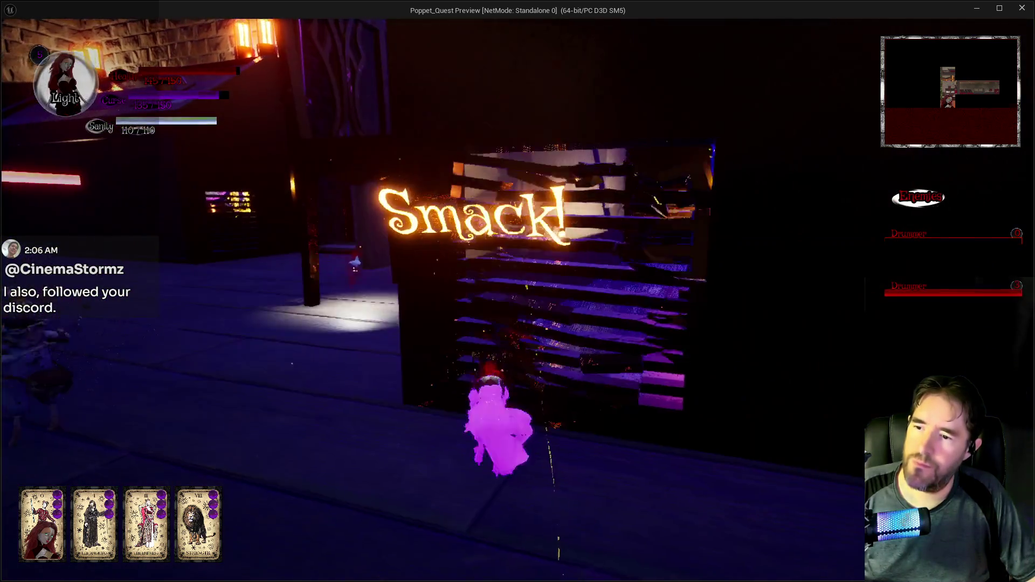
pyautogui.press('w')
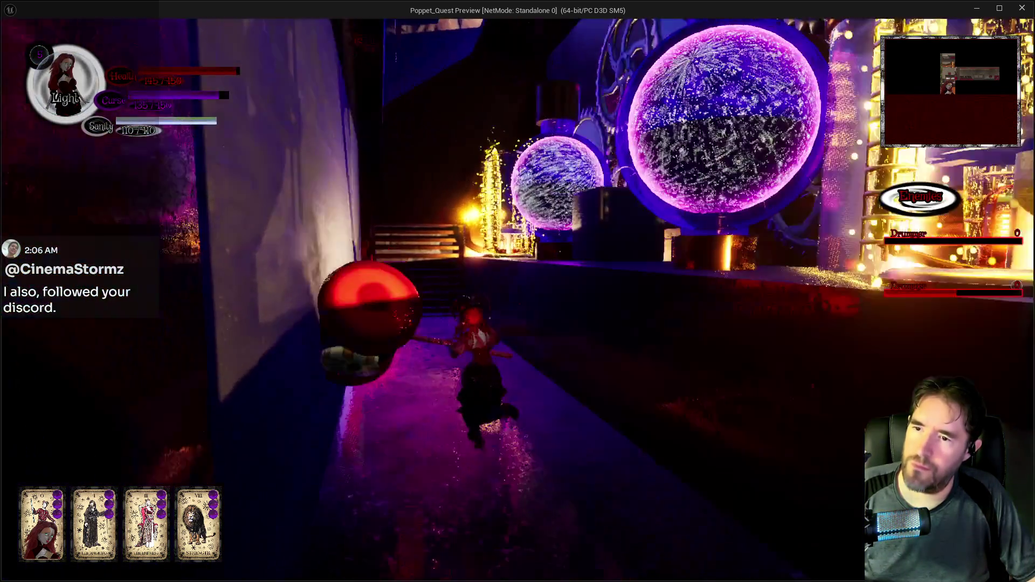
# Switch to The Magician card and cast light spells at the glowing orbs and the cube
pyautogui.press('w')
pyautogui.press('2')
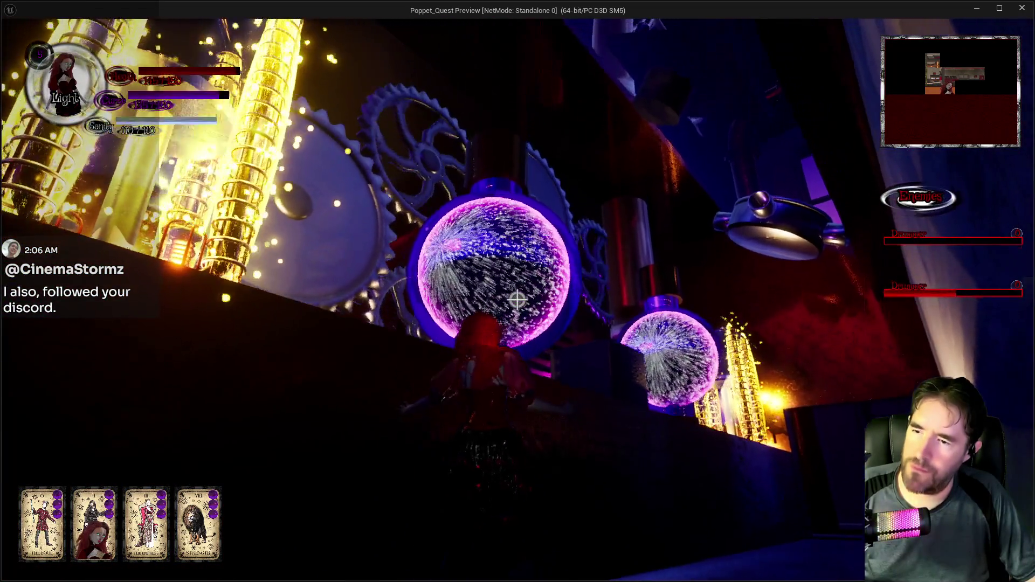
pyautogui.rightClick(517, 300)
pyautogui.click(517, 300)
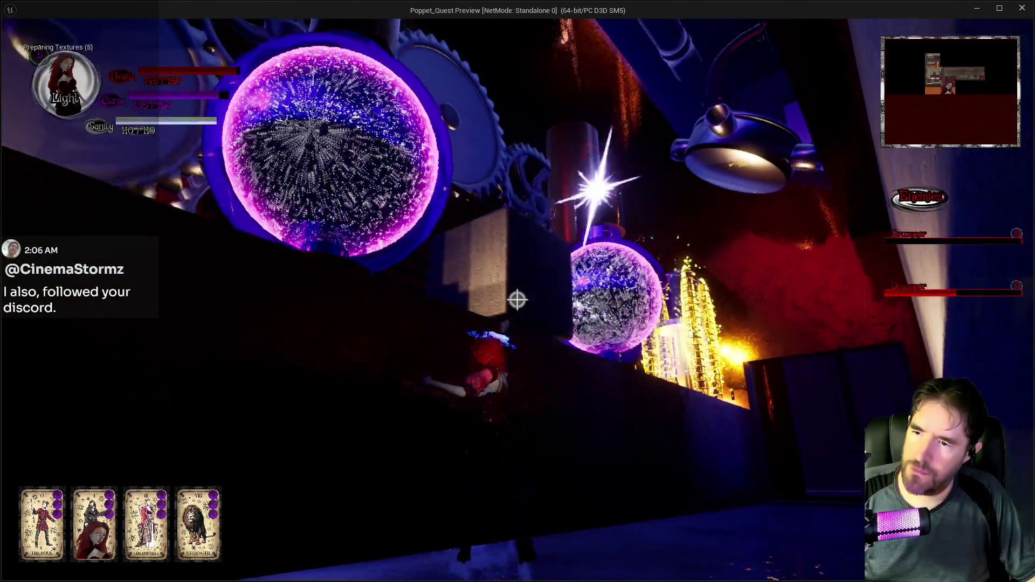
pyautogui.press('w')
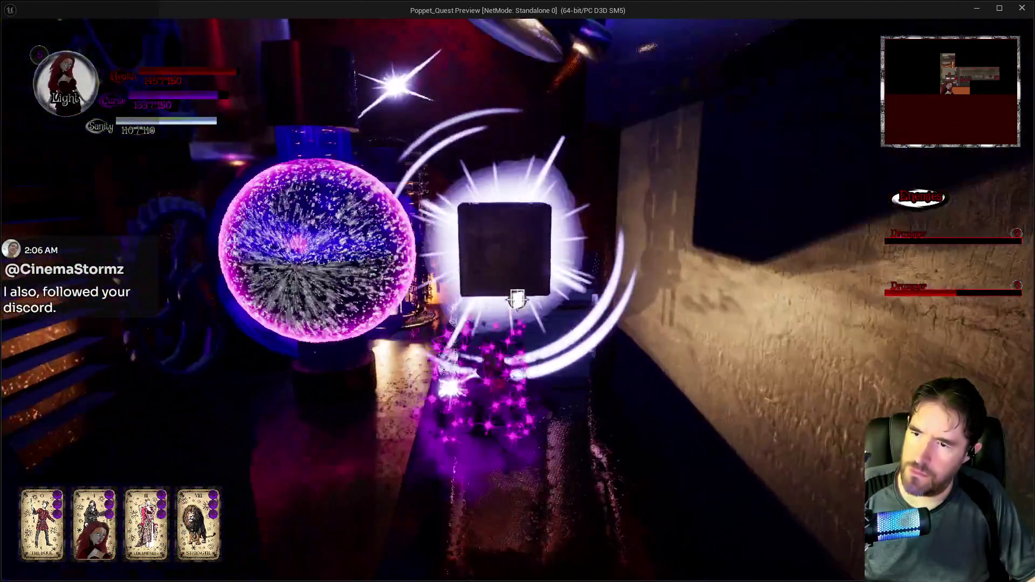
pyautogui.press('w')
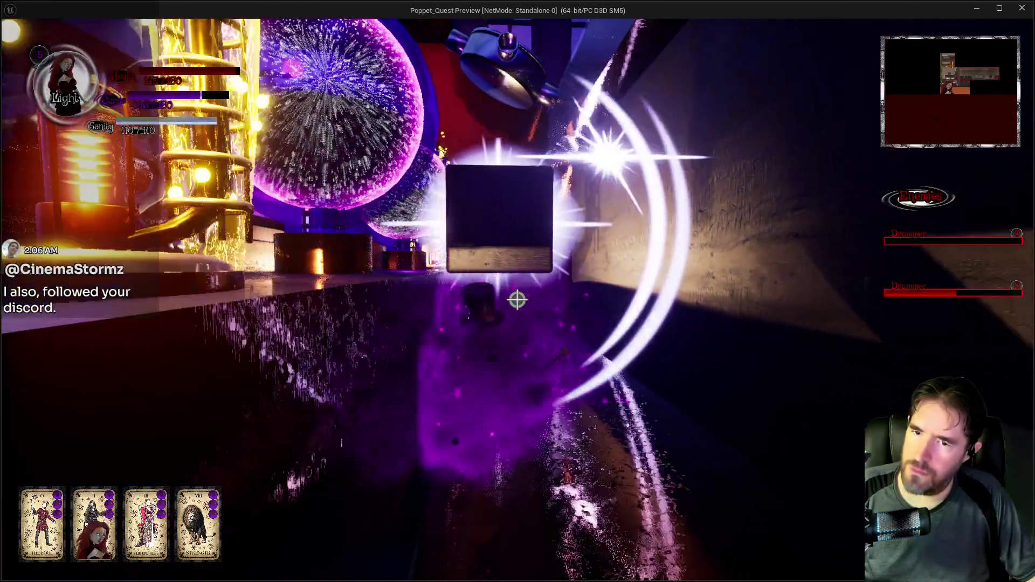
pyautogui.click(516, 301)
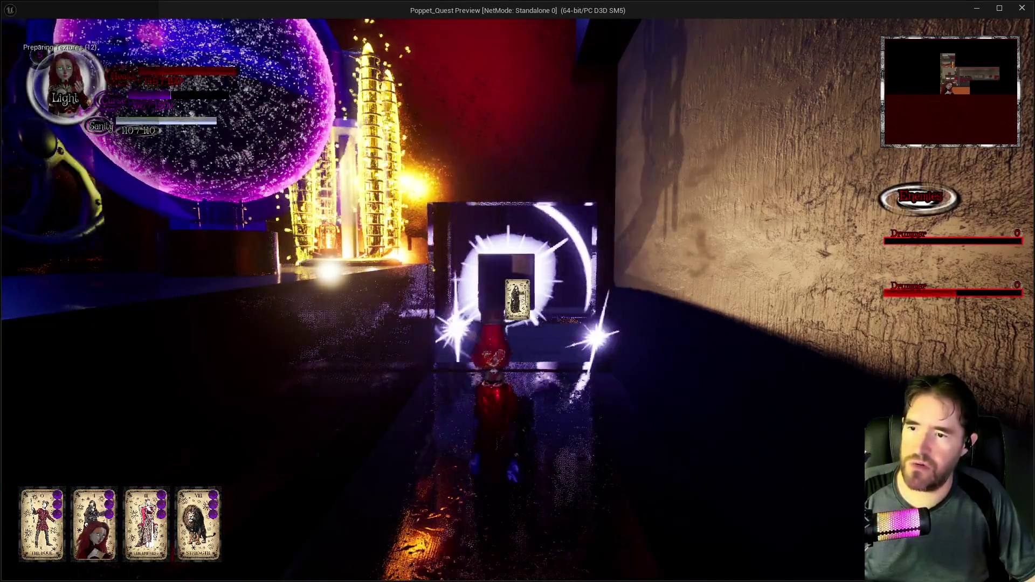
pyautogui.click(516, 300)
# Run down the street past the Storage Room, Pump Room and Control Room doors, then attack with the hammer
pyautogui.press('w')
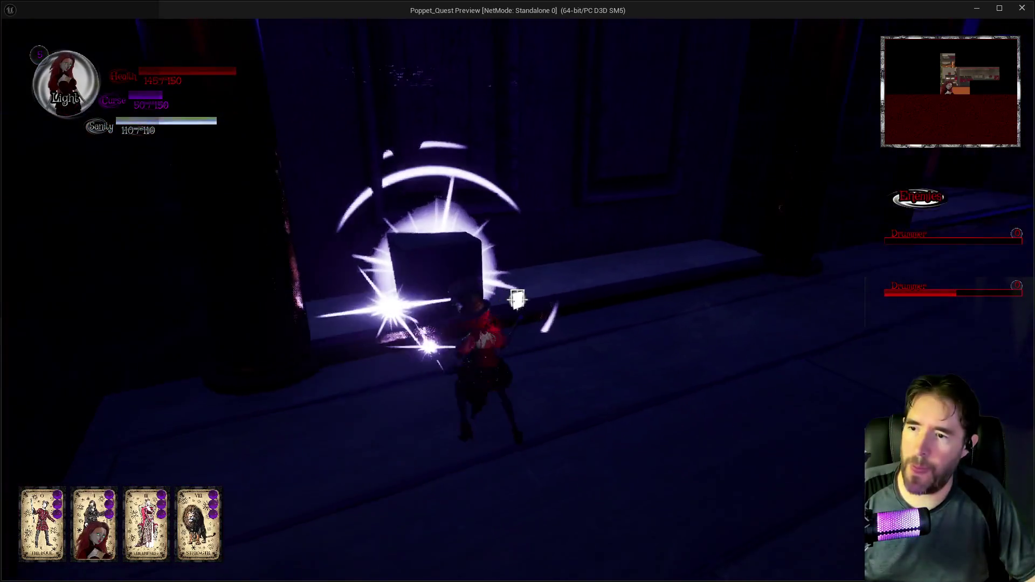
pyautogui.press('w')
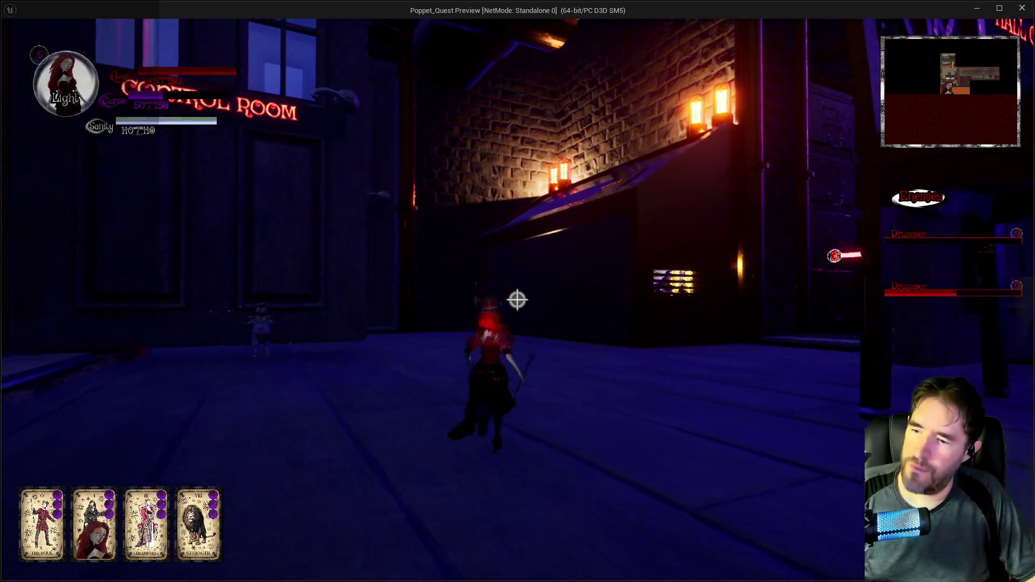
pyautogui.press('w')
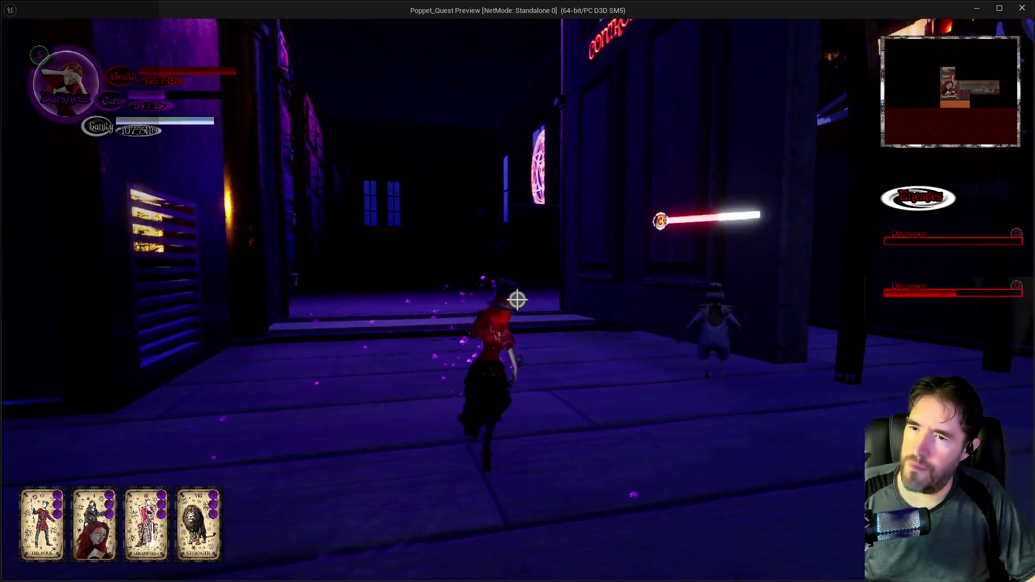
pyautogui.press('w')
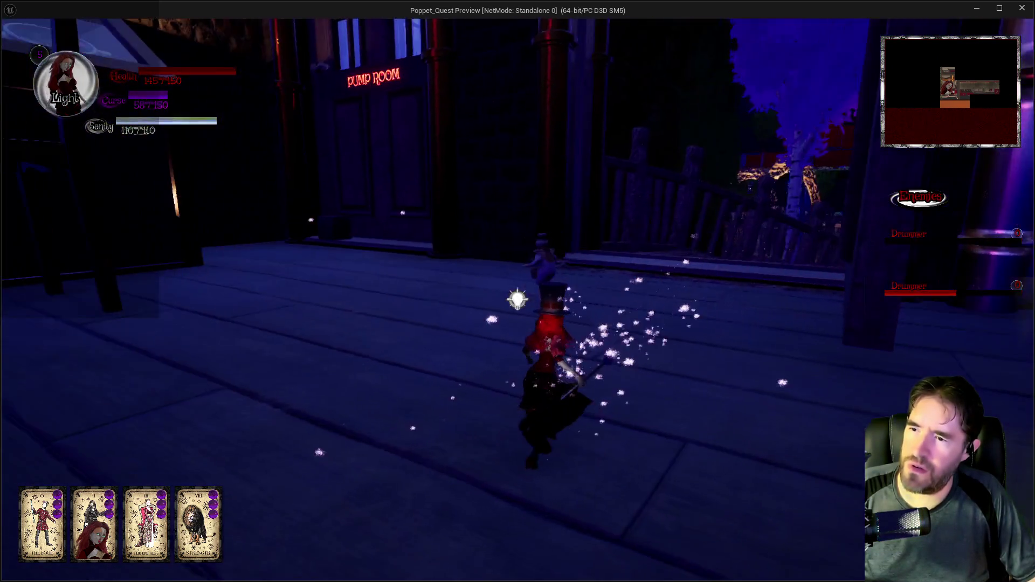
pyautogui.press('w')
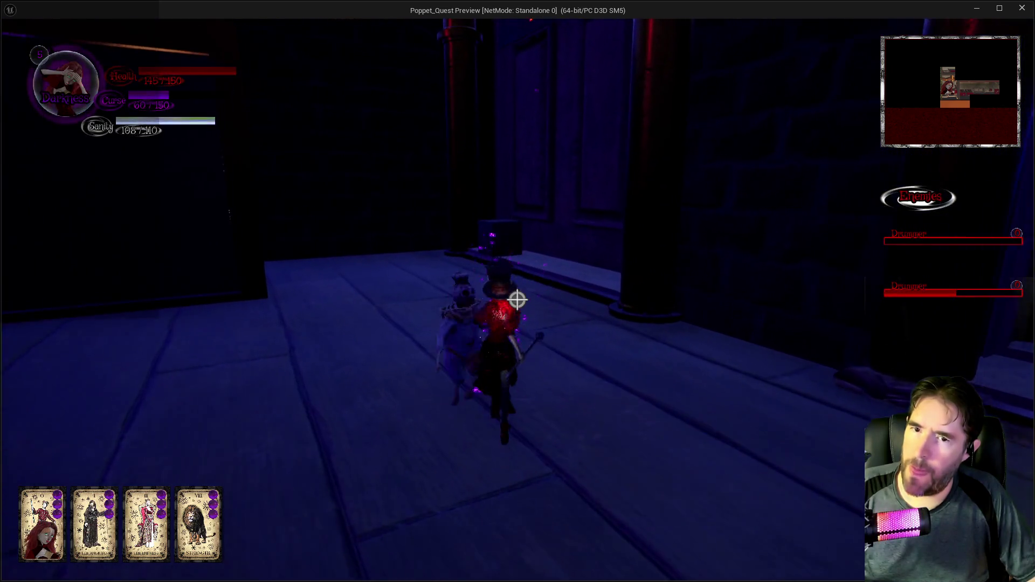
pyautogui.press('w')
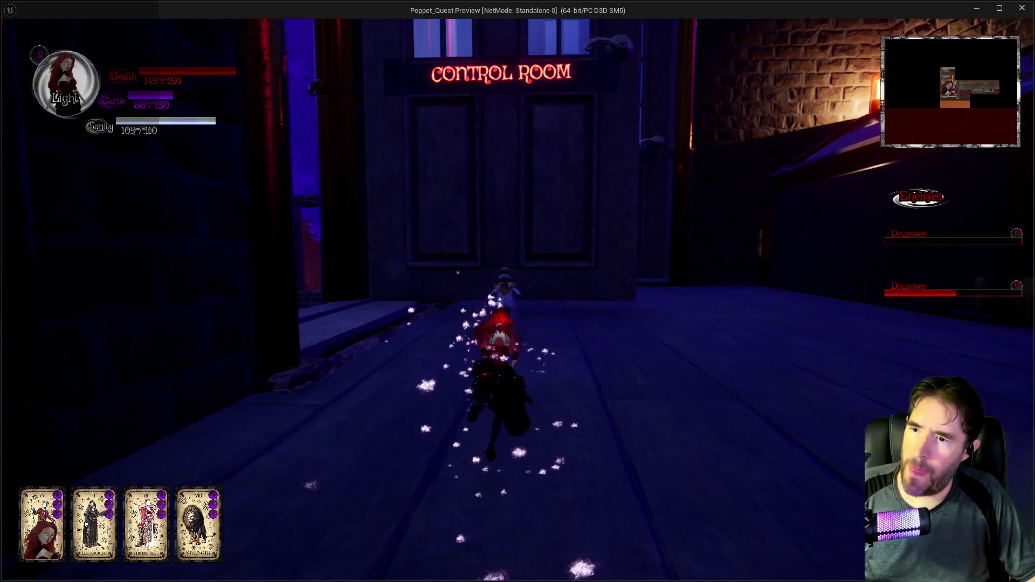
pyautogui.press('w')
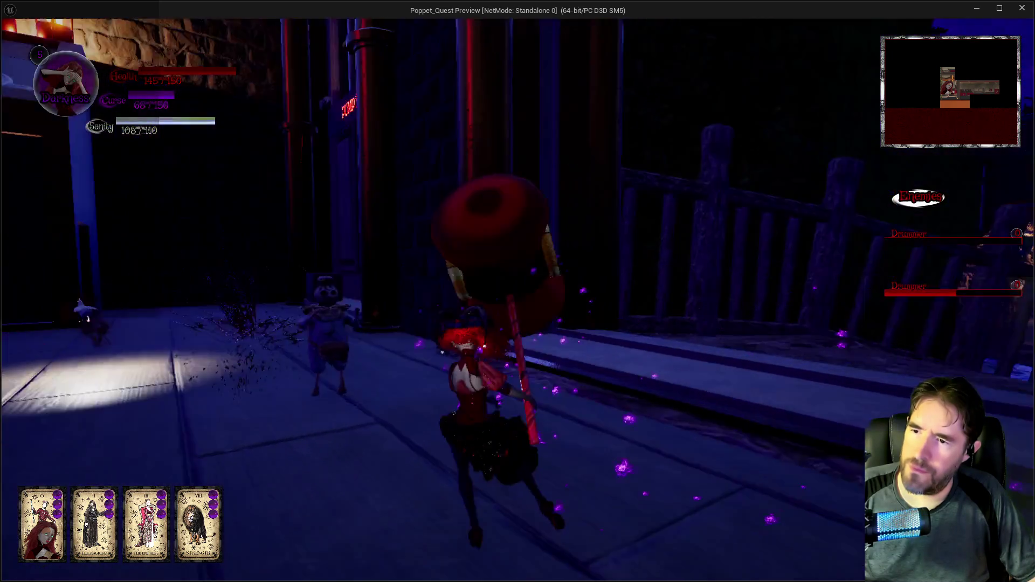
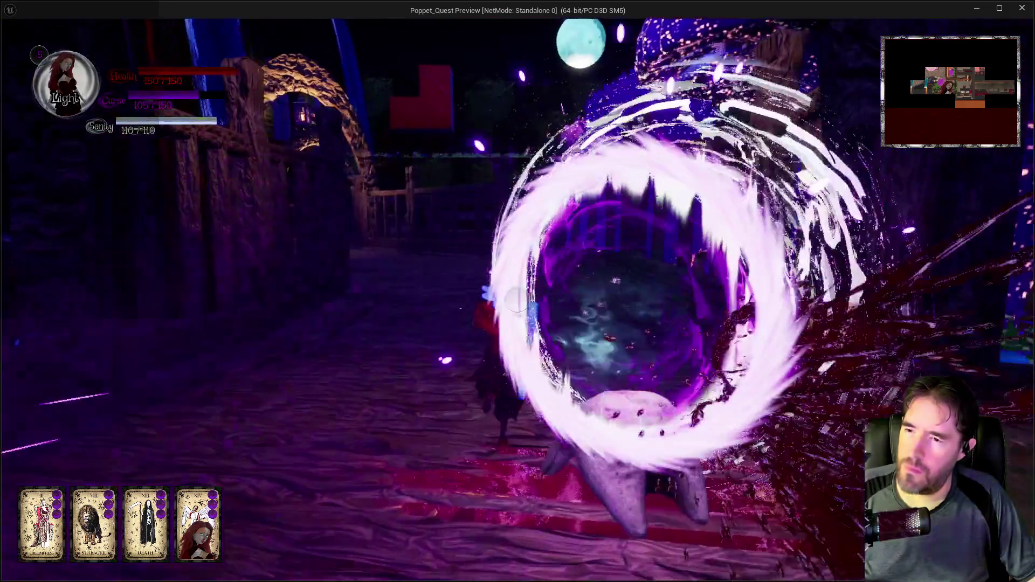
# Walk forward past the arches and glowing crystals onto the purple mushrooms
pyautogui.press('w')
pyautogui.press('w')
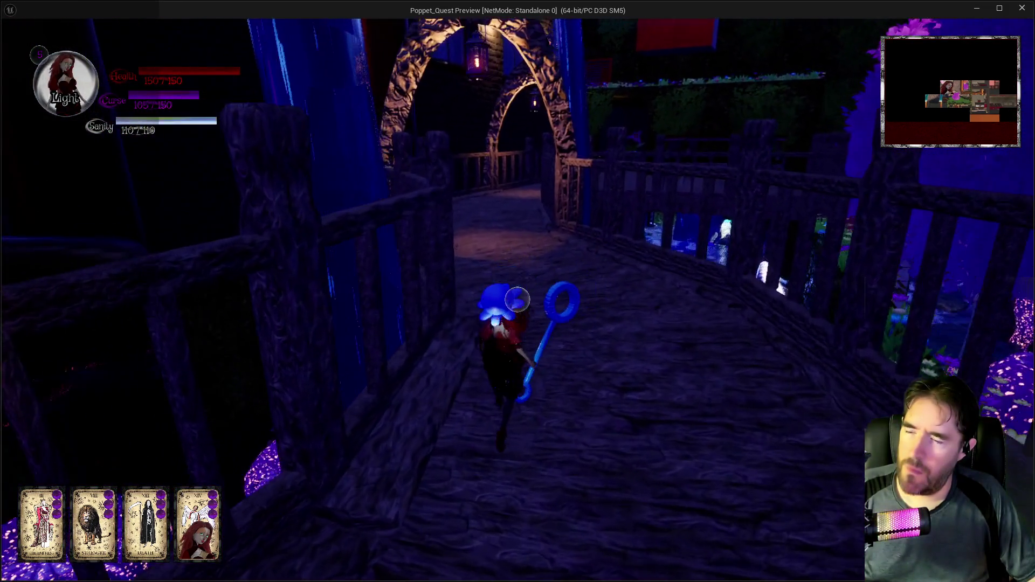
pyautogui.press('w')
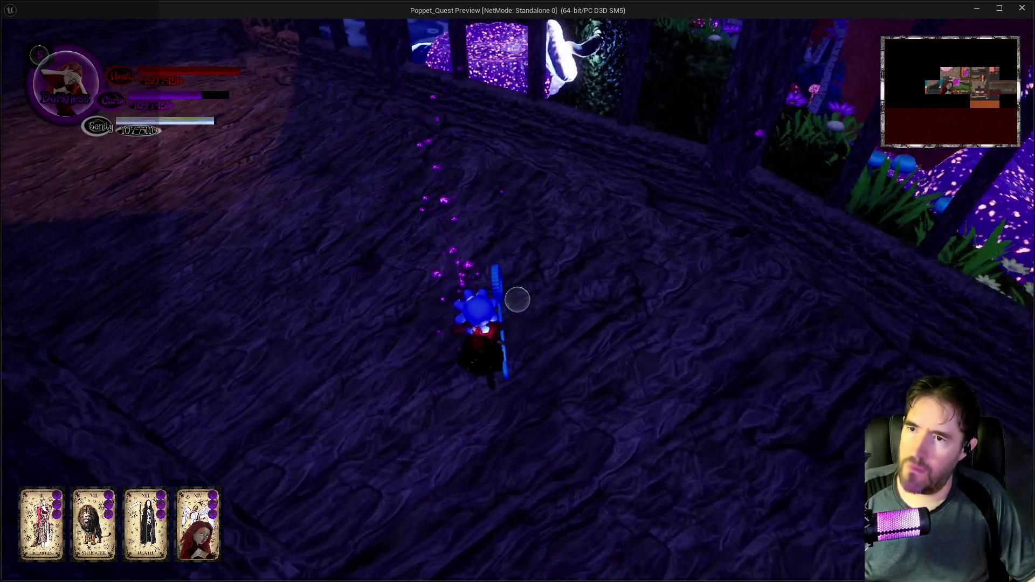
pyautogui.press('w')
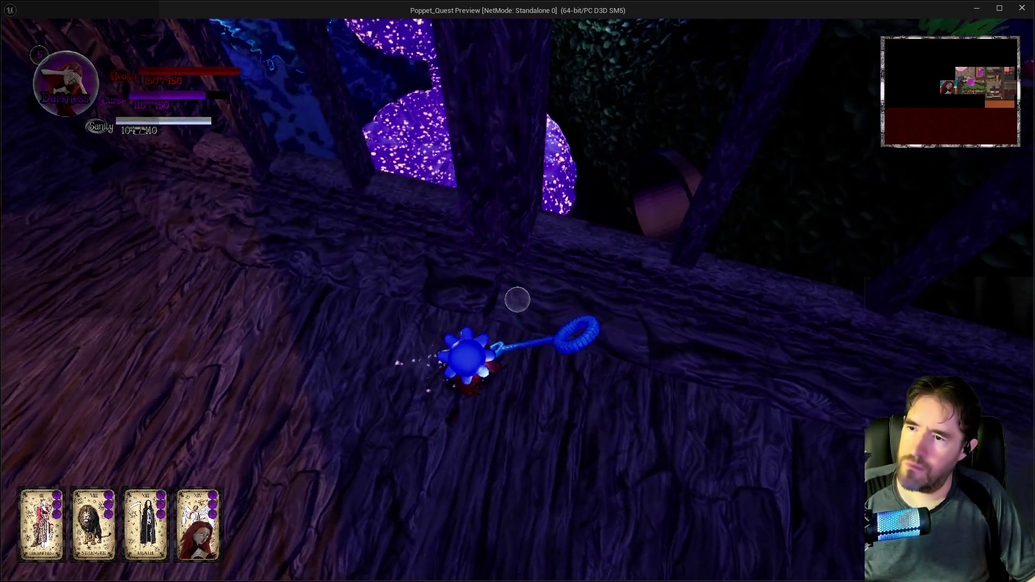
pyautogui.press('w')
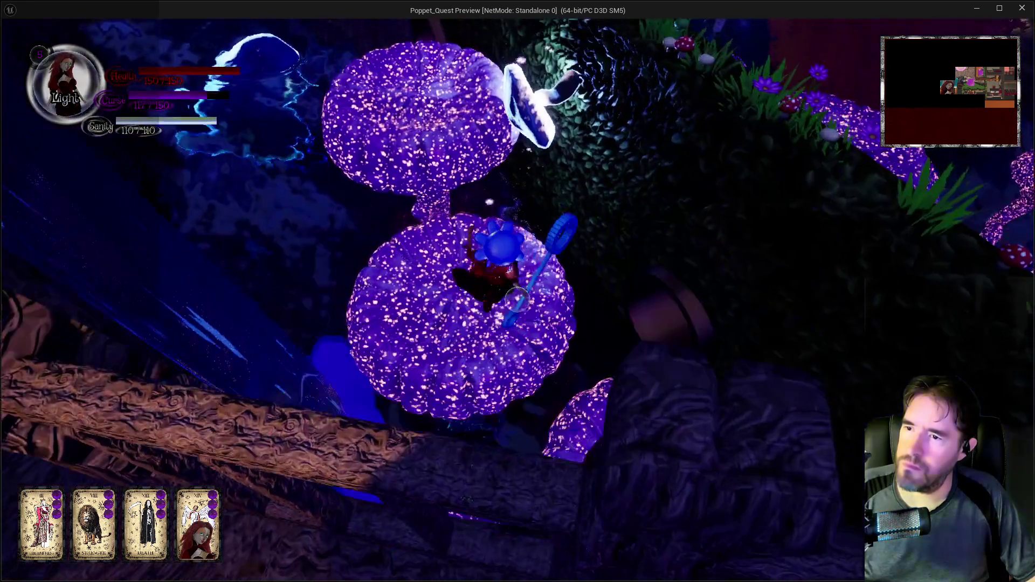
pyautogui.press('w')
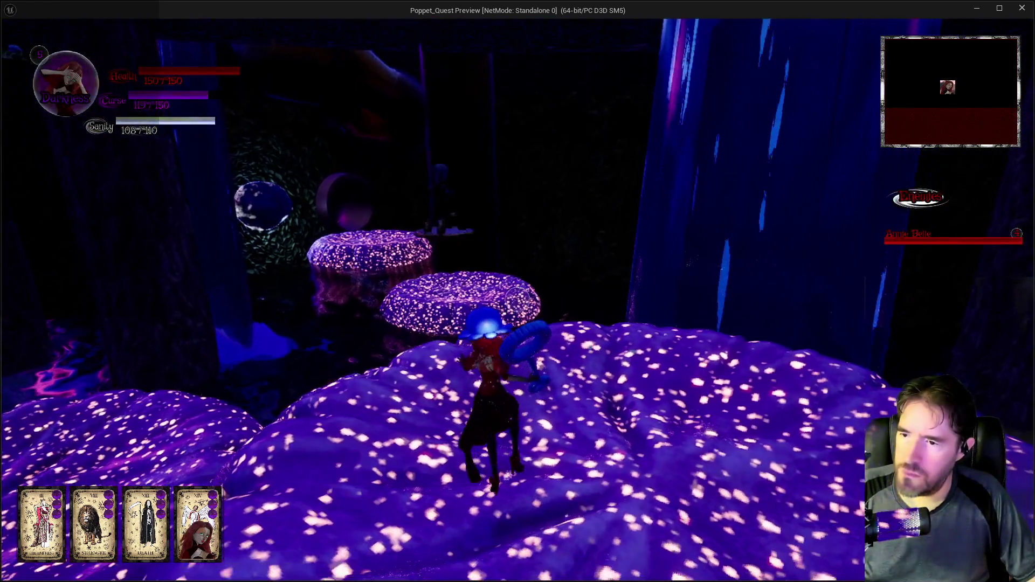
pyautogui.press('w')
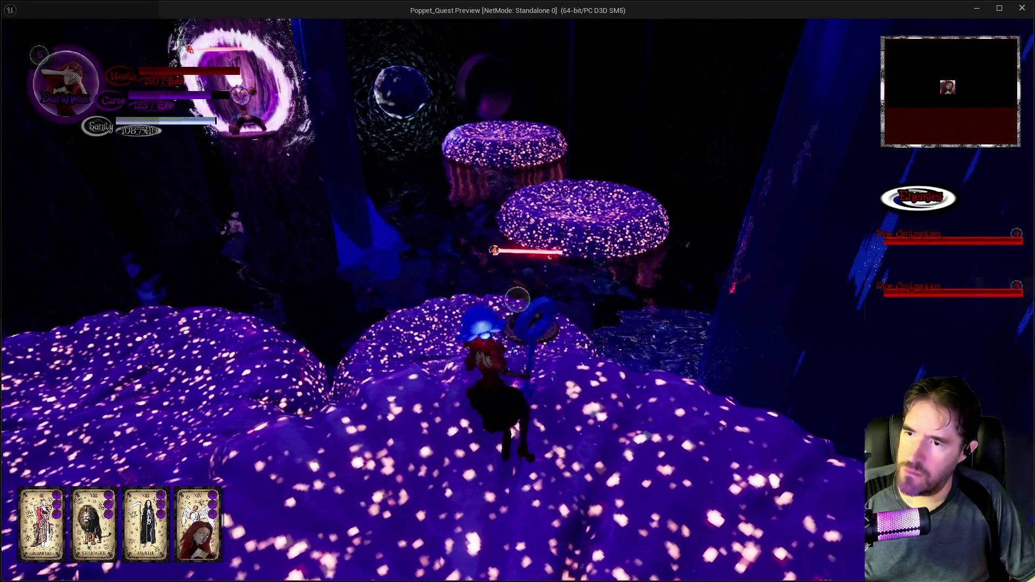
# Blast the enemy, check the tarot deck, and jump onto the raised mushroom cap toward the orbs
pyautogui.click(517, 299)
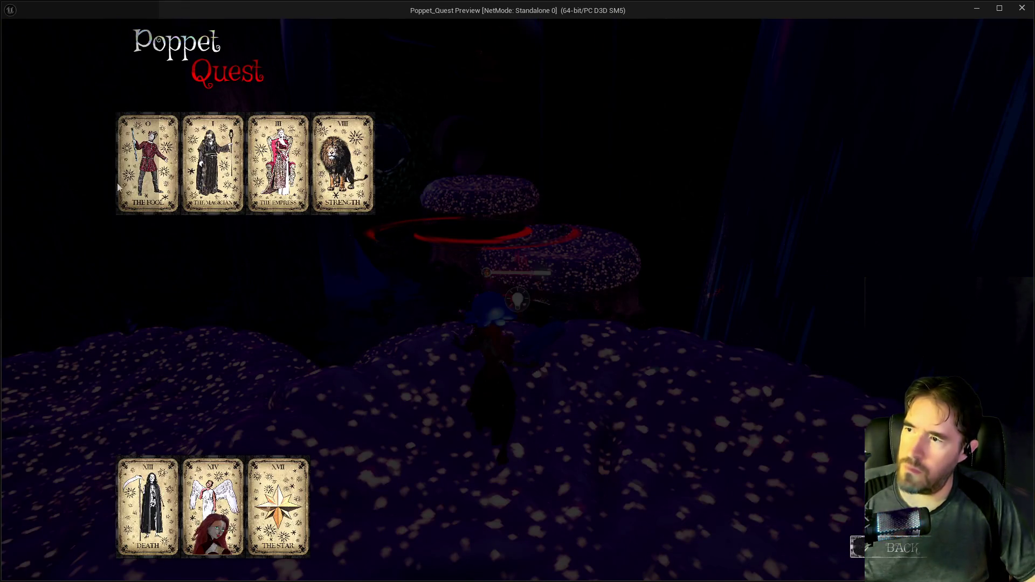
pyautogui.press('Tab')
pyautogui.press('w')
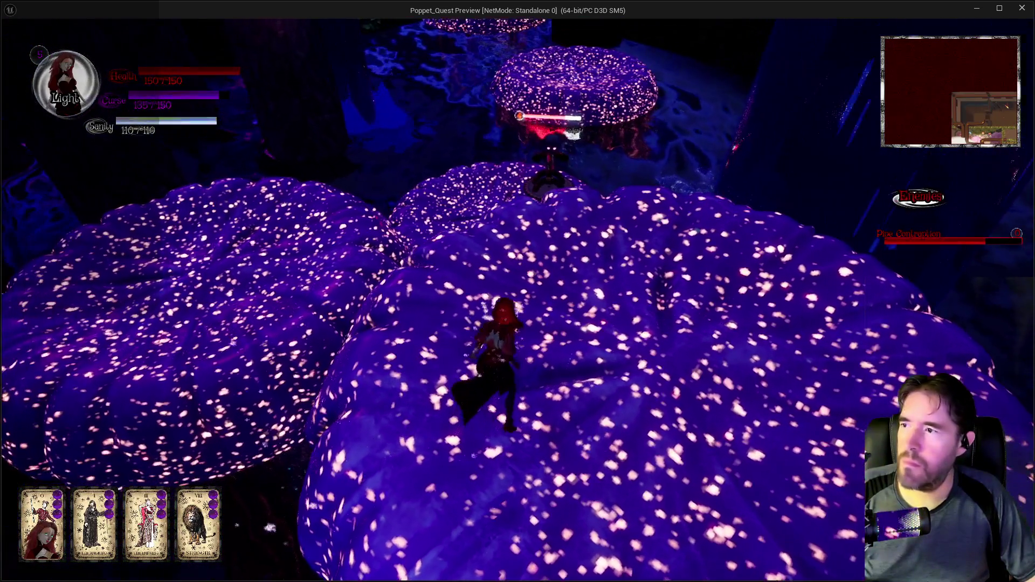
pyautogui.press('w')
pyautogui.press('w')
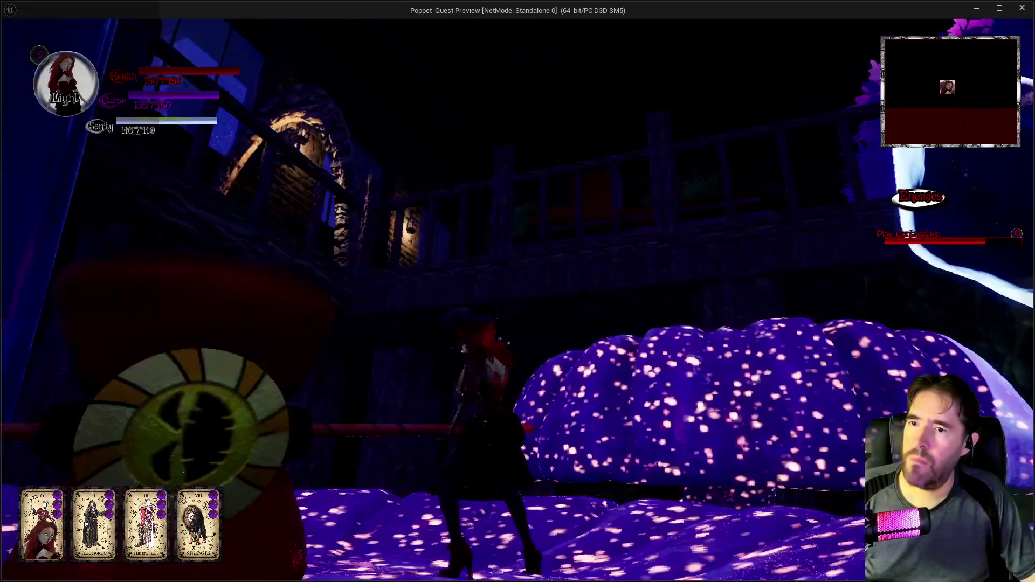
pyautogui.press('w')
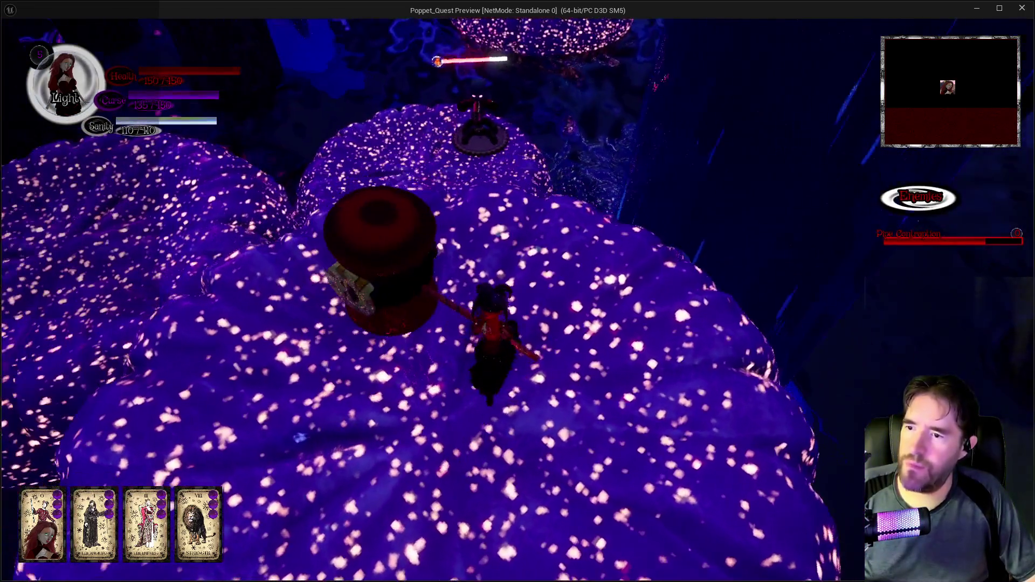
pyautogui.press('w')
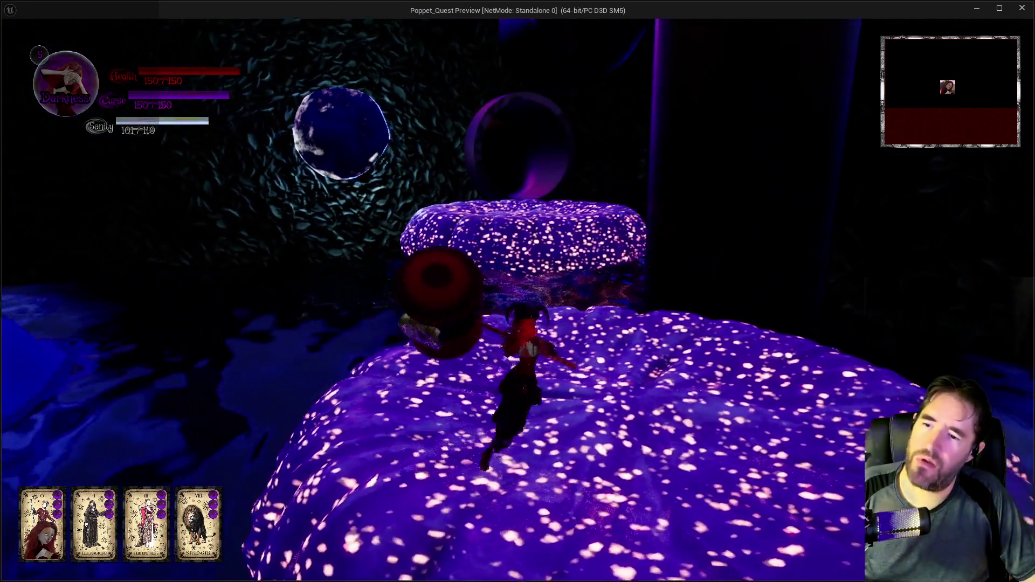
pyautogui.press('space')
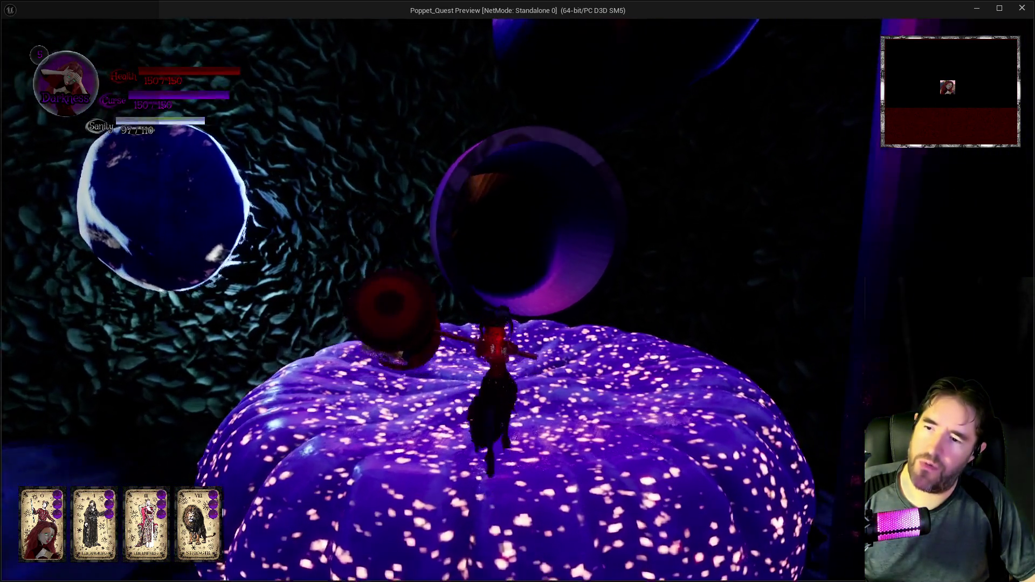
pyautogui.press('w')
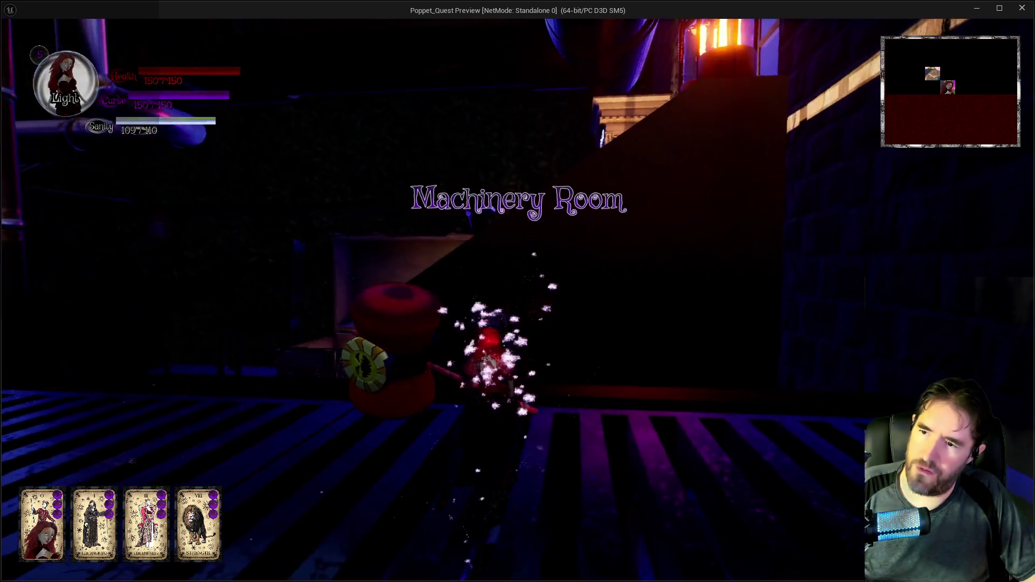
# Walk along the Machinery Room table, then bring up the tarot deck to read the Temperance card
pyautogui.press('w')
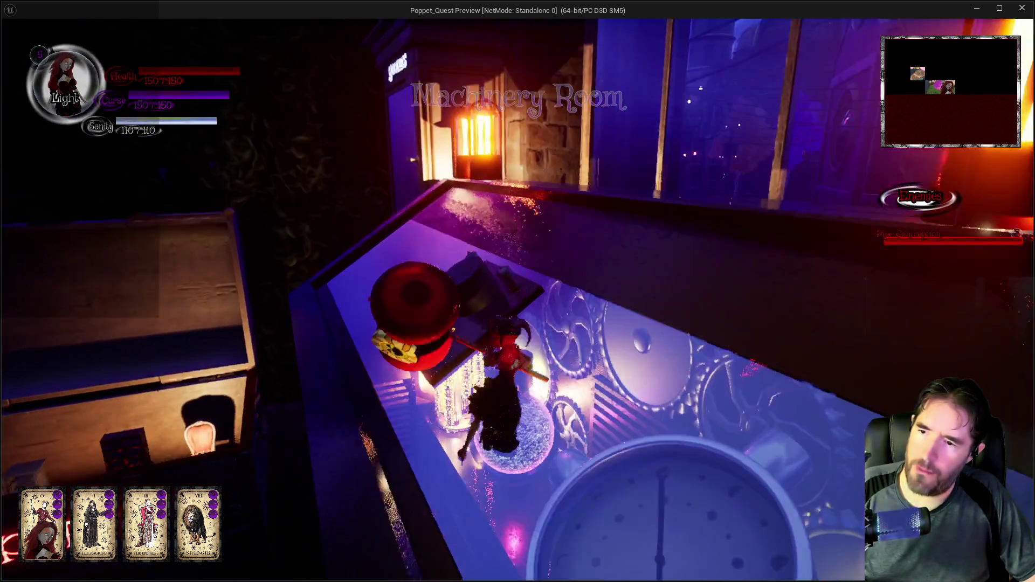
pyautogui.press('w')
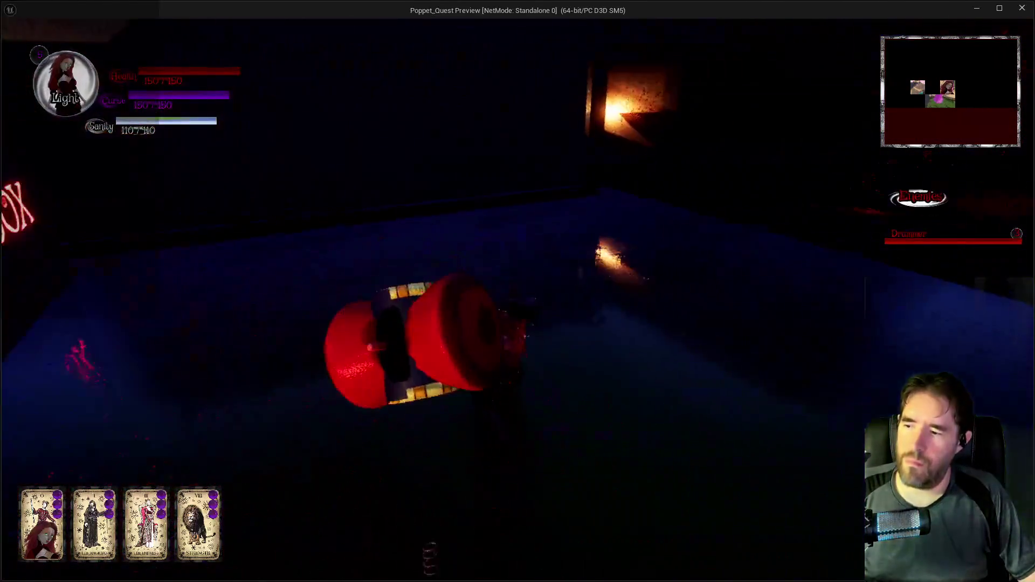
pyautogui.press('Escape')
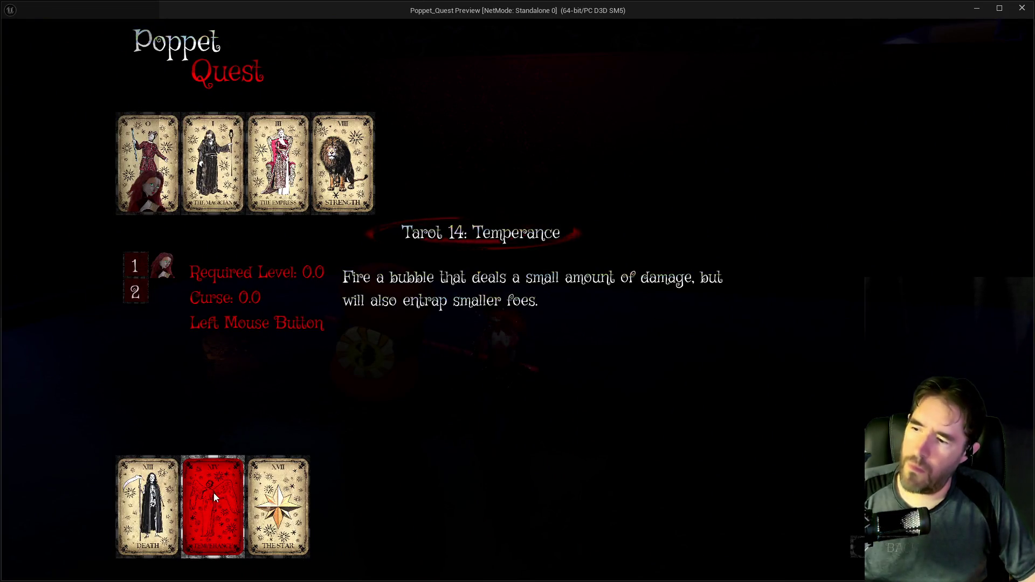
# Close the deck, run to MY POPPET BOX, and hit the enemies with burst, bubble, beam and blue spells
pyautogui.press('Escape')
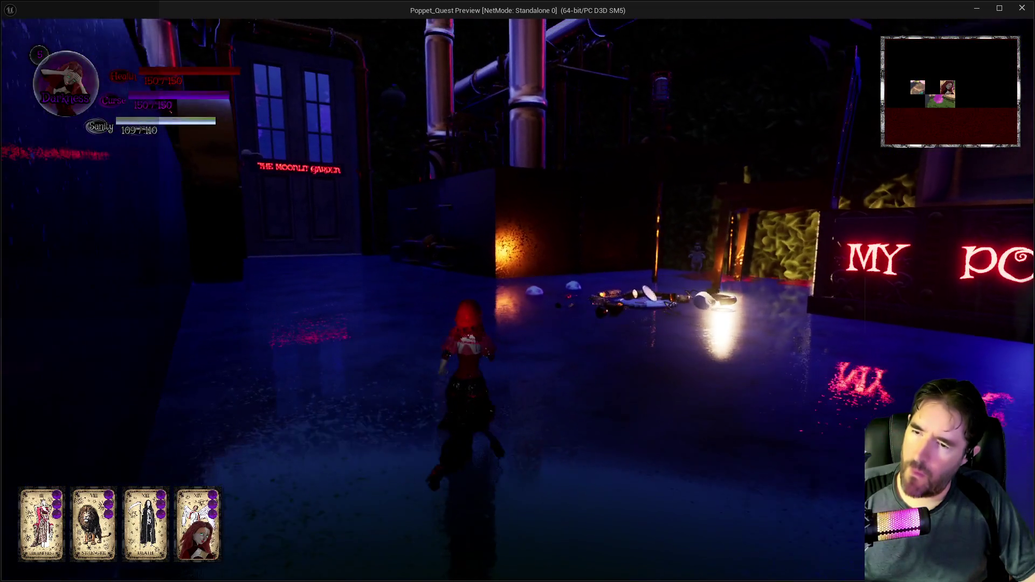
pyautogui.press('w')
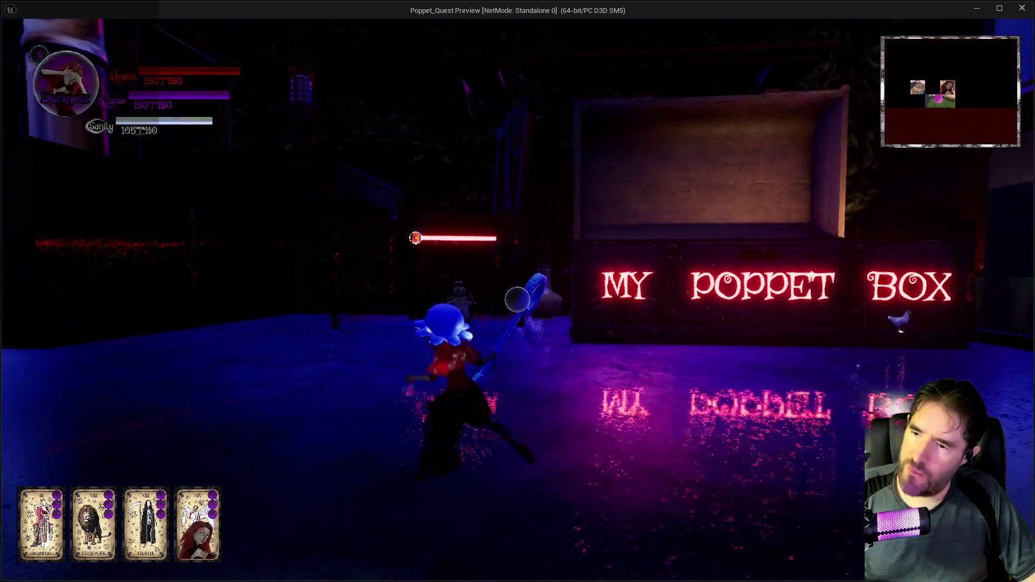
pyautogui.click(518, 300)
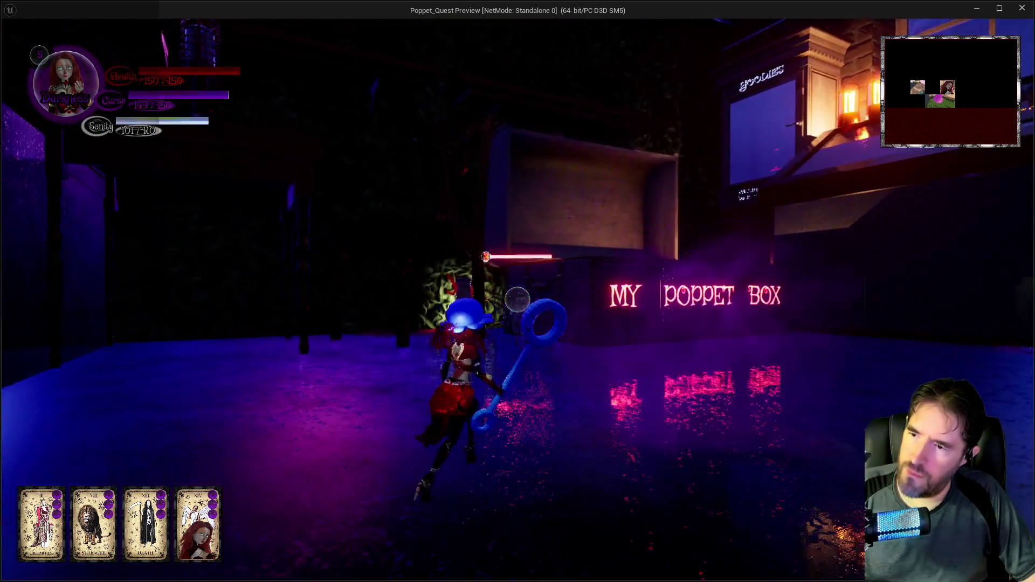
pyautogui.click(518, 300)
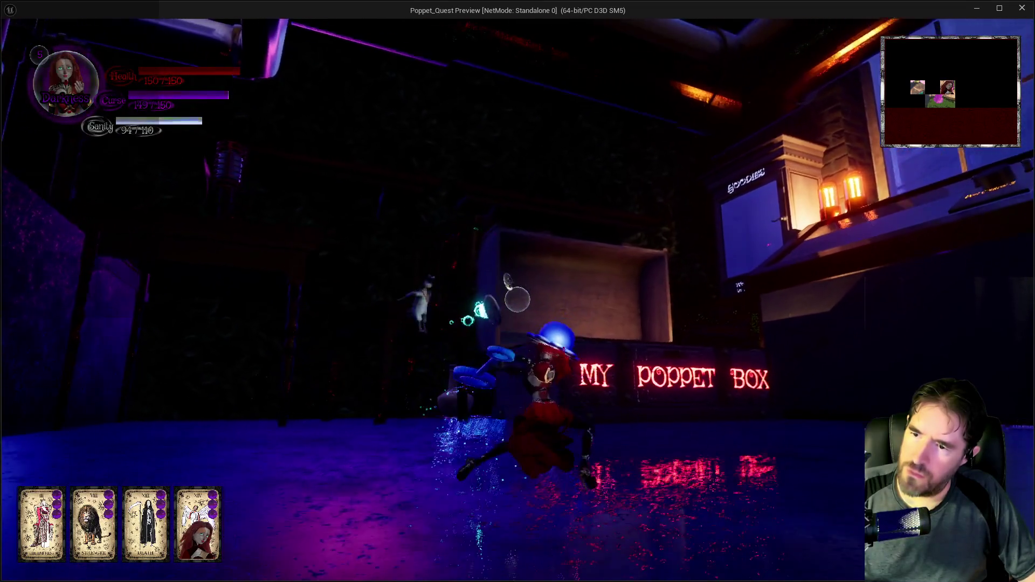
pyautogui.click(518, 300)
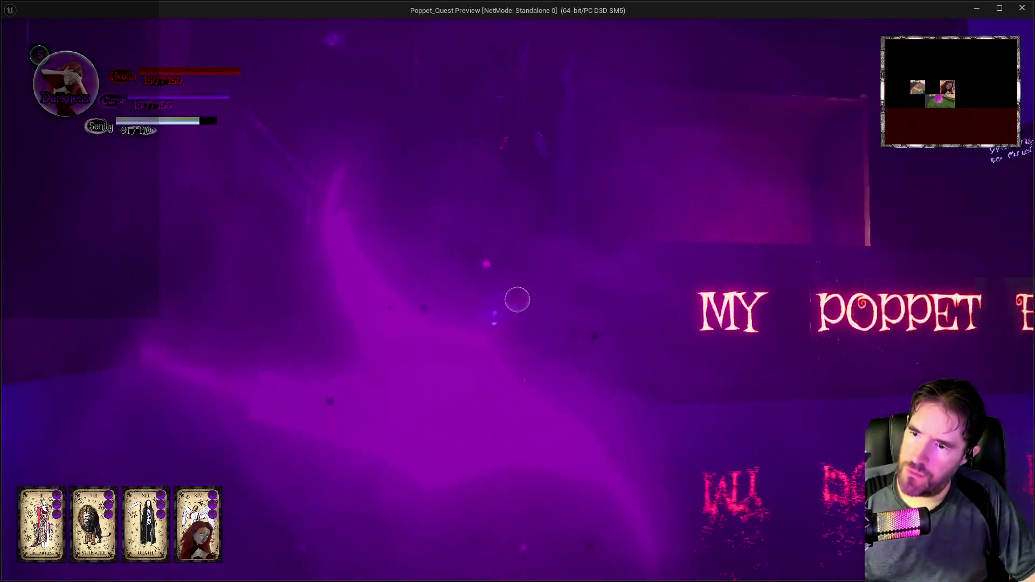
pyautogui.click(518, 300)
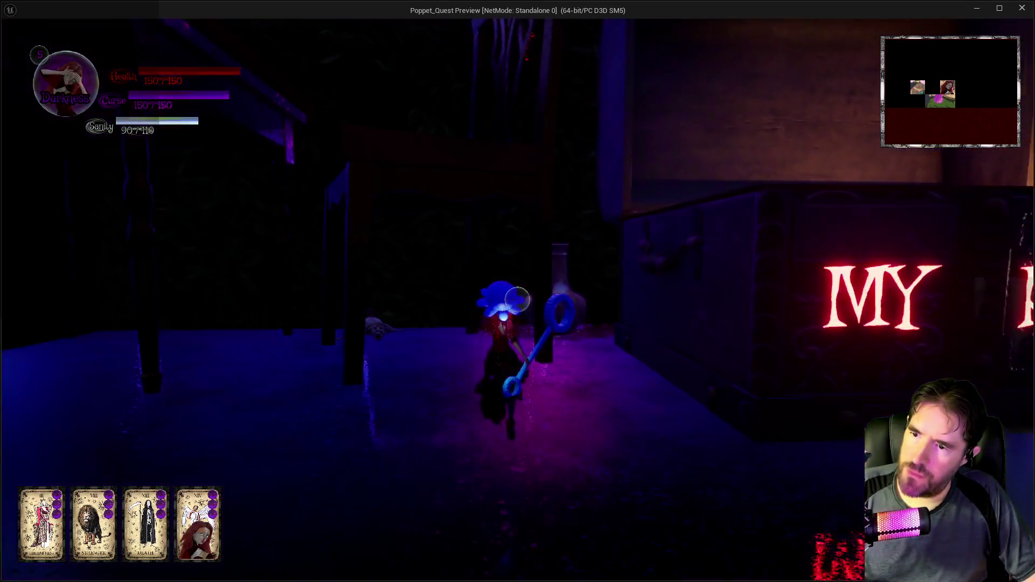
# Switch to Light form, move toward the vase, then switch back to Darkness form
pyautogui.press('q')
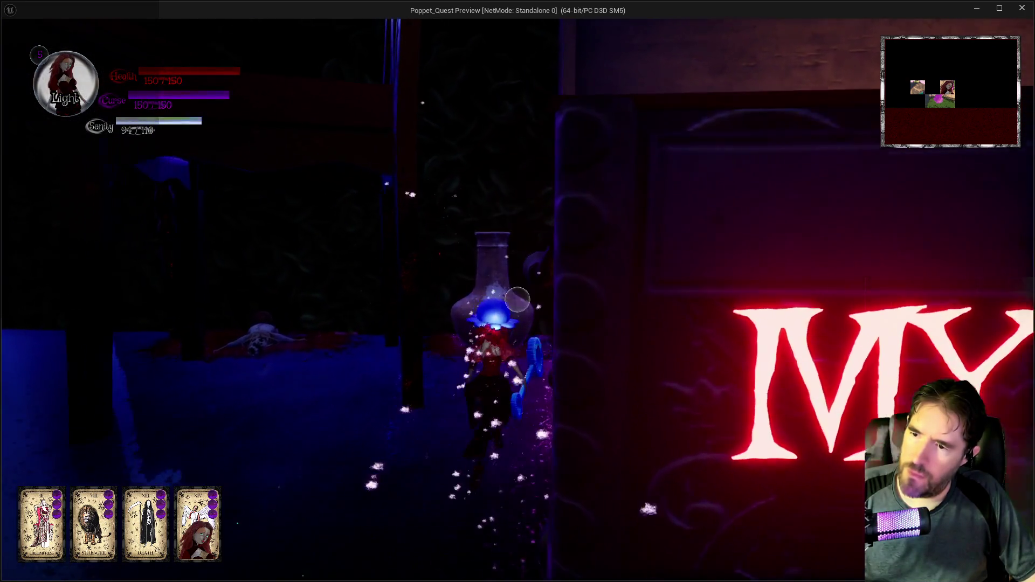
pyautogui.press('w')
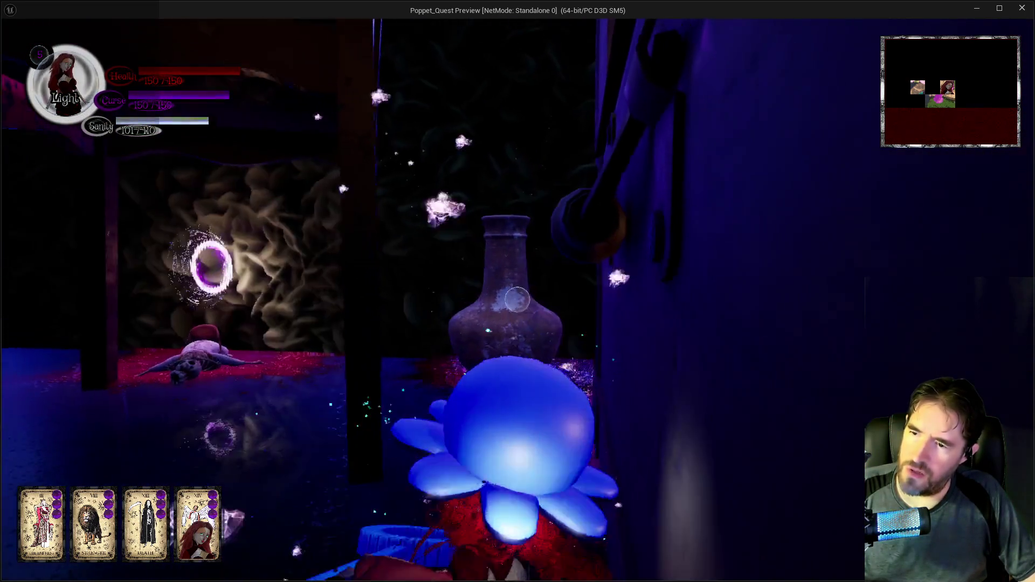
pyautogui.press('w')
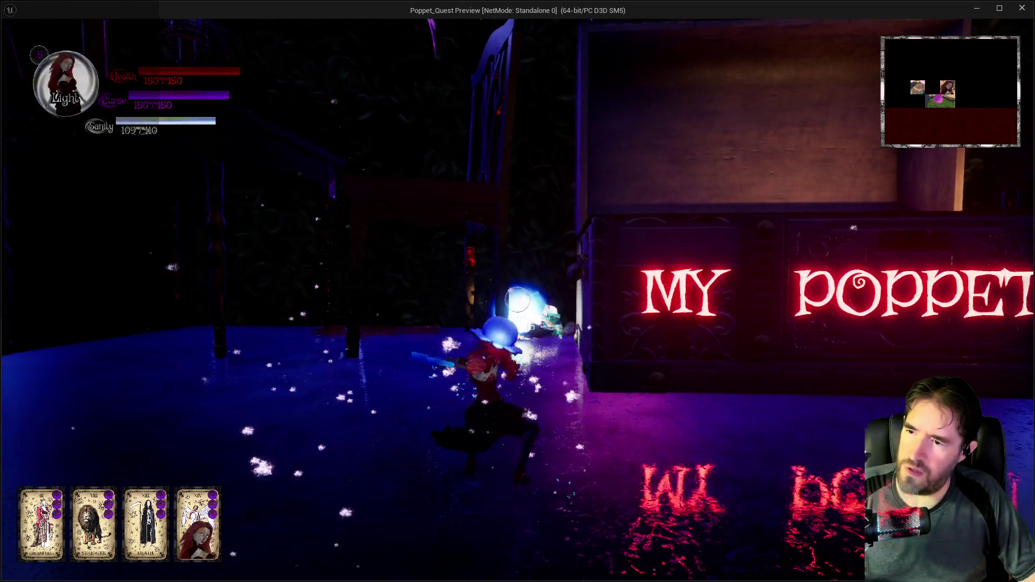
pyautogui.press('q')
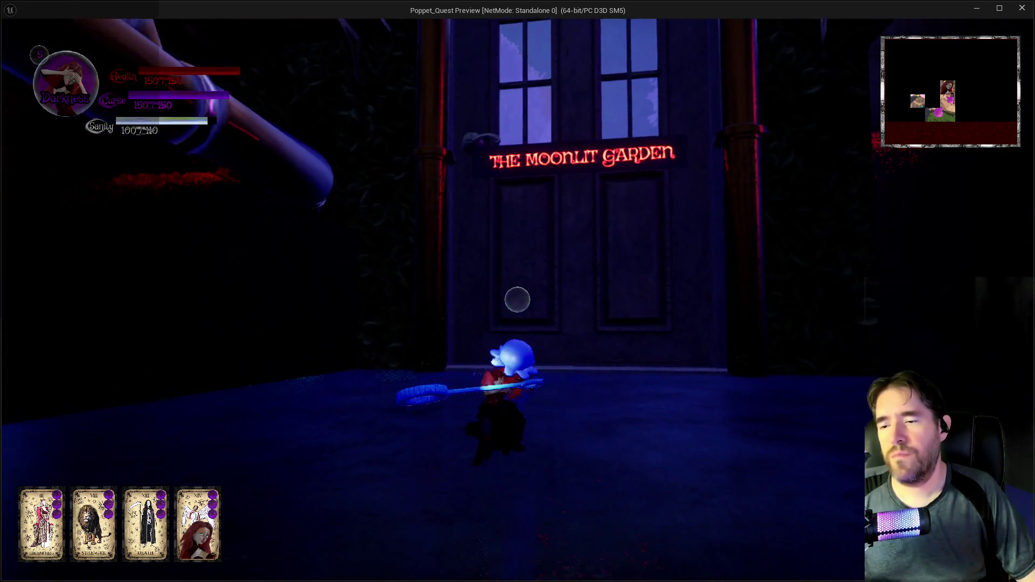
# Fight the glowing portal enemy with attacks, bubble rings and a curse cloud
pyautogui.press('q')
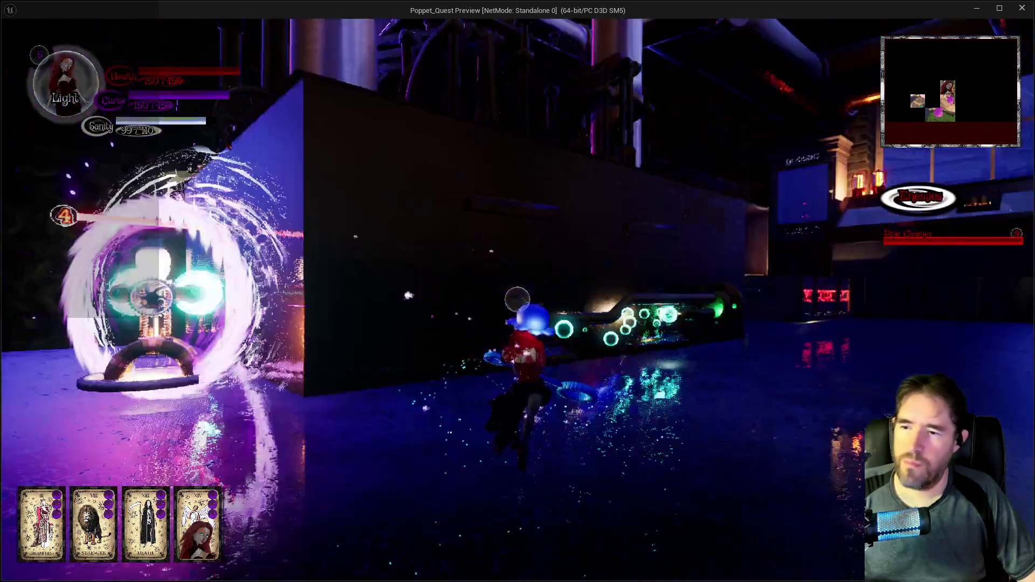
pyautogui.click(517, 292)
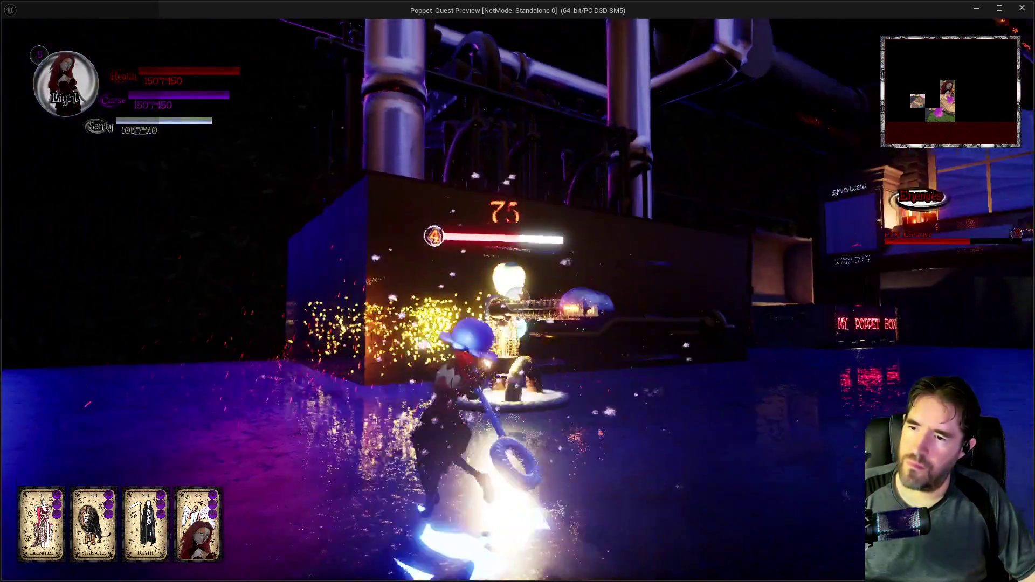
pyautogui.click(517, 291)
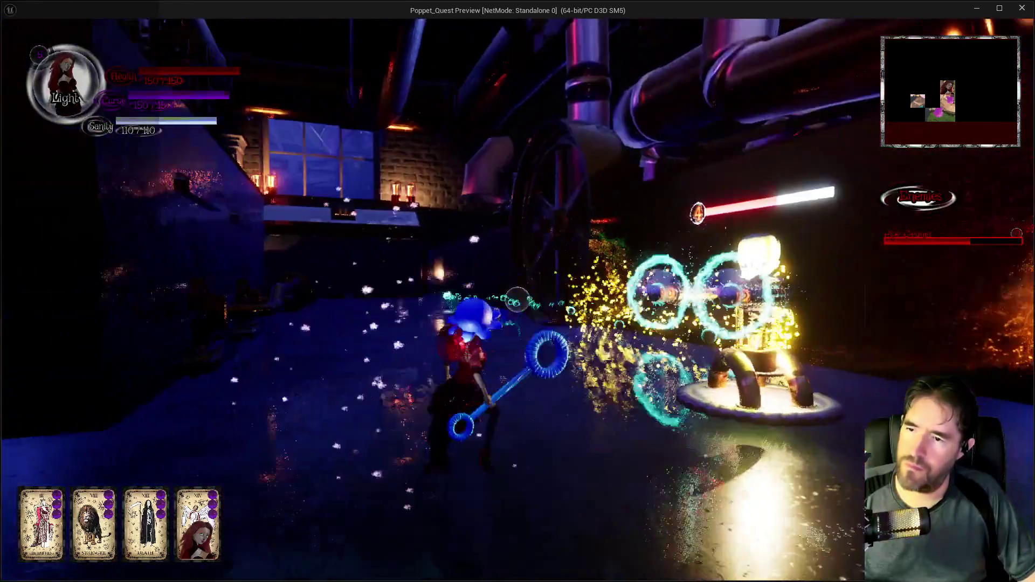
pyautogui.press('e')
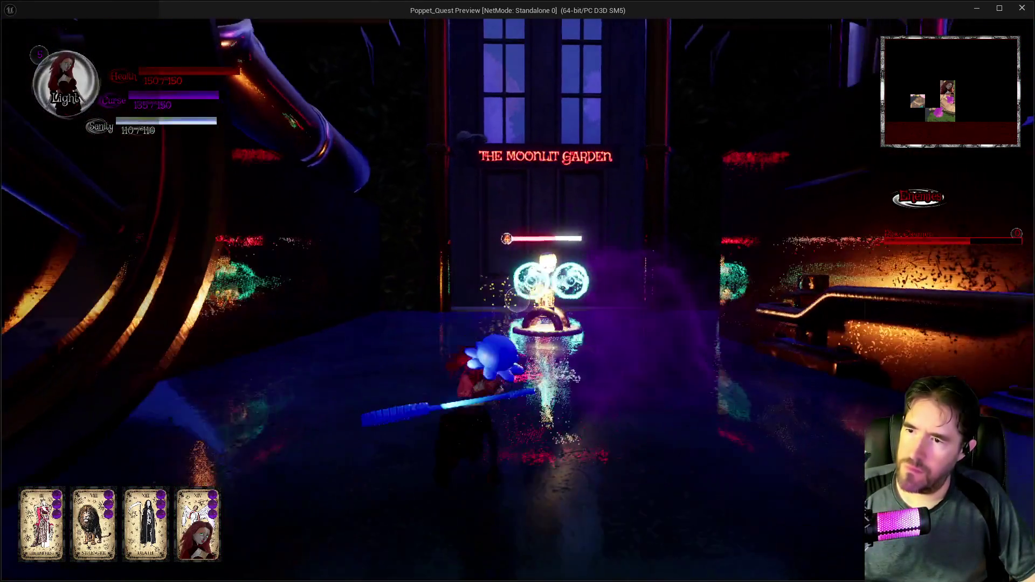
pyautogui.press('w')
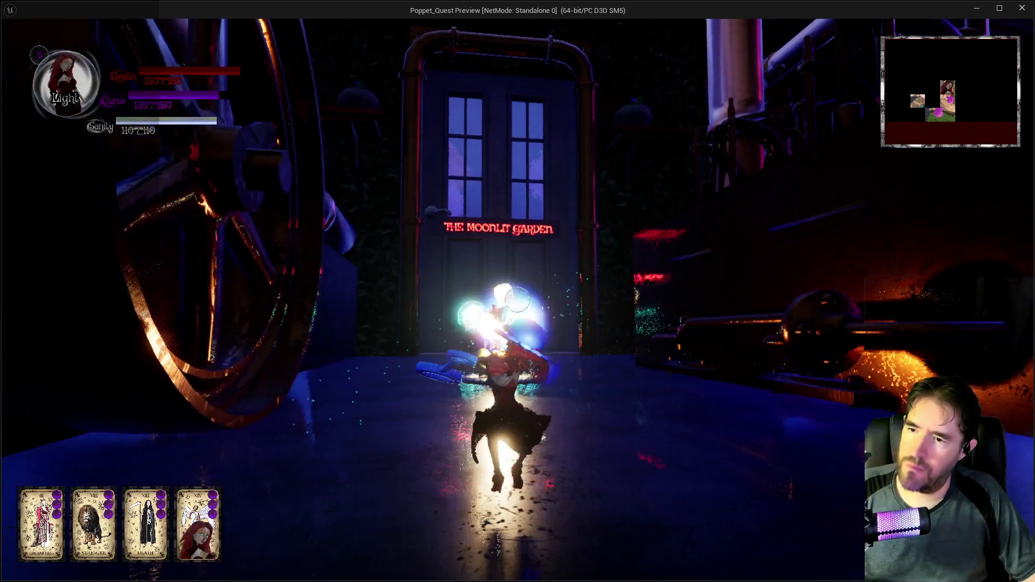
pyautogui.click(517, 291)
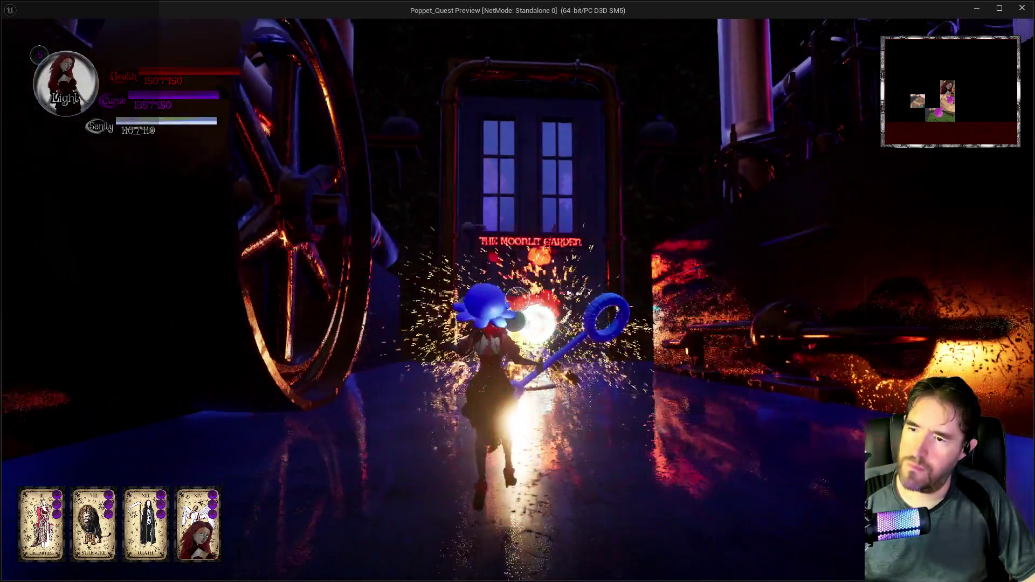
# Run toward the red-lit room, jump onto the lit counter, and follow the ledge to the Poppet box
pyautogui.press('w')
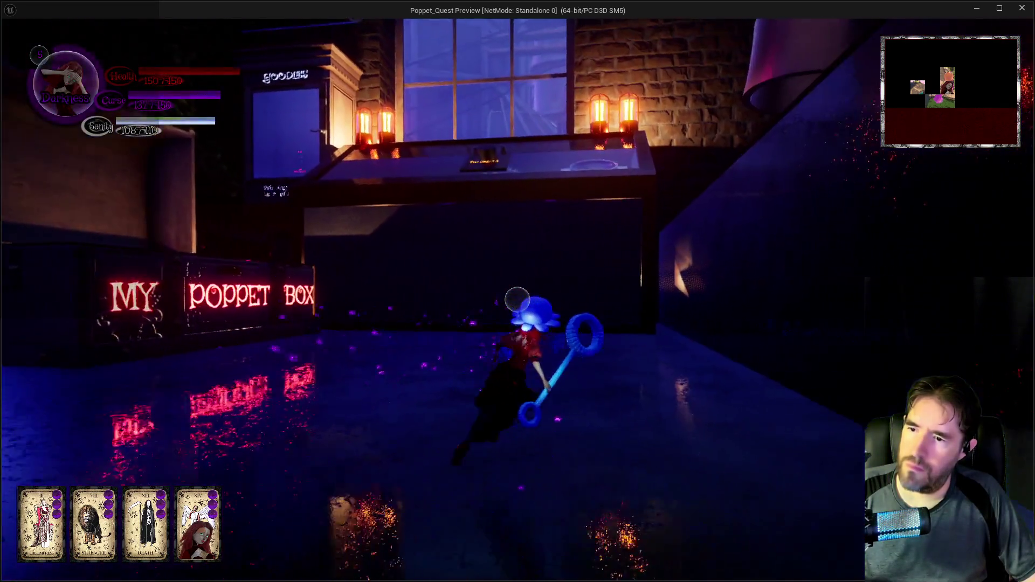
pyautogui.press('w')
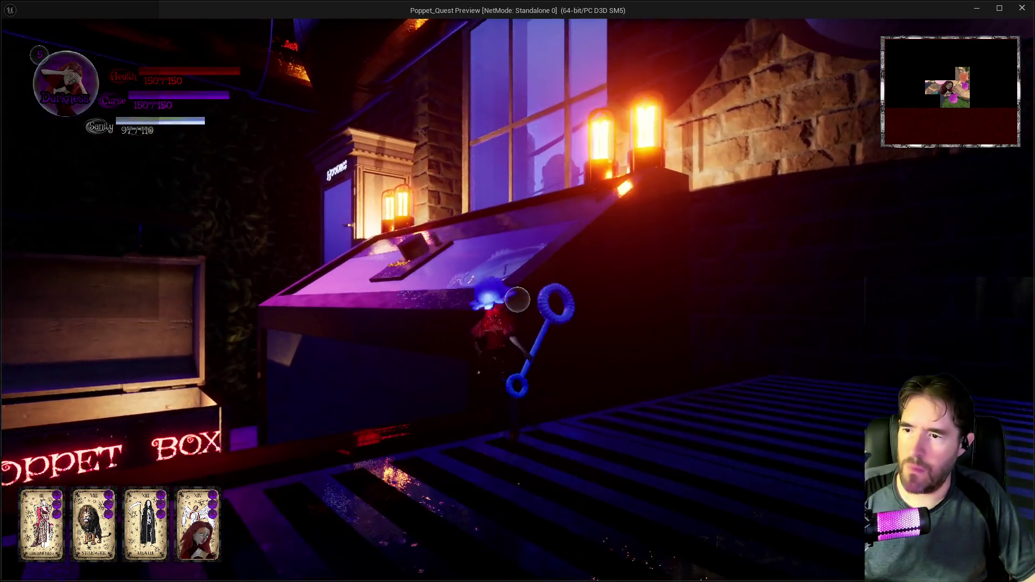
pyautogui.press('space')
pyautogui.press('w')
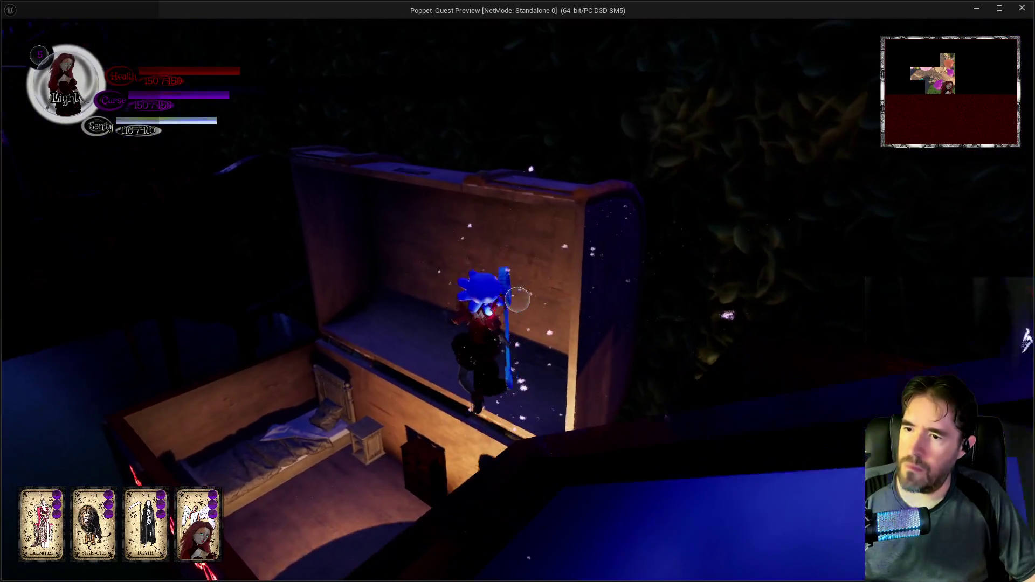
# Enter the Poppet box, cross the safe-room table, follow the wall ledge, and climb onto the bed box
pyautogui.press('e')
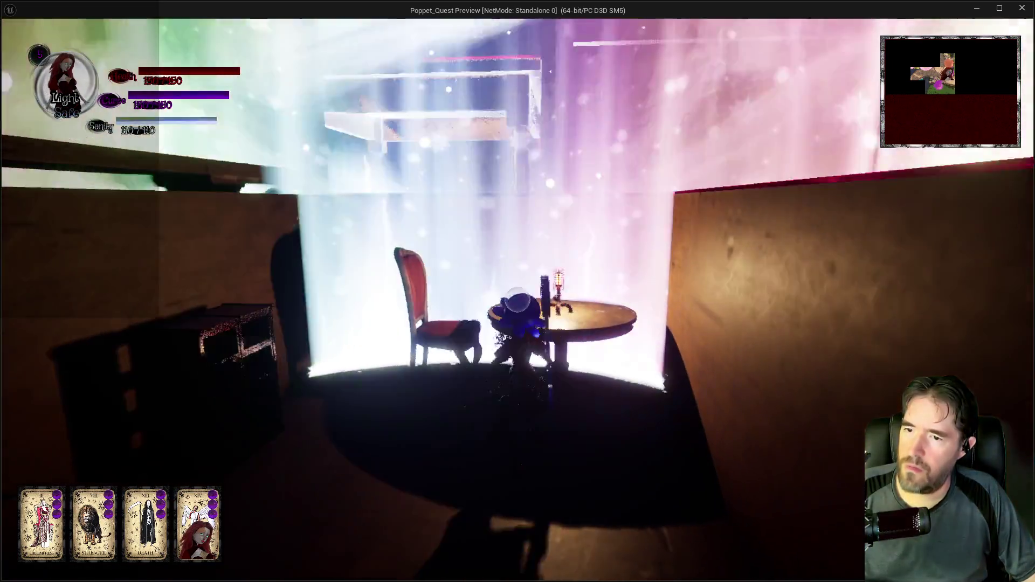
pyautogui.press('w')
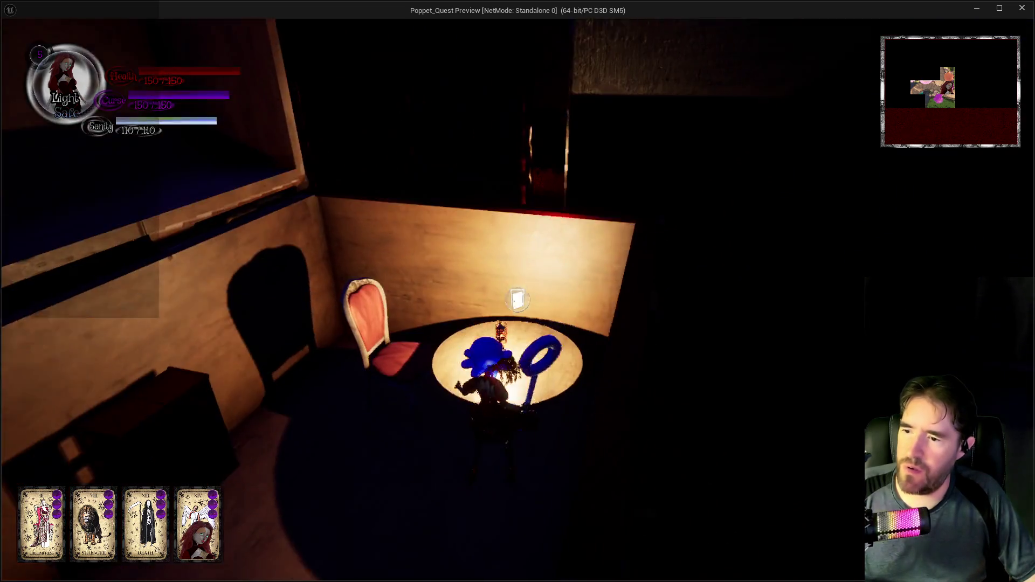
pyautogui.press('w')
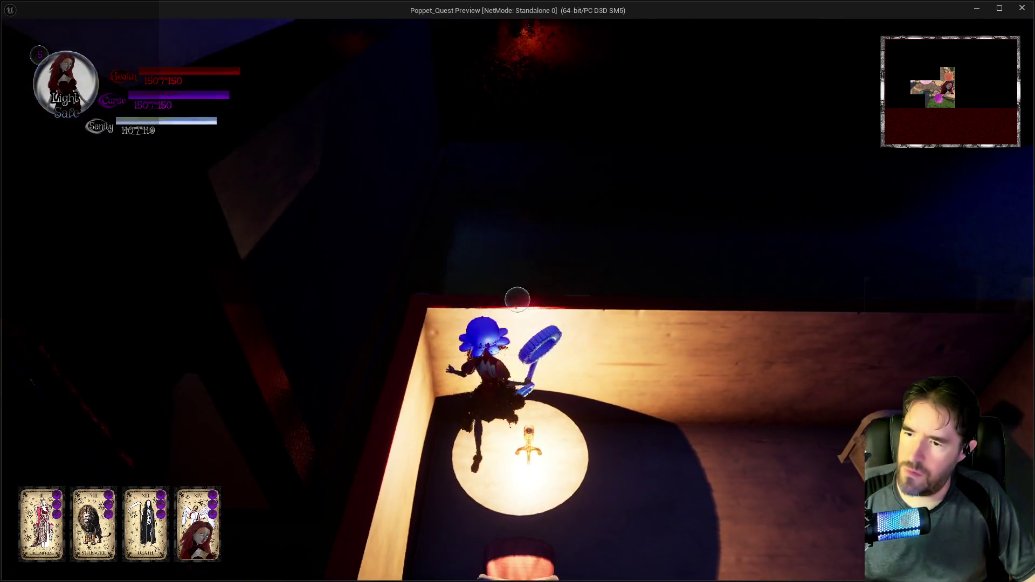
pyautogui.press('w')
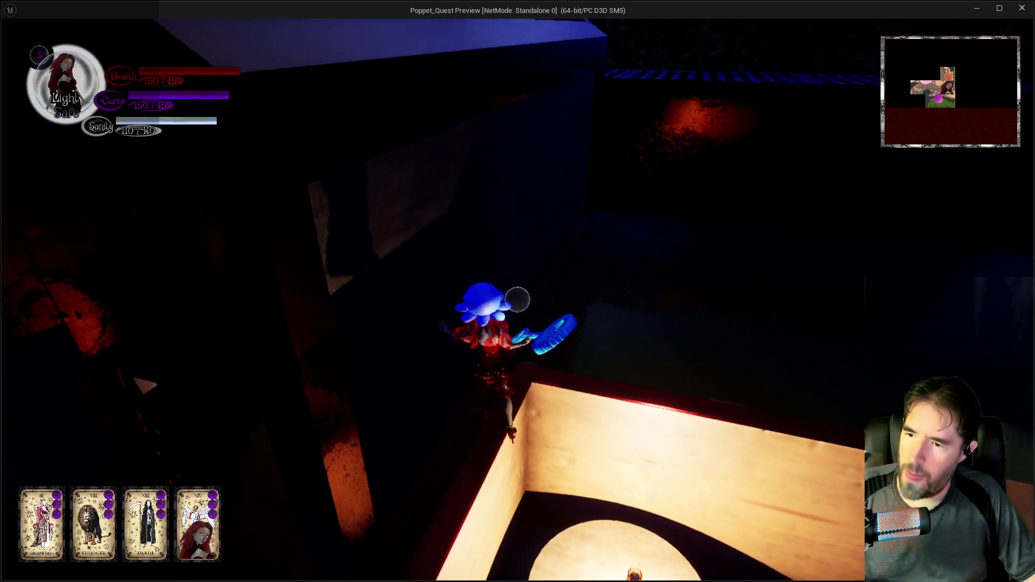
pyautogui.press('w')
pyautogui.press('w')
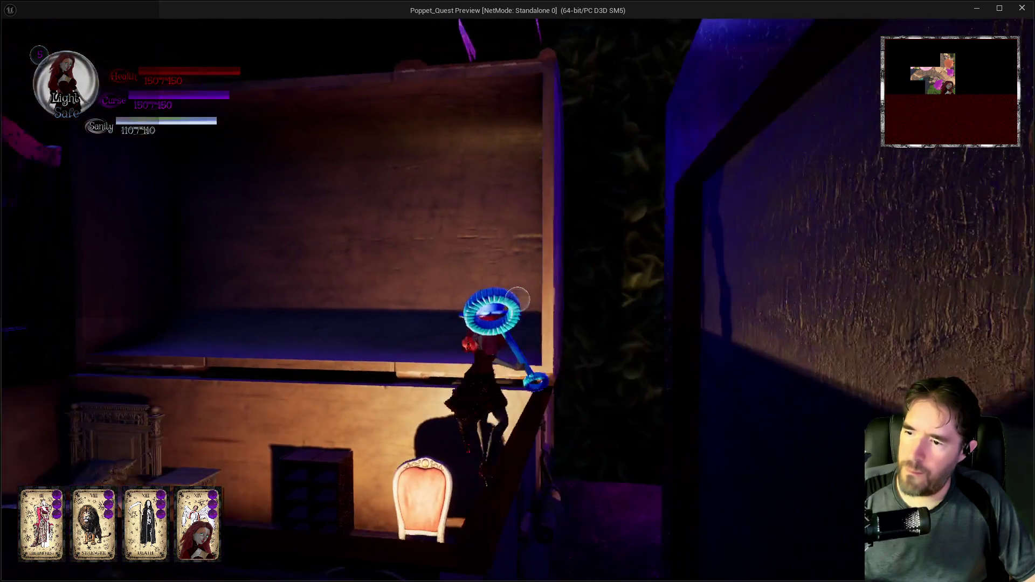
pyautogui.press('w')
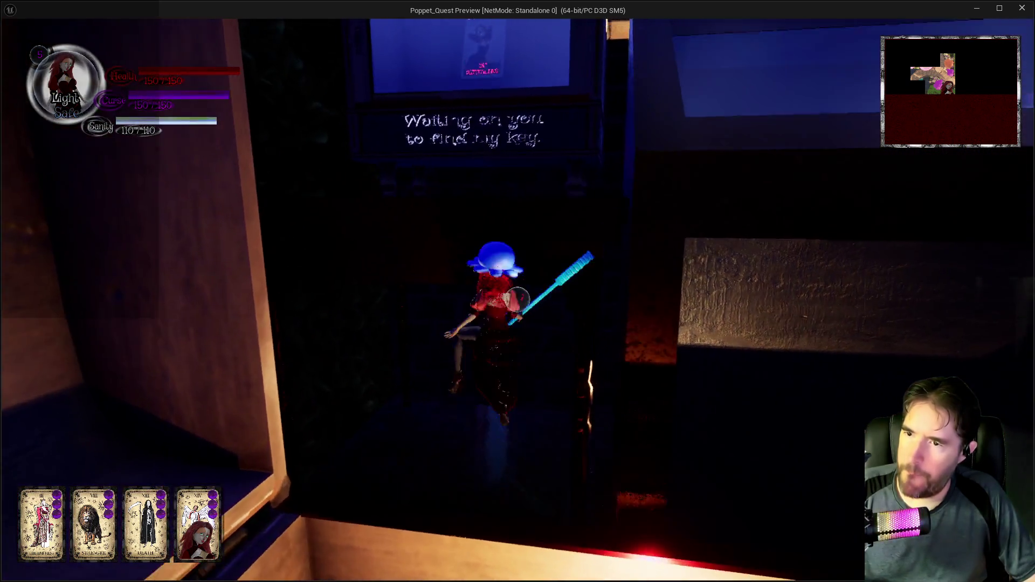
pyautogui.press('a')
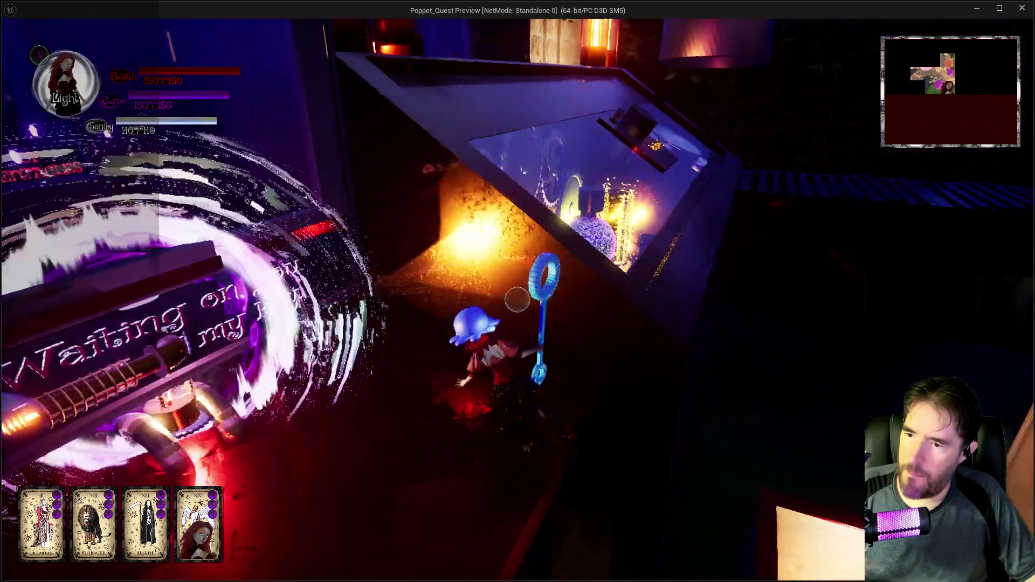
pyautogui.press('w')
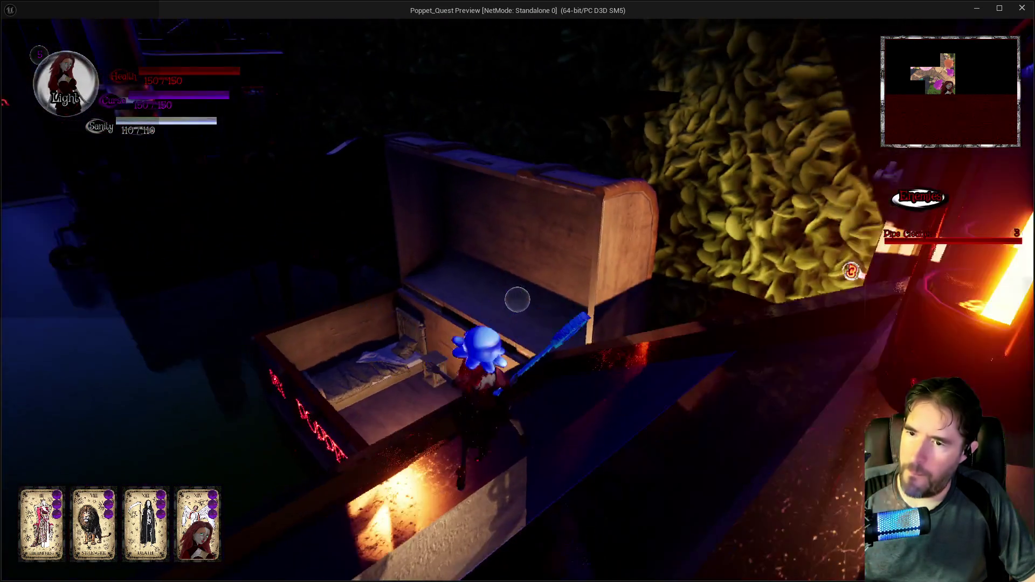
pyautogui.press('w')
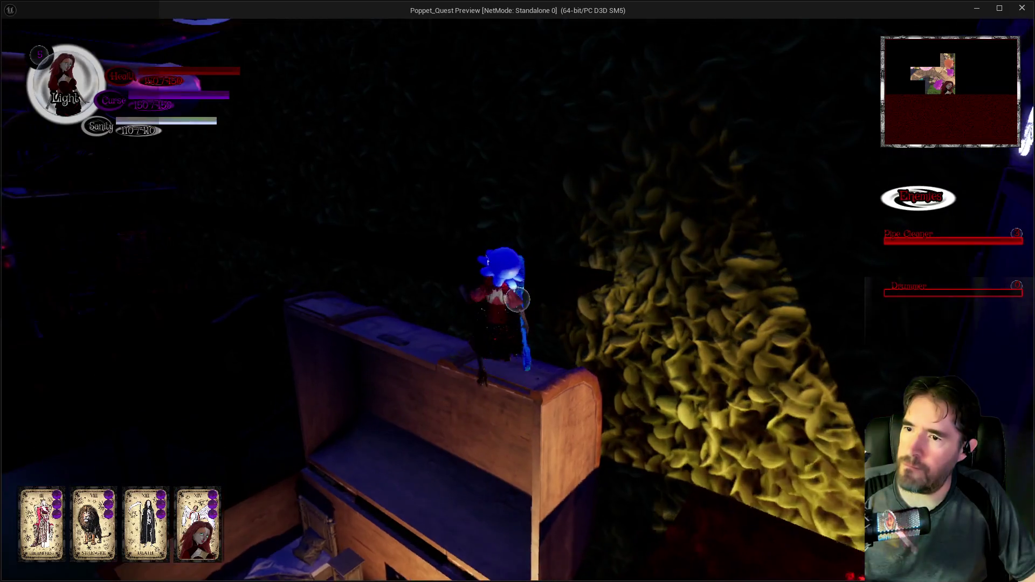
# Push through the leafy wall into the pipe room, fire a bubble attack, and climb the purple pipe
pyautogui.press('w')
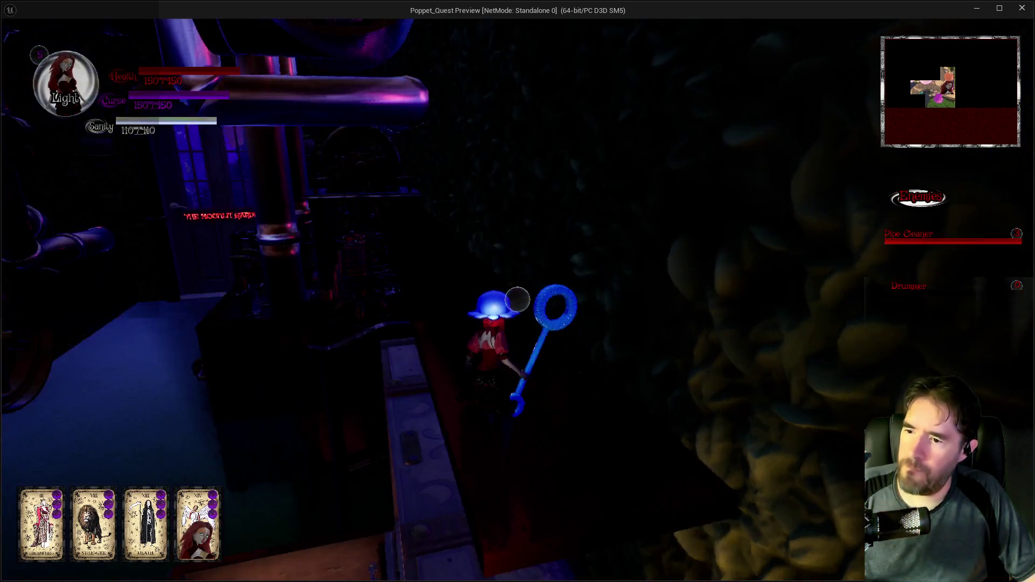
pyautogui.press('w')
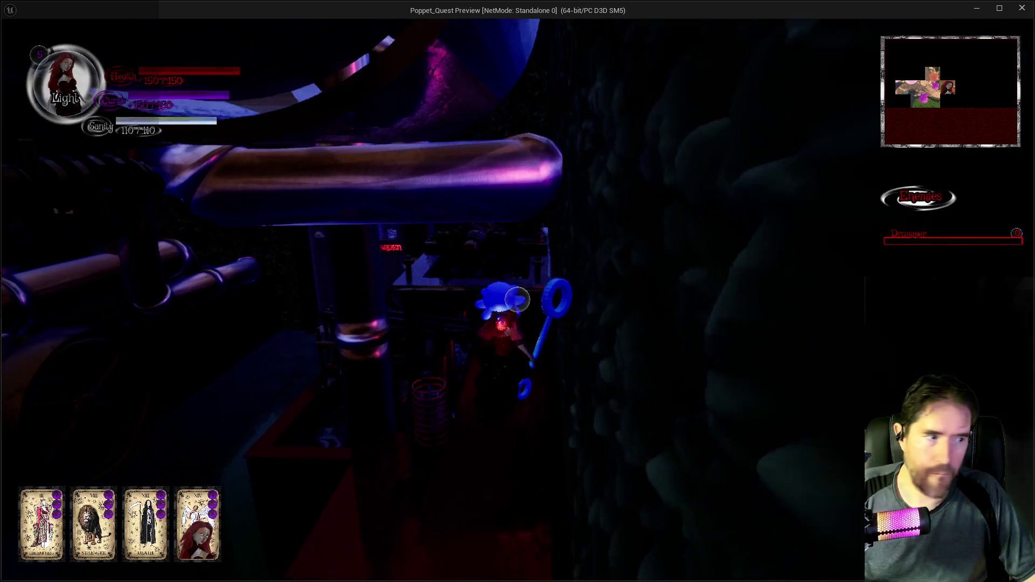
pyautogui.press('w')
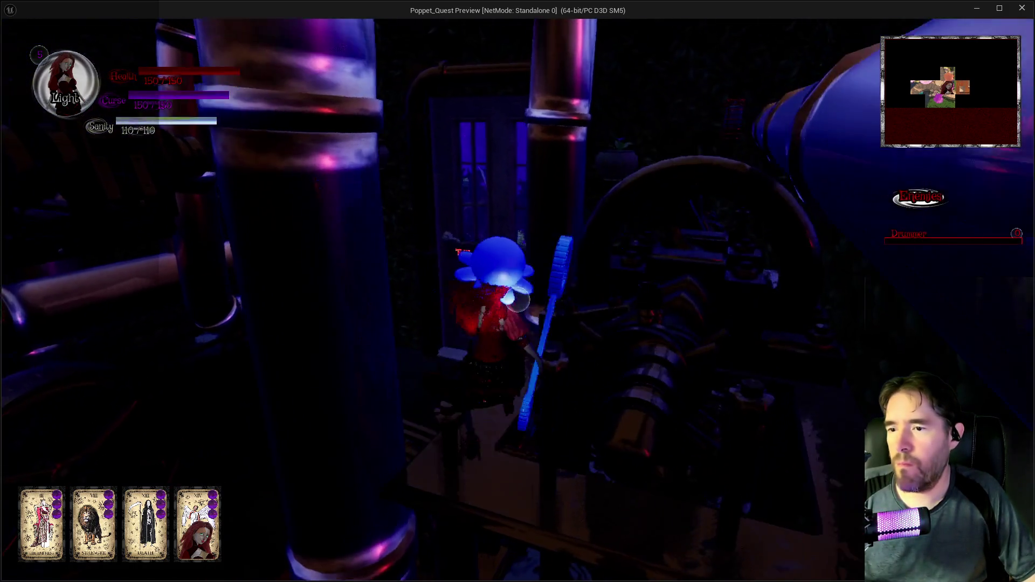
pyautogui.click(518, 300)
pyautogui.press('w')
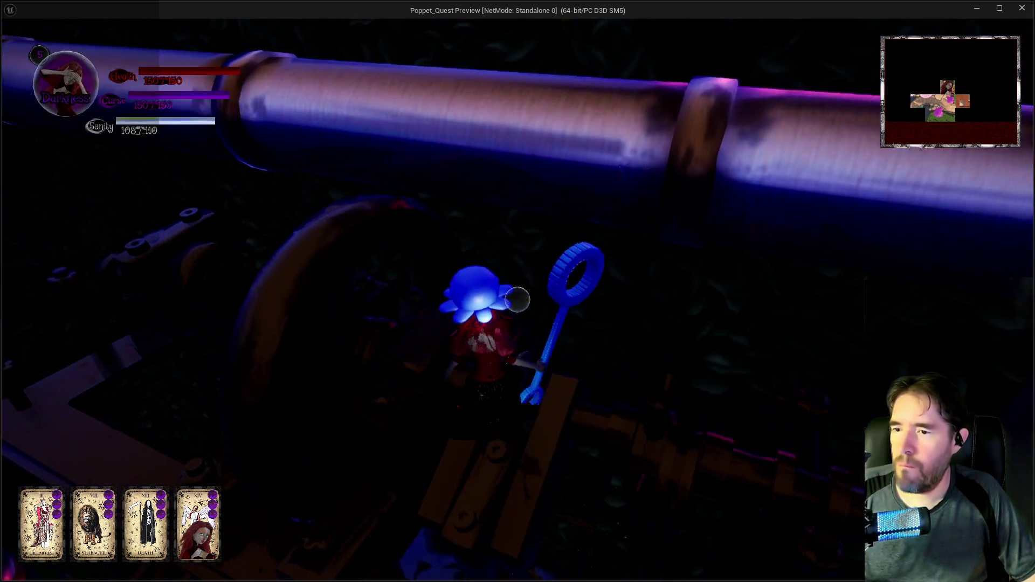
pyautogui.press('q')
pyautogui.press('w')
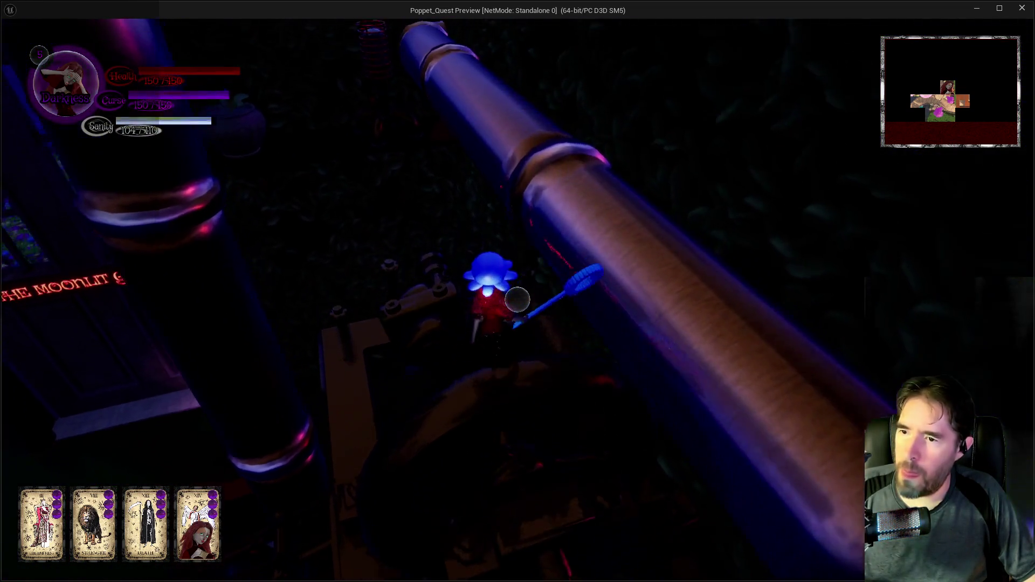
pyautogui.press('w')
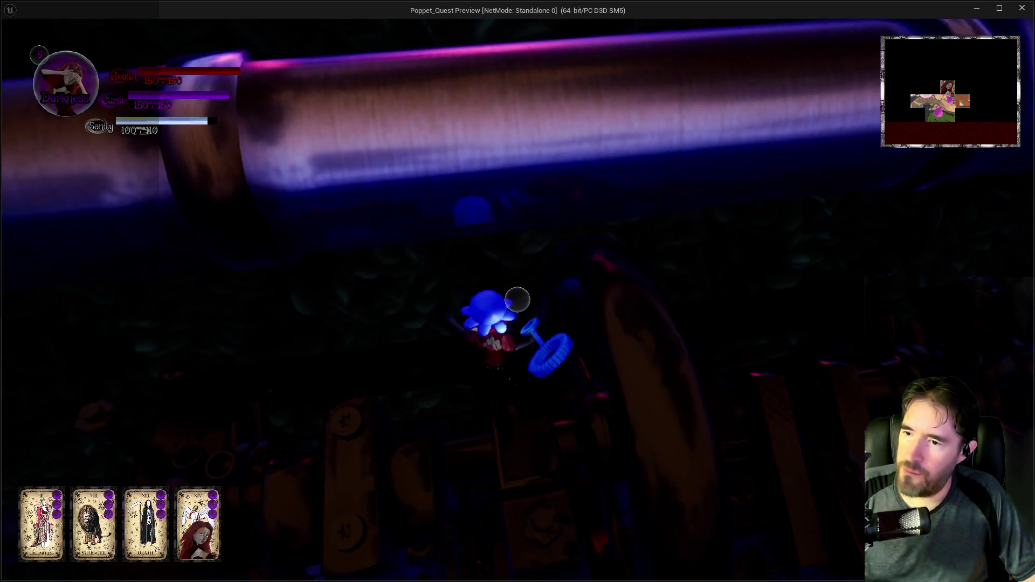
pyautogui.press('space')
# Walk along the purple pipe into the tunnel, collect the Machinery Room Key, and head for the opening
pyautogui.press('w')
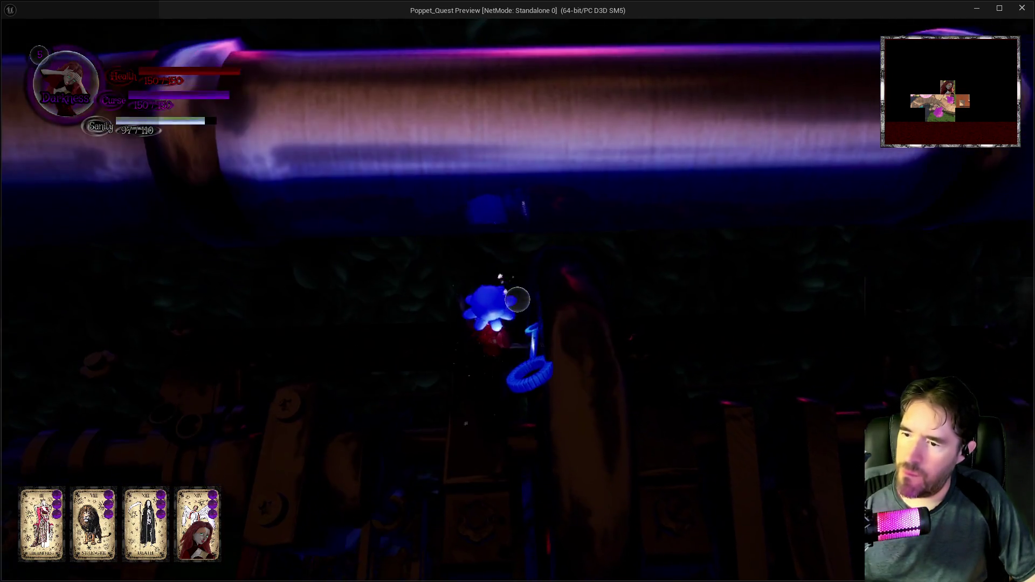
pyautogui.press('q')
pyautogui.press('w')
pyautogui.press('q')
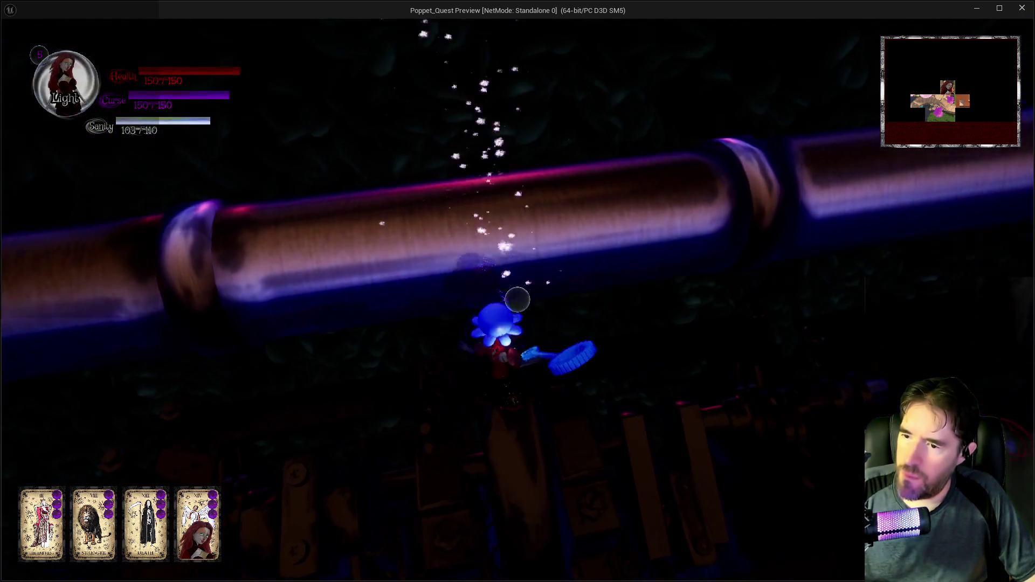
pyautogui.press('w')
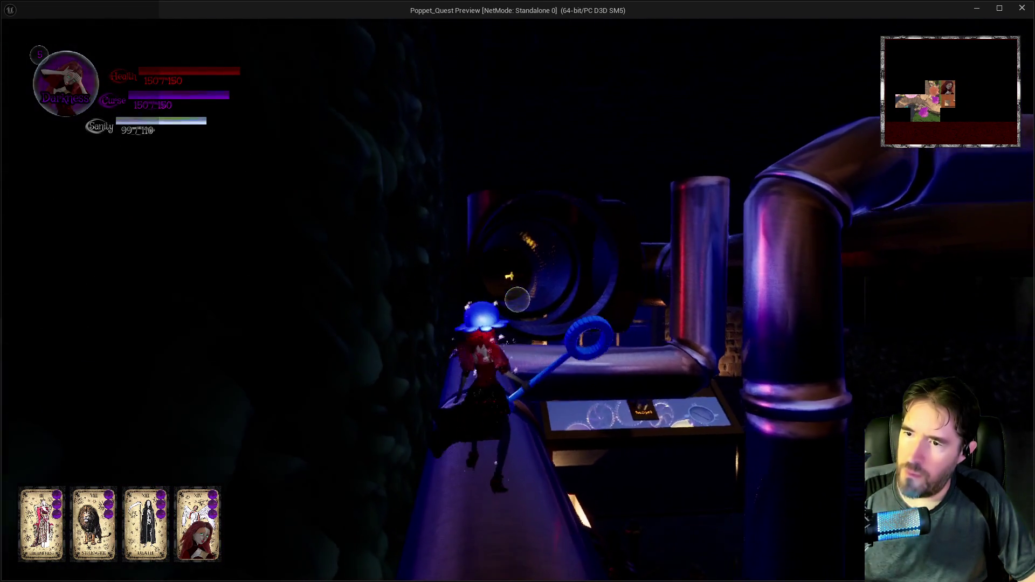
pyautogui.press('q')
pyautogui.press('w')
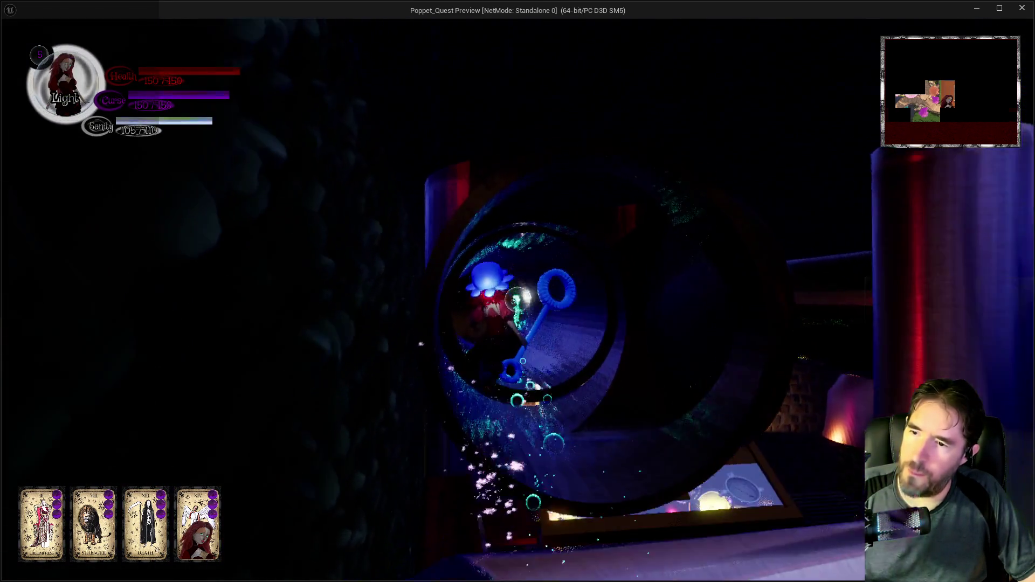
pyautogui.press('q')
pyautogui.press('w')
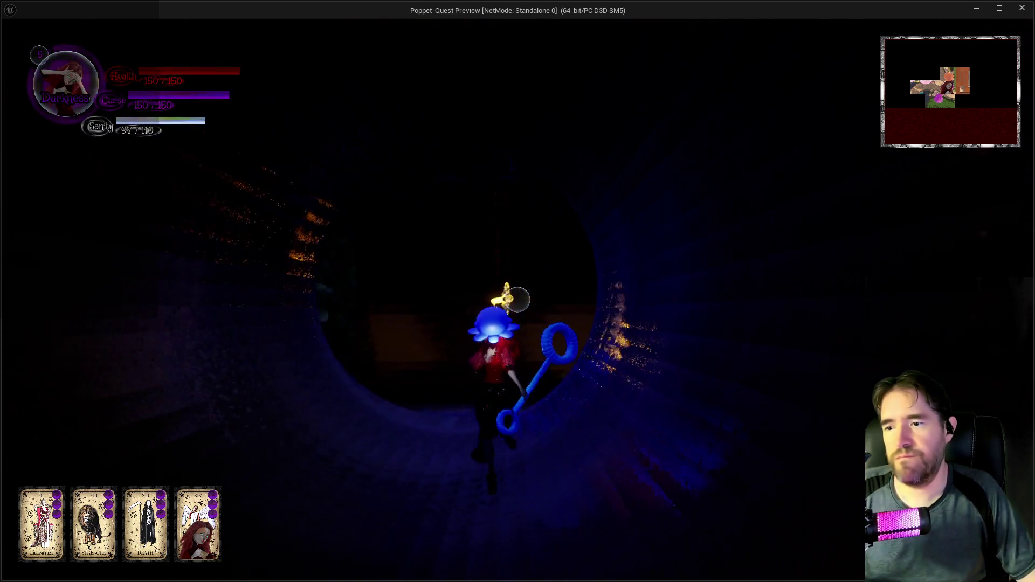
pyautogui.press('w')
pyautogui.press('q')
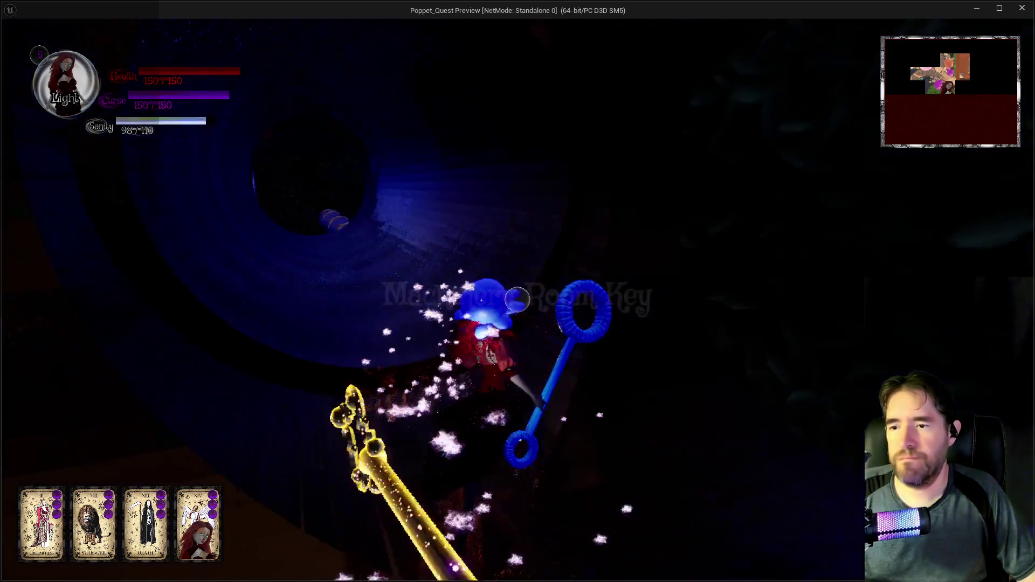
pyautogui.press('w')
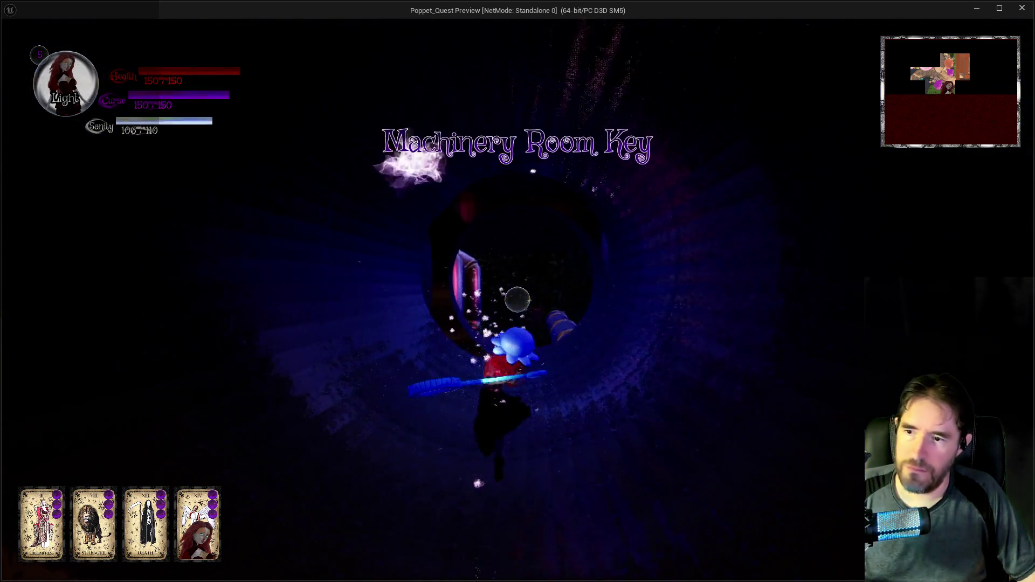
# Leave the pipe tunnel and walk along the pipe past the portal toward the lantern
pyautogui.press('w')
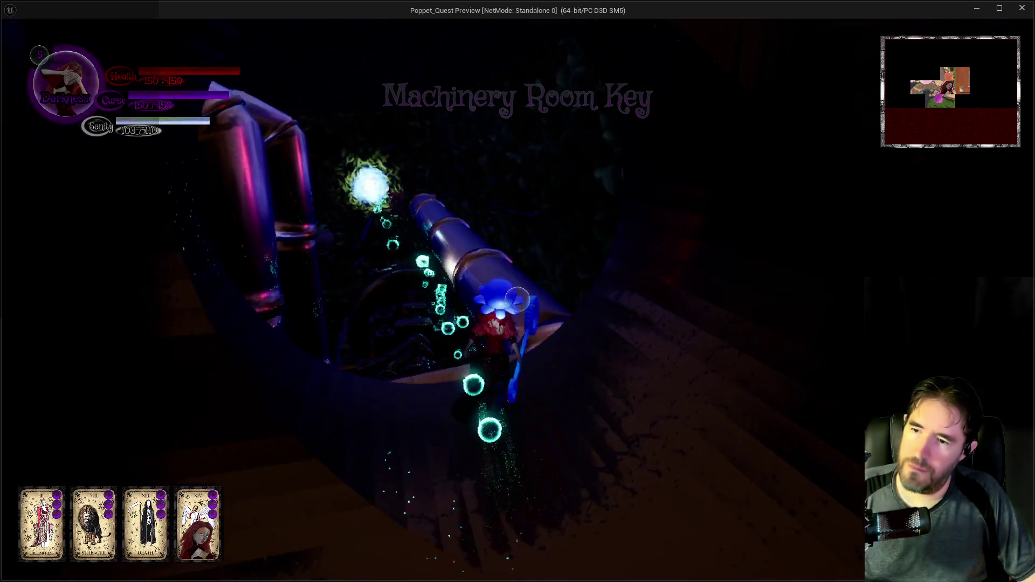
pyautogui.press('w')
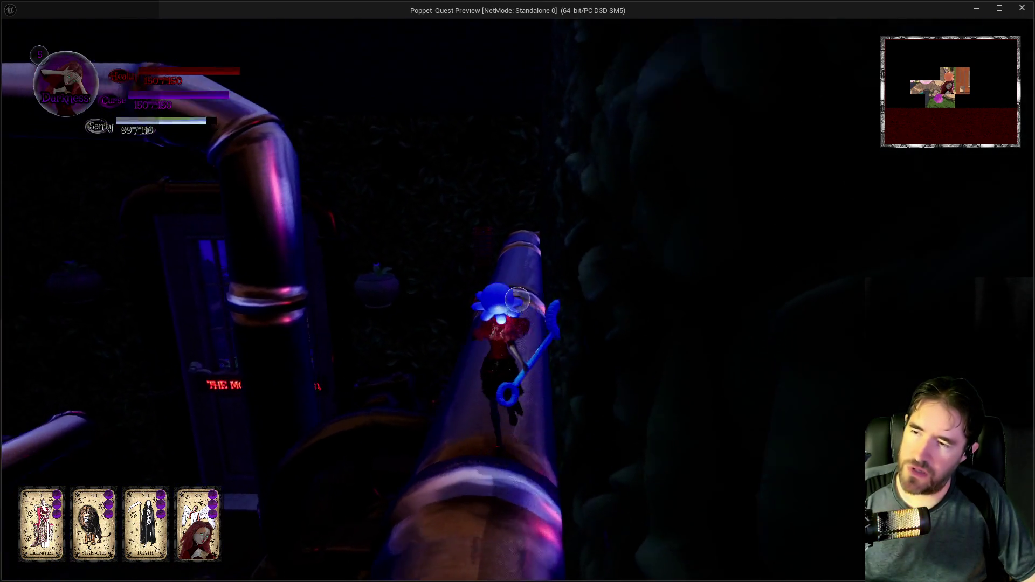
pyautogui.press('q')
pyautogui.press('w')
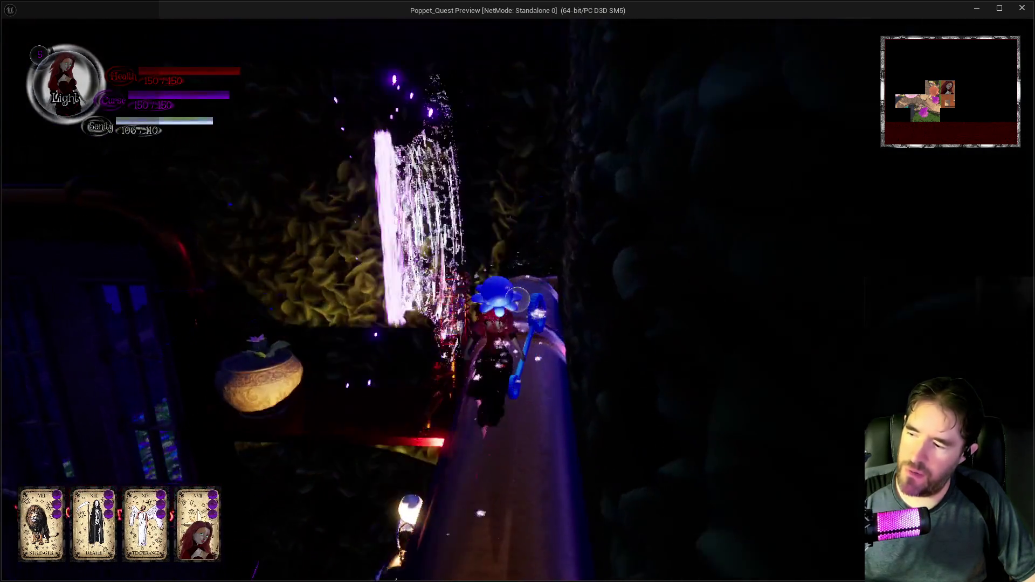
pyautogui.press('w')
pyautogui.press('q')
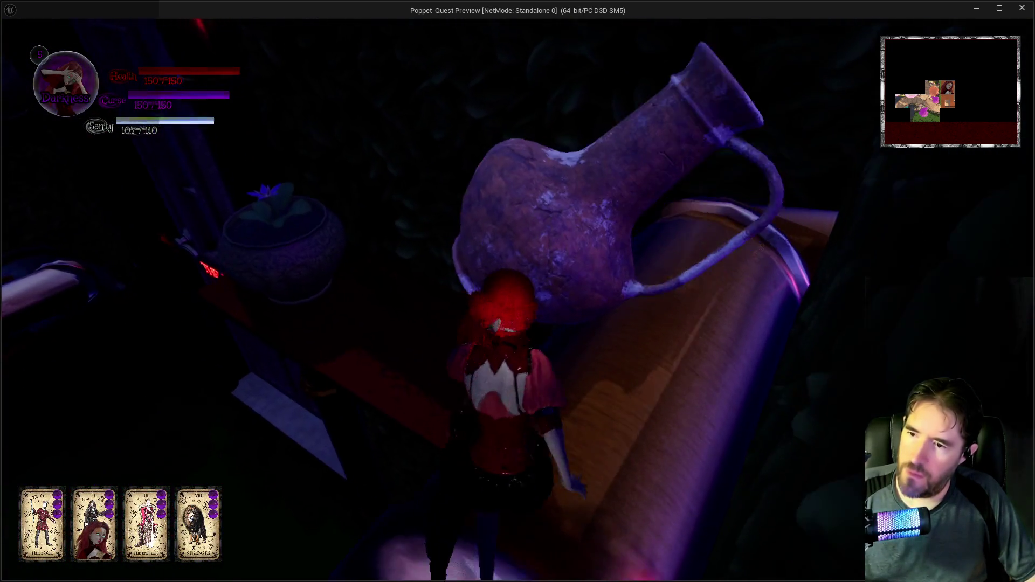
pyautogui.press('w')
pyautogui.press('q')
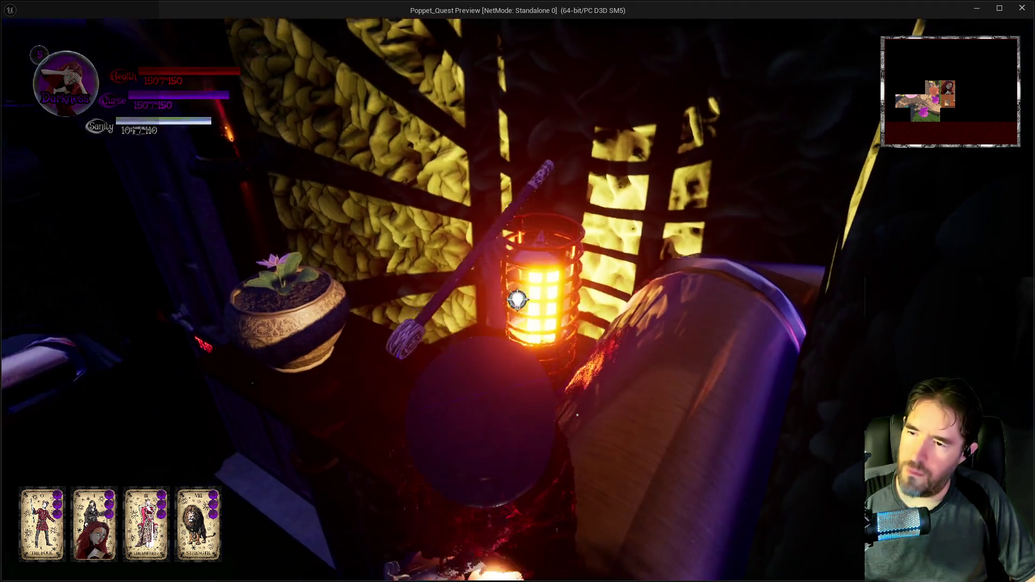
# Pass the lantern, hop over the flower pot, and reach The Moonlit Garden door
pyautogui.press('w')
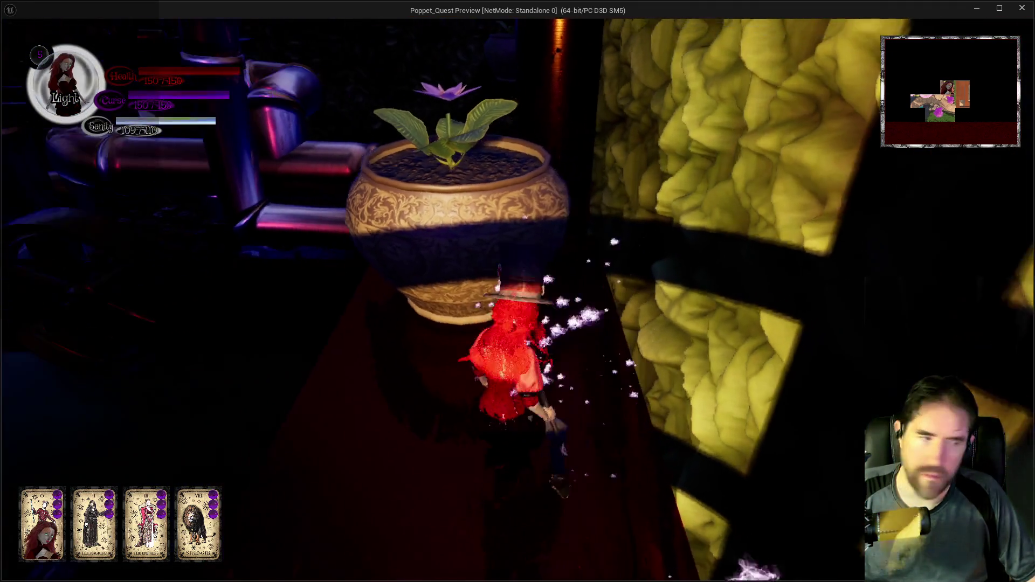
pyautogui.press('space')
pyautogui.press('w')
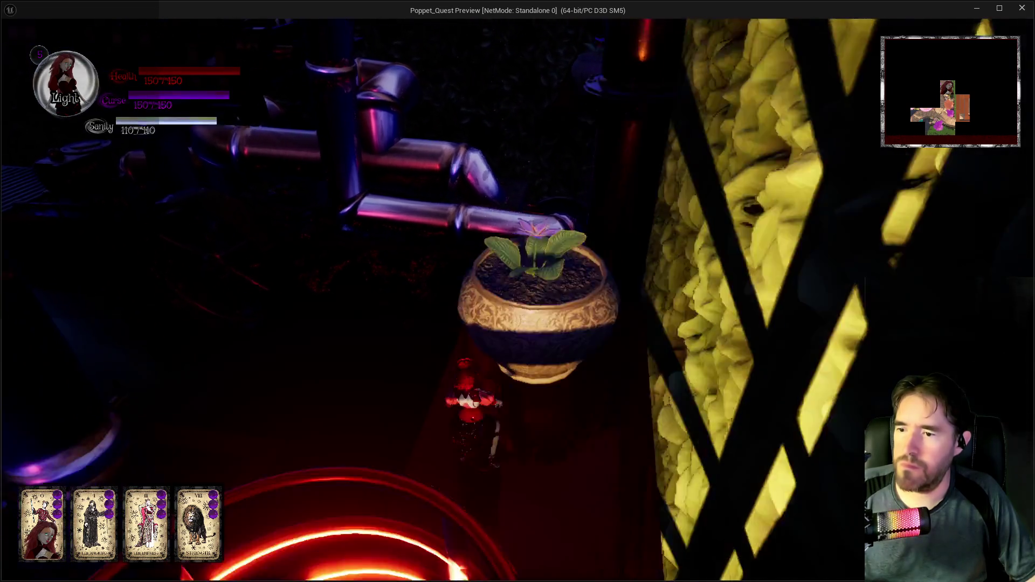
pyautogui.press('w')
pyautogui.press('q')
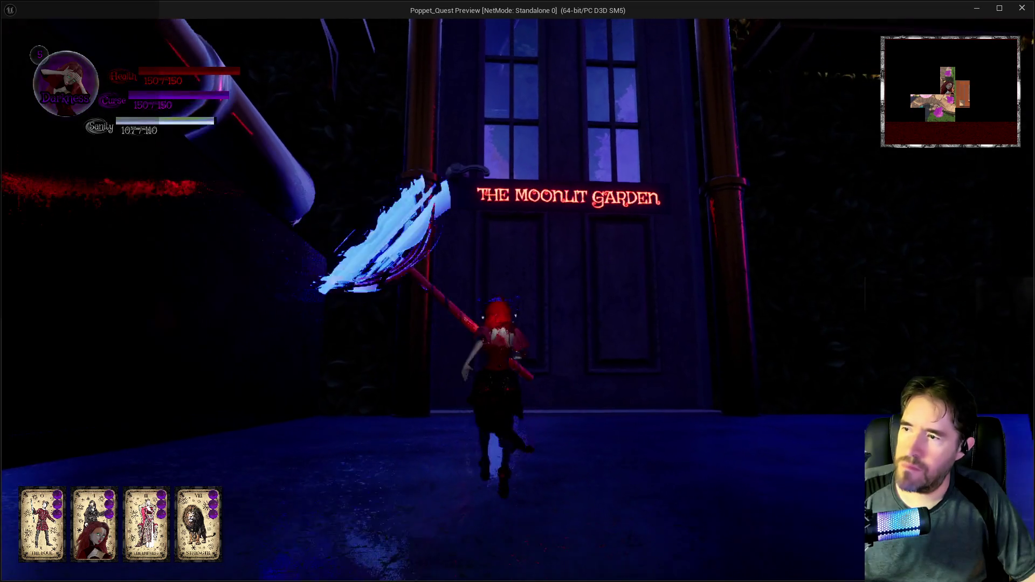
pyautogui.press('a')
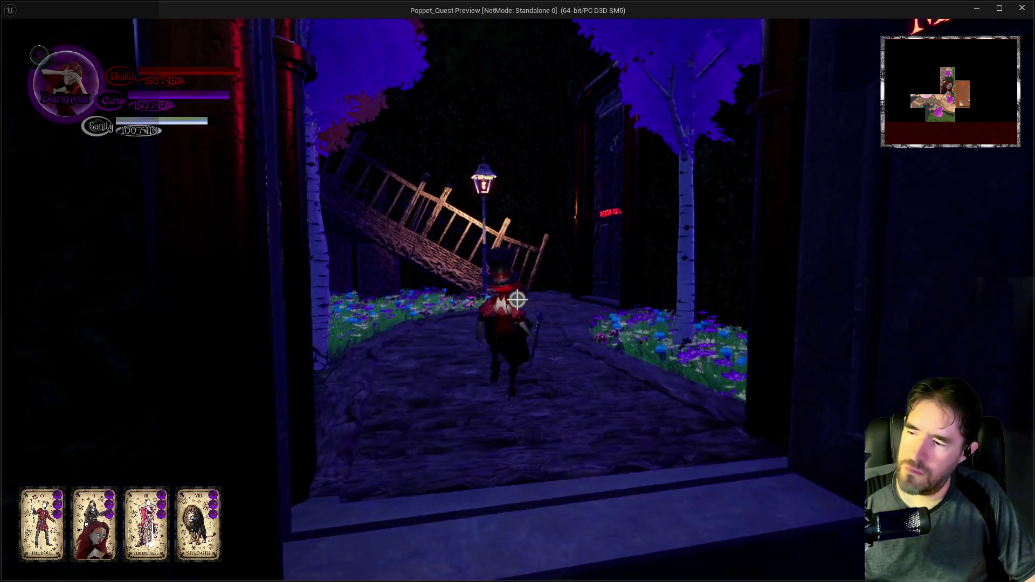
# Run through the garden attacking enemies, switch from Darkness to Light stance, and cross the bridge
pyautogui.scroll(-1, 517, 300)
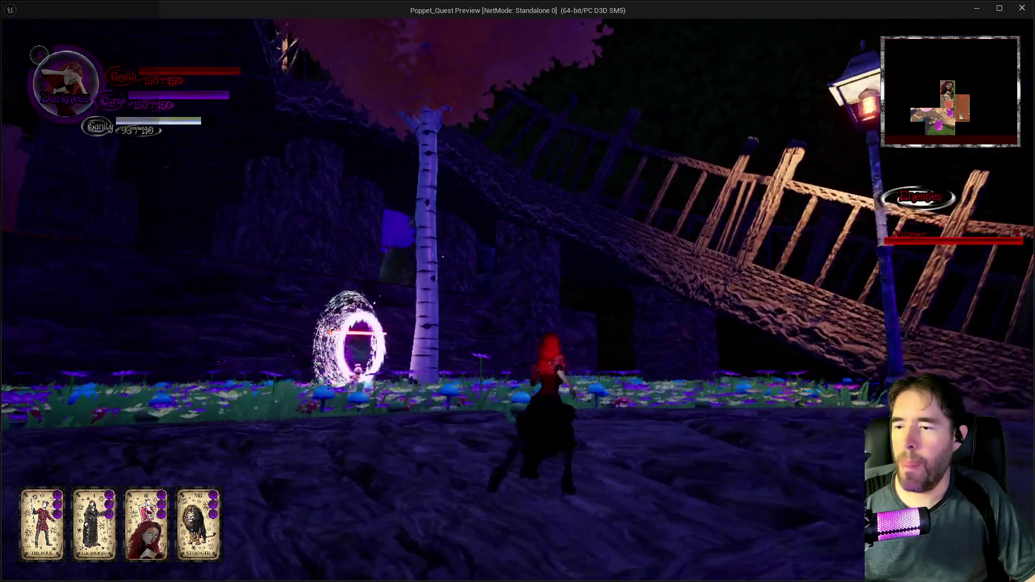
pyautogui.press('w')
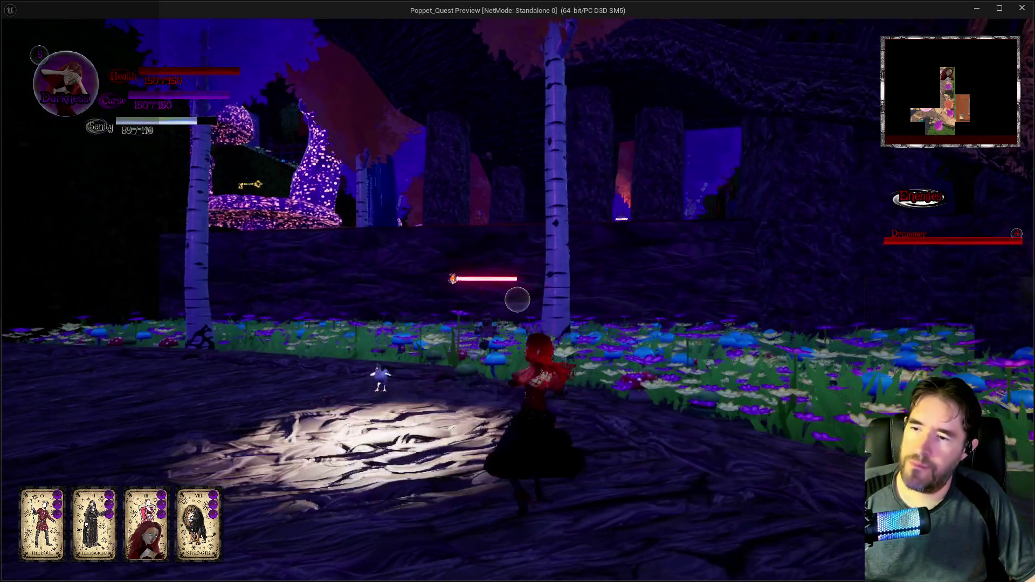
pyautogui.press('w')
pyautogui.press('w')
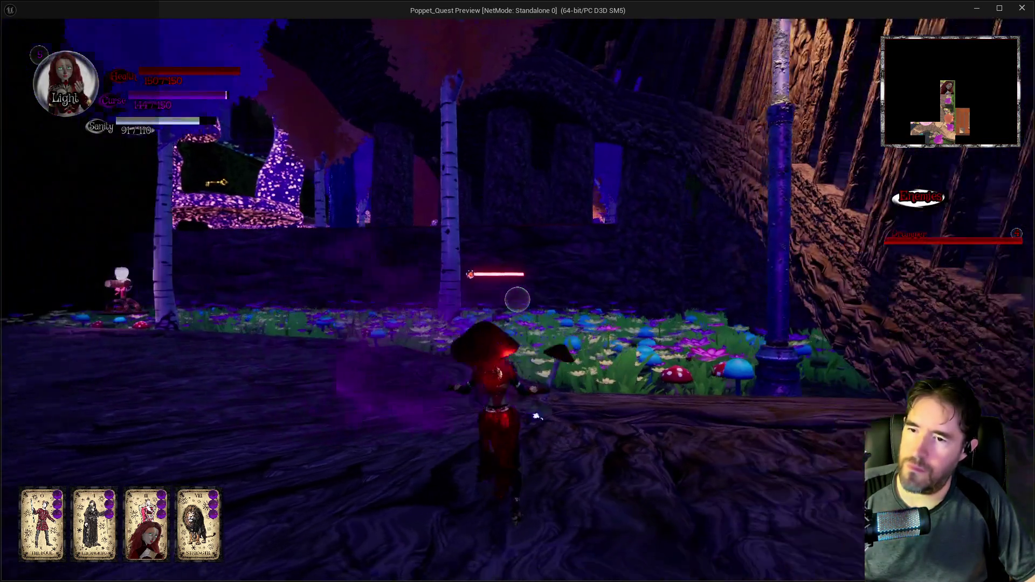
pyautogui.click(517, 300)
pyautogui.click(517, 299)
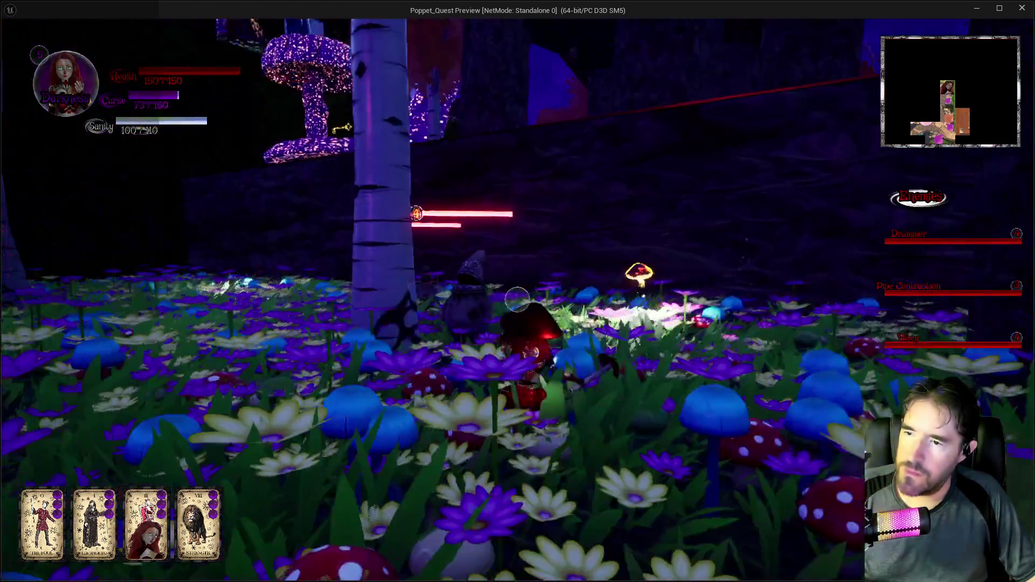
pyautogui.click(517, 300)
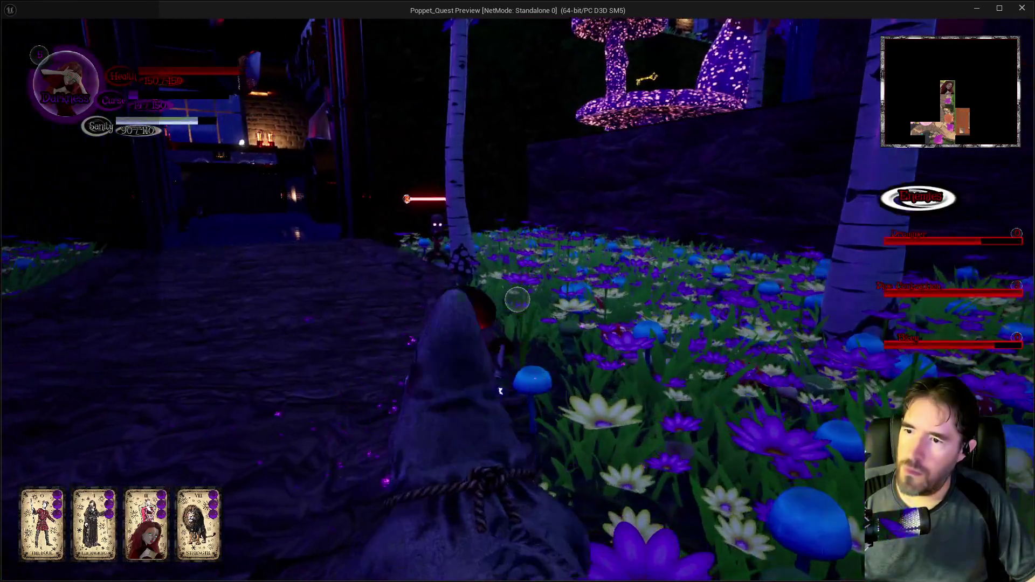
pyautogui.click(517, 299)
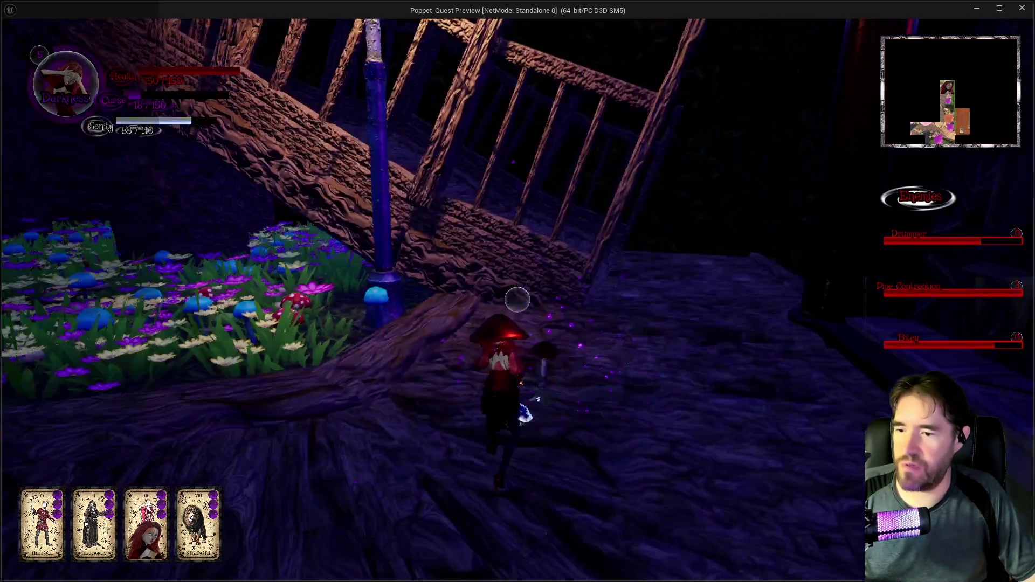
pyautogui.press('q')
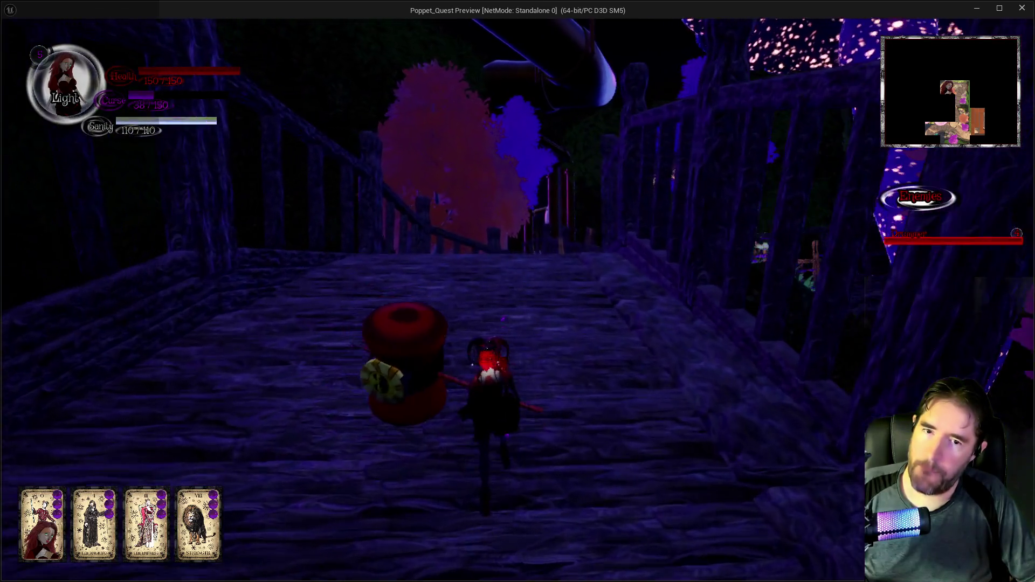
pyautogui.press('w')
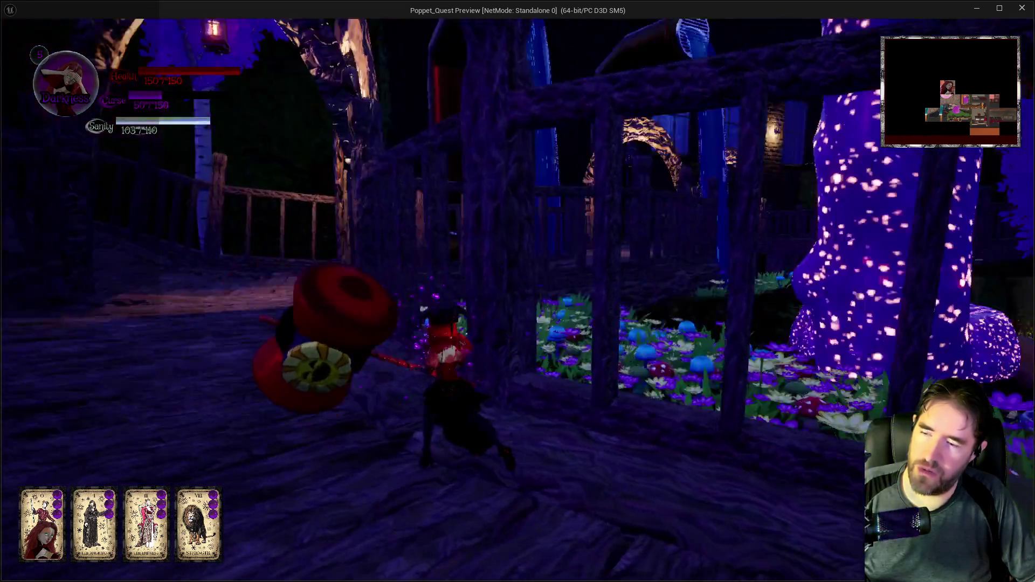
# Advance along the boardwalk toward the enemies and archways, then pause the game with Escape
pyautogui.press('w')
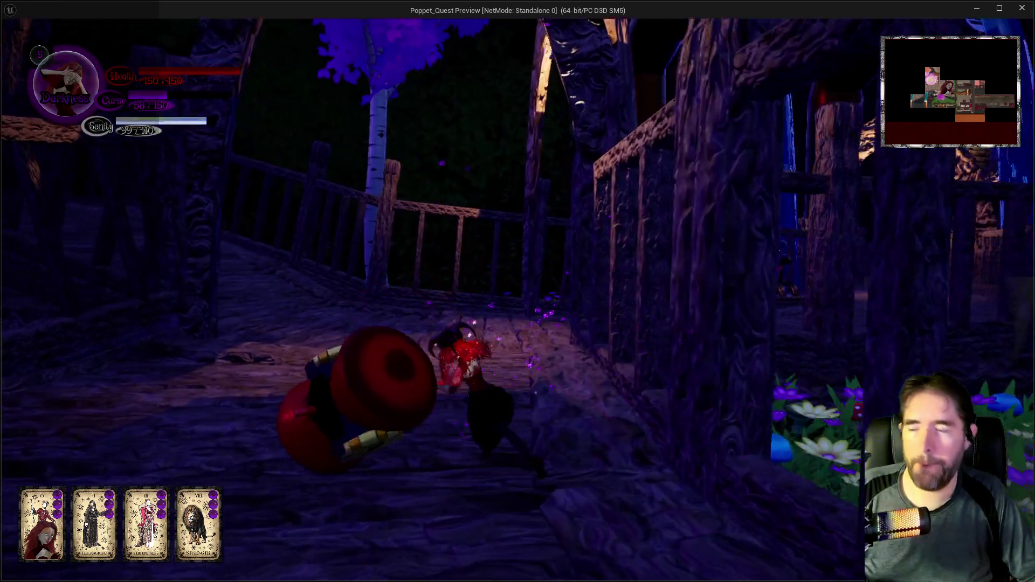
pyautogui.press('w')
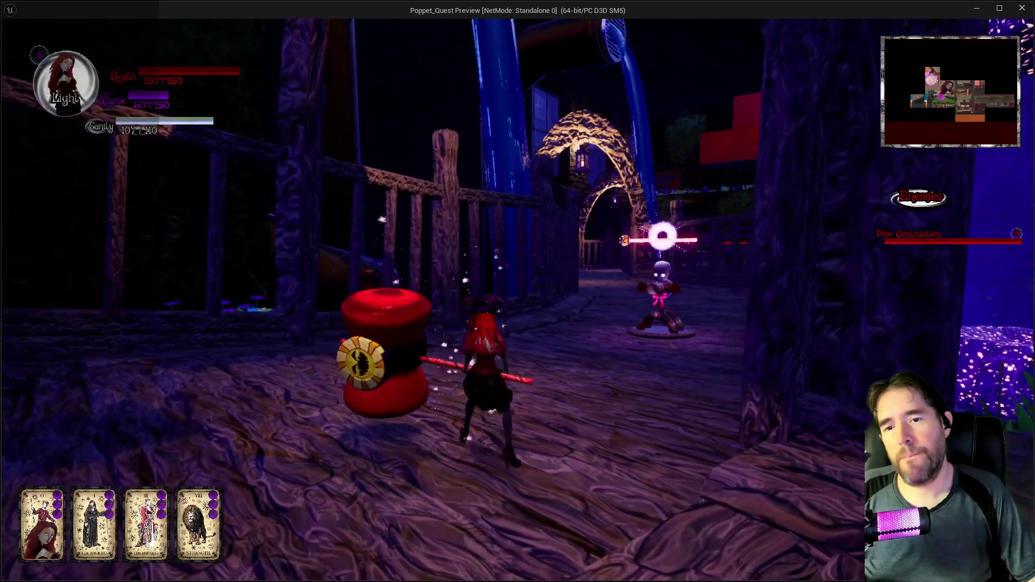
pyautogui.press('w')
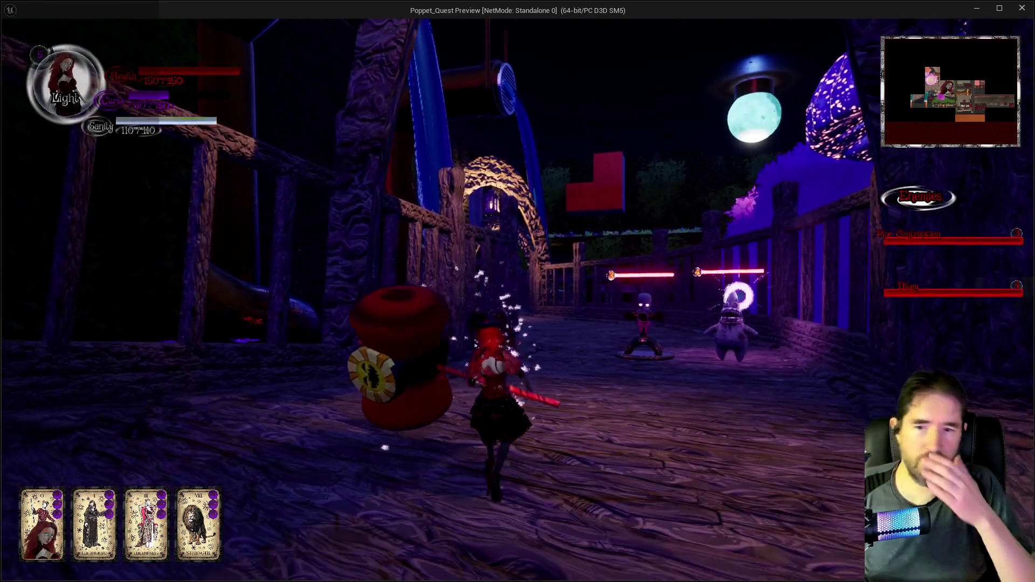
pyautogui.press('w')
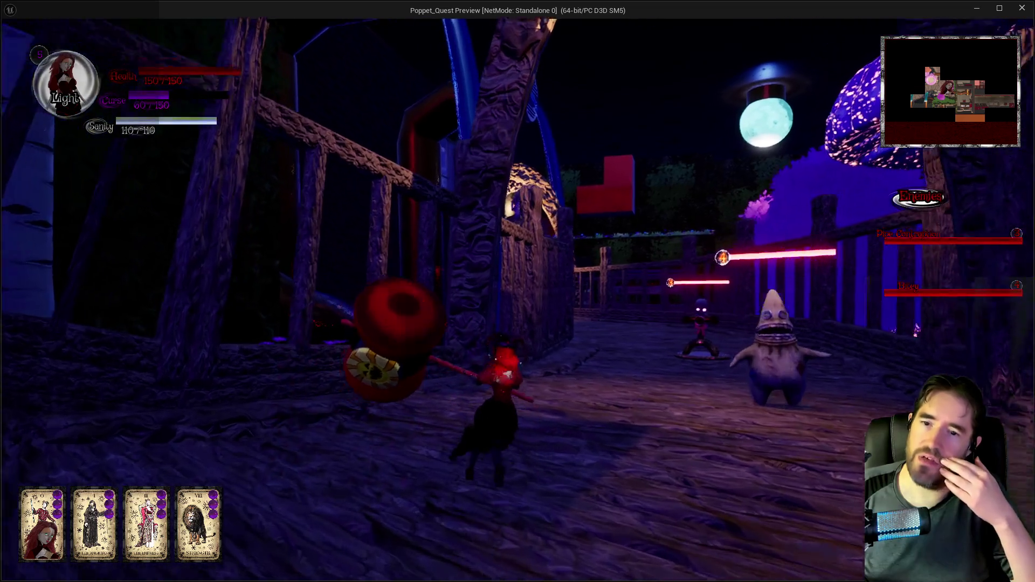
pyautogui.press('w')
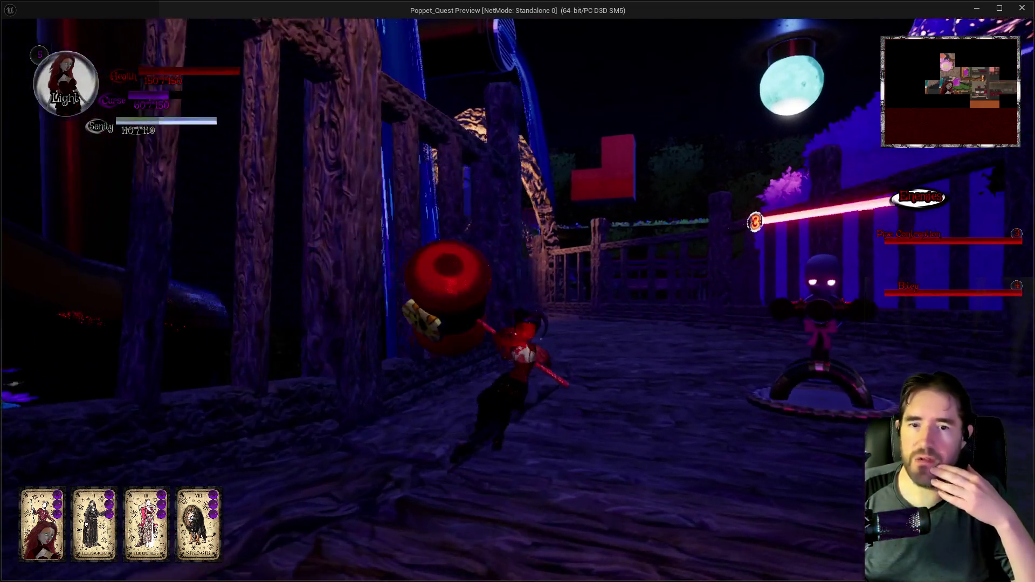
pyautogui.press('w')
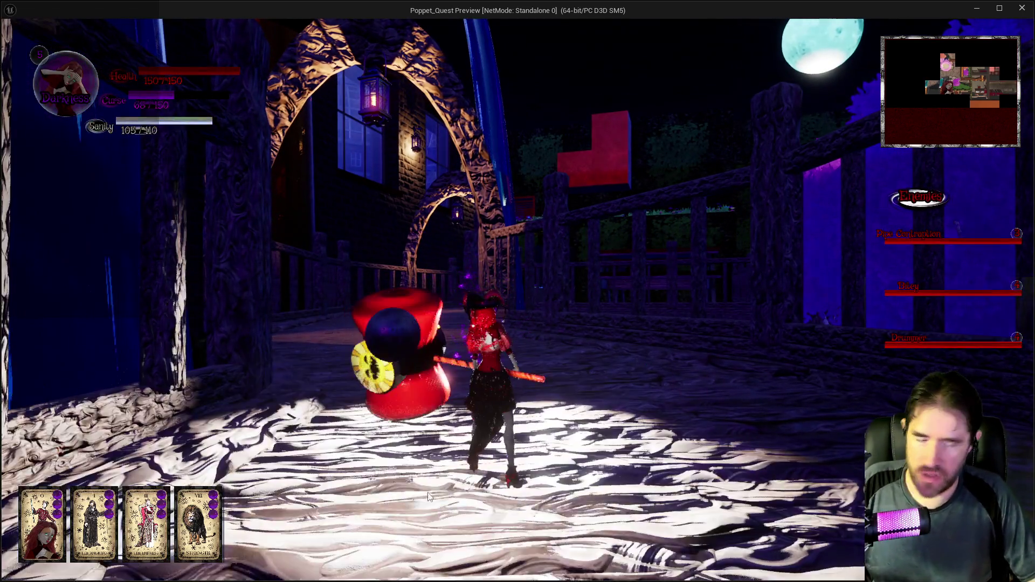
pyautogui.press('Escape')
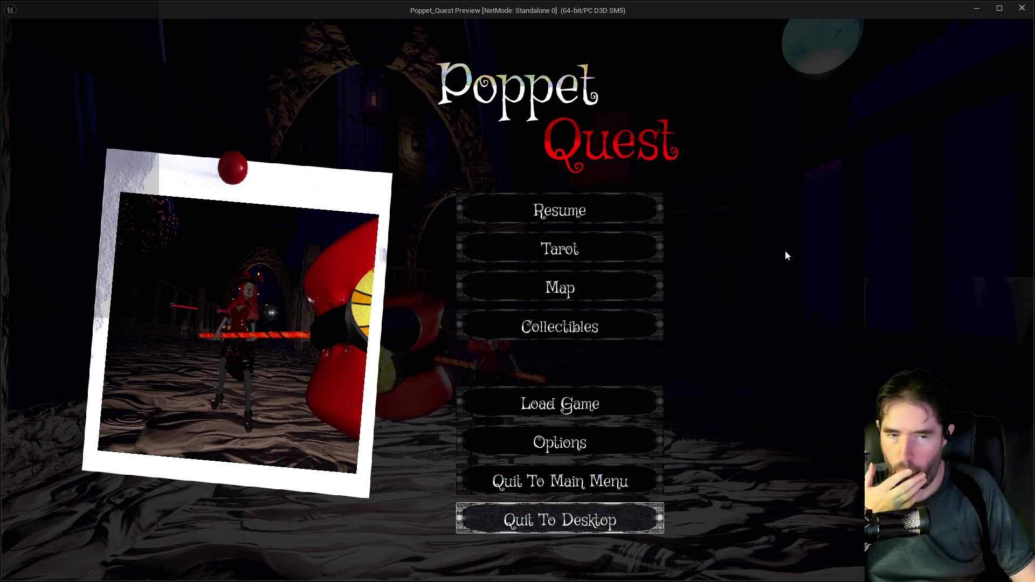
# Close the Poppet_Quest preview window to get back to the level editor
pyautogui.click(1023, 9)
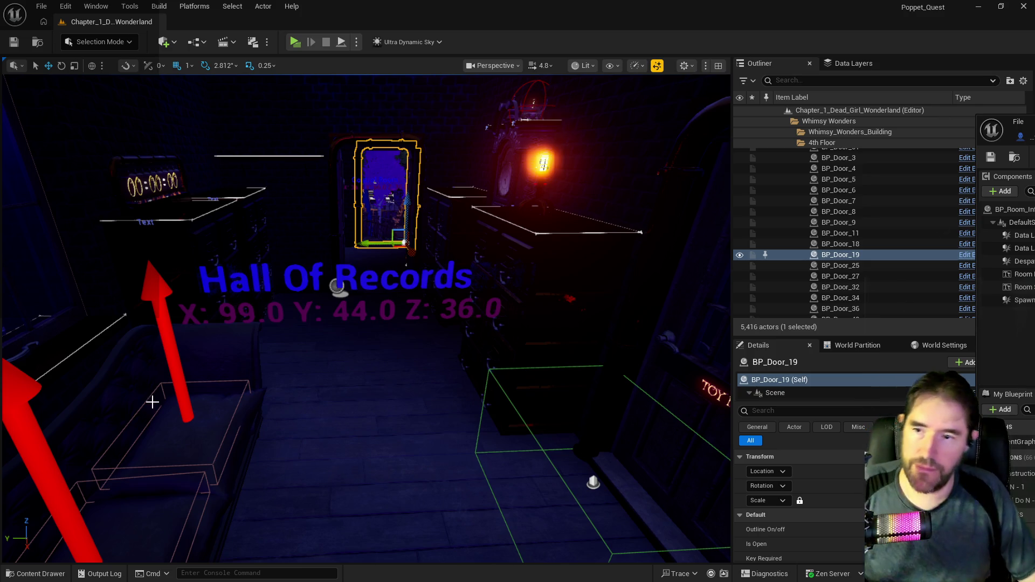
# Select and frame the Control Room door BP_Door_19, then bring the BP_Room_Info Blueprint window over the level
pyautogui.moveTo(334, 431); pyautogui.dragTo(420, 426)
pyautogui.moveTo(231, 429)
pyautogui.mouseDown()
pyautogui.moveTo(208, 402)
pyautogui.moveTo(232, 430)
pyautogui.mouseUp()
pyautogui.click(246, 410)
pyautogui.press('f')
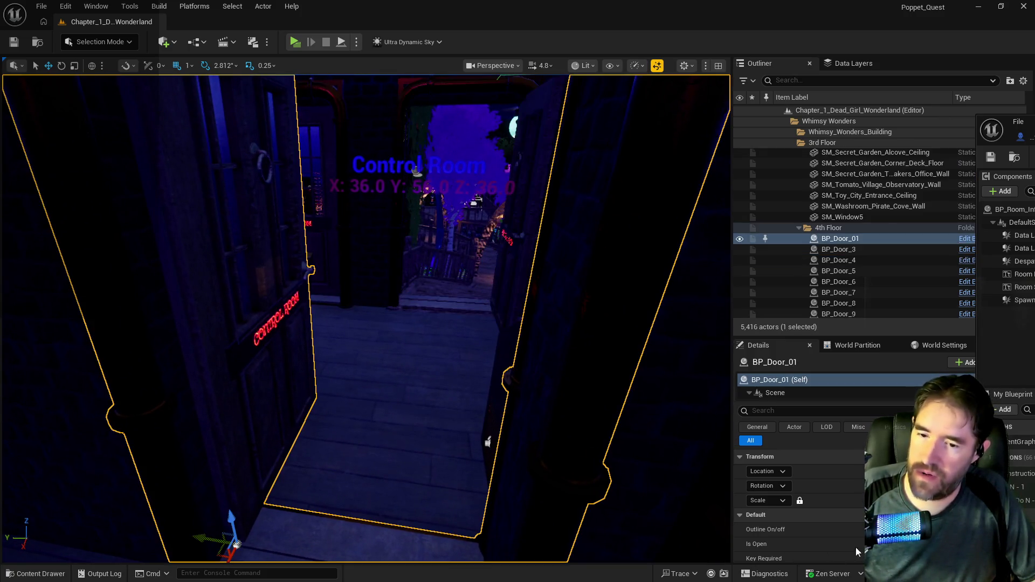
pyautogui.moveTo(367, 318)
pyautogui.mouseDown()
pyautogui.moveTo(324, 320)
pyautogui.moveTo(361, 317)
pyautogui.mouseUp()
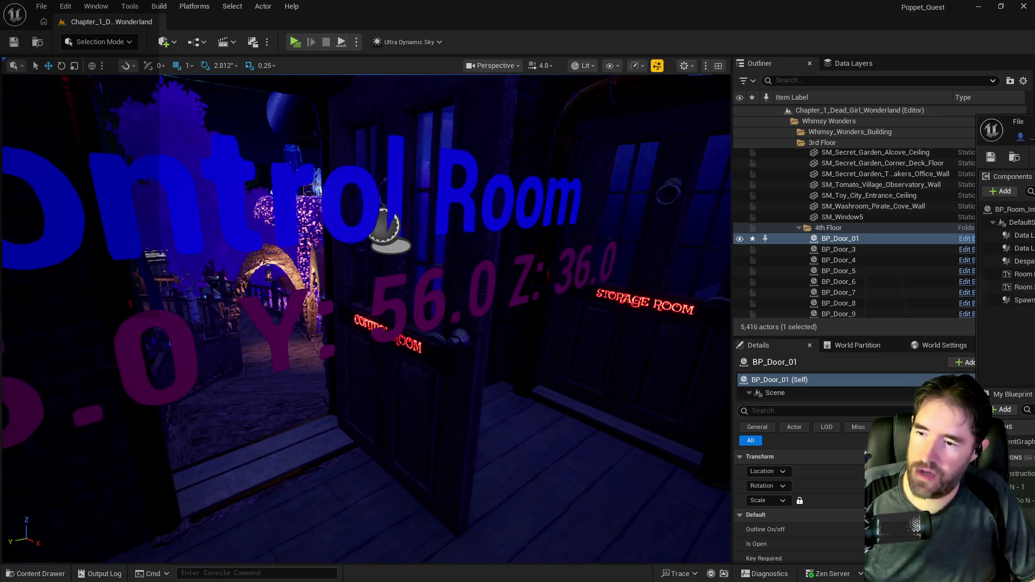
pyautogui.click(547, 444)
pyautogui.press('f')
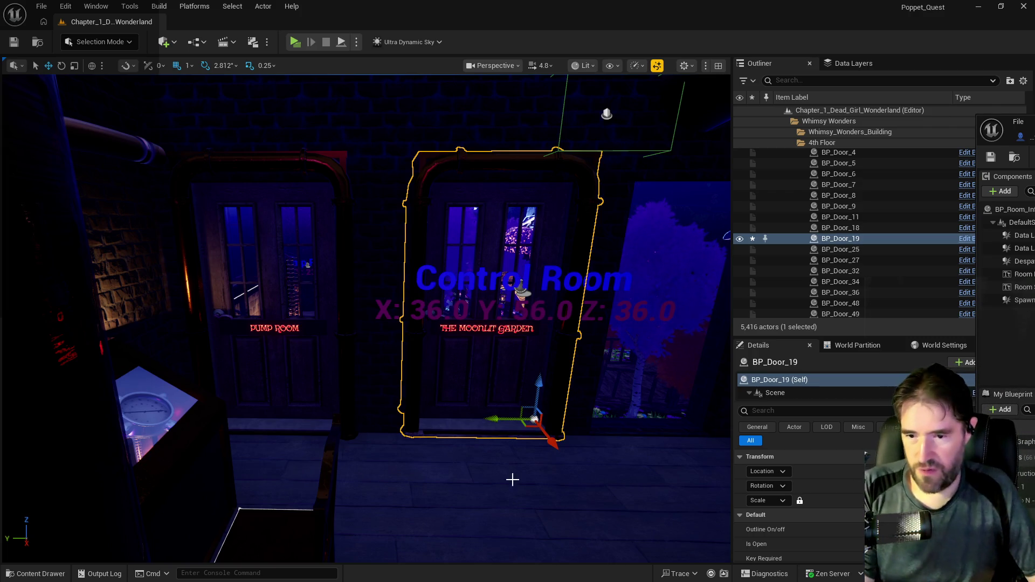
pyautogui.moveTo(1014, 121); pyautogui.dragTo(521, 158)
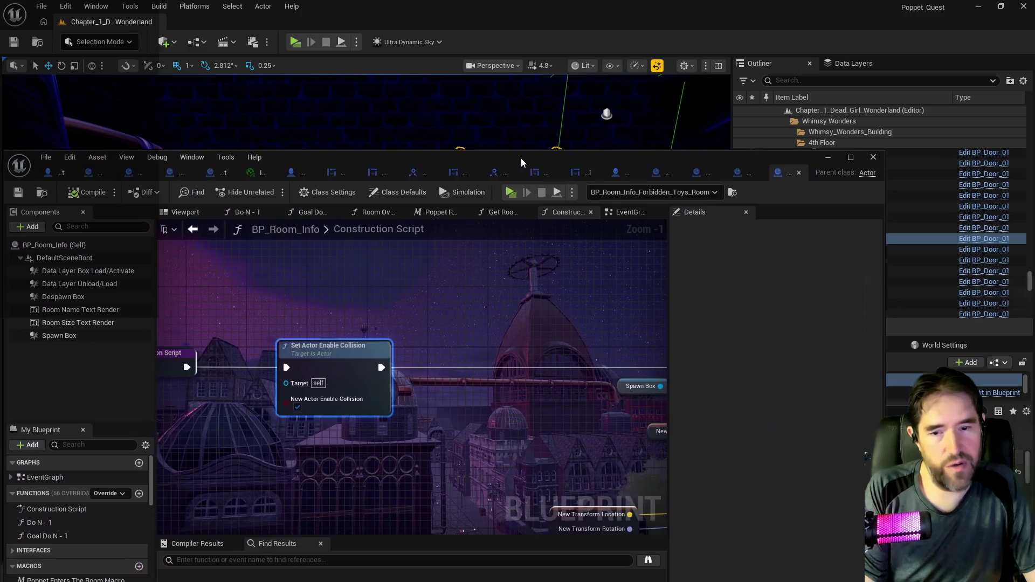
# Maximize the Blueprint editor and pan the Construction Script to the room-name Set Text and Append nodes
pyautogui.doubleClick(521, 158)
pyautogui.moveTo(776, 302); pyautogui.dragTo(166, 322)
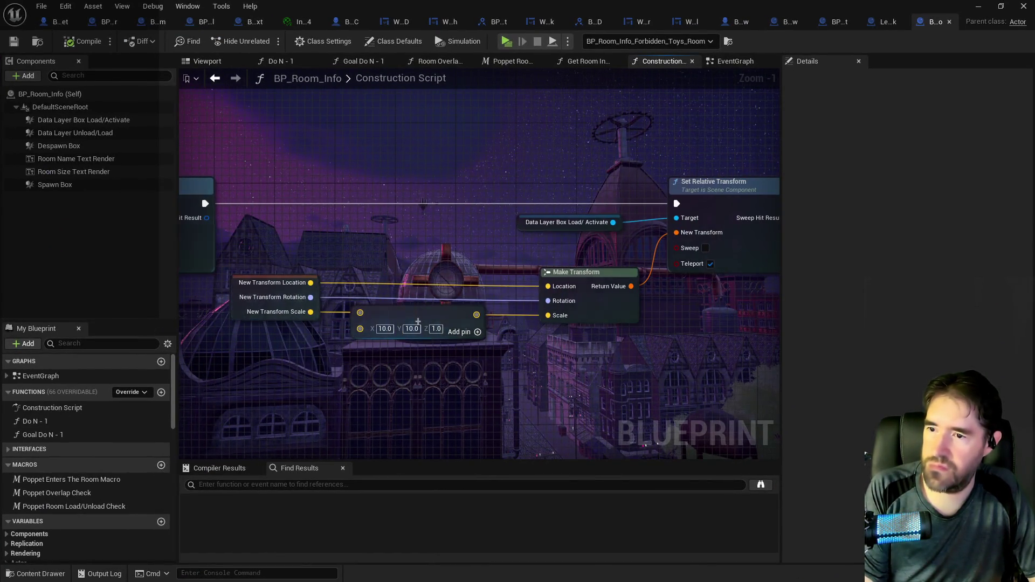
pyautogui.moveTo(442, 350); pyautogui.dragTo(237, 353)
pyautogui.moveTo(561, 348); pyautogui.dragTo(270, 350)
pyautogui.moveTo(598, 345); pyautogui.dragTo(201, 342)
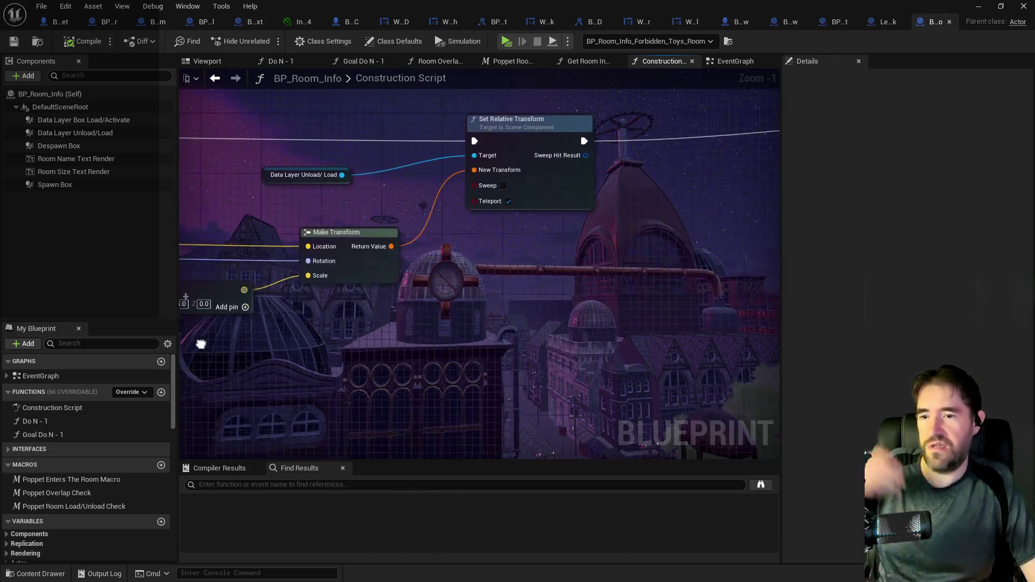
pyautogui.moveTo(446, 319)
pyautogui.mouseDown()
pyautogui.moveTo(259, 335)
pyautogui.moveTo(182, 359)
pyautogui.moveTo(182, 375)
pyautogui.mouseUp()
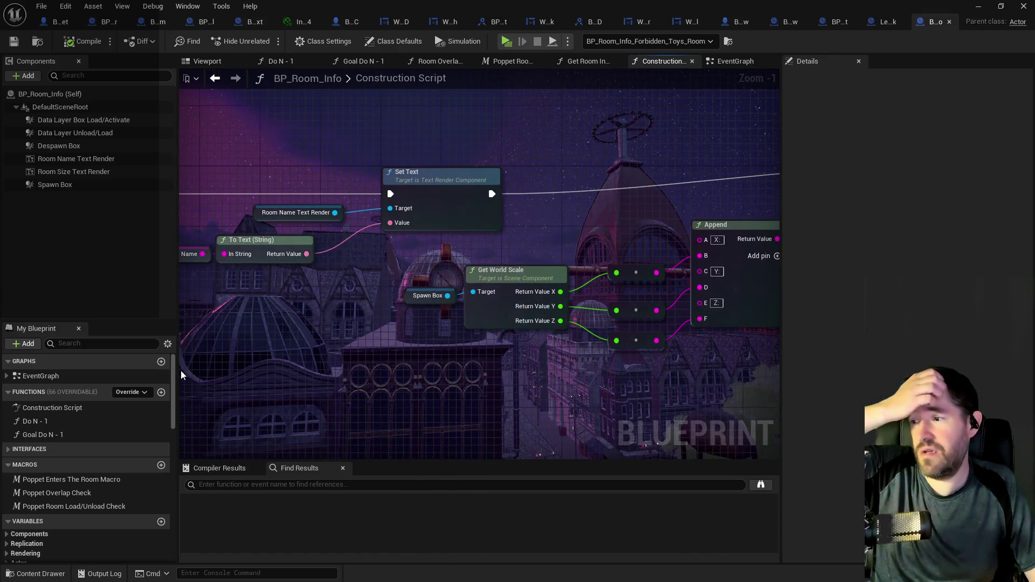
# Restore the editor, open the Forbidden Toys room info blueprint, then close BP_Room_Info and LevelBlock
pyautogui.doubleClick(806, 7)
pyautogui.click(806, 7)
pyautogui.scroll(5, 366, 318)
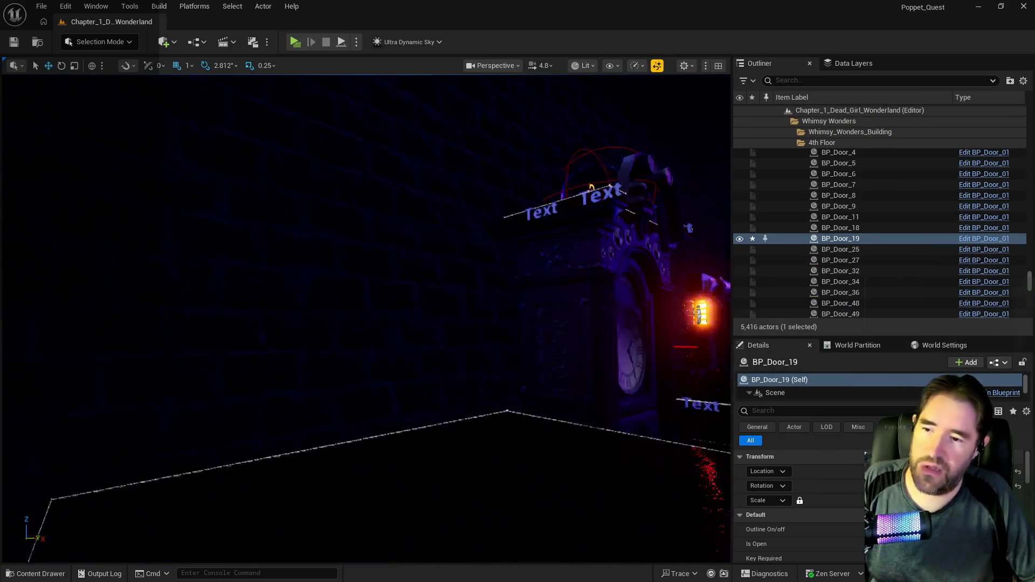
pyautogui.scroll(-10, 367, 318)
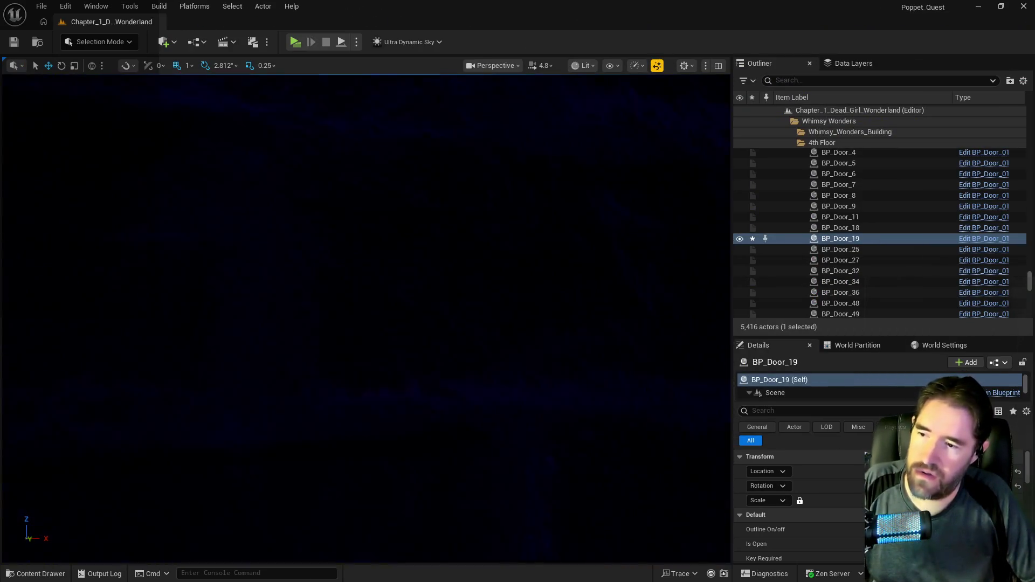
pyautogui.scroll(-10, 367, 319)
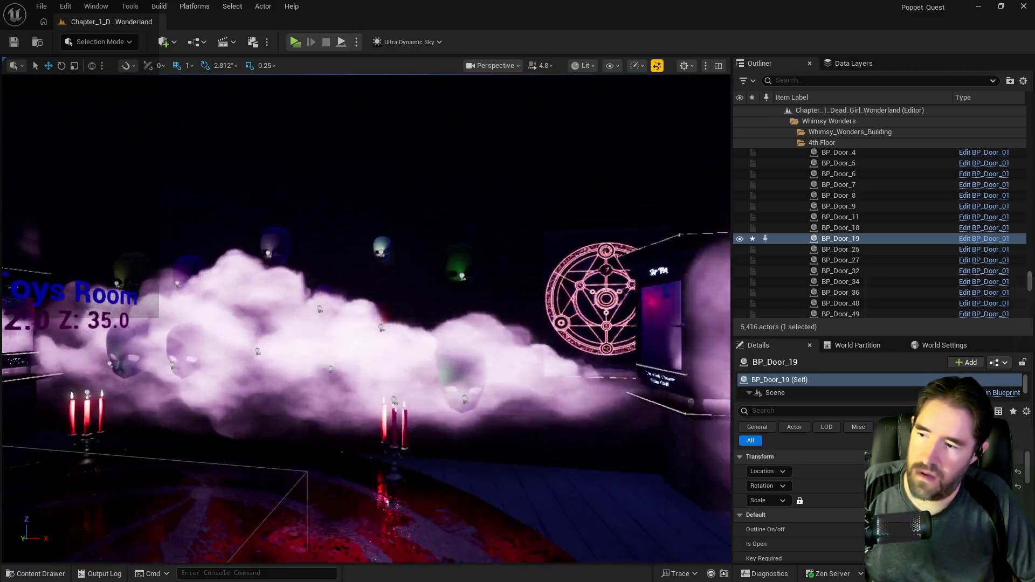
pyautogui.scroll(-10, 367, 318)
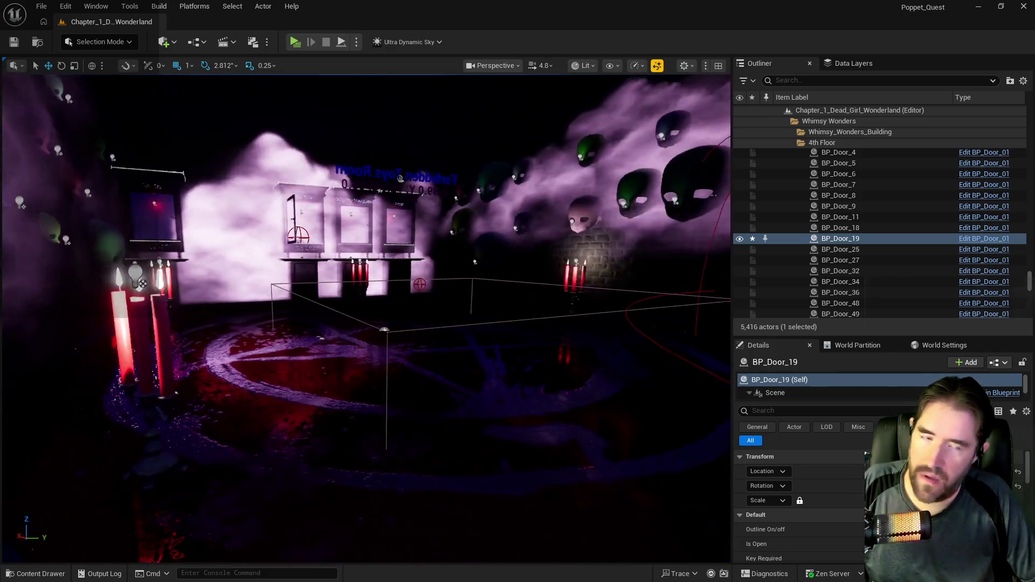
pyautogui.doubleClick(388, 178)
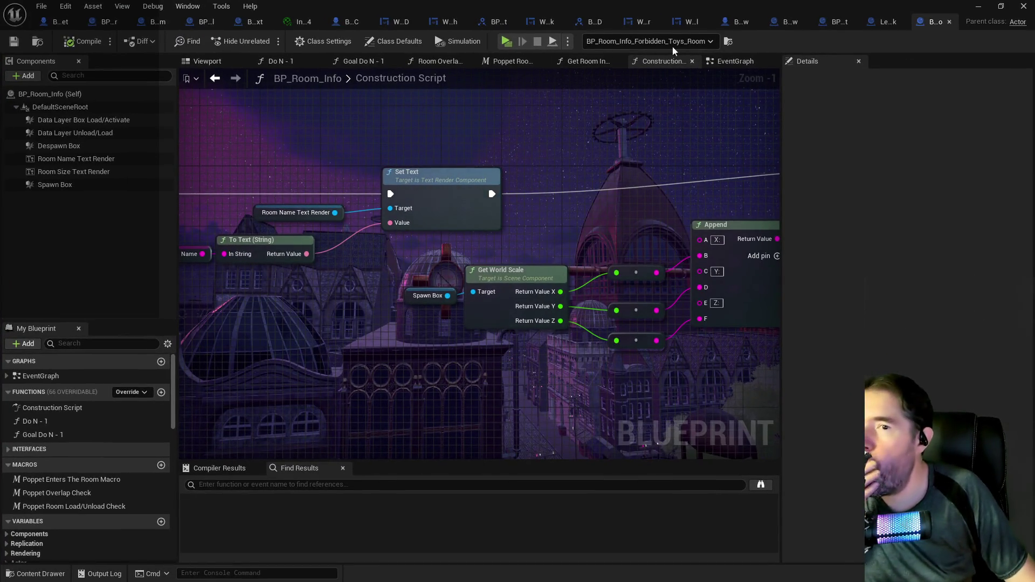
pyautogui.middleClick(923, 27)
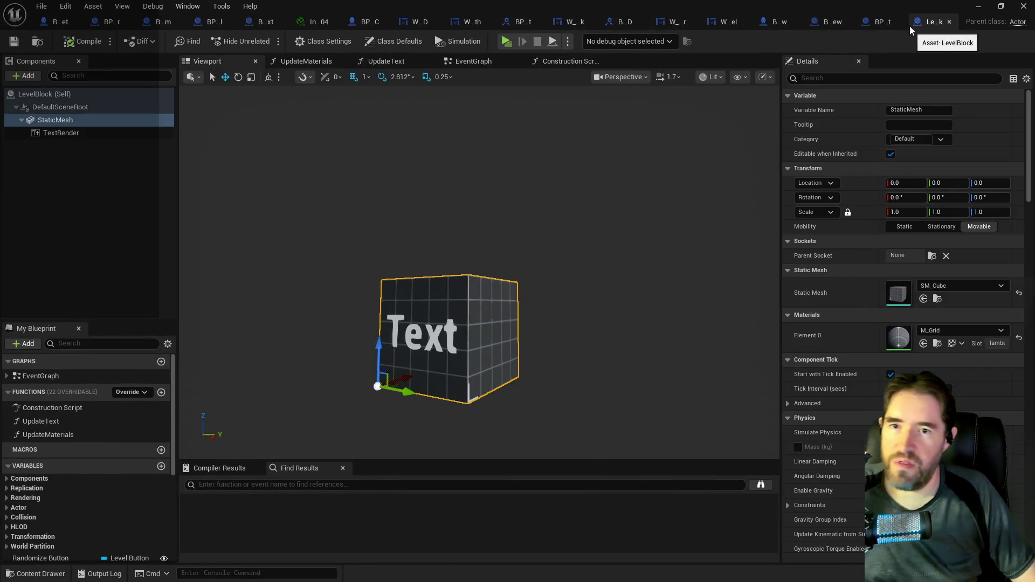
pyautogui.middleClick(923, 25)
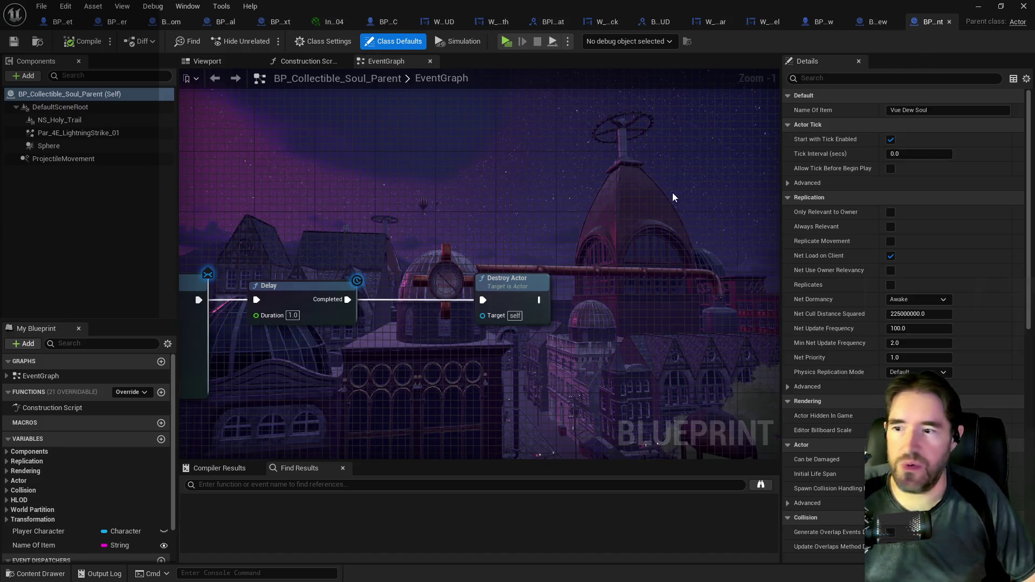
# Close BP_Collectible_Soul_Parent and the Vue Dew Soul defaults, then bring up the W_Boss_Health Designer
pyautogui.middleClick(923, 22)
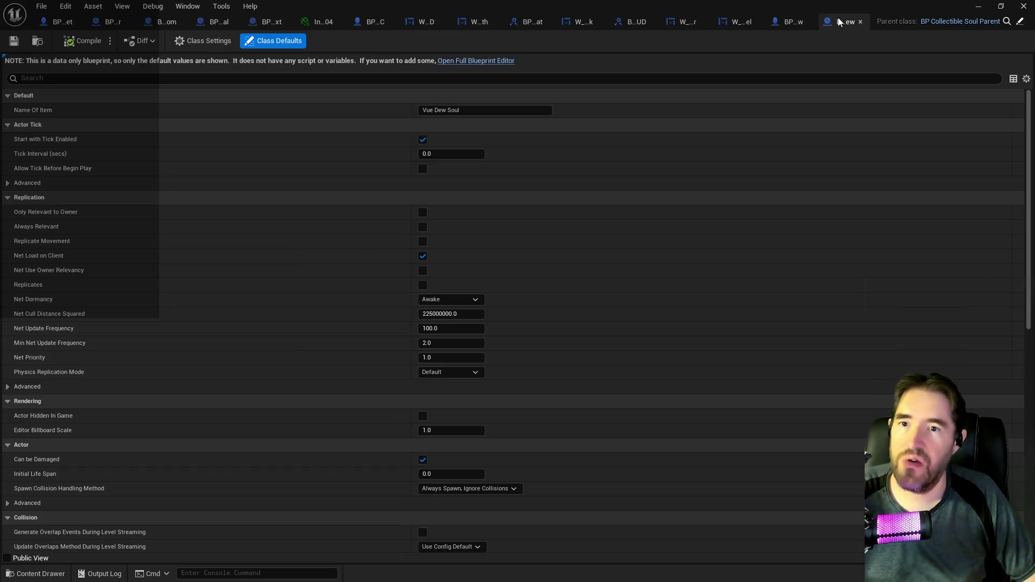
pyautogui.middleClick(839, 22)
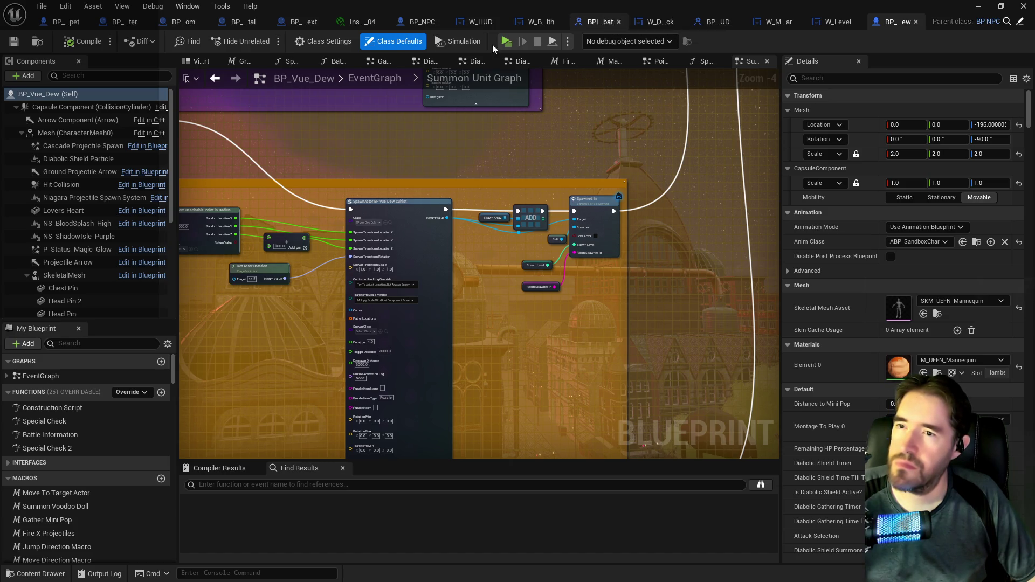
pyautogui.click(529, 25)
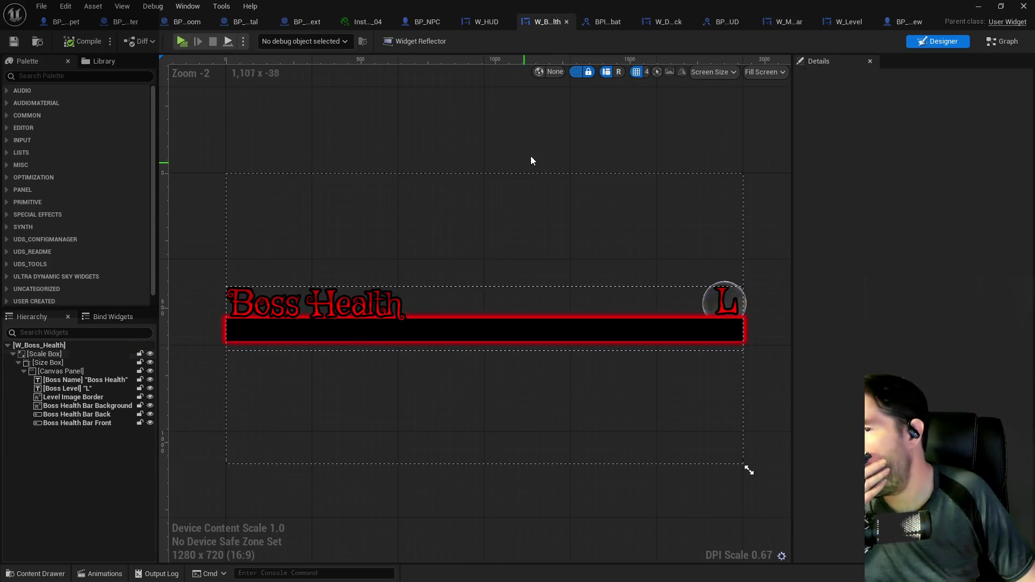
# Resize the Boss Health preview to a wide 1292×172 strip, then compile and save the widget
pyautogui.click(476, 194)
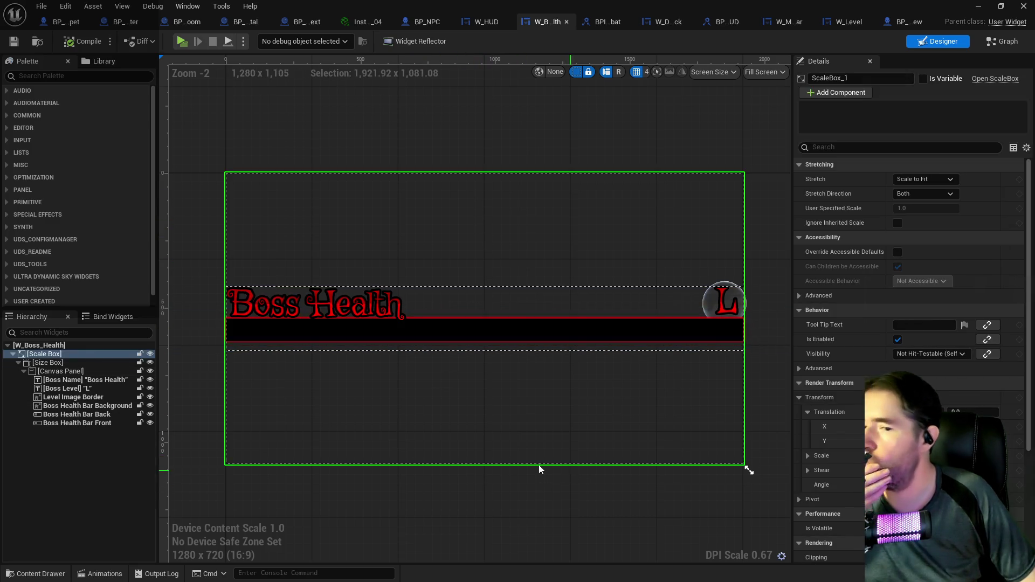
pyautogui.click(79, 363)
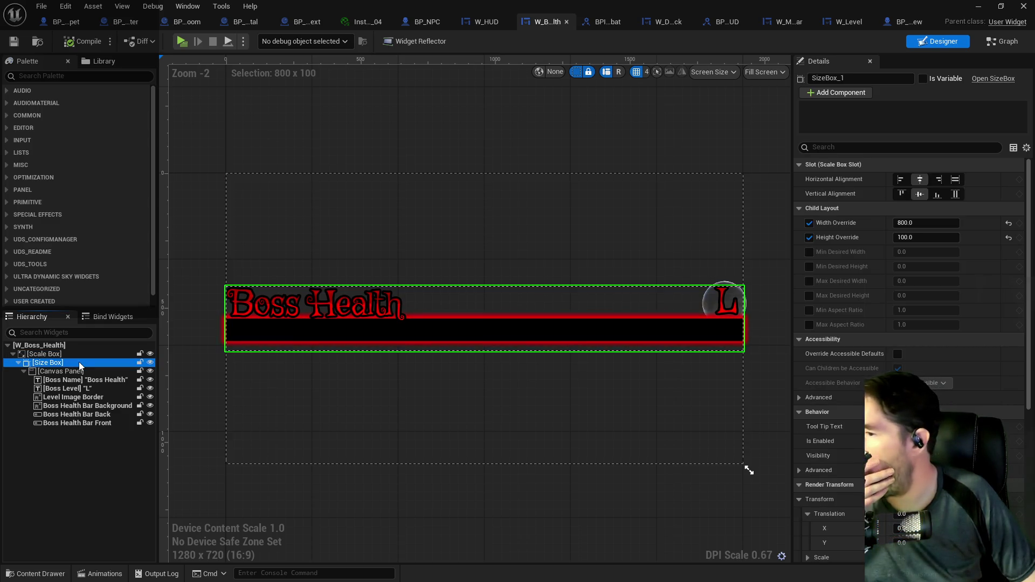
pyautogui.click(485, 406)
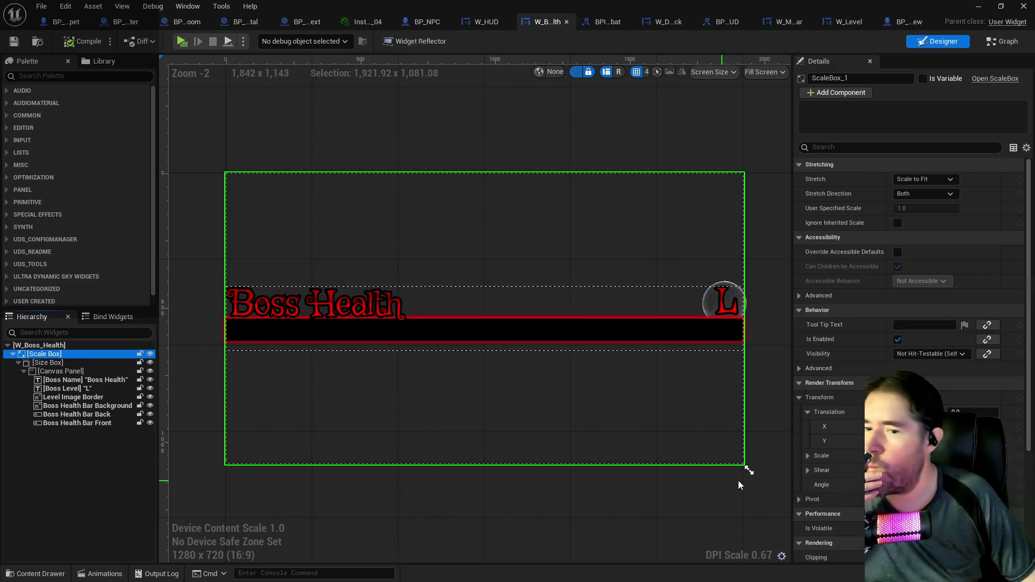
pyautogui.moveTo(749, 468); pyautogui.dragTo(753, 249)
pyautogui.click(87, 43)
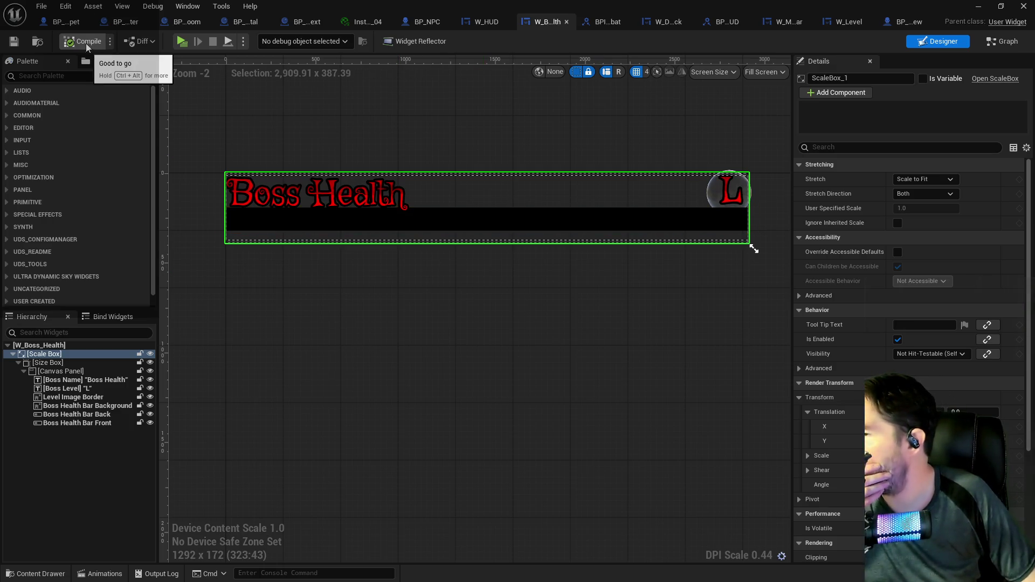
pyautogui.click(13, 41)
# Check the Boss Health name text's colour settings without changing them
pyautogui.click(296, 189)
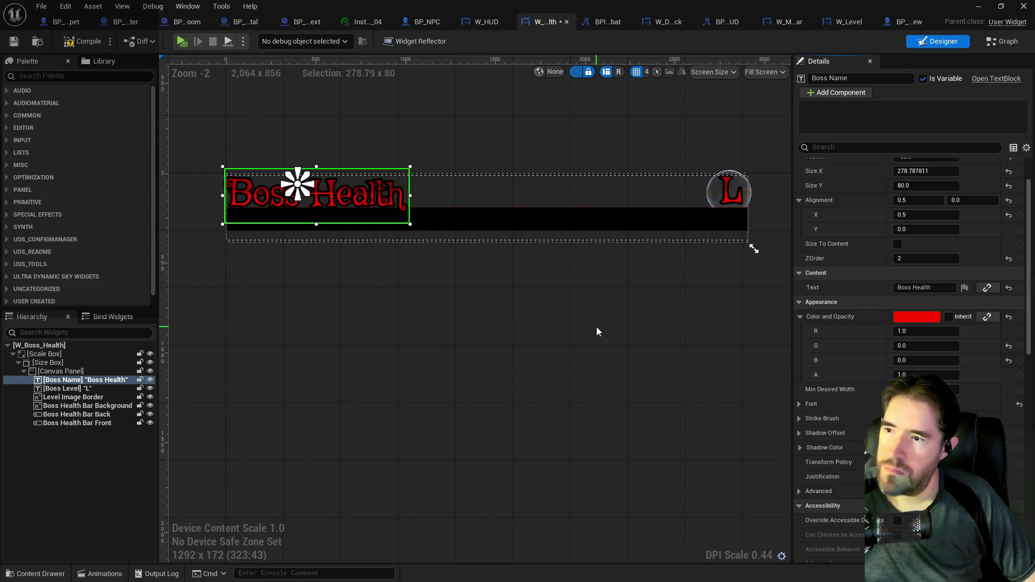
pyautogui.click(915, 317)
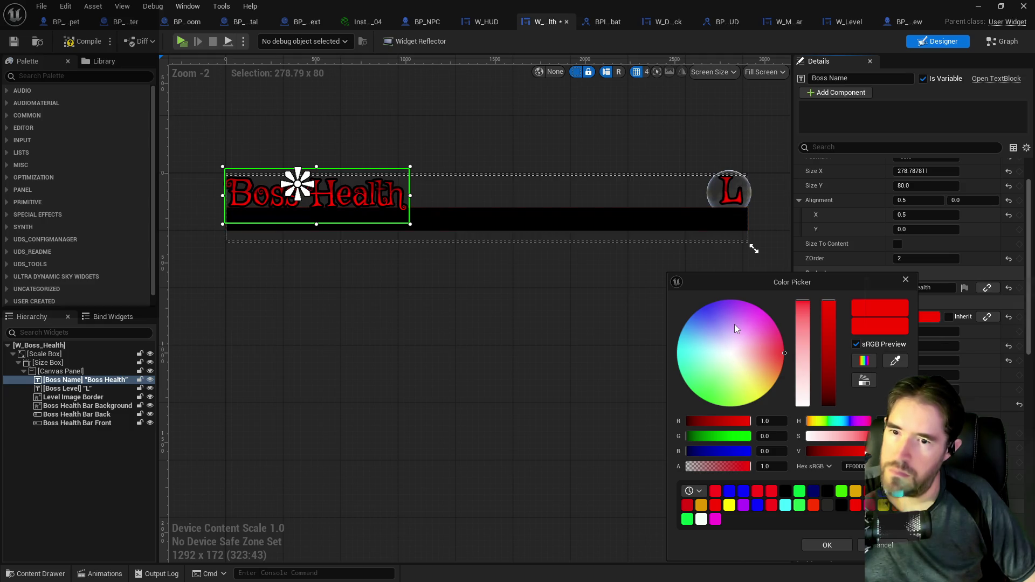
pyautogui.click(879, 546)
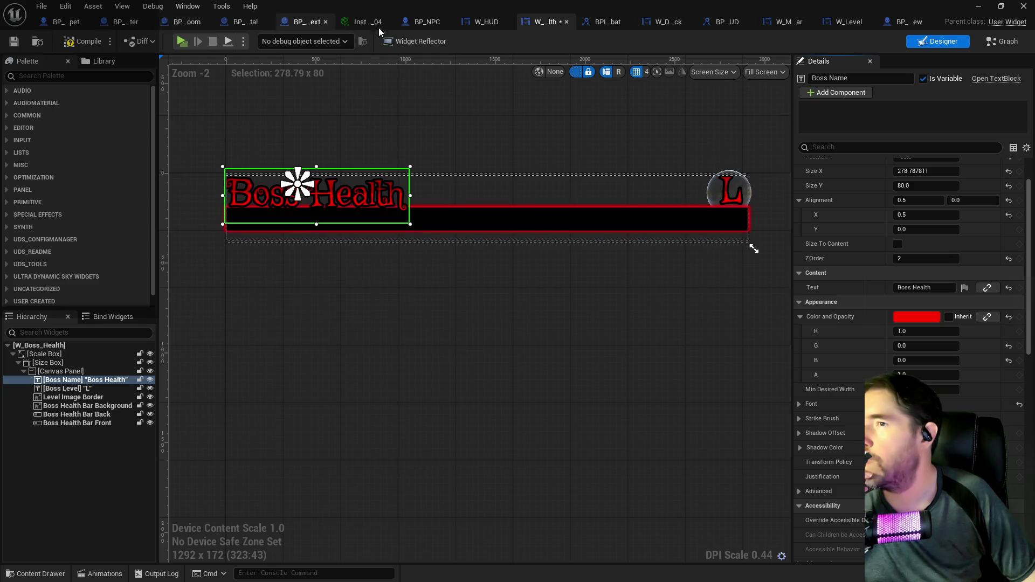
pyautogui.click(488, 24)
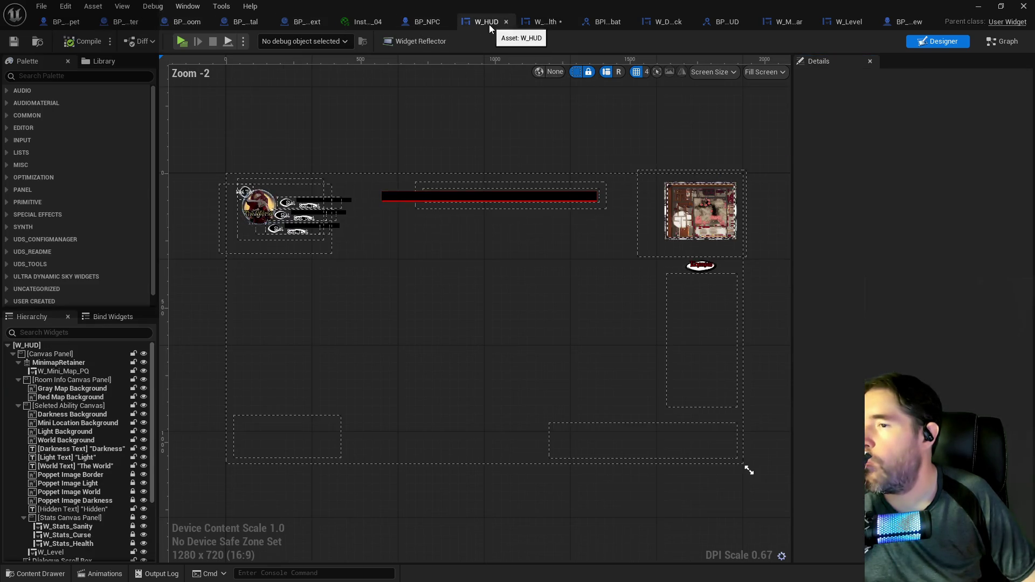
# Inspect the W_HUD stats group and W_Stats_Sanity, glancing at the W_Stats event graph
pyautogui.scroll(3, 288, 170)
pyautogui.scroll(1, 361, 253)
pyautogui.scroll(-3, 360, 253)
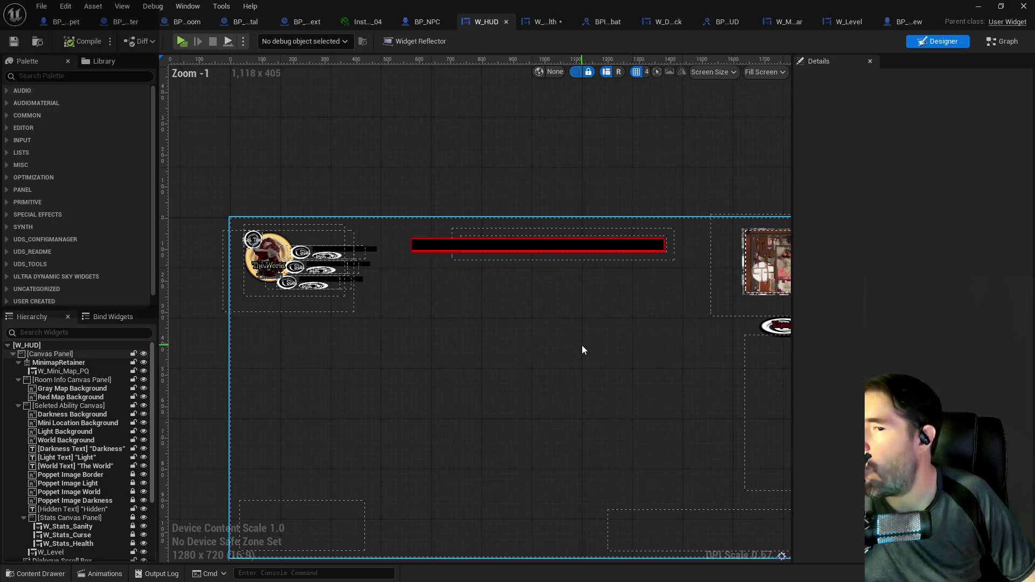
pyautogui.click(330, 262)
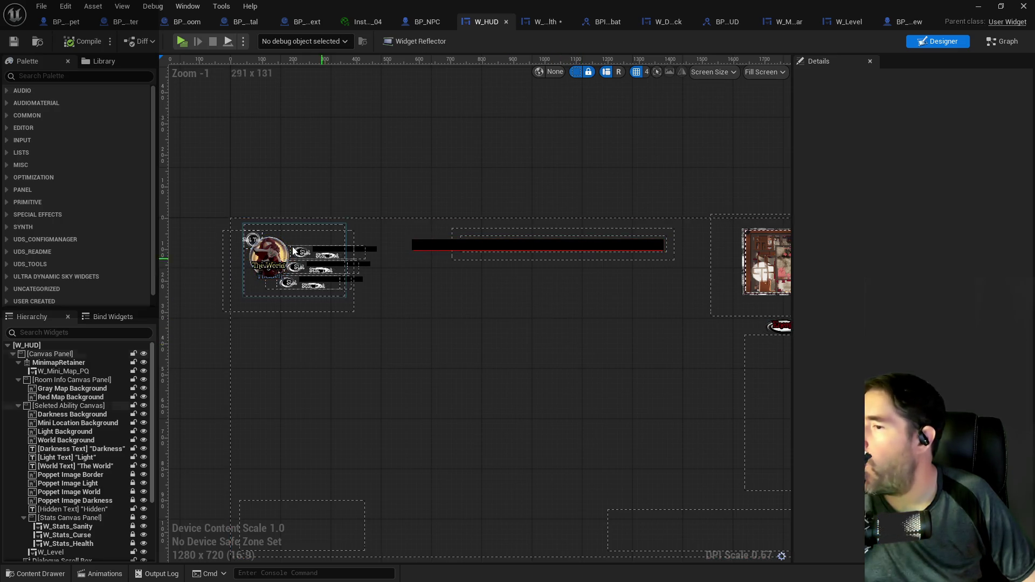
pyautogui.scroll(2, 329, 262)
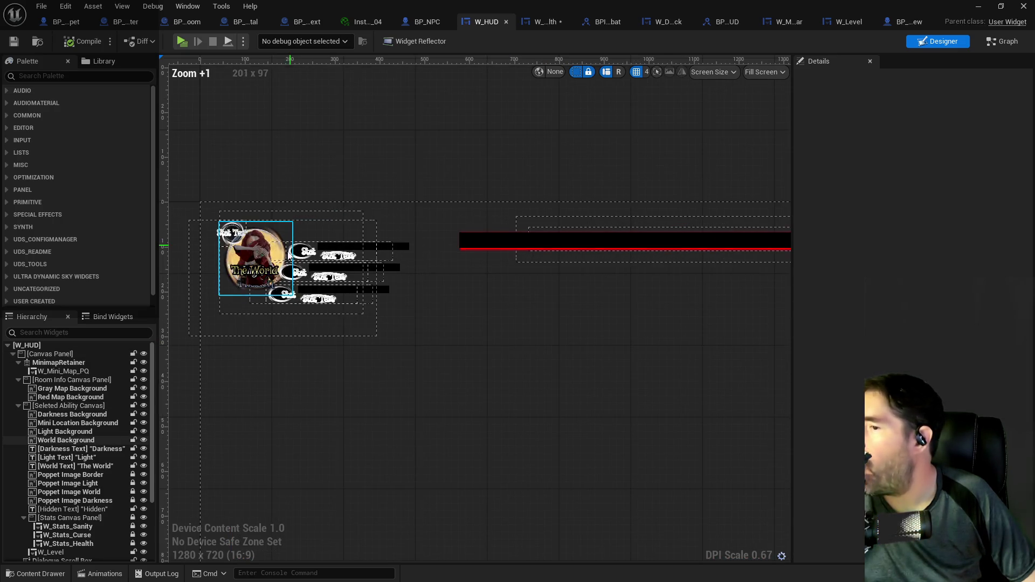
pyautogui.click(335, 258)
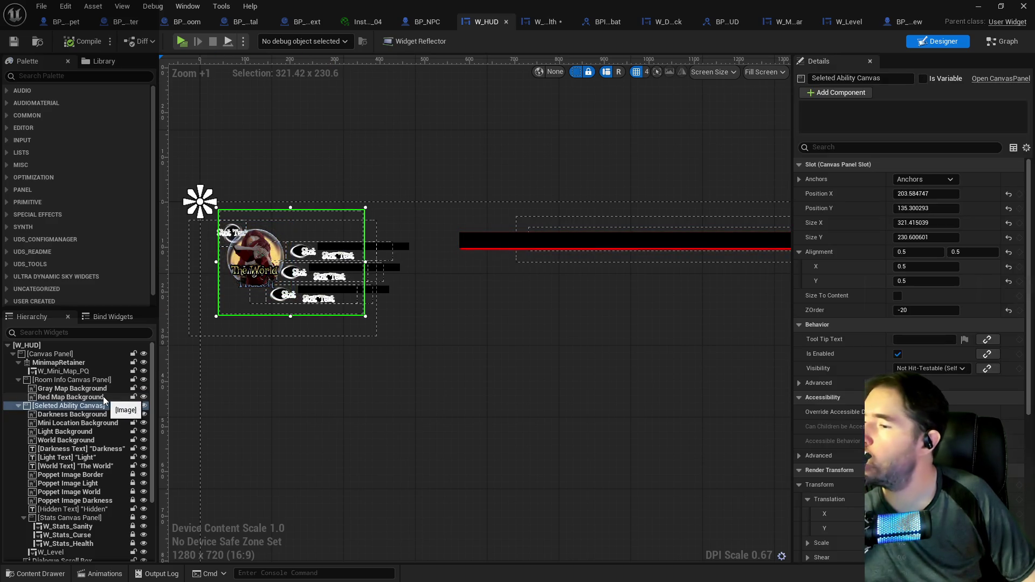
pyautogui.scroll(-3, 103, 396)
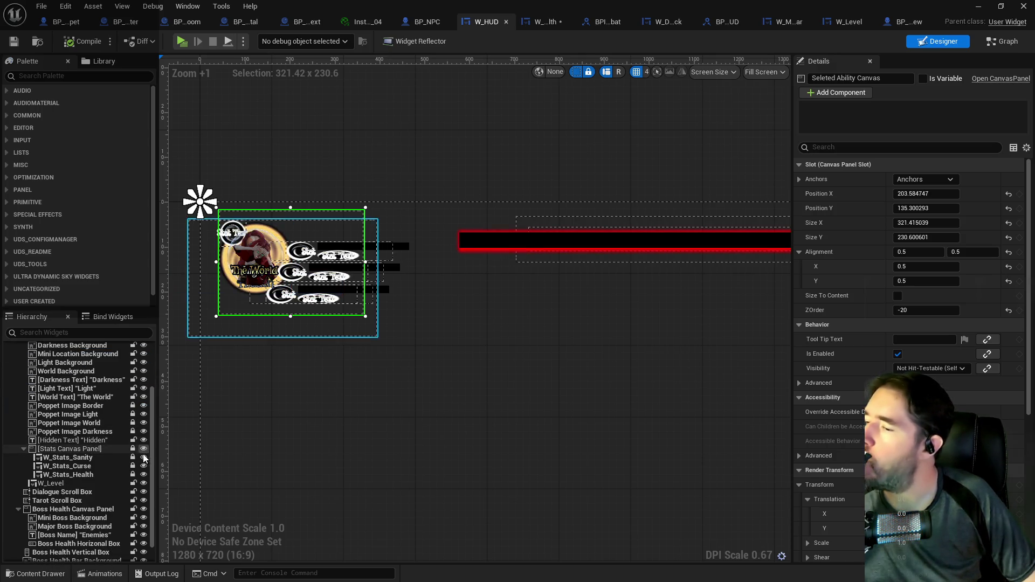
pyautogui.click(67, 457)
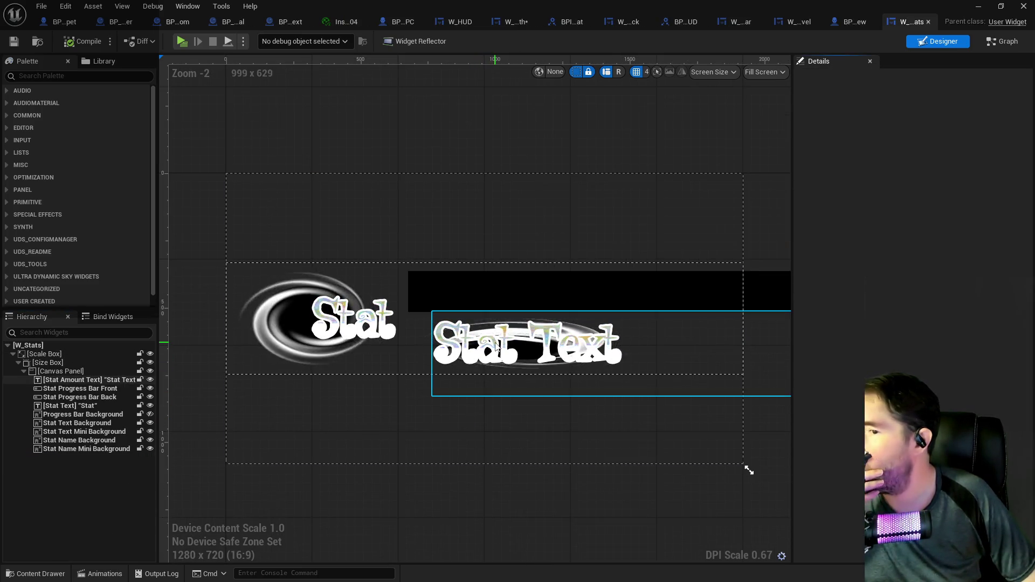
pyautogui.click(998, 41)
pyautogui.scroll(-2, 369, 271)
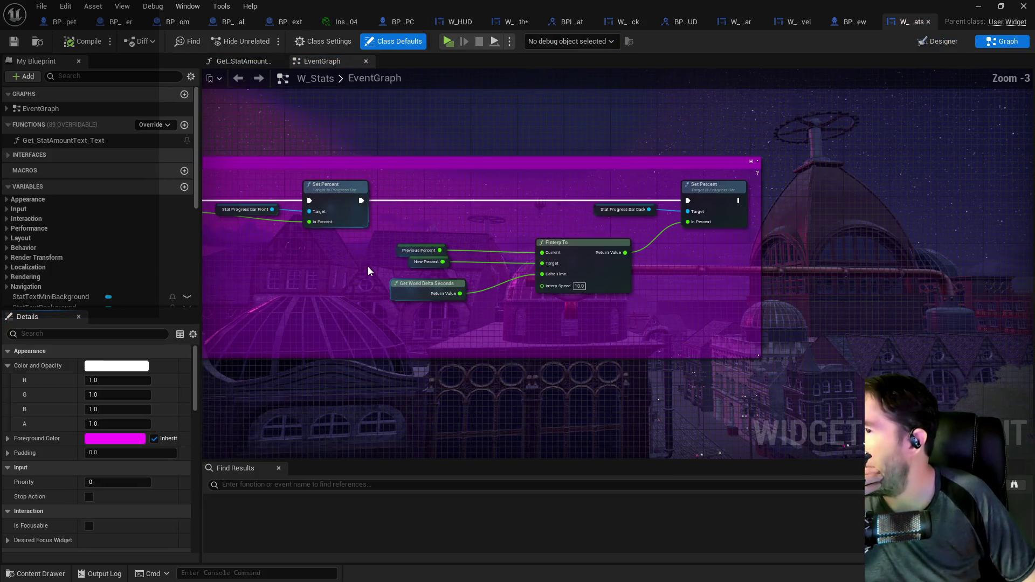
pyautogui.scroll(-3, 293, 259)
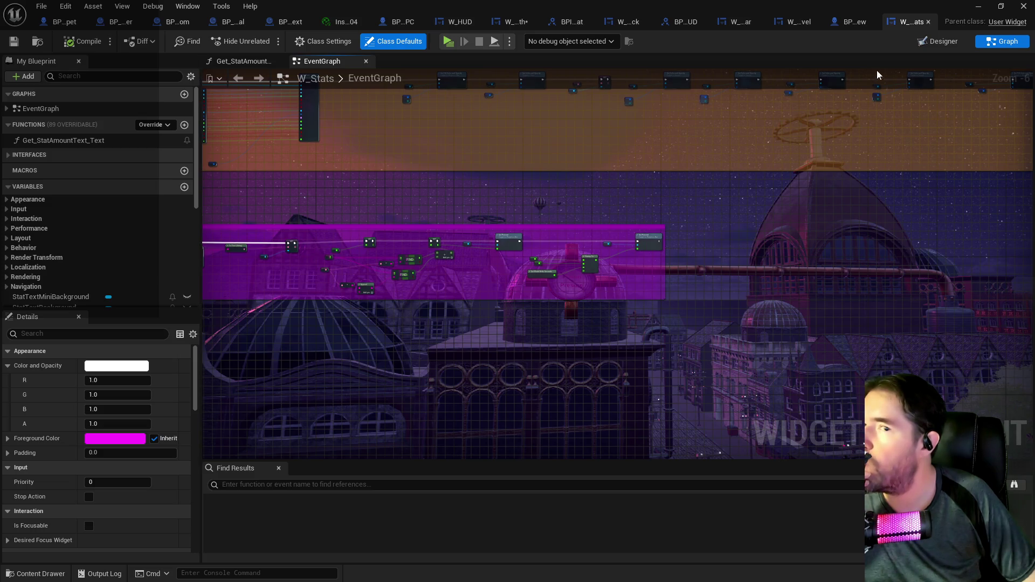
pyautogui.click(934, 43)
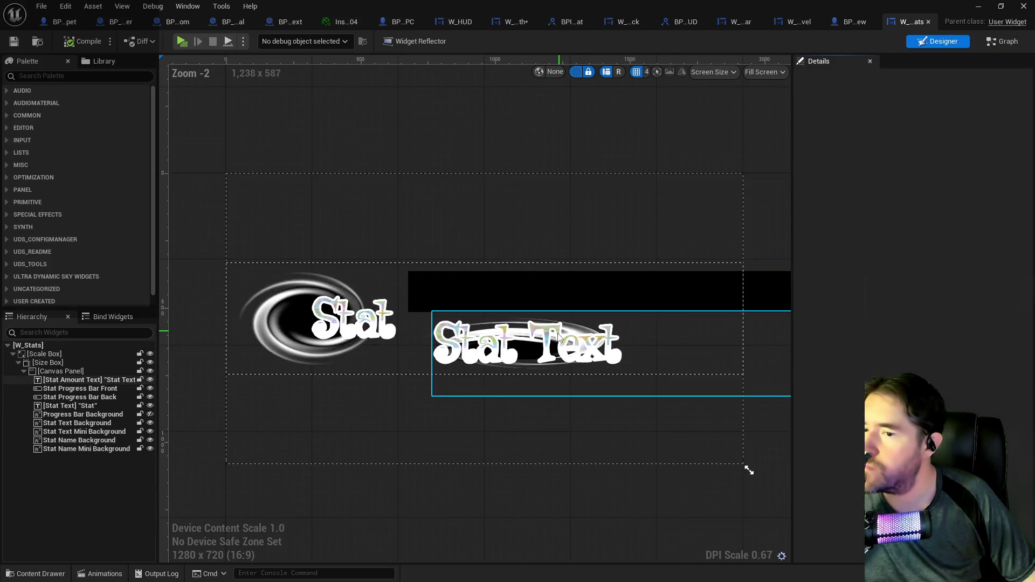
# Copy the Stat Amount Text's Font settings in W_Stats and return to W_Boss_Health
pyautogui.click(668, 329)
pyautogui.scroll(-5, 906, 323)
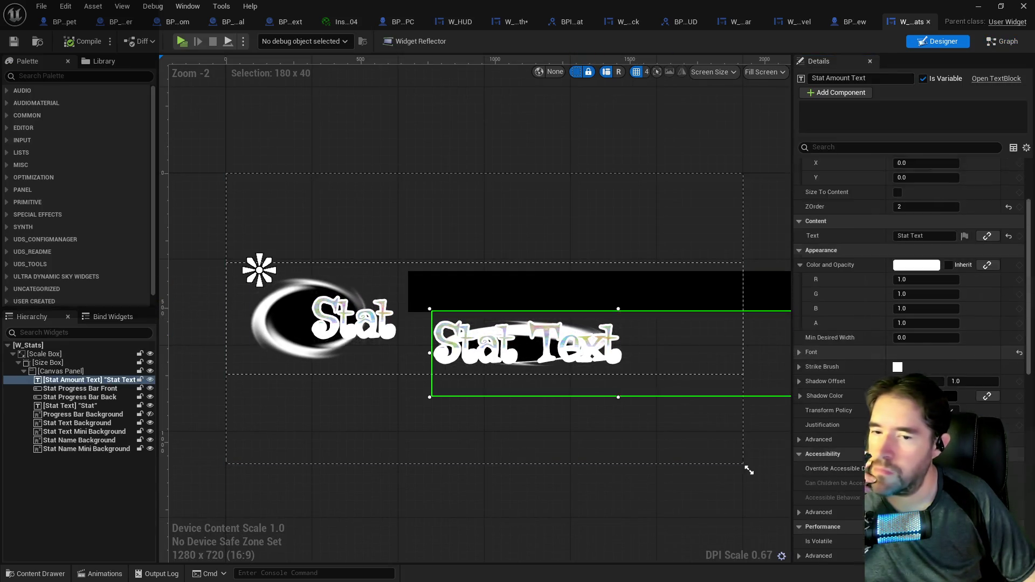
pyautogui.scroll(3, 906, 323)
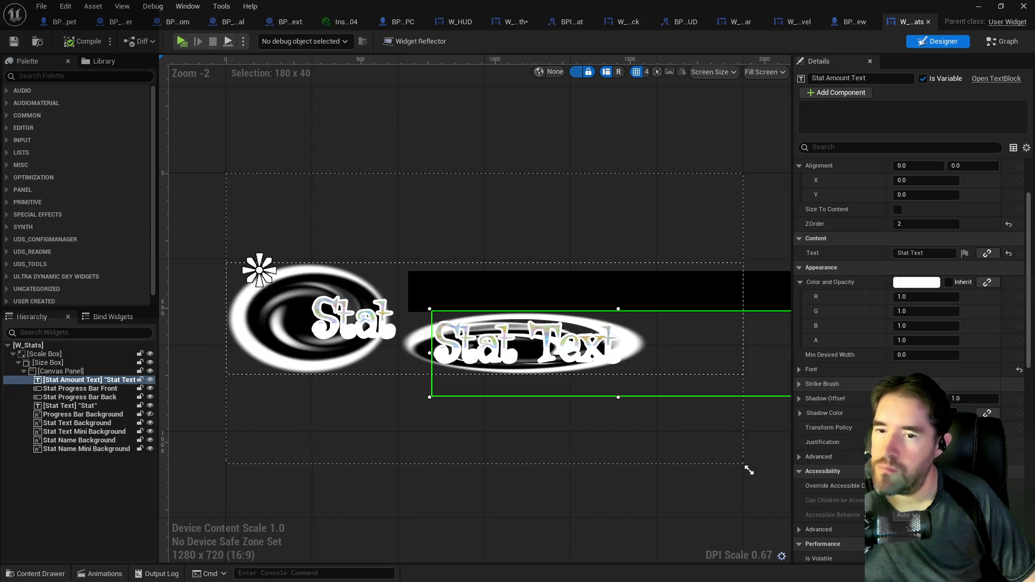
pyautogui.click(799, 370)
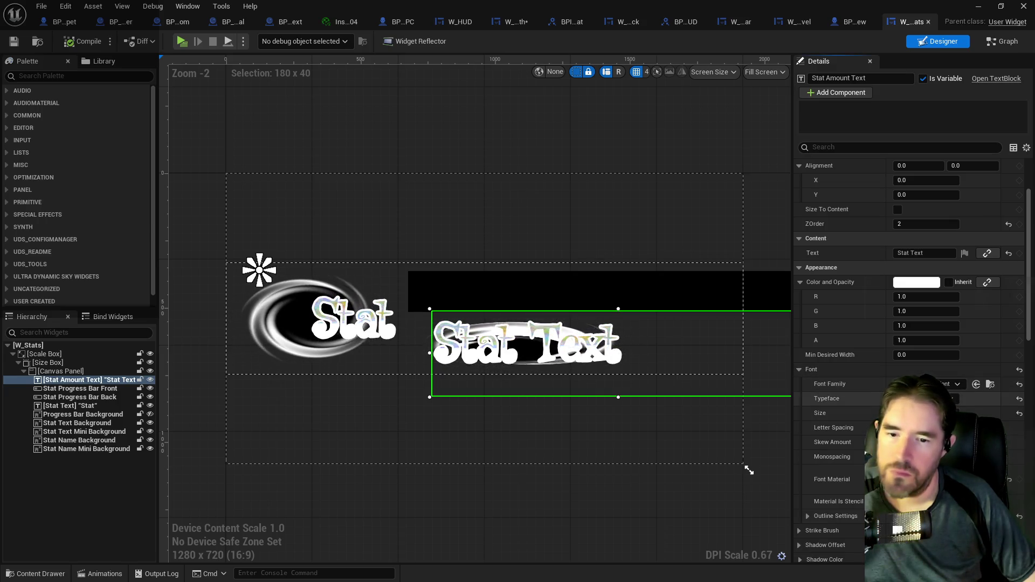
pyautogui.rightClick(839, 372)
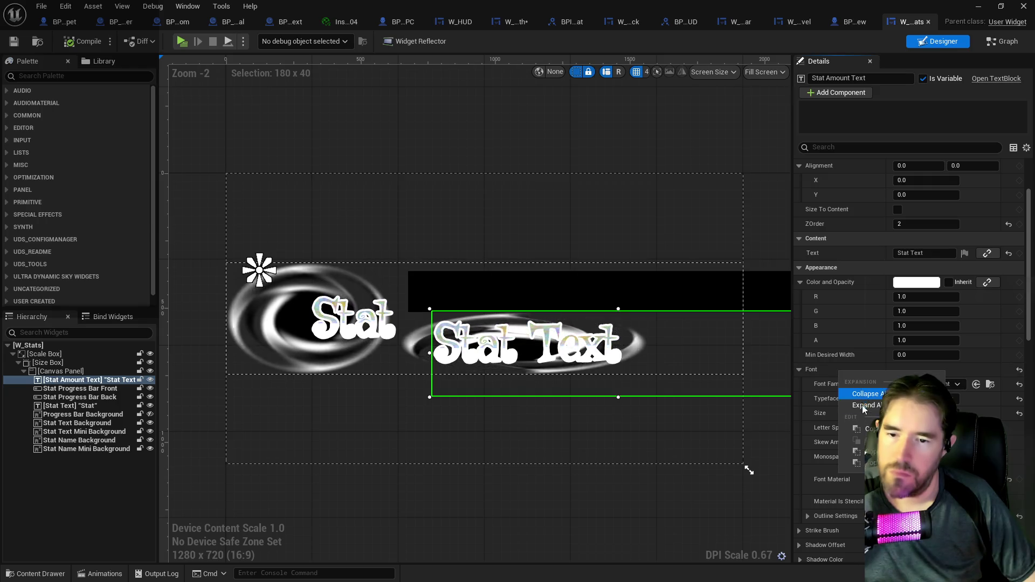
pyautogui.click(866, 429)
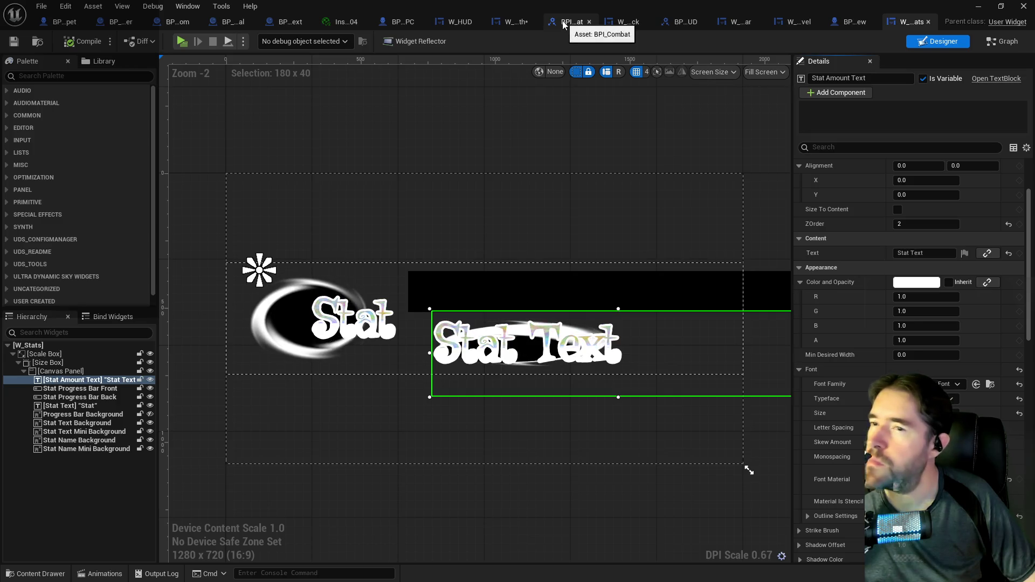
pyautogui.click(514, 22)
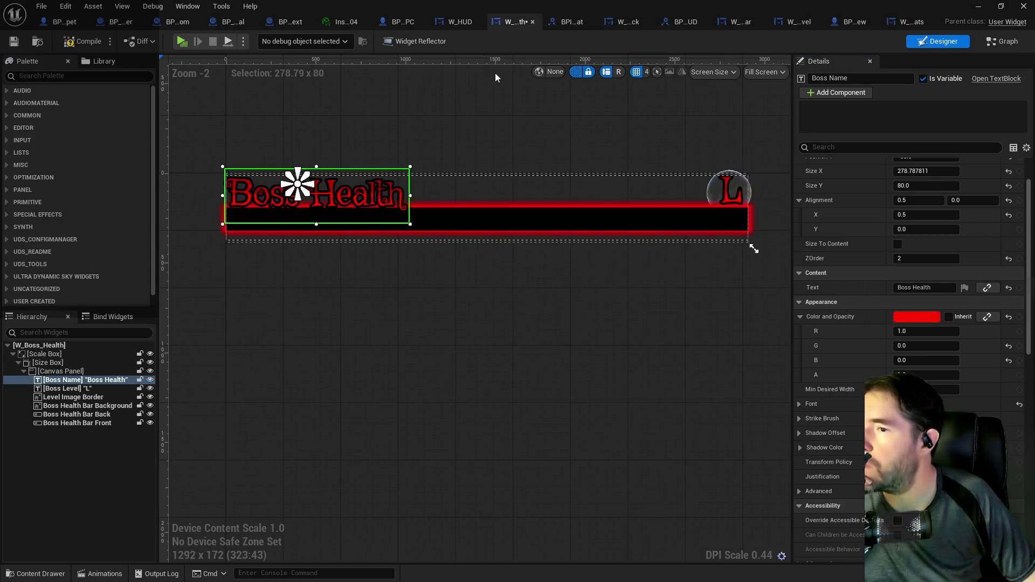
# Look through the boss name's font settings, searching the font material for 'liquid sa'
pyautogui.click(802, 404)
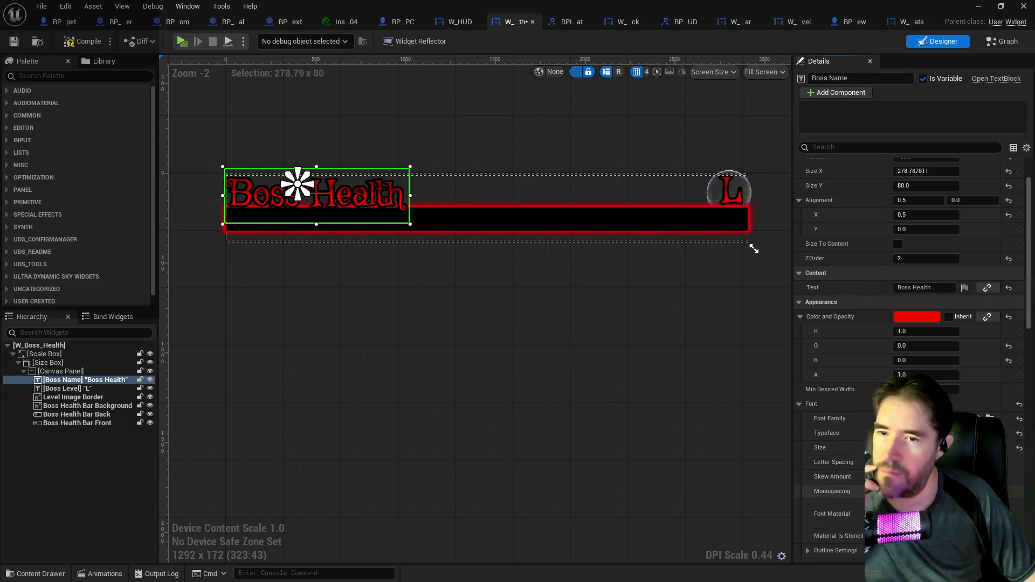
pyautogui.rightClick(859, 303)
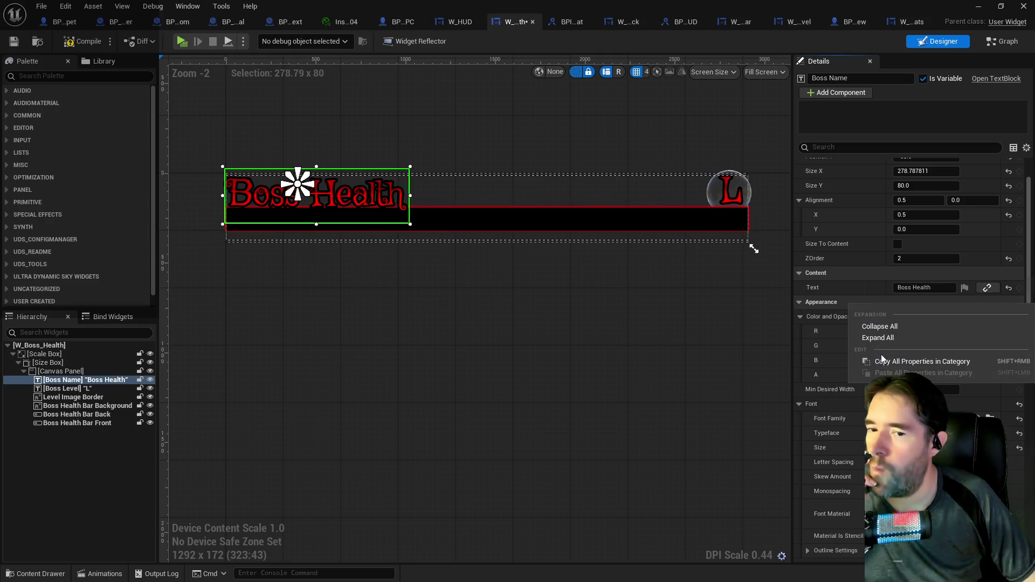
pyautogui.click(916, 514)
pyautogui.click(917, 514)
pyautogui.write('liquid sa')
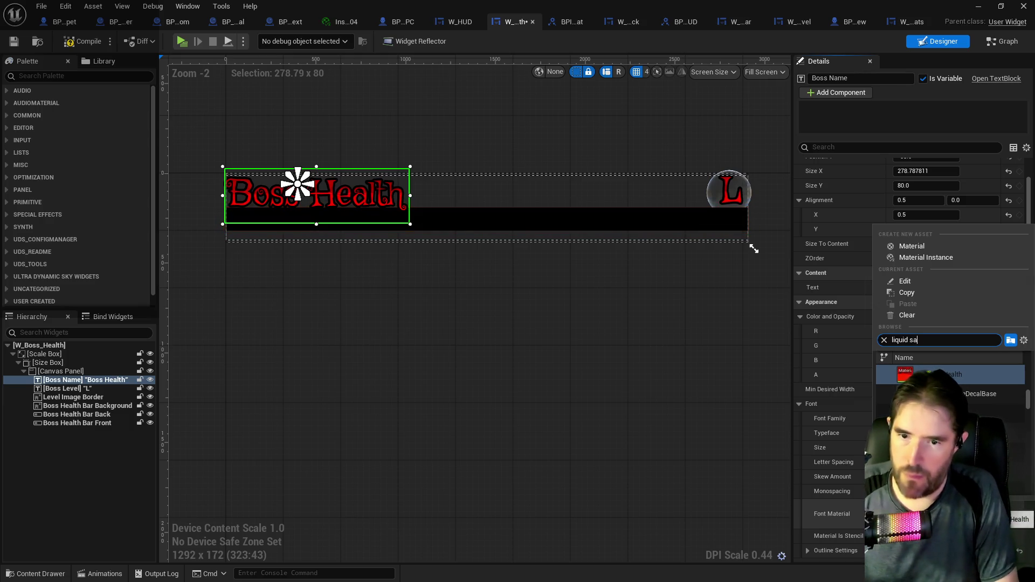
pyautogui.press('Return')
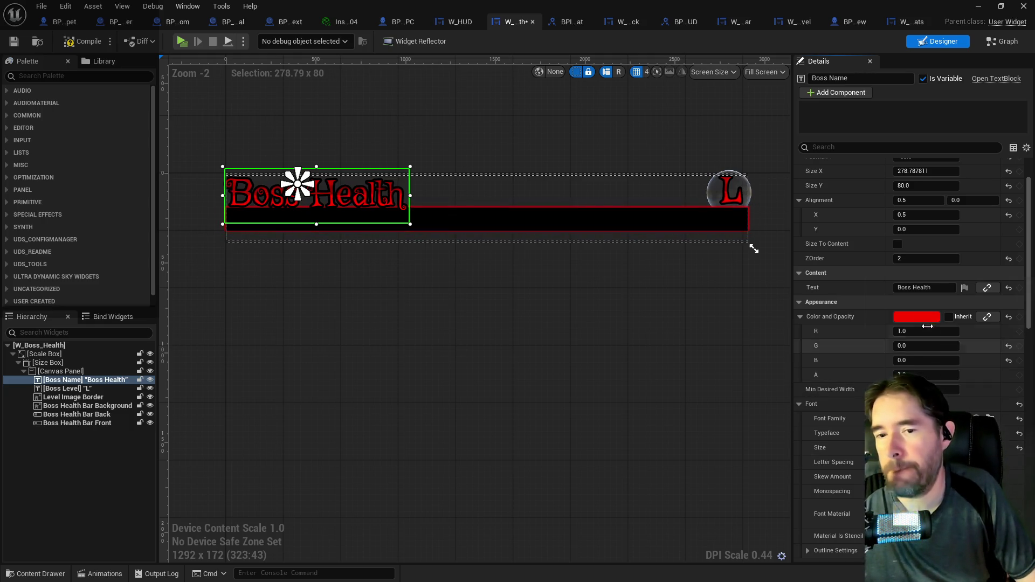
# Make the Boss Health name and 'L' level badge off-white (R 0.908, G 1.0, B 0.95)
pyautogui.click(916, 317)
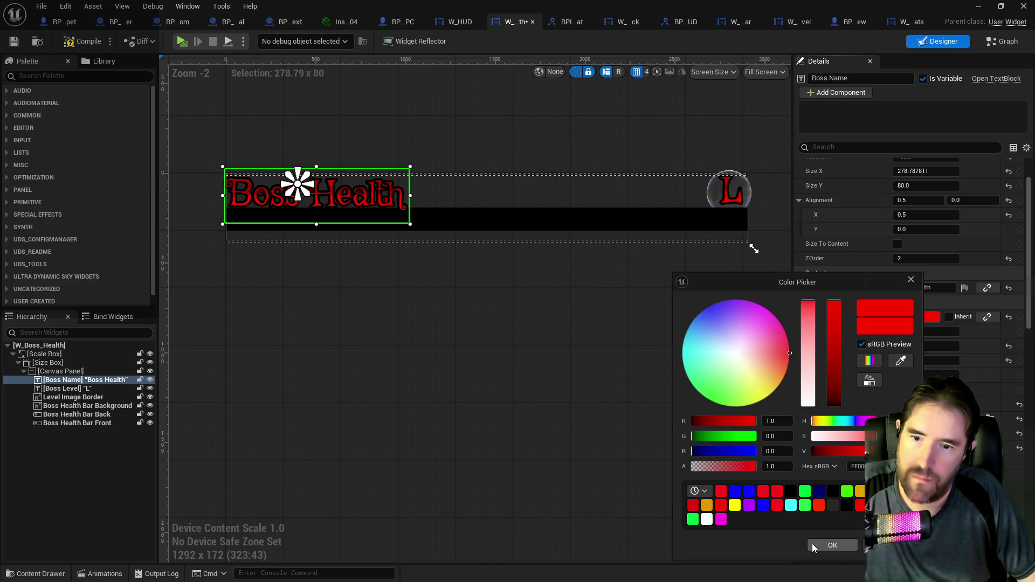
pyautogui.click(832, 506)
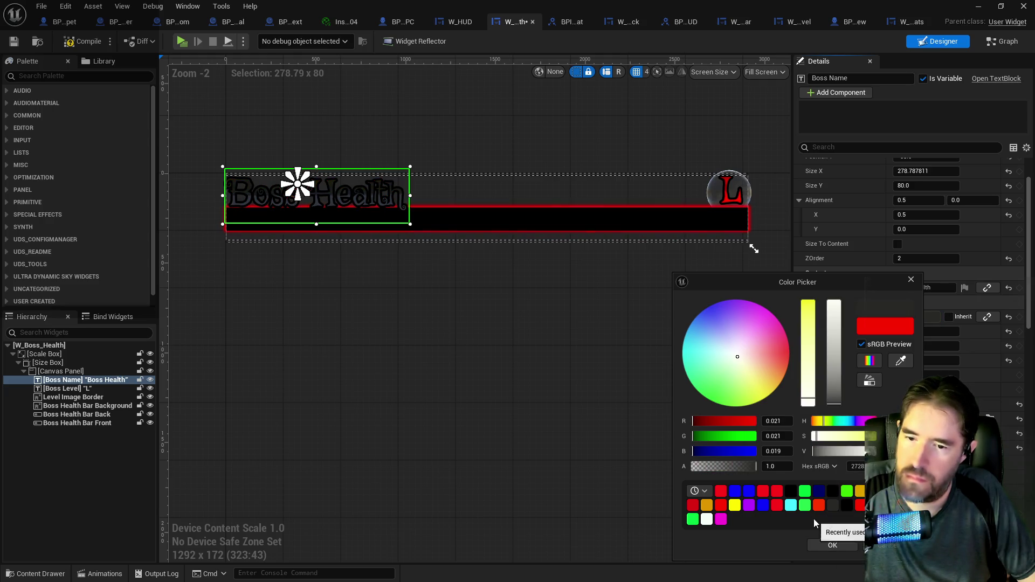
pyautogui.click(707, 520)
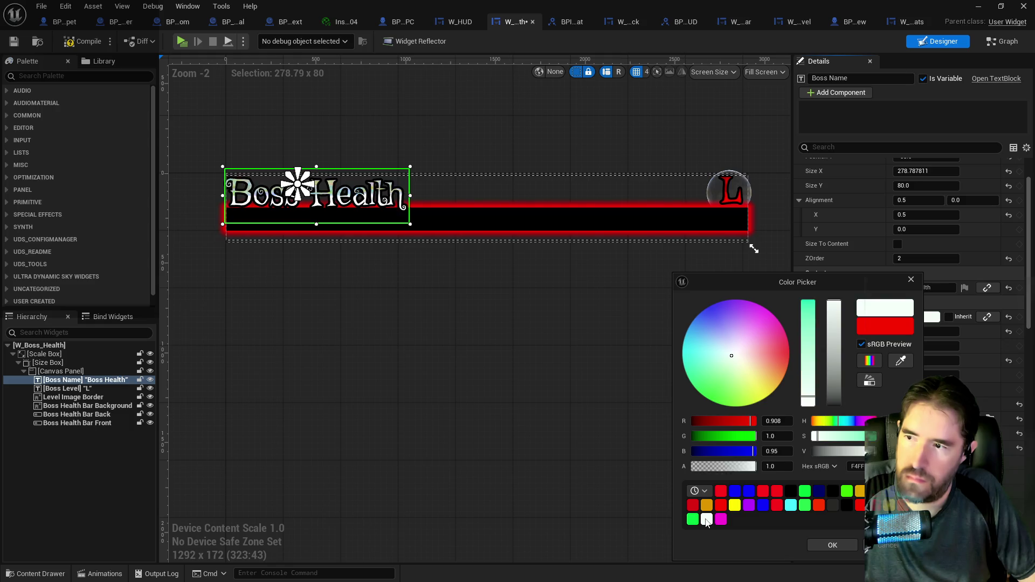
pyautogui.click(831, 546)
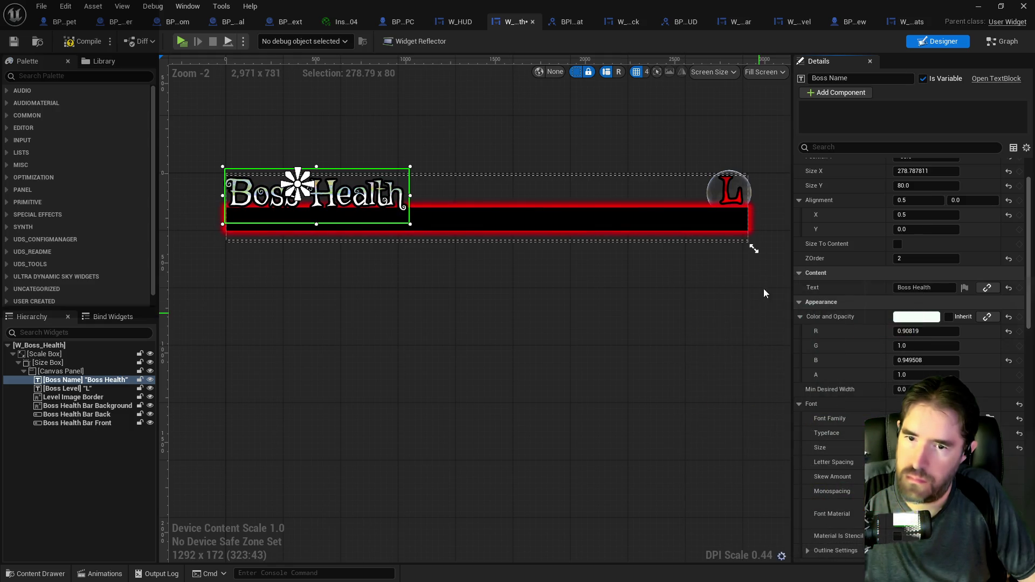
pyautogui.click(737, 195)
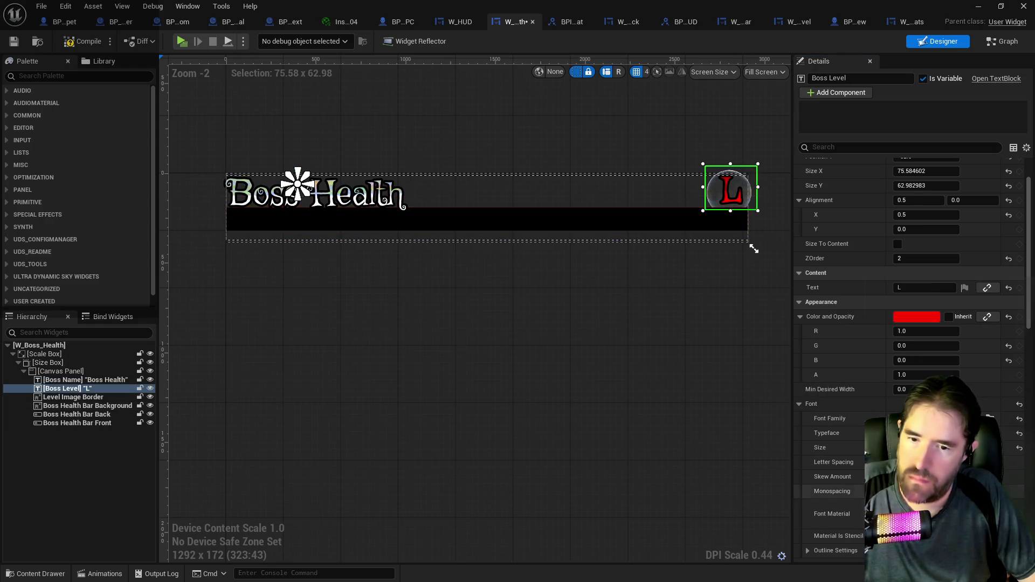
pyautogui.click(890, 515)
pyautogui.click(917, 316)
pyautogui.click(707, 519)
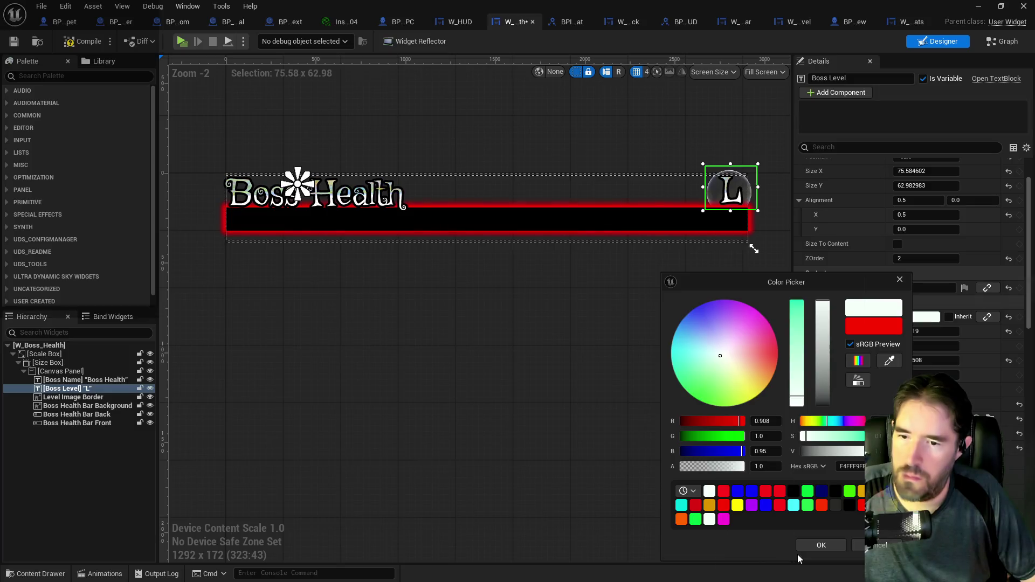
pyautogui.click(831, 546)
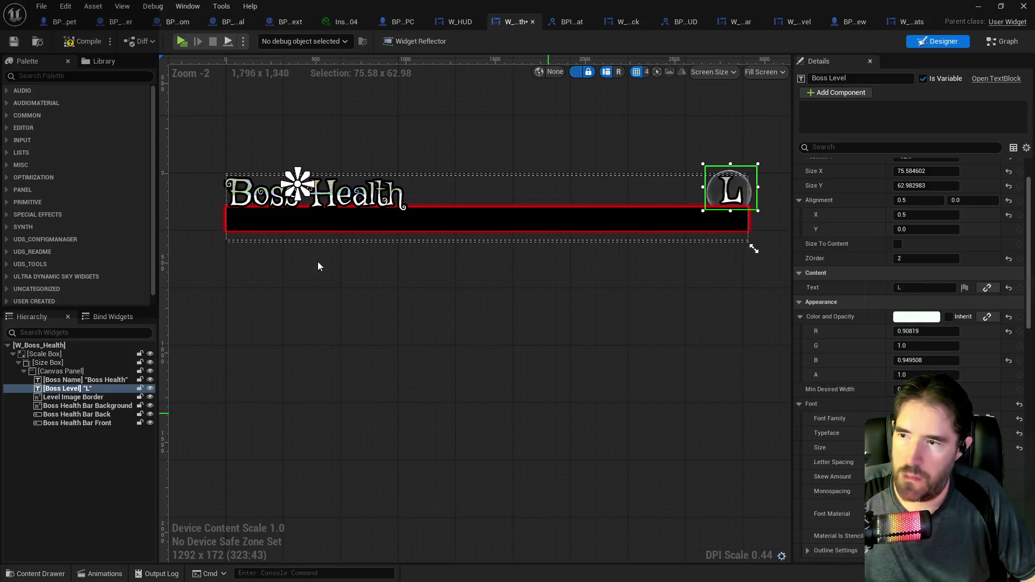
# Compile and save the W_Boss_Health widget
pyautogui.click(95, 44)
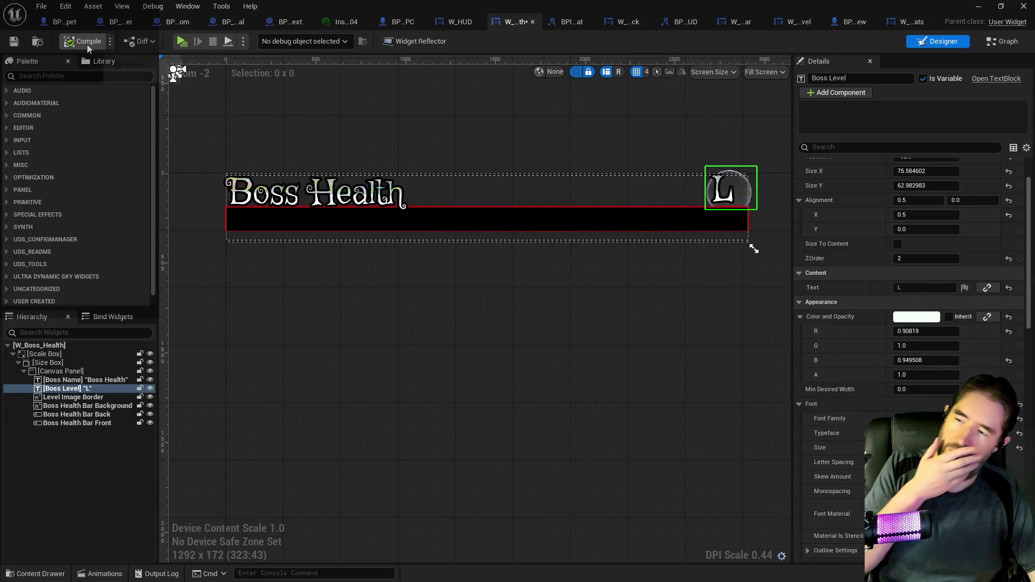
pyautogui.click(19, 45)
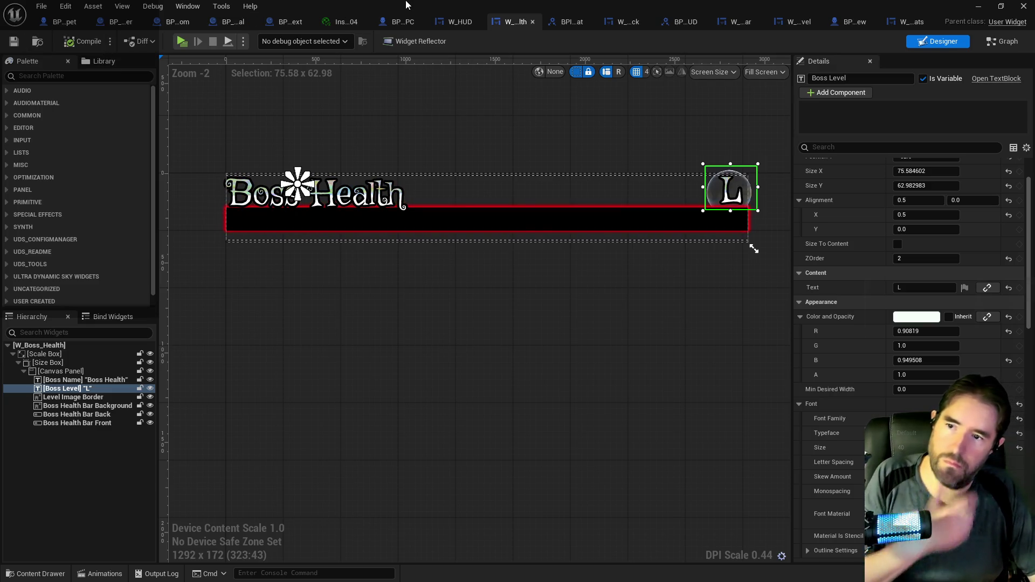
pyautogui.click(533, 22)
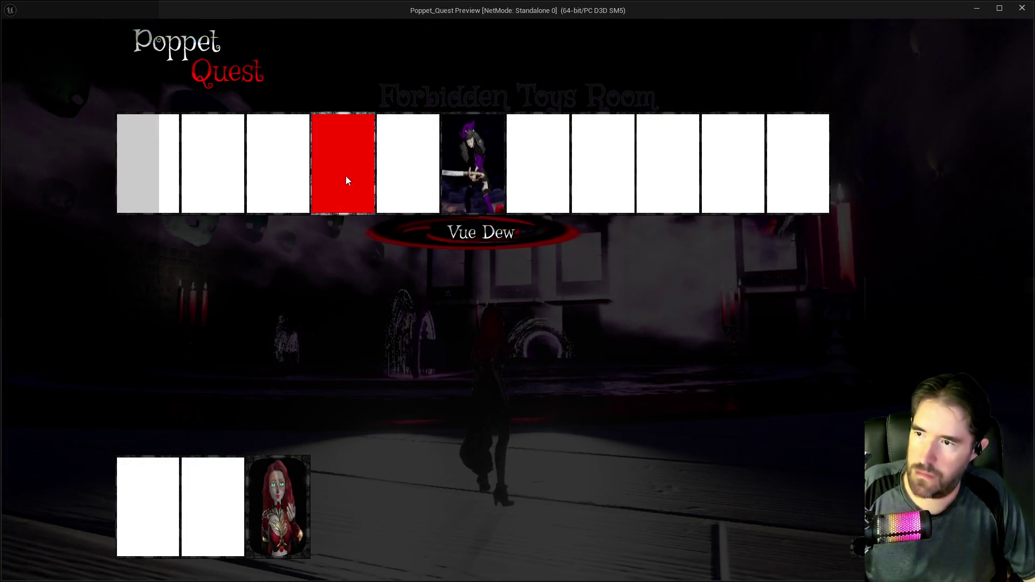
# Pick the Darkness card and run into the arena to trigger the Vue Dew boss fight
pyautogui.click(345, 176)
pyautogui.press('w')
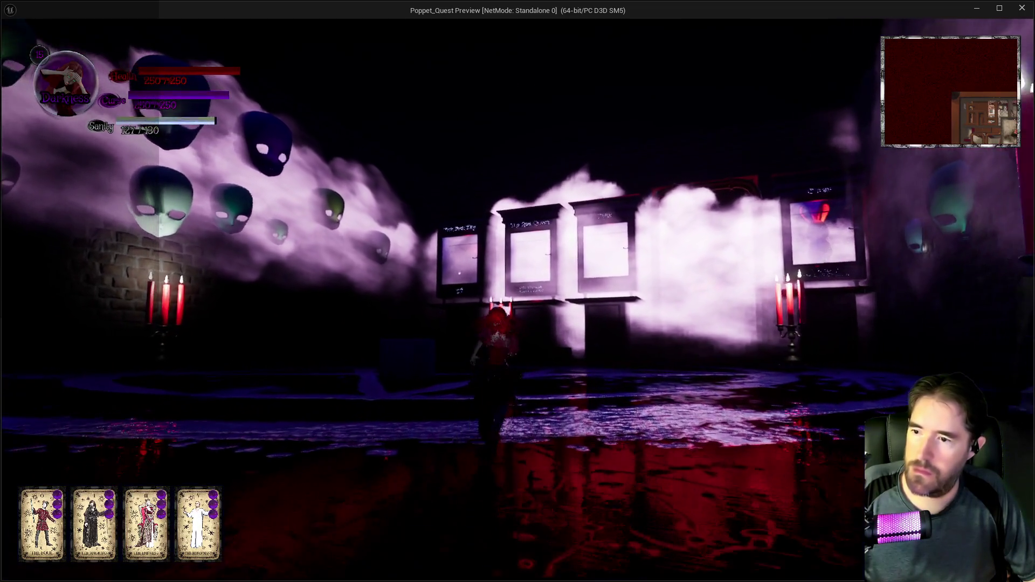
pyautogui.press('w')
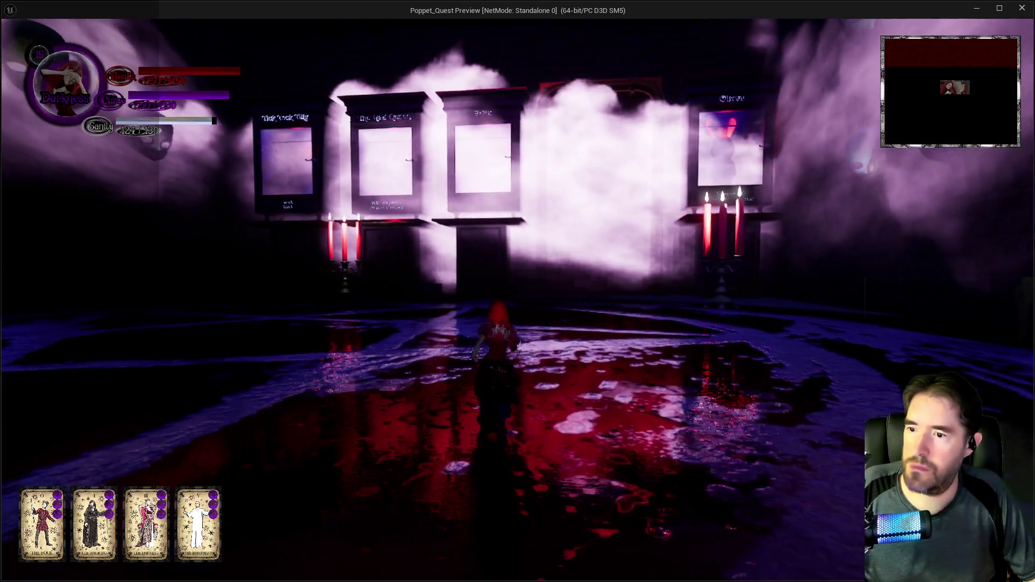
pyautogui.press('w')
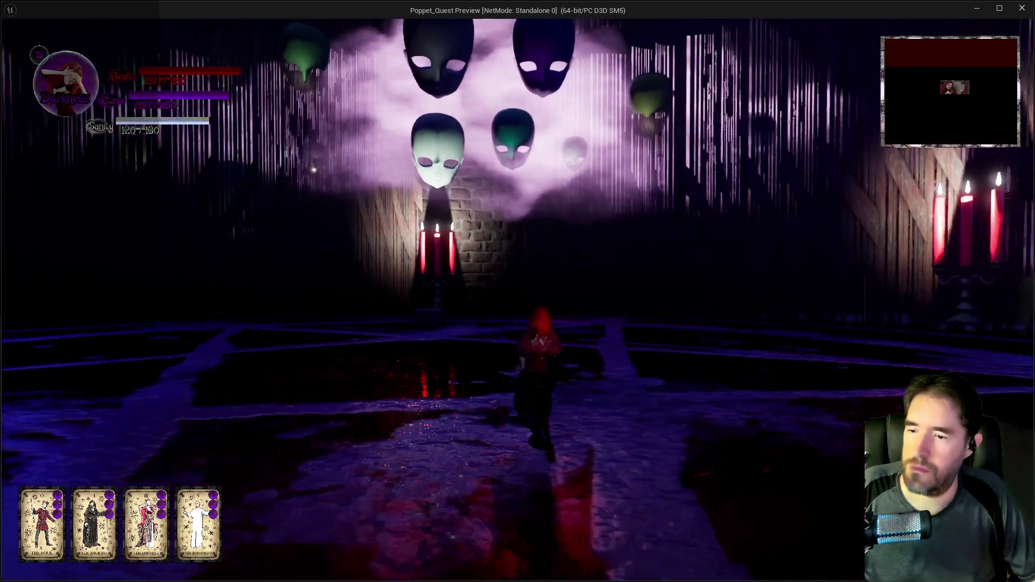
pyautogui.press('w')
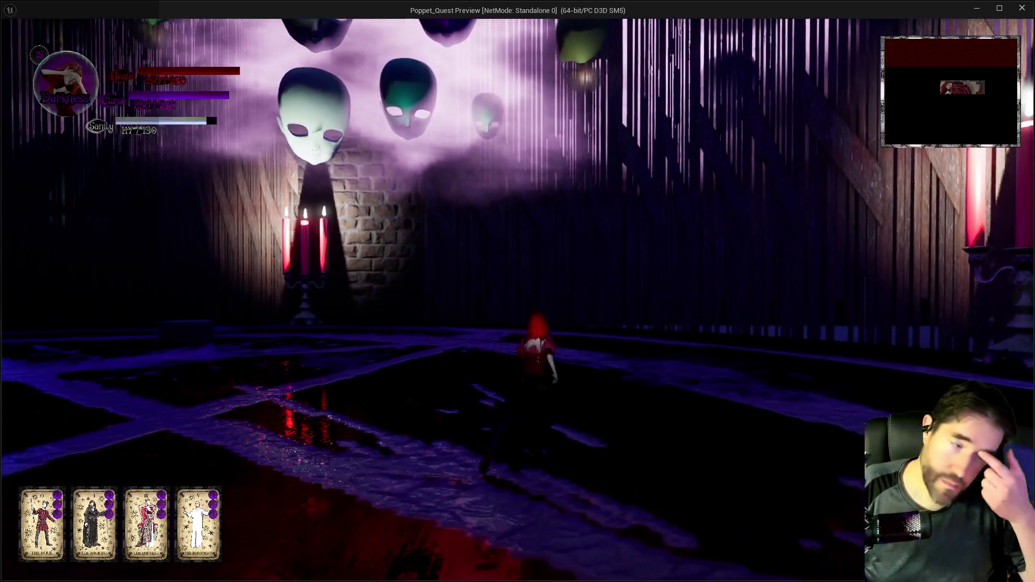
pyautogui.press('w')
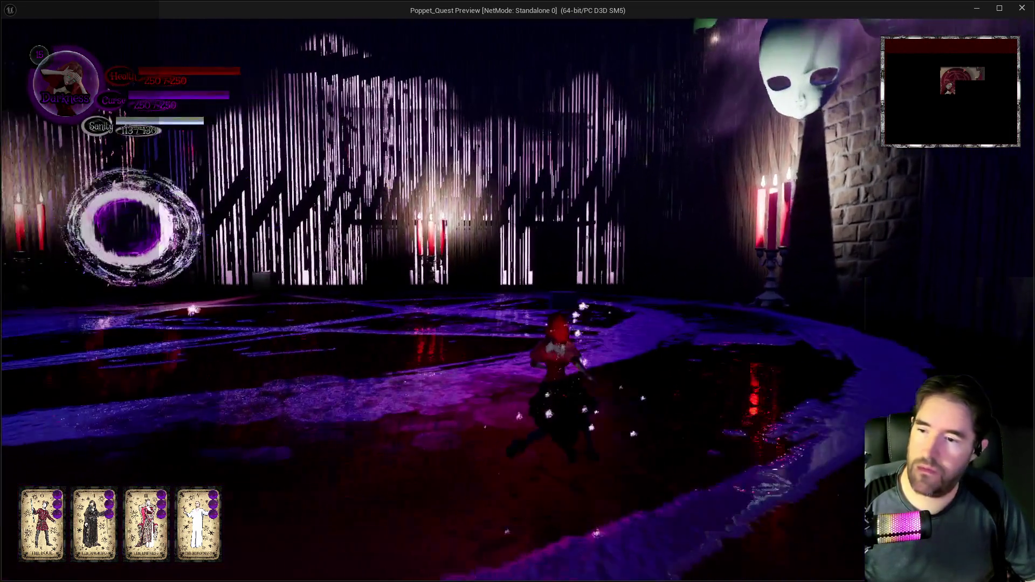
pyautogui.press('w')
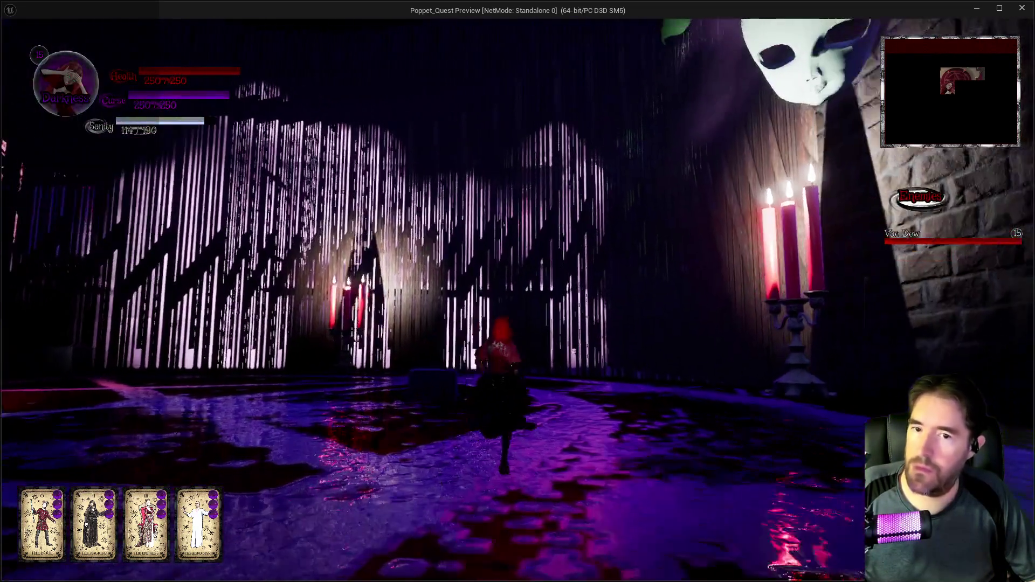
pyautogui.press('w')
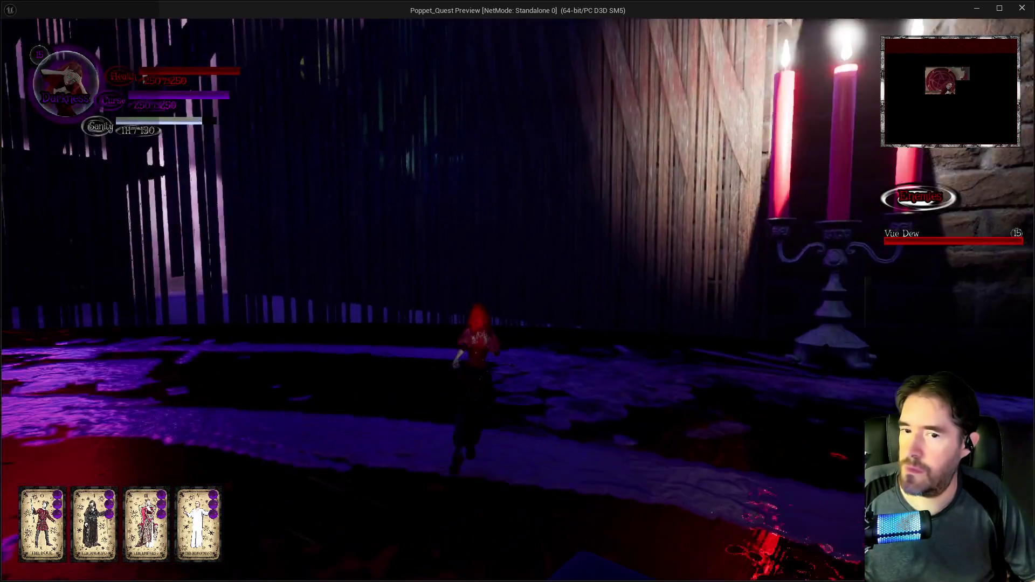
pyautogui.press('w')
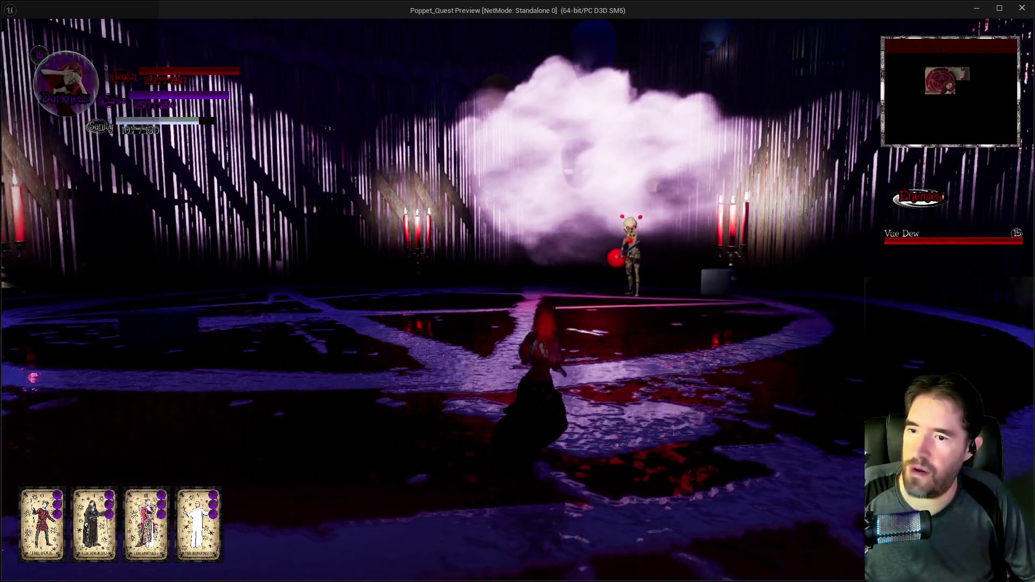
pyautogui.press('w')
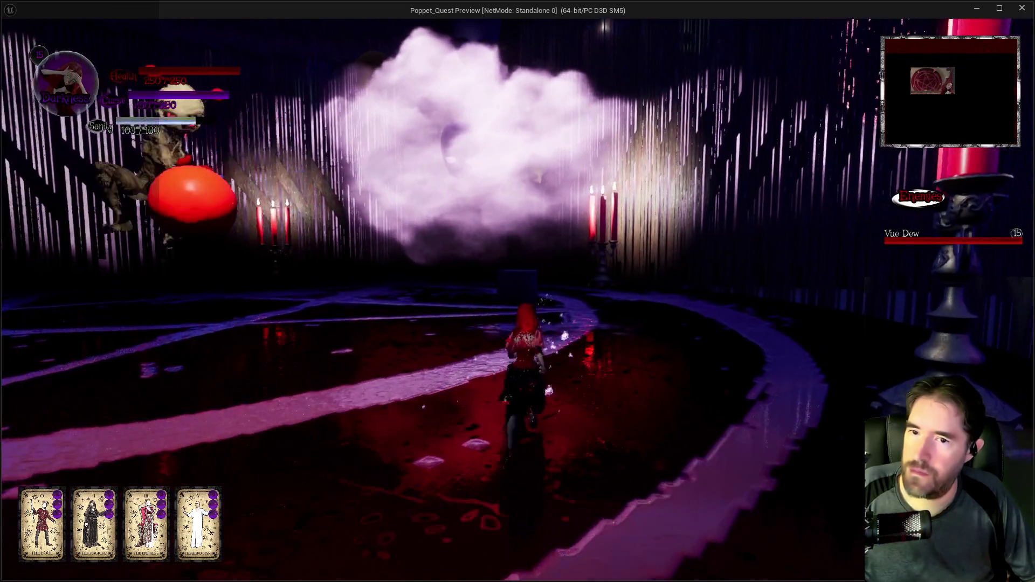
# Keep fighting Vue Dew while watching the boss bar, pause with Escape, and close the preview
pyautogui.press('w')
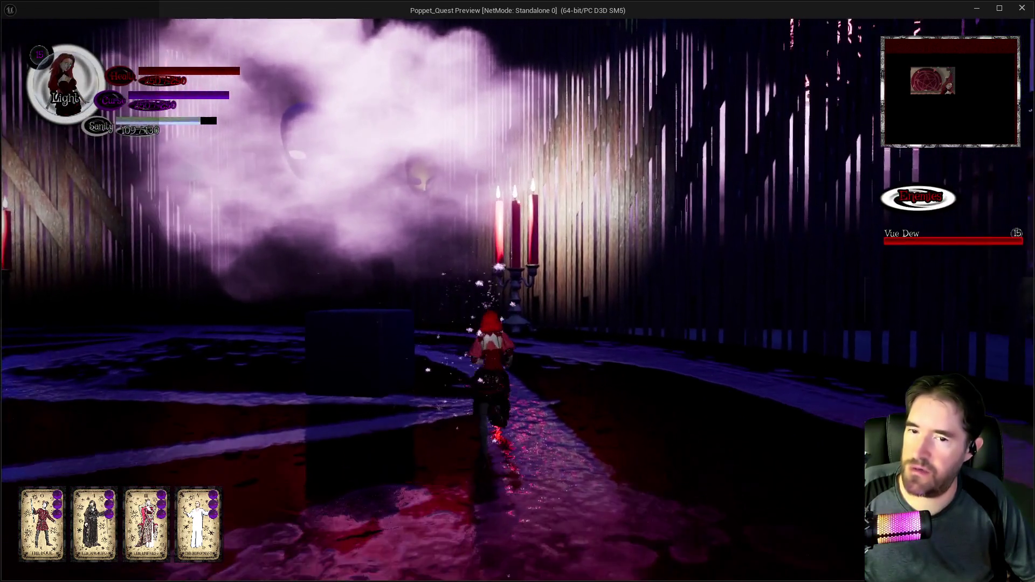
pyautogui.press('w')
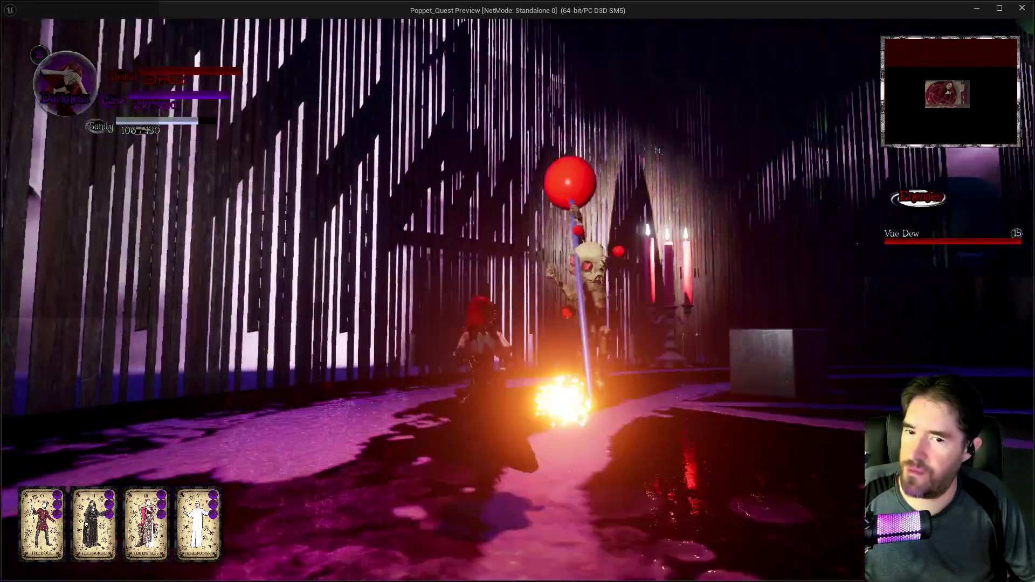
pyautogui.press('w')
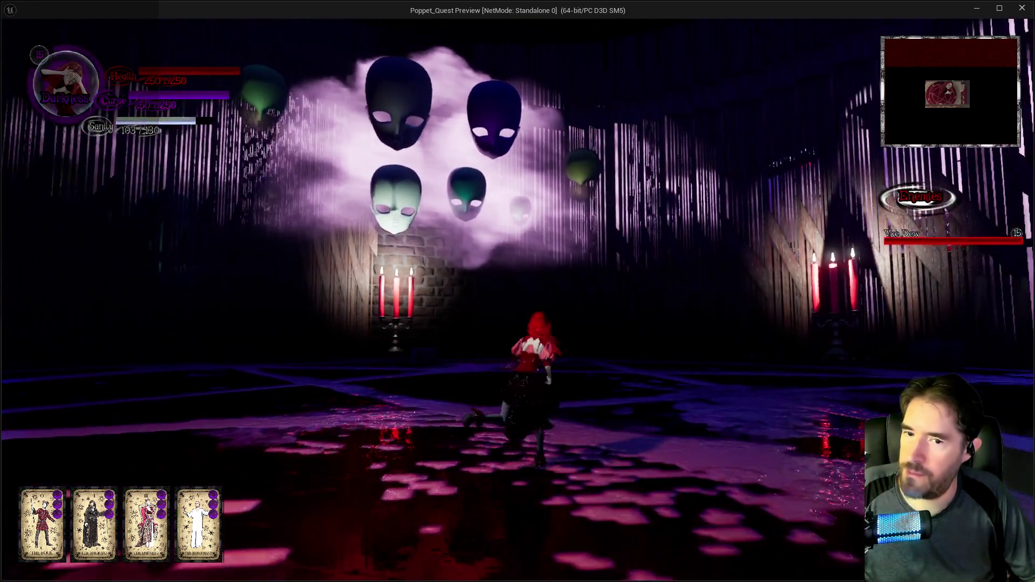
pyautogui.press('w')
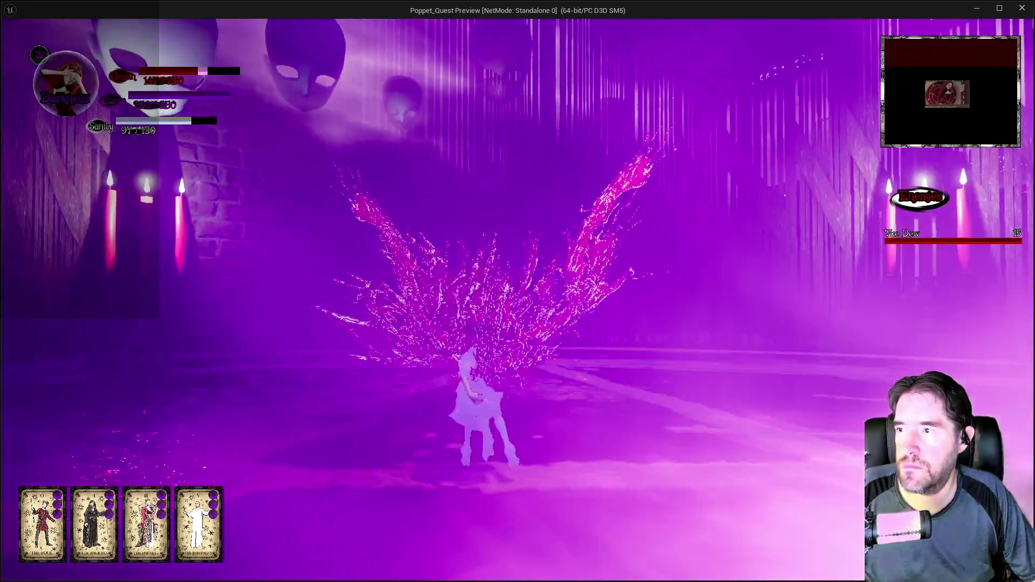
pyautogui.press('w')
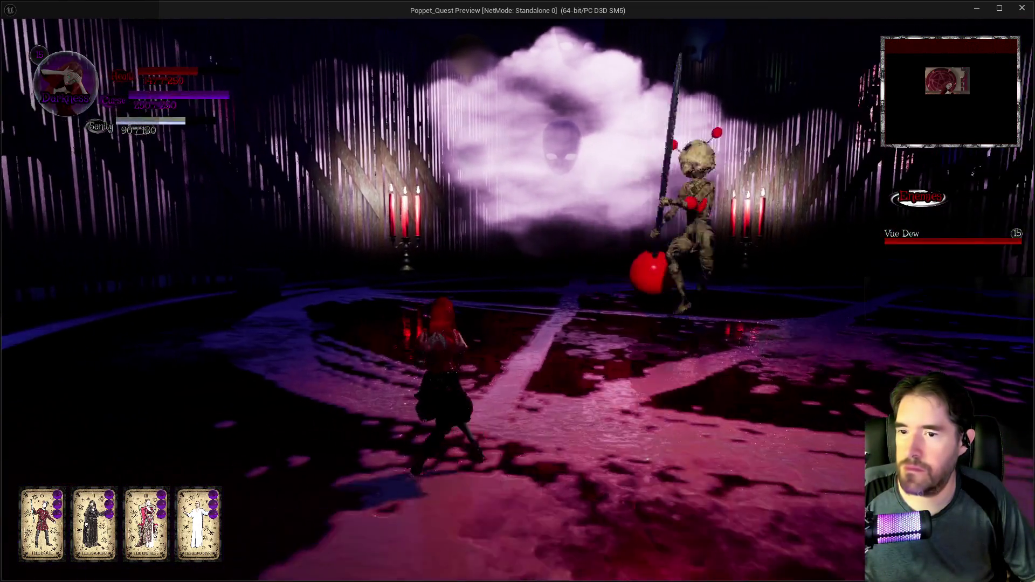
pyautogui.press('w')
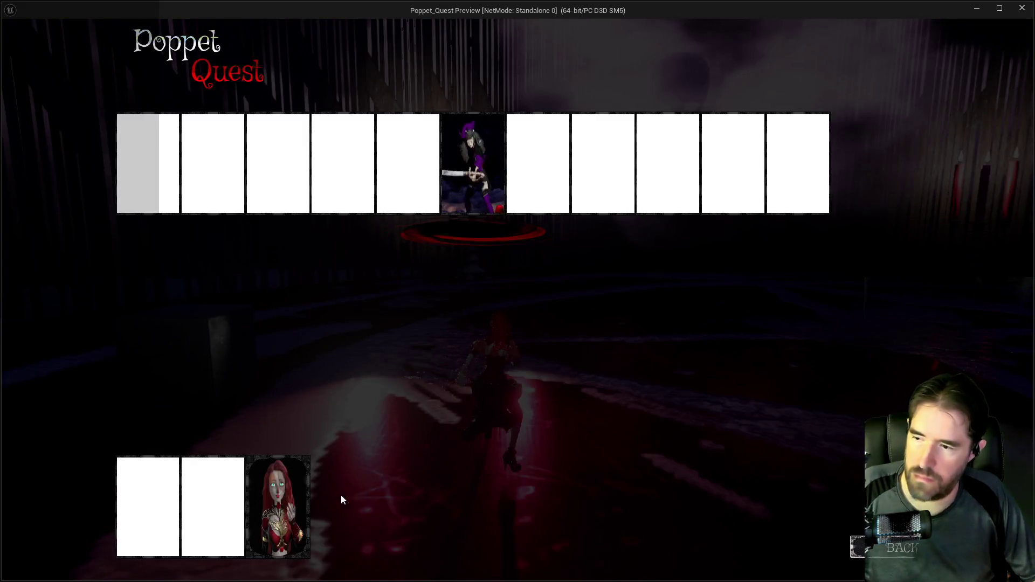
pyautogui.press('w')
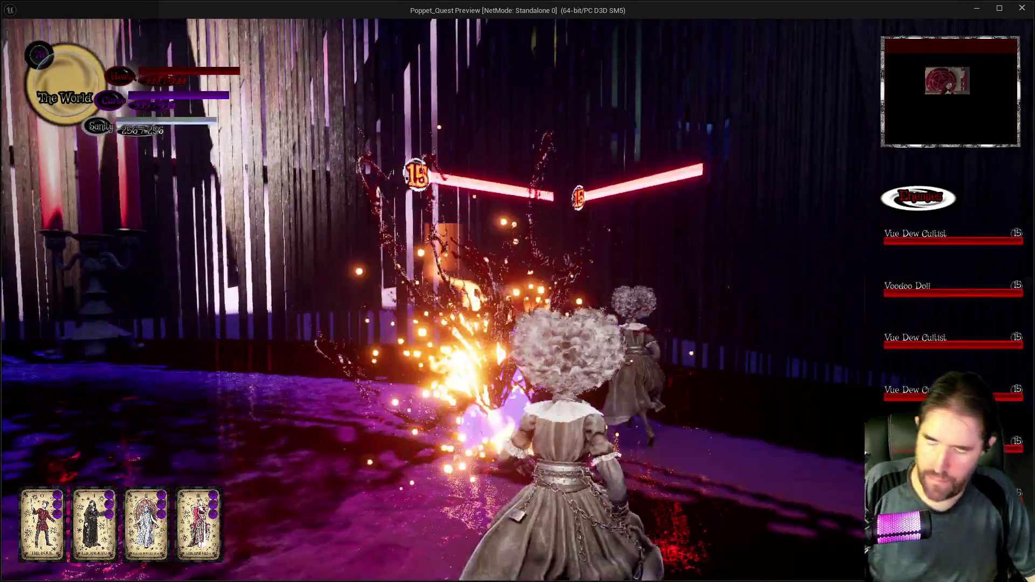
pyautogui.press('Escape')
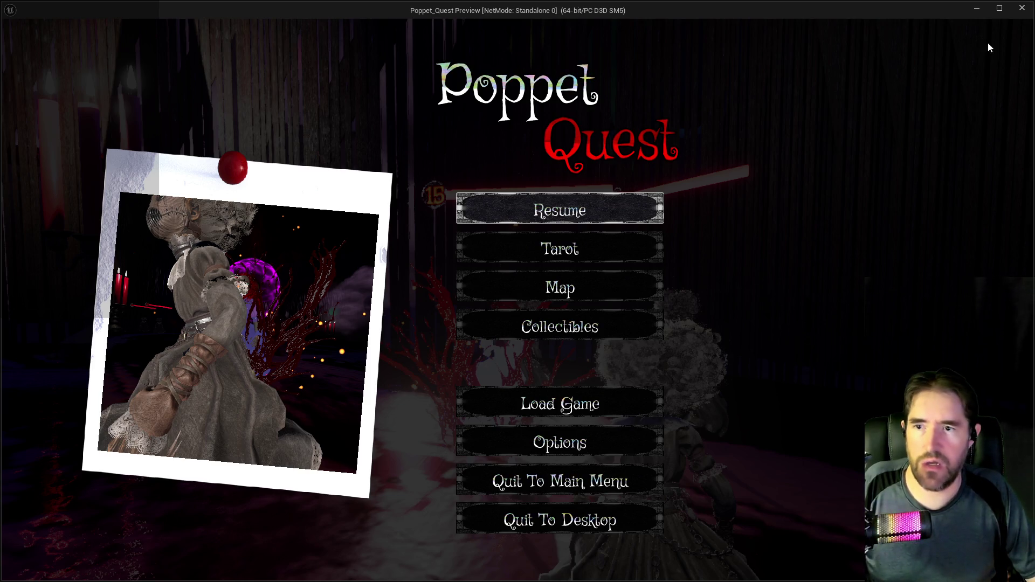
pyautogui.click(1019, 14)
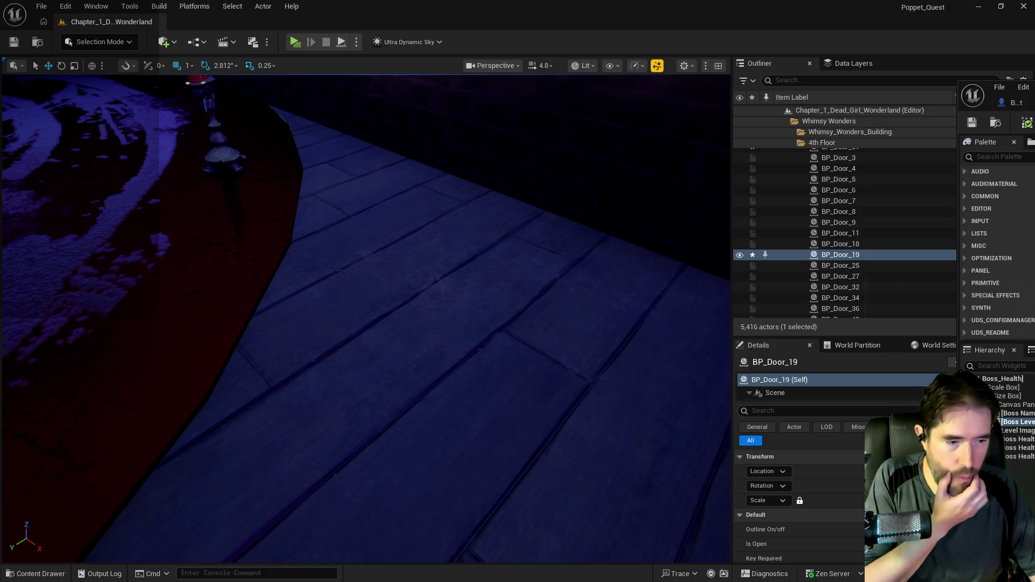
# Bring the W_Boss_Health editor over the level and inspect the Canvas Panel and Size Box overrides
pyautogui.moveTo(970, 89)
pyautogui.mouseDown()
pyautogui.moveTo(962, 126)
pyautogui.moveTo(684, 159)
pyautogui.moveTo(655, 183)
pyautogui.mouseUp()
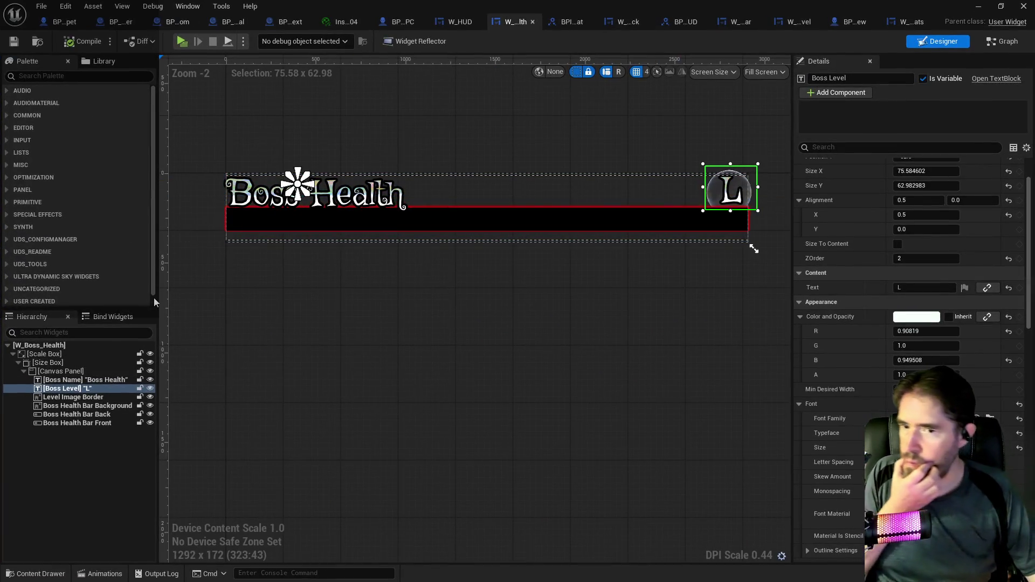
pyautogui.click(56, 372)
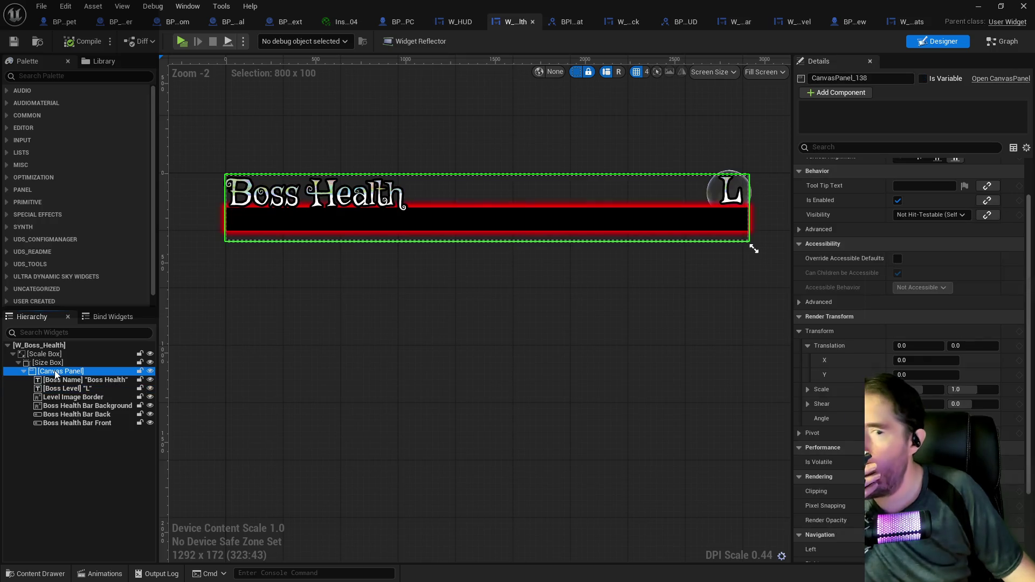
pyautogui.click(47, 354)
pyautogui.click(46, 363)
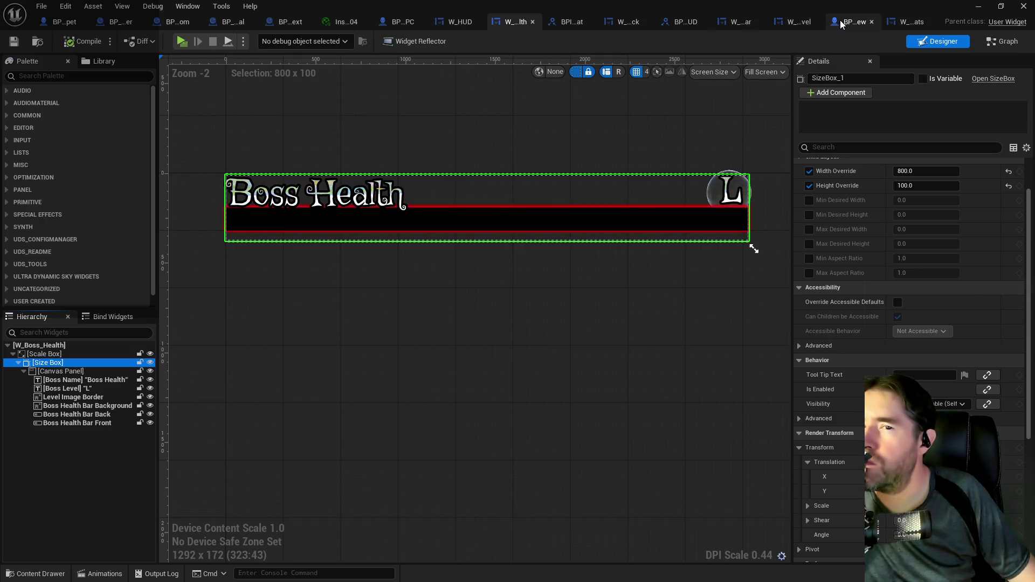
pyautogui.click(629, 23)
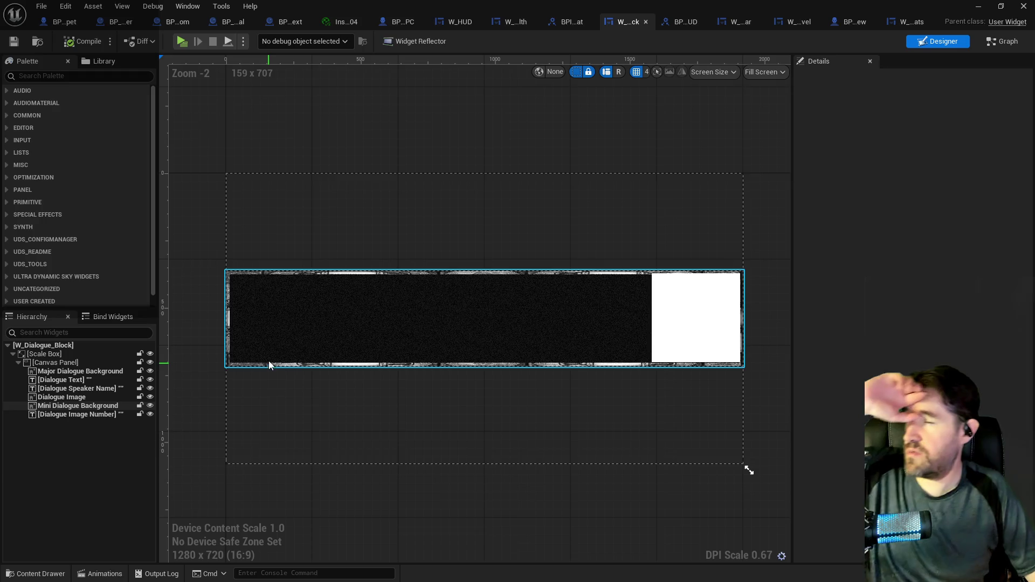
pyautogui.click(63, 363)
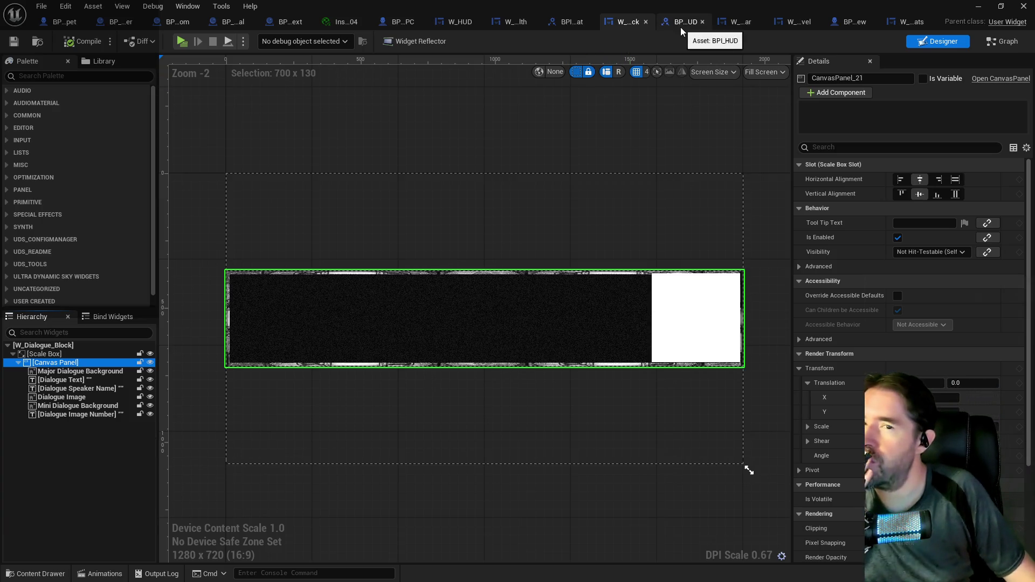
pyautogui.click(510, 23)
pyautogui.click(81, 380)
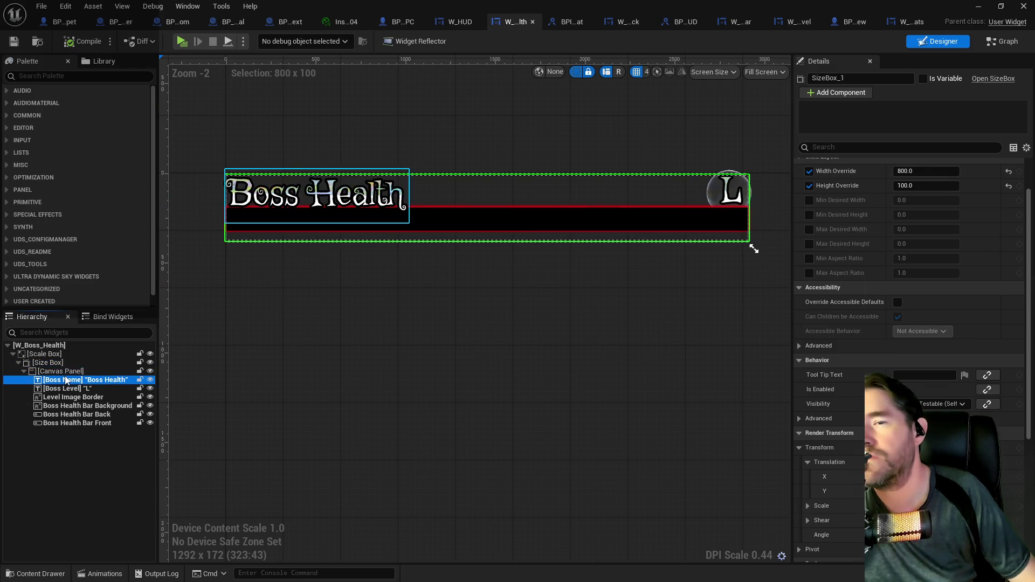
# Set the Canvas Panel's horizontal and vertical alignment to Center inside the size box
pyautogui.scroll(3, 804, 325)
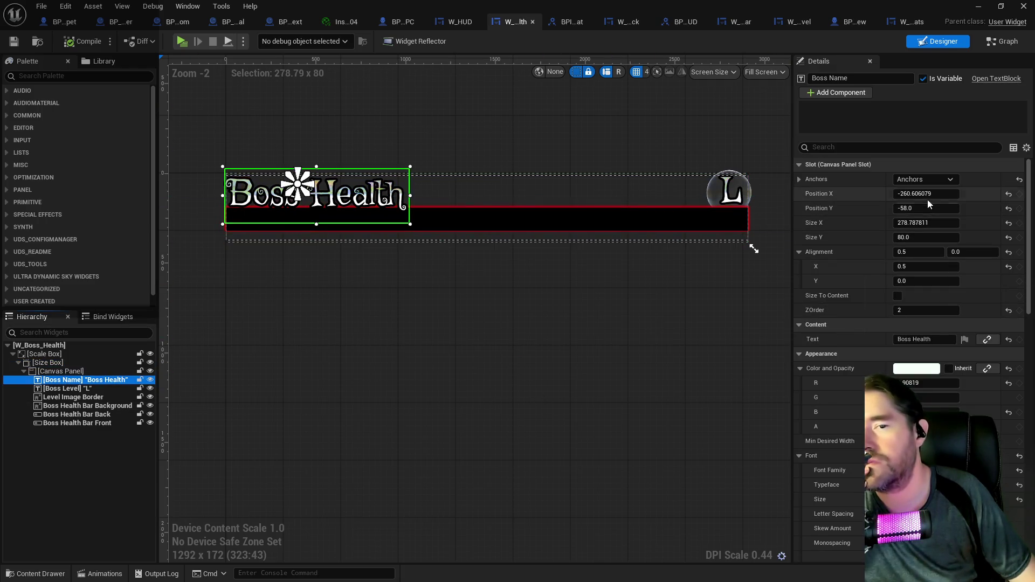
pyautogui.click(933, 184)
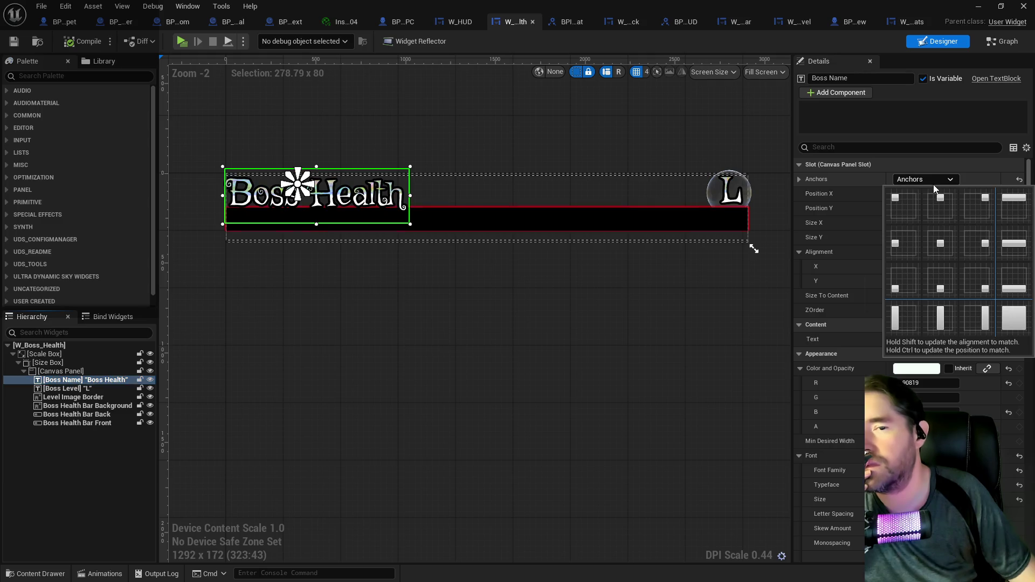
pyautogui.click(849, 177)
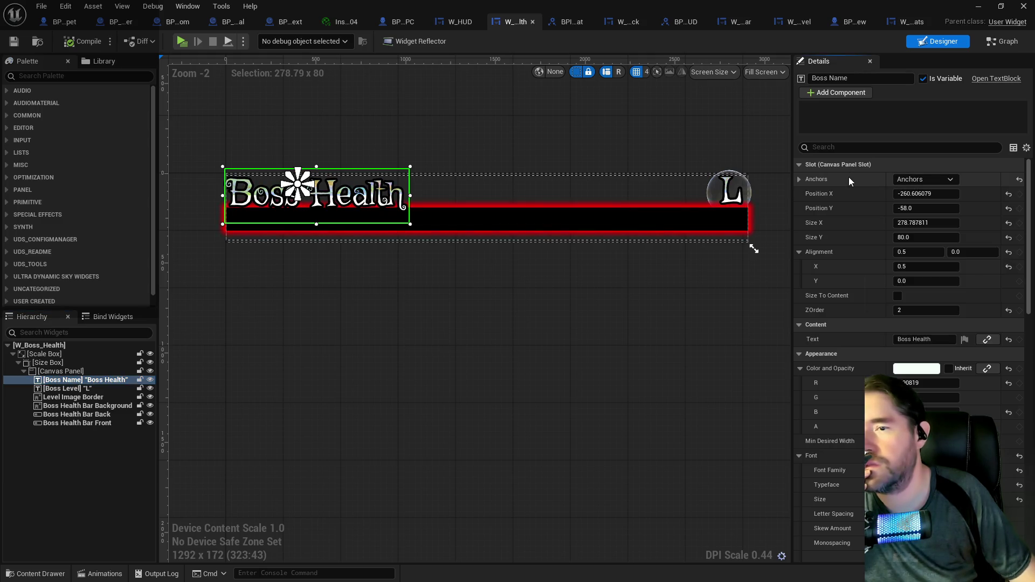
pyautogui.click(61, 371)
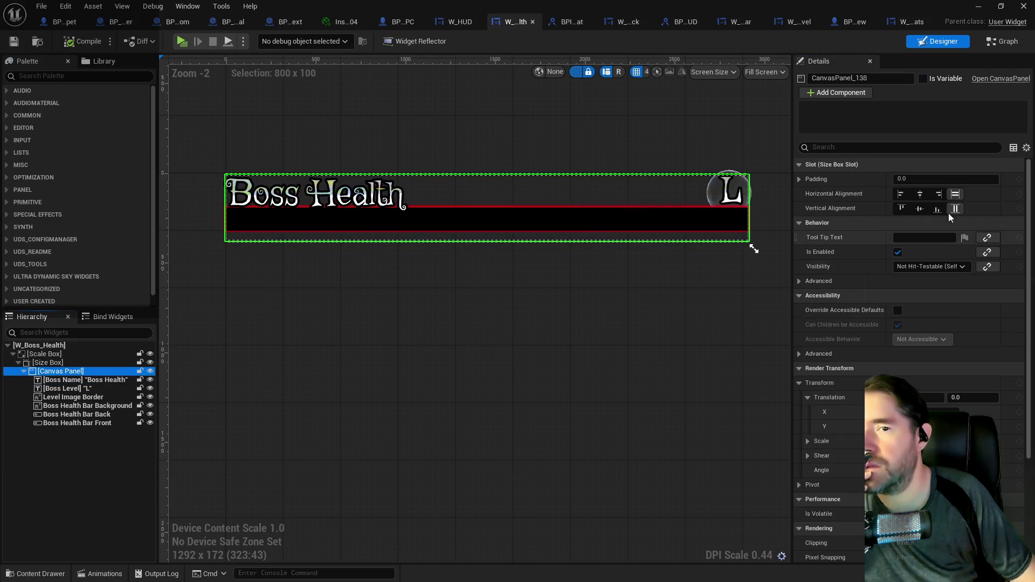
pyautogui.click(924, 193)
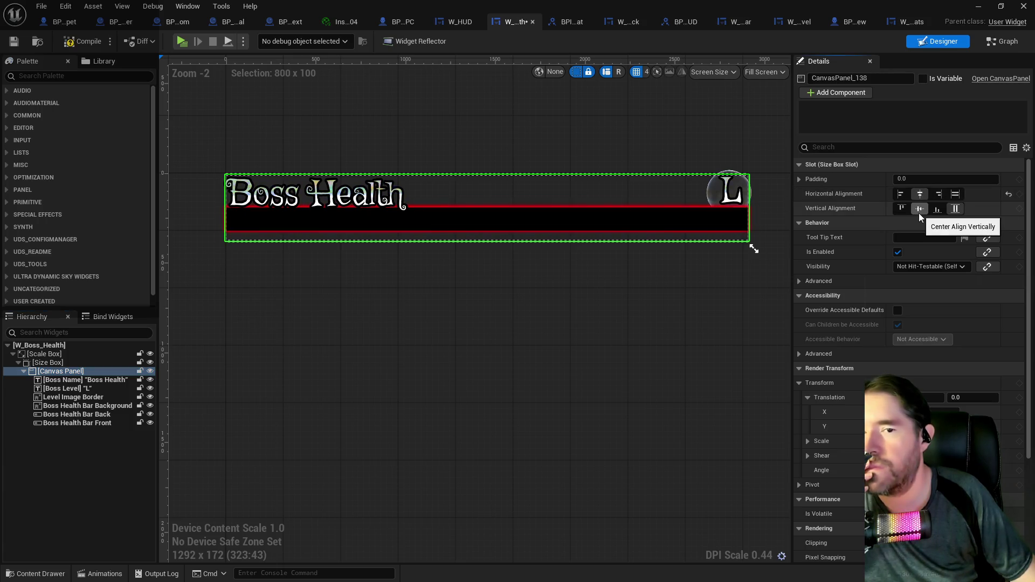
pyautogui.click(920, 209)
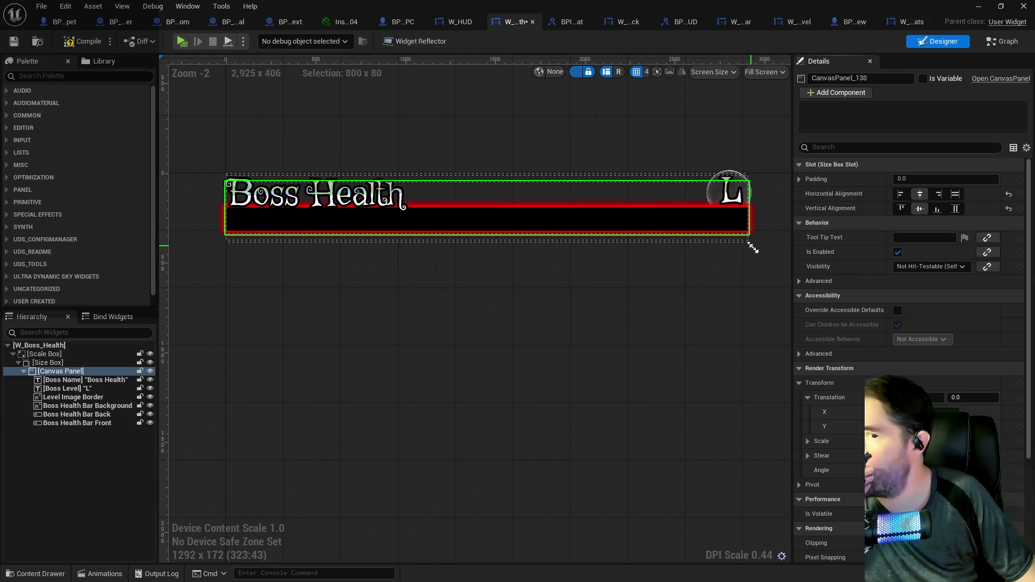
pyautogui.moveTo(753, 248)
pyautogui.mouseDown()
pyautogui.moveTo(754, 257)
pyautogui.moveTo(756, 245)
pyautogui.mouseUp()
pyautogui.click(65, 6)
pyautogui.click(97, 31)
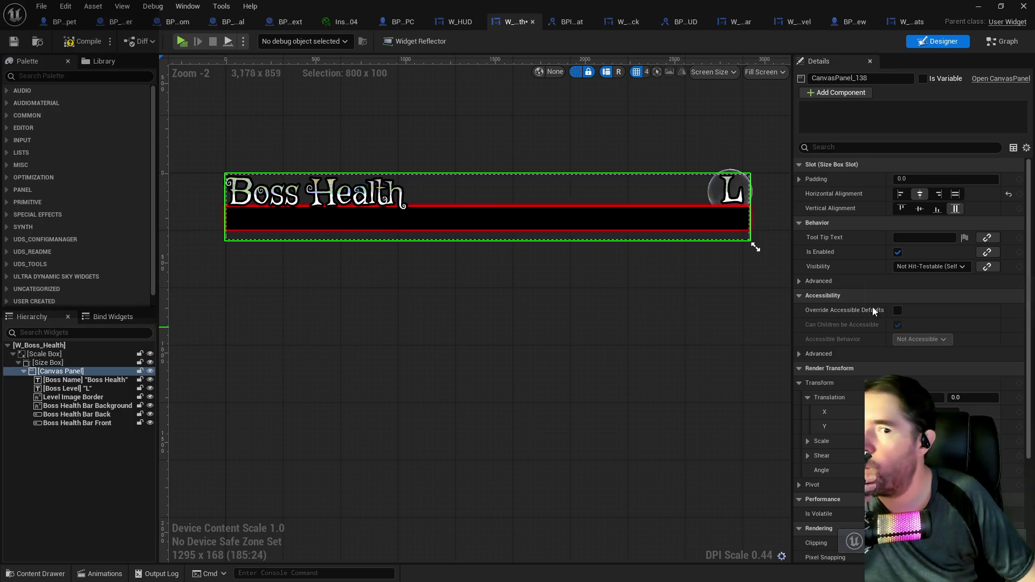
pyautogui.click(919, 212)
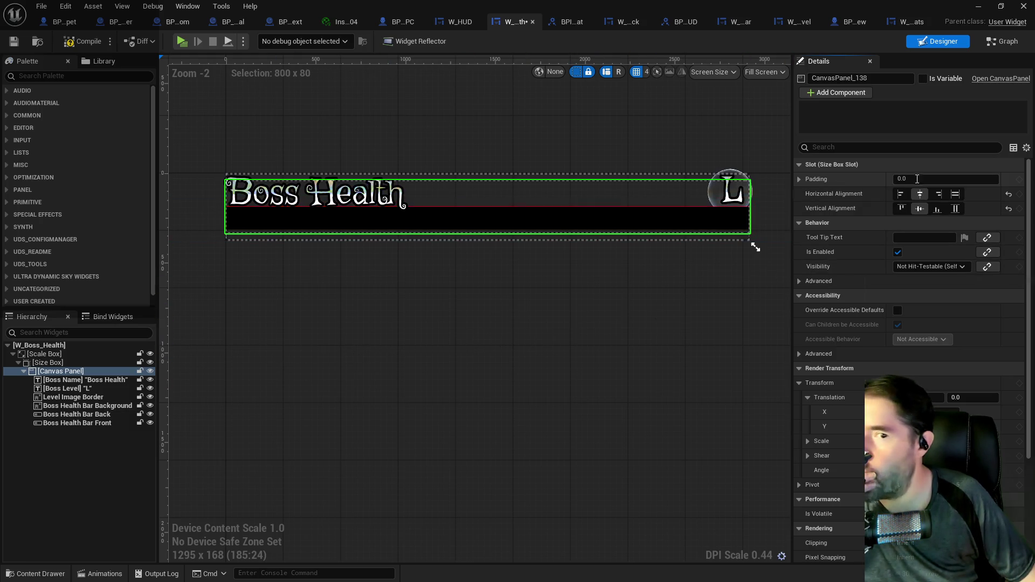
# Briefly change the canvas padding, then set it back to 0 on all sides
pyautogui.click(799, 180)
pyautogui.click(920, 180)
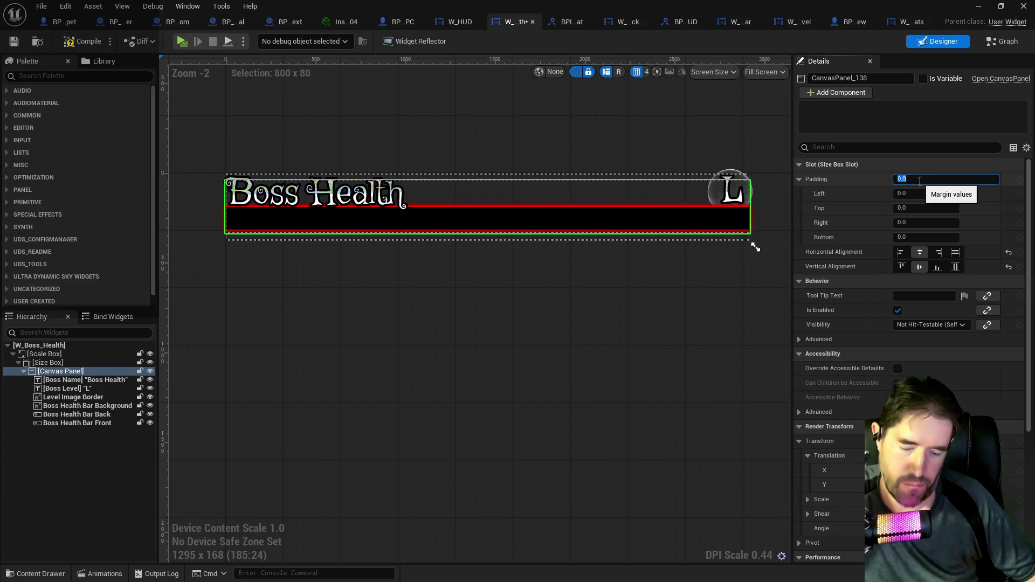
pyautogui.write('15')
pyautogui.press('Return')
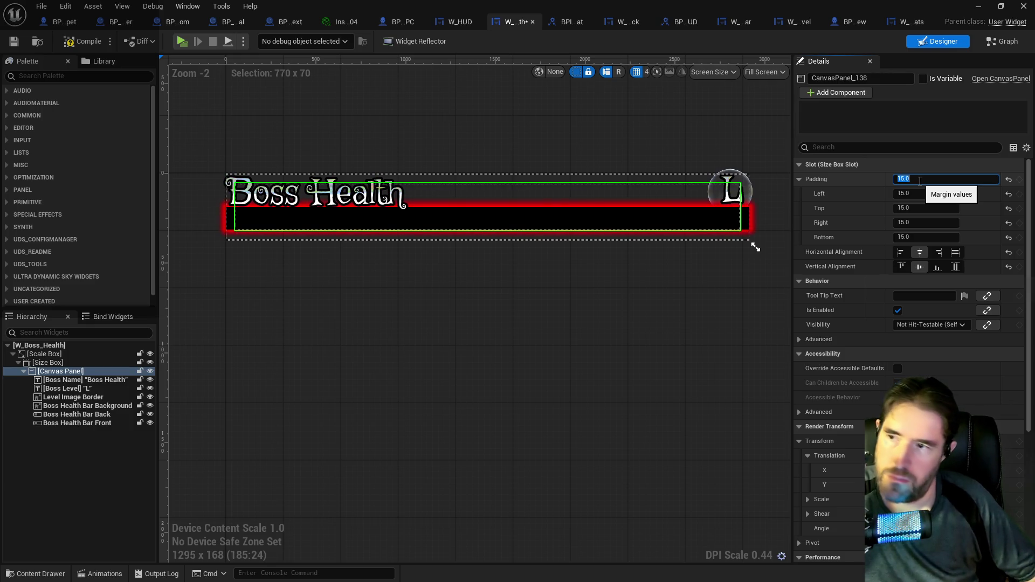
pyautogui.write('0')
pyautogui.press('Return')
# Compile and save the W_Boss_Health widget
pyautogui.click(58, 364)
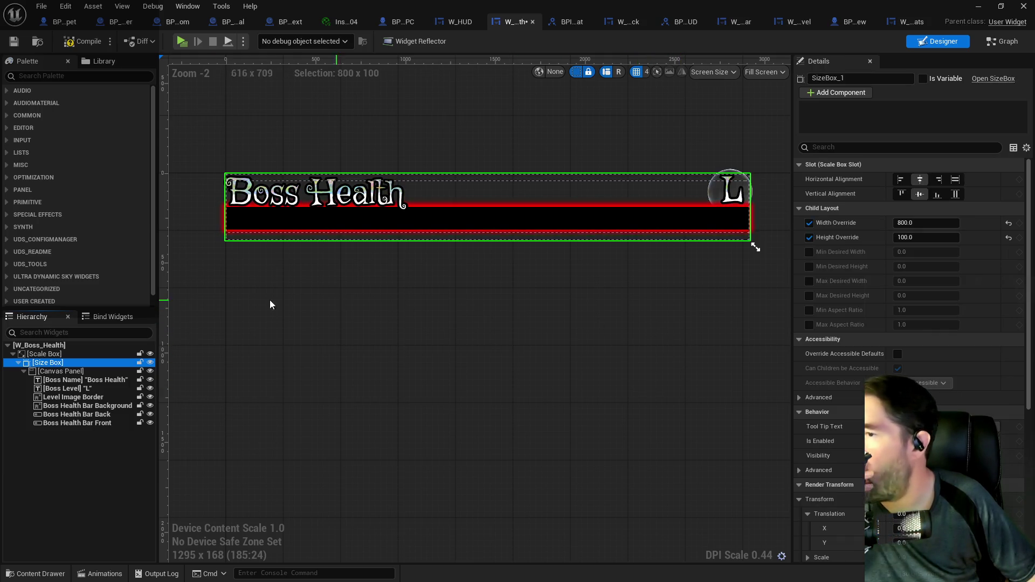
pyautogui.click(83, 44)
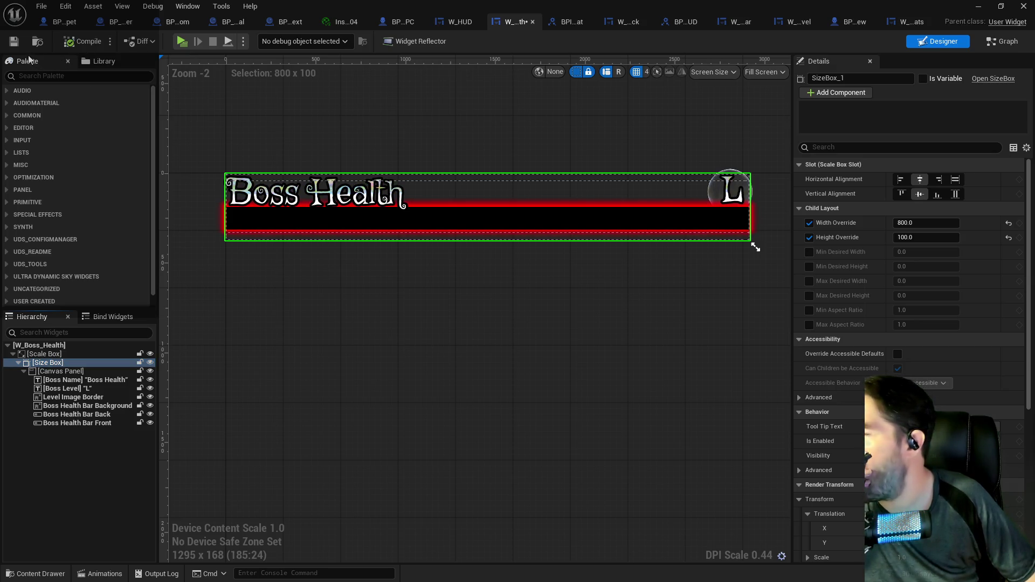
pyautogui.click(14, 45)
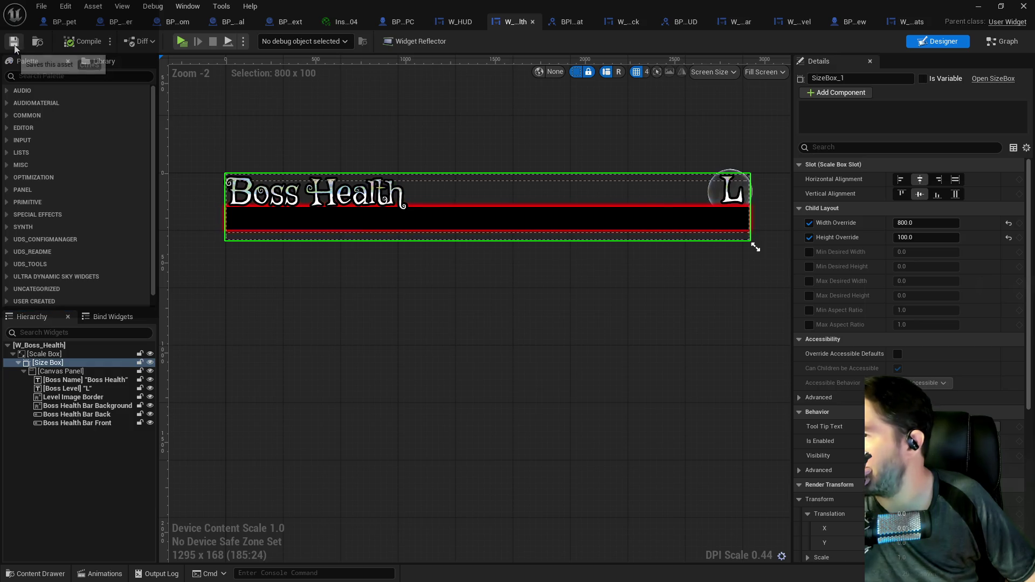
pyautogui.click(75, 355)
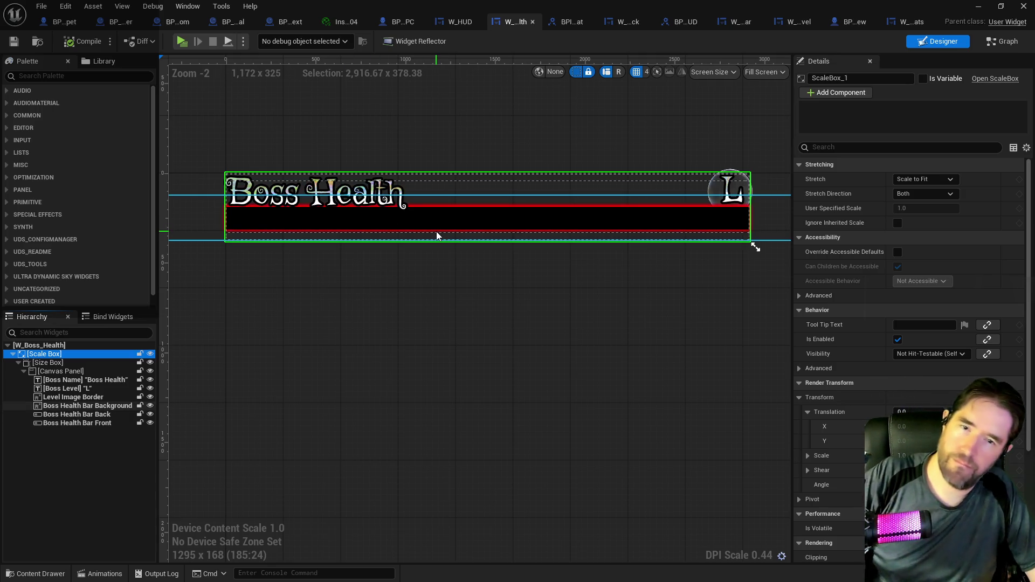
pyautogui.click(452, 21)
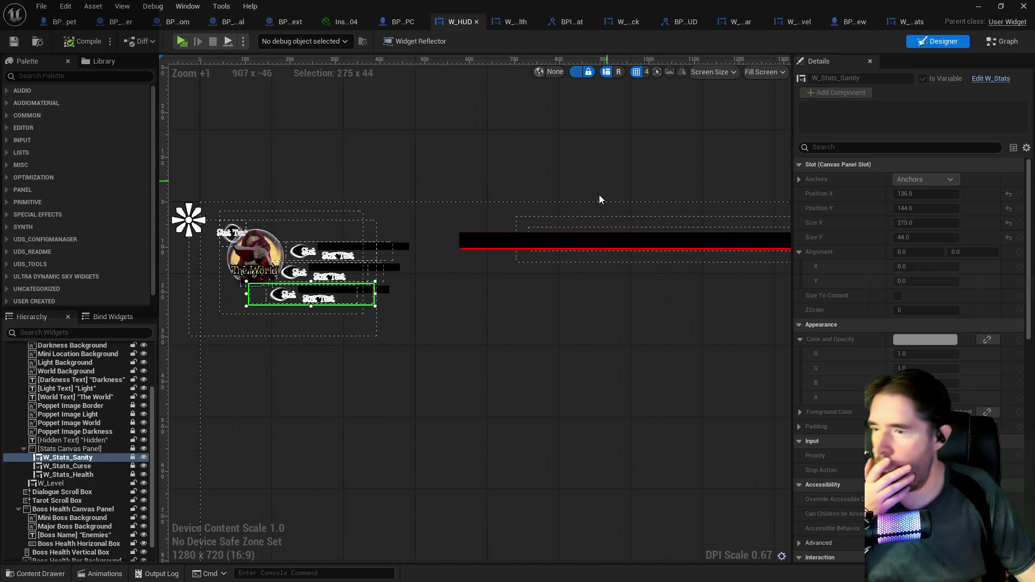
# Re-anchor the W_HUD boss name text to the right
pyautogui.moveTo(250, 265); pyautogui.dragTo(138, 238)
pyautogui.scroll(2, 325, 229)
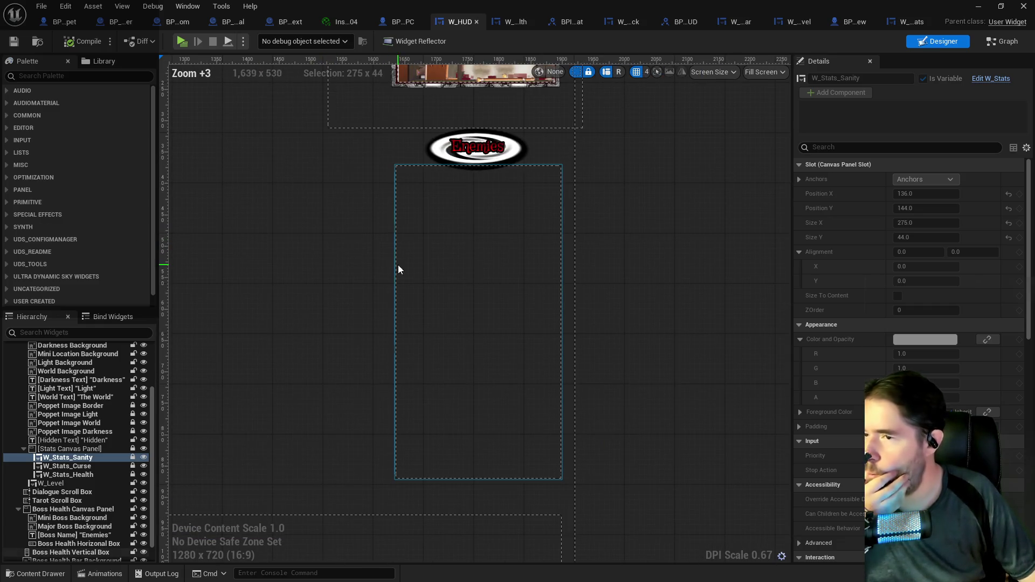
pyautogui.click(445, 234)
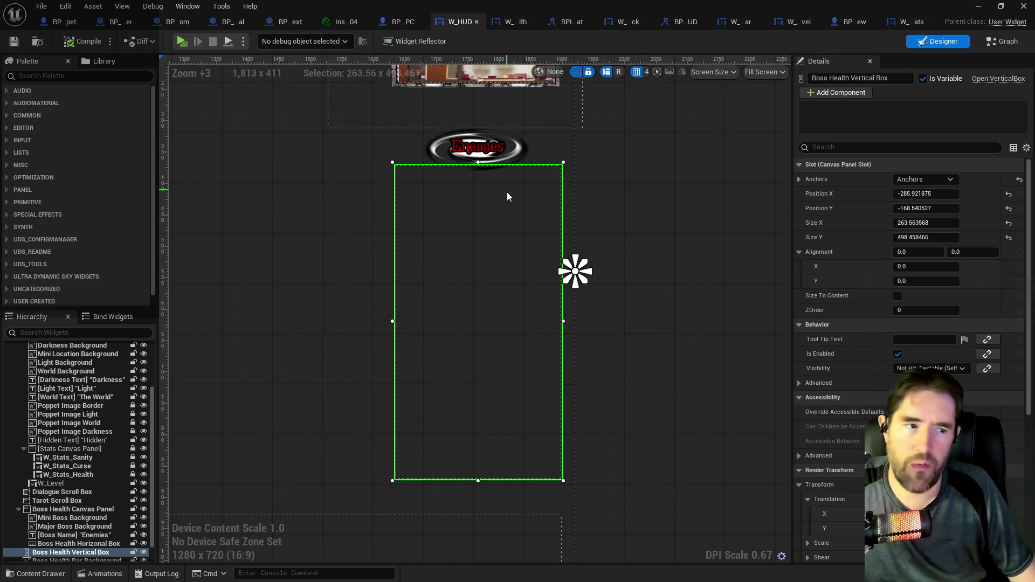
pyautogui.click(483, 155)
pyautogui.click(911, 180)
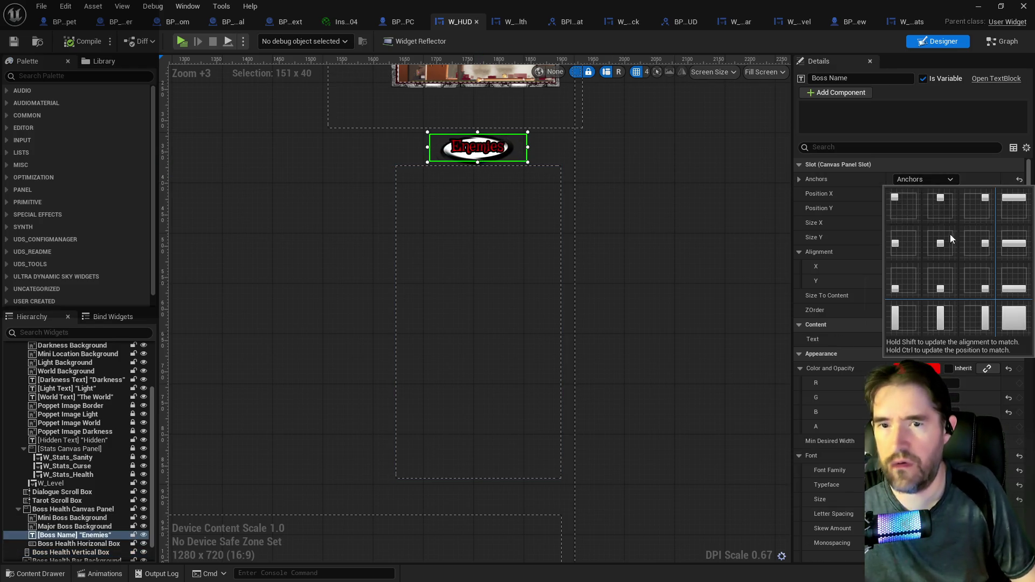
pyautogui.click(964, 249)
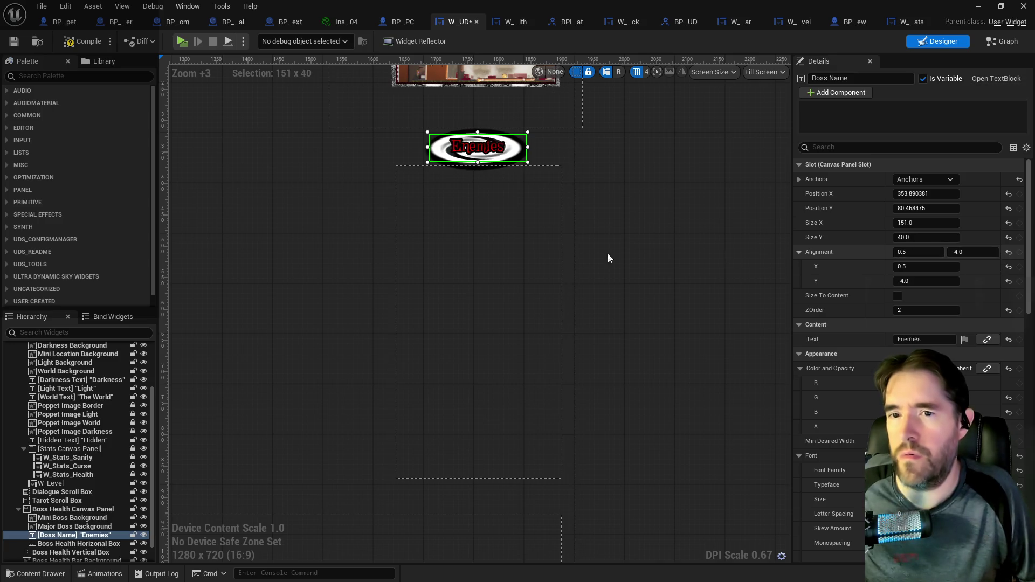
# Re-anchor both the Major and Mini Boss Backgrounds to the right
pyautogui.click(83, 529)
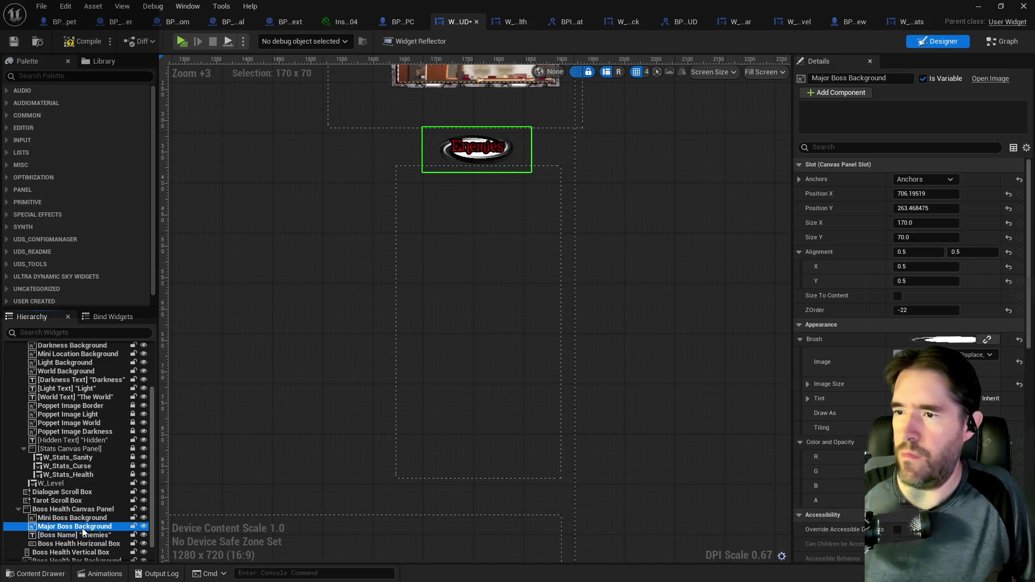
pyautogui.keyDown('ctrl'); pyautogui.click(75, 518); pyautogui.keyUp('ctrl')
pyautogui.click(925, 130)
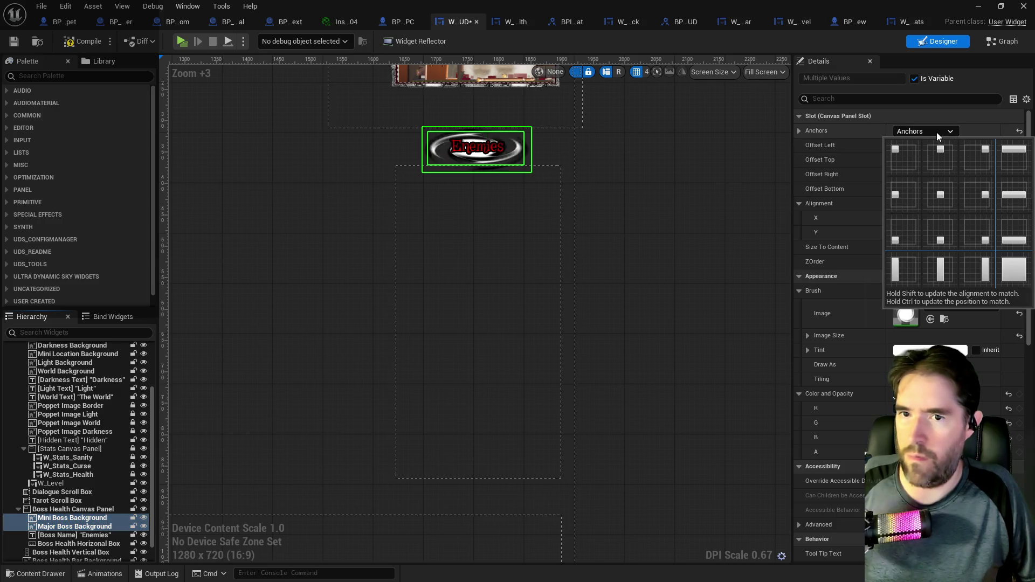
pyautogui.click(977, 195)
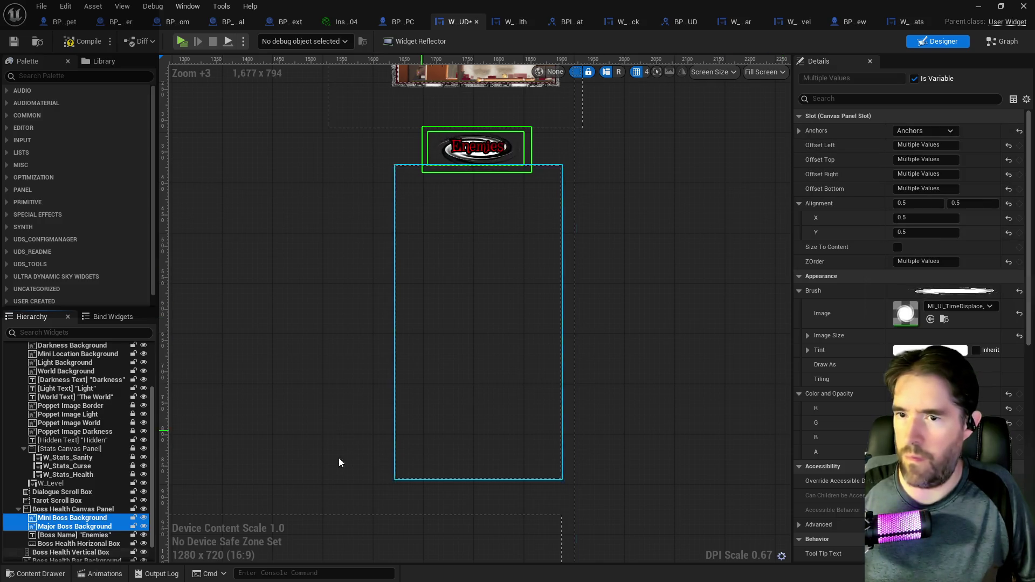
pyautogui.click(348, 413)
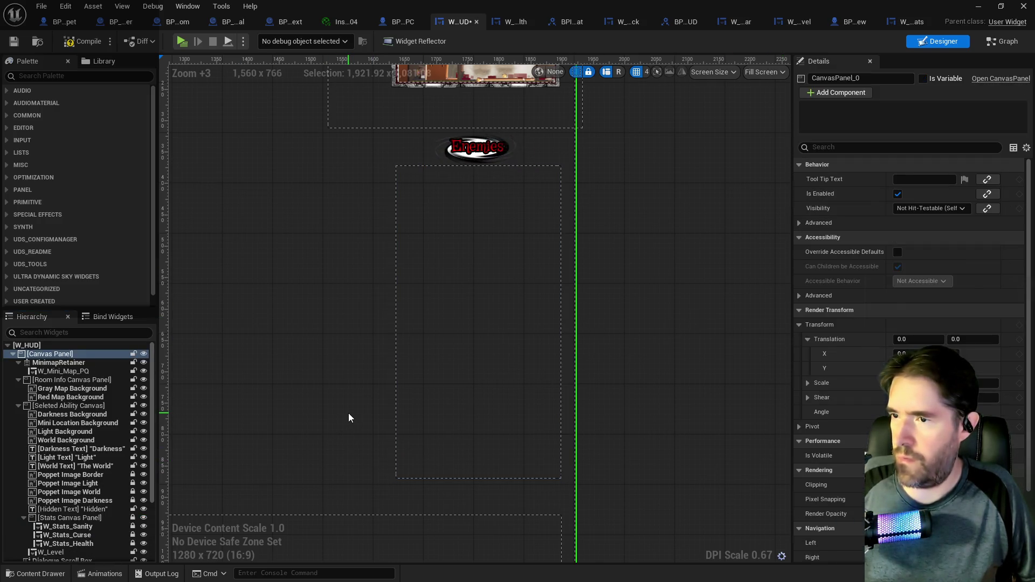
# Anchor the Boss Health Vertical Box middle-right, then compile and save W_HUD
pyautogui.click(535, 377)
pyautogui.click(945, 179)
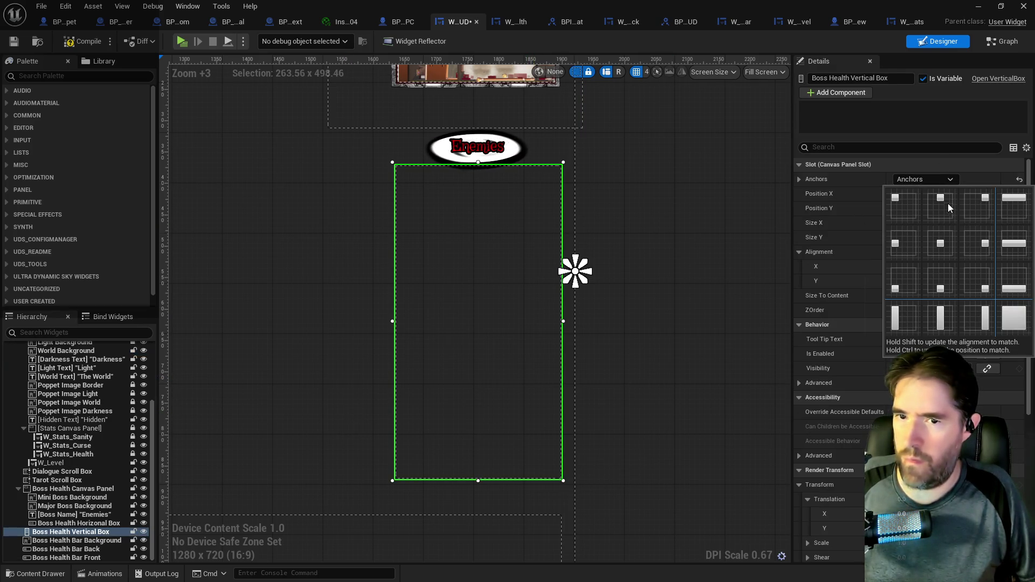
pyautogui.click(976, 244)
pyautogui.click(359, 319)
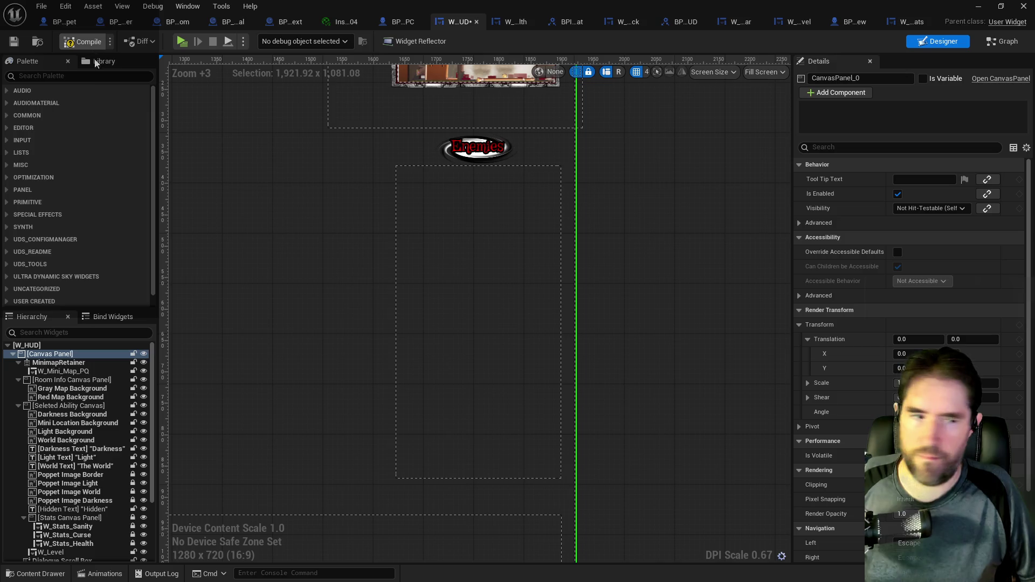
pyautogui.press('F7')
pyautogui.hotkey('ctrl', 's')
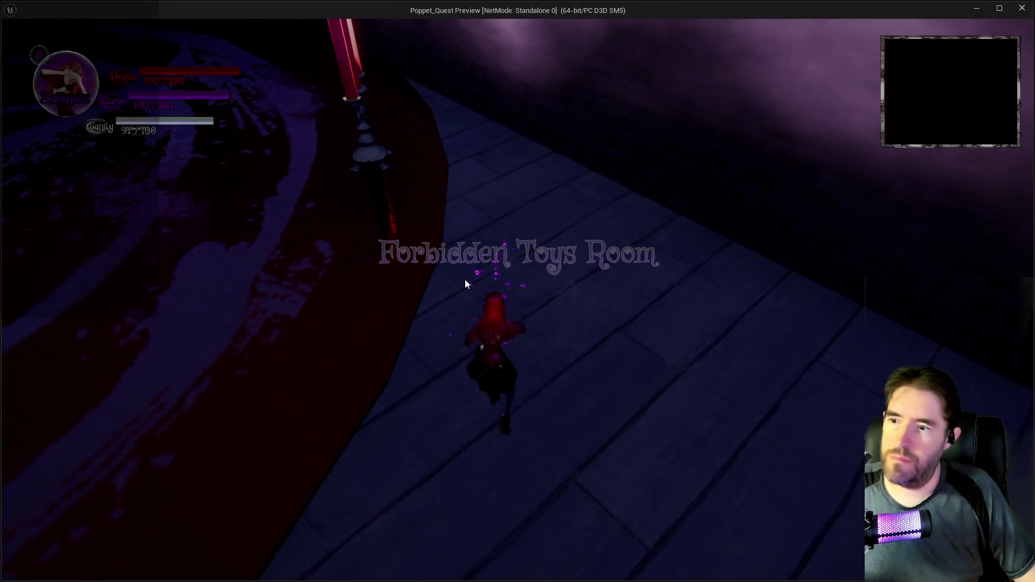
# Run the character across the first room and through the mask cloud into the candlelit room
pyautogui.press('Tab')
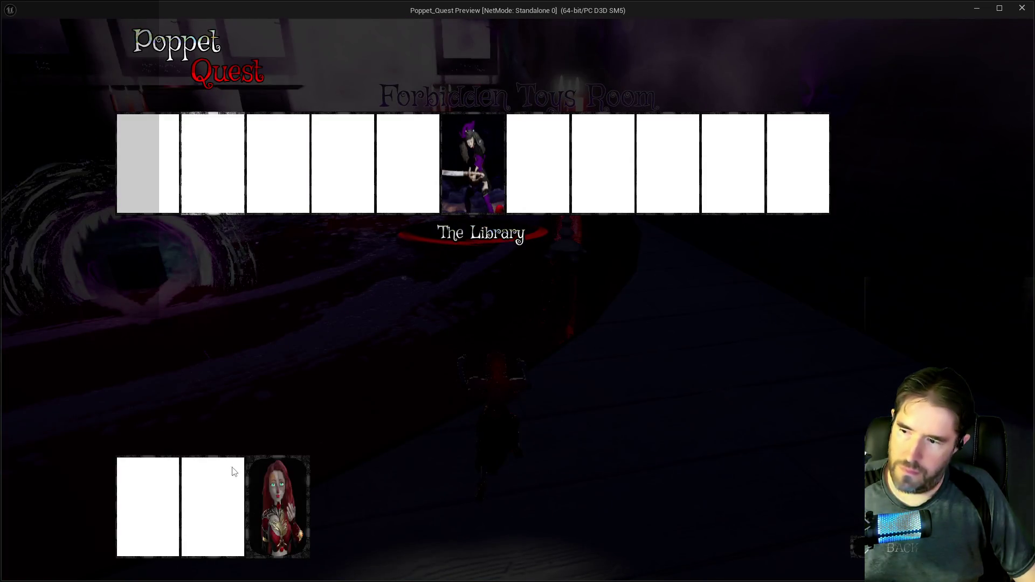
pyautogui.press('Tab')
pyautogui.press('w')
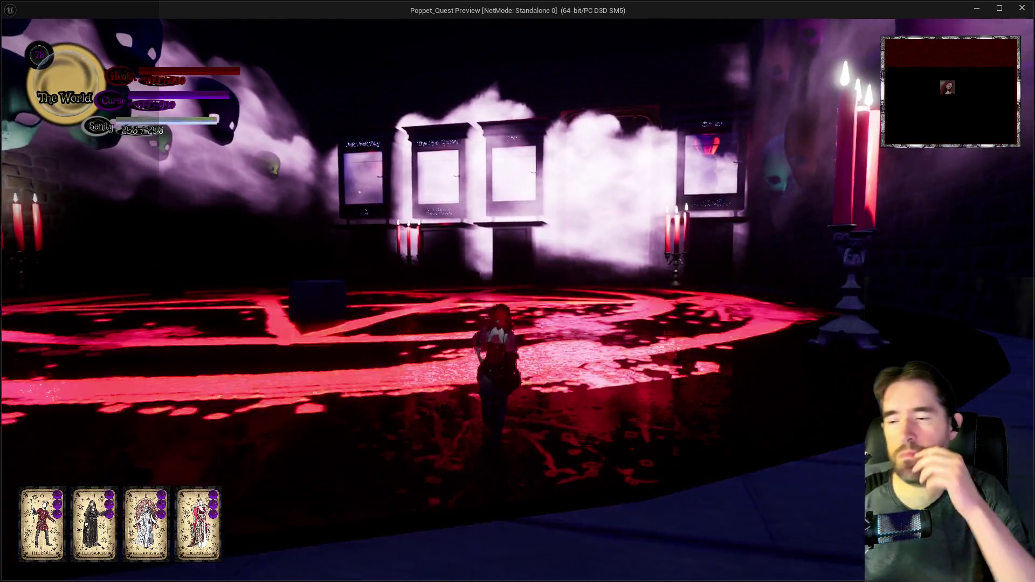
pyautogui.press('w')
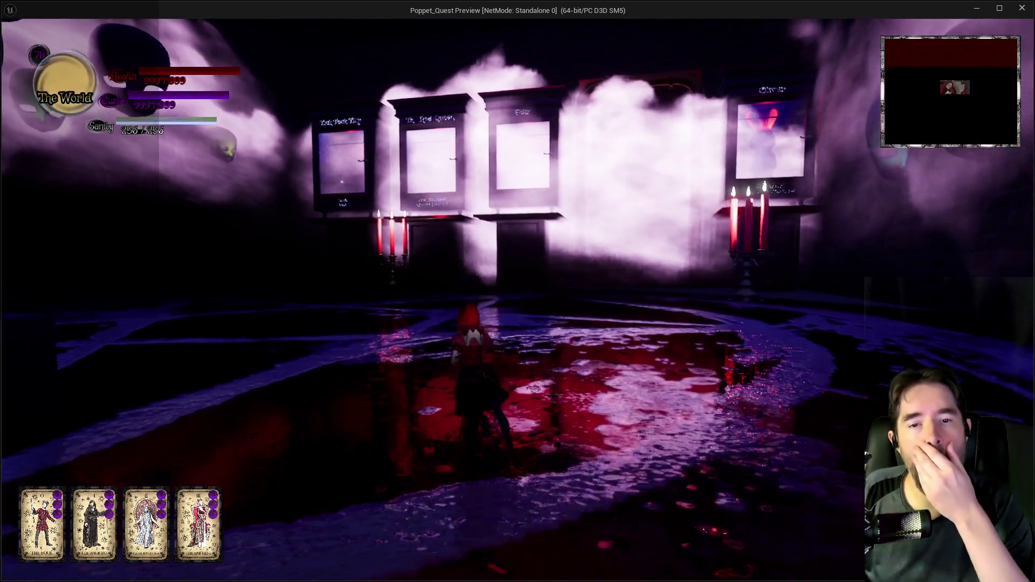
pyautogui.press('w')
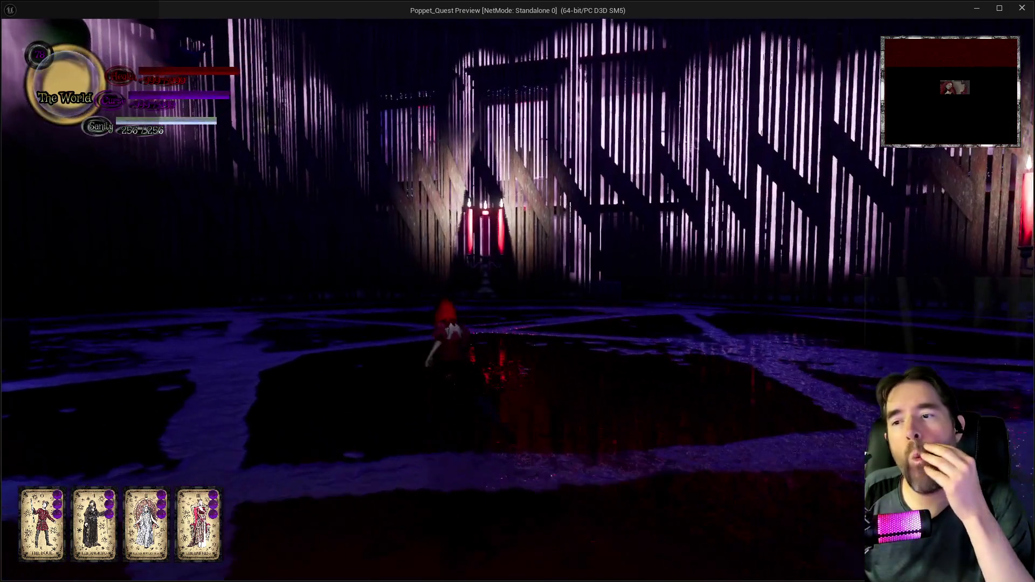
pyautogui.press('w')
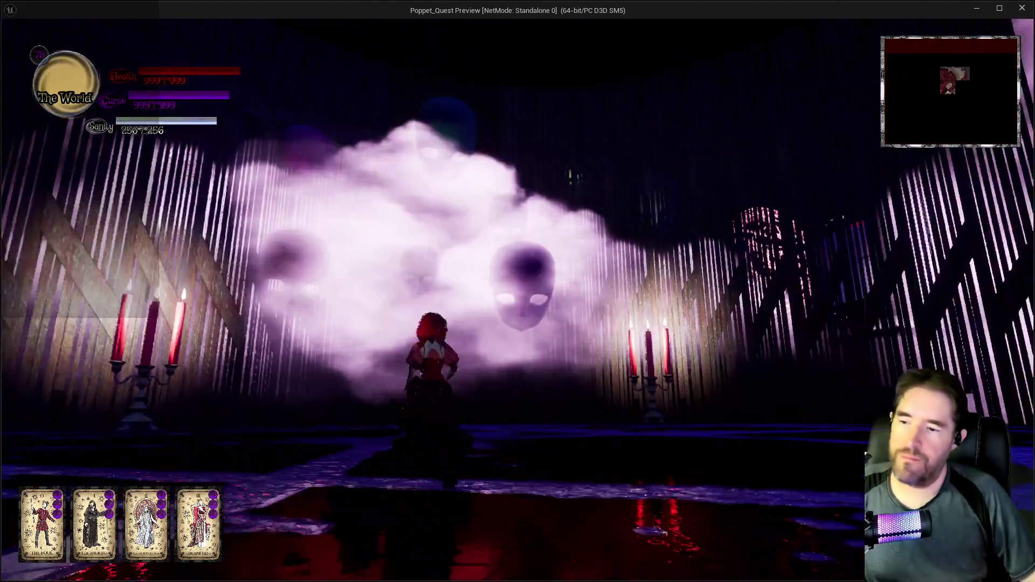
pyautogui.press('w')
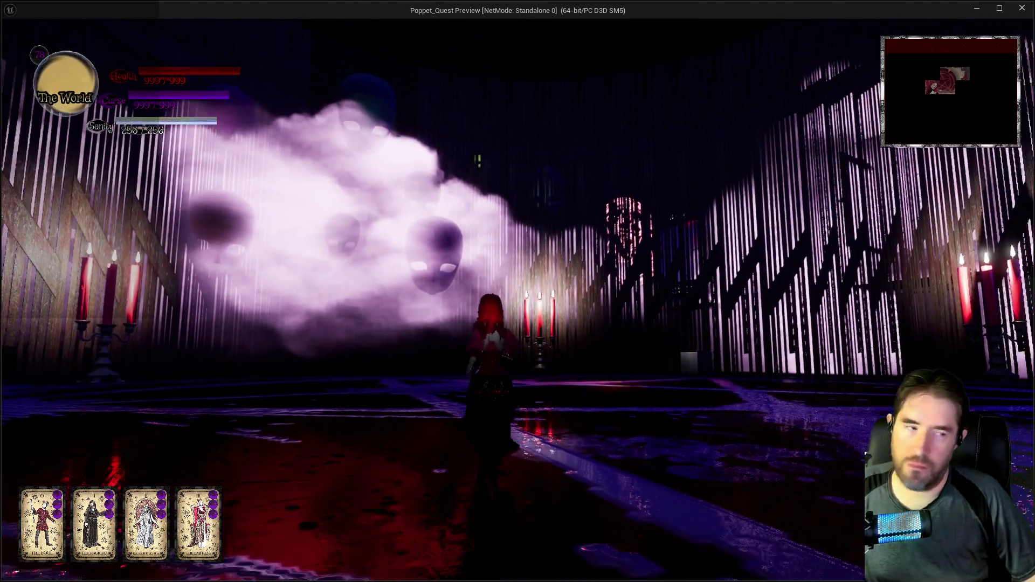
pyautogui.press('w')
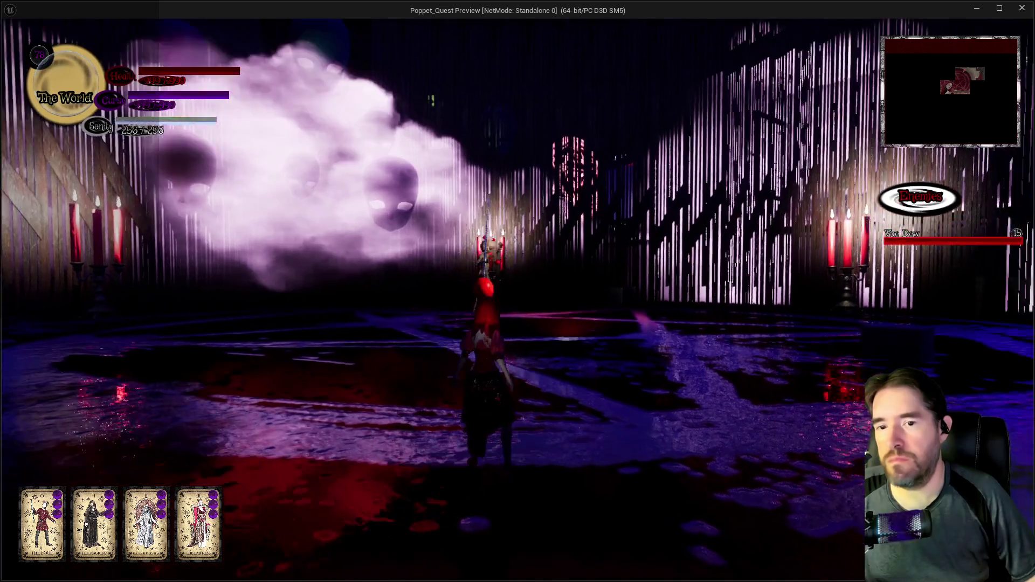
pyautogui.press('w')
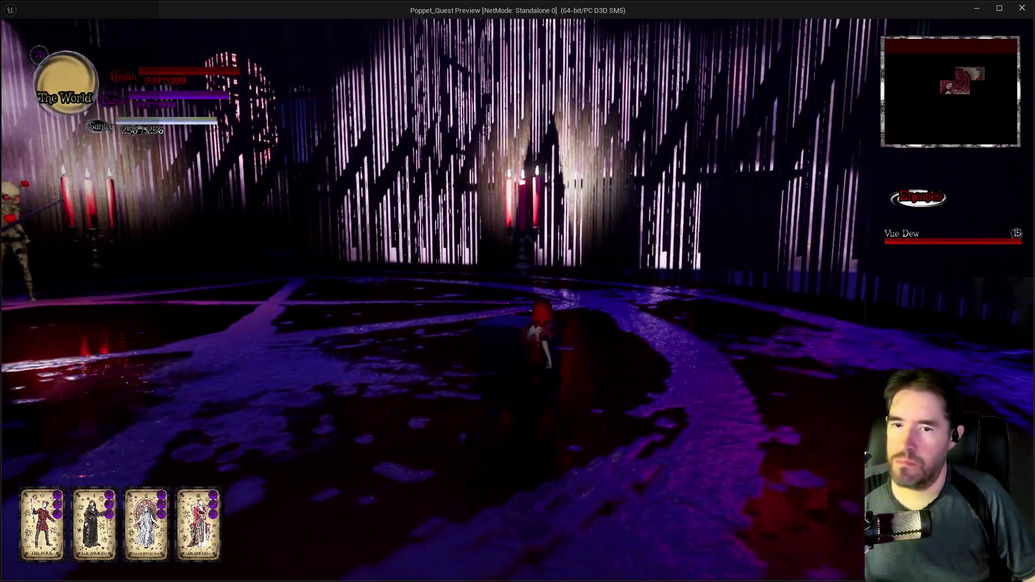
pyautogui.press('w')
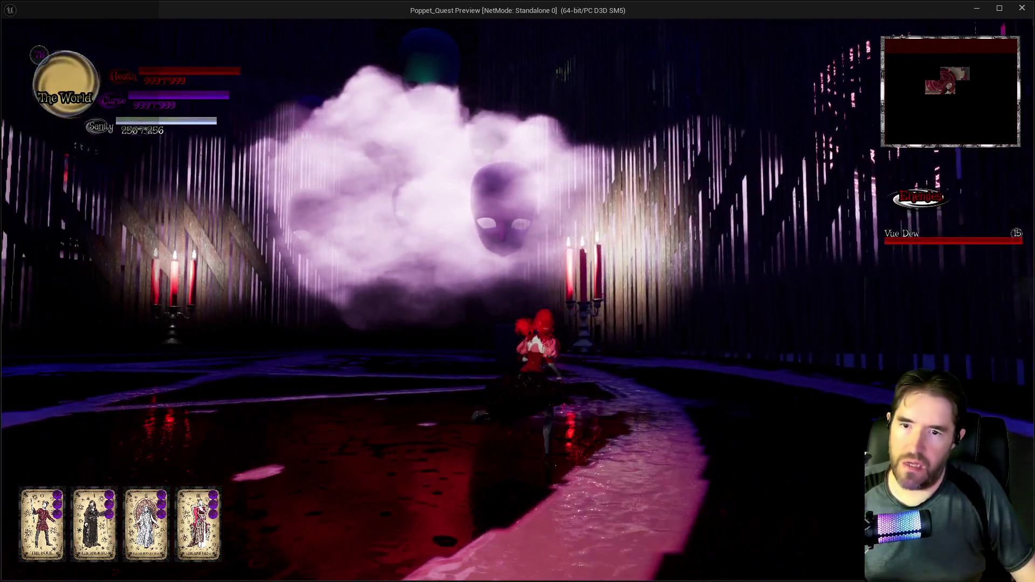
pyautogui.press('w')
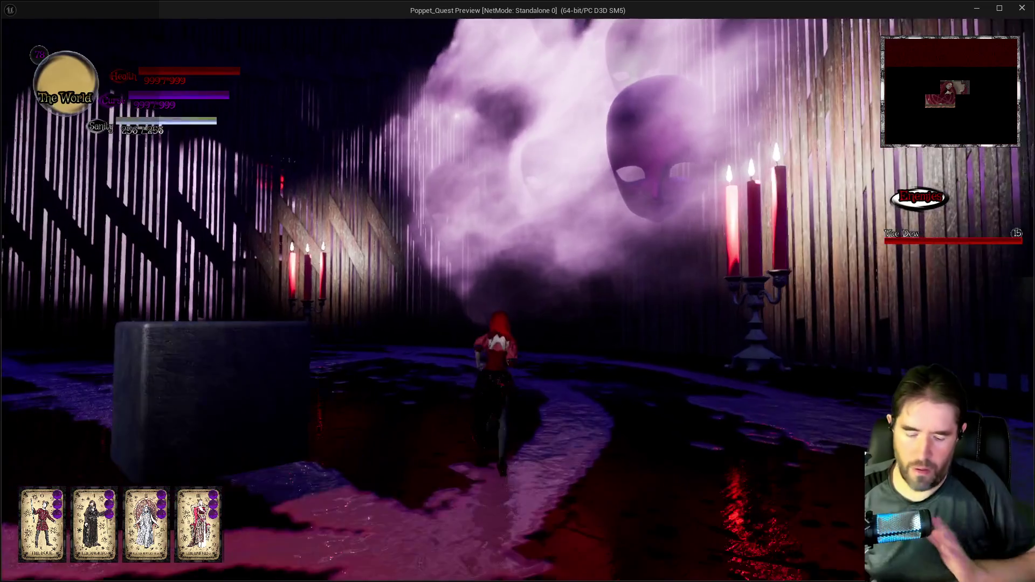
pyautogui.press('w')
pyautogui.press('w')
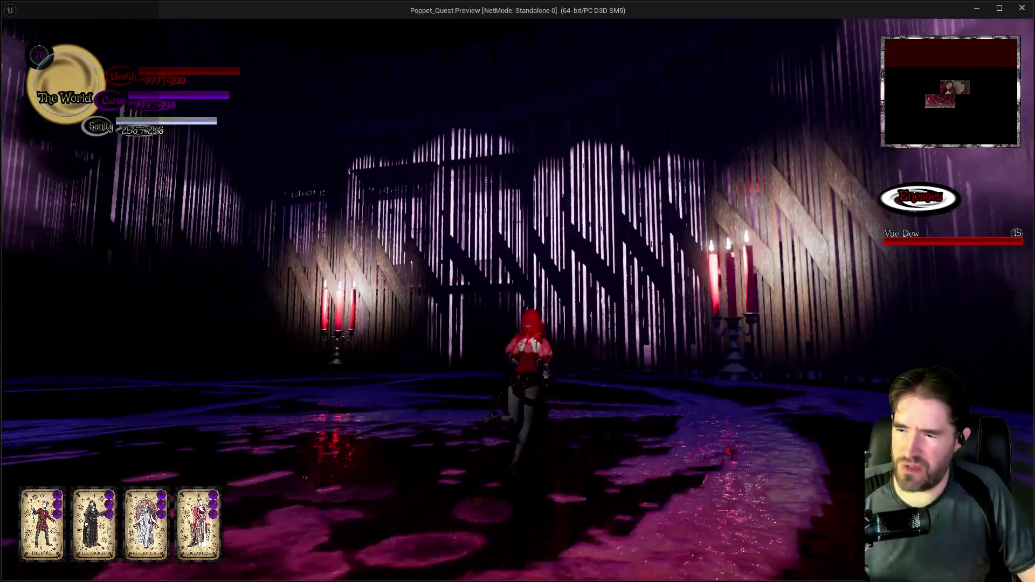
pyautogui.press('w')
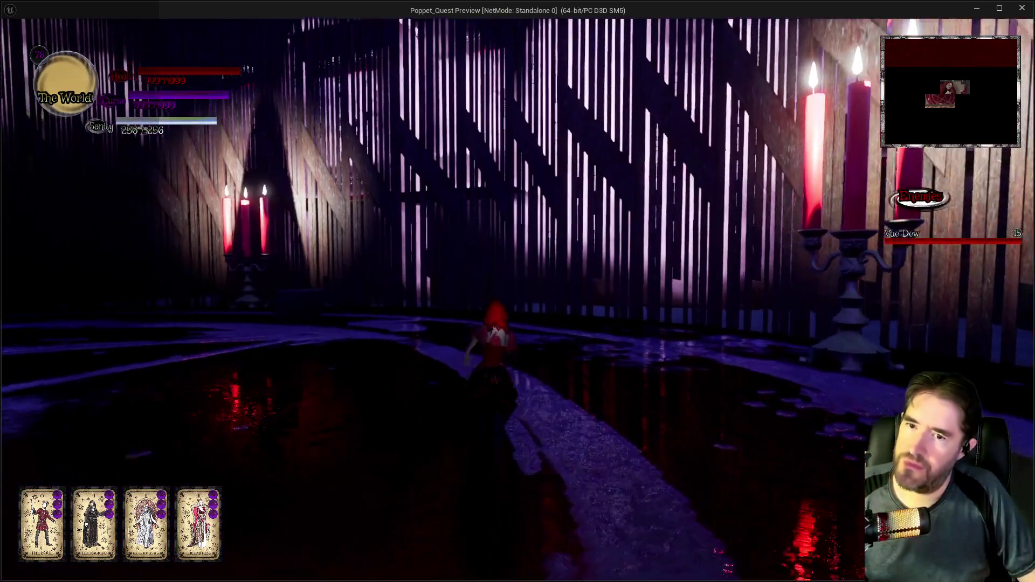
pyautogui.press('w')
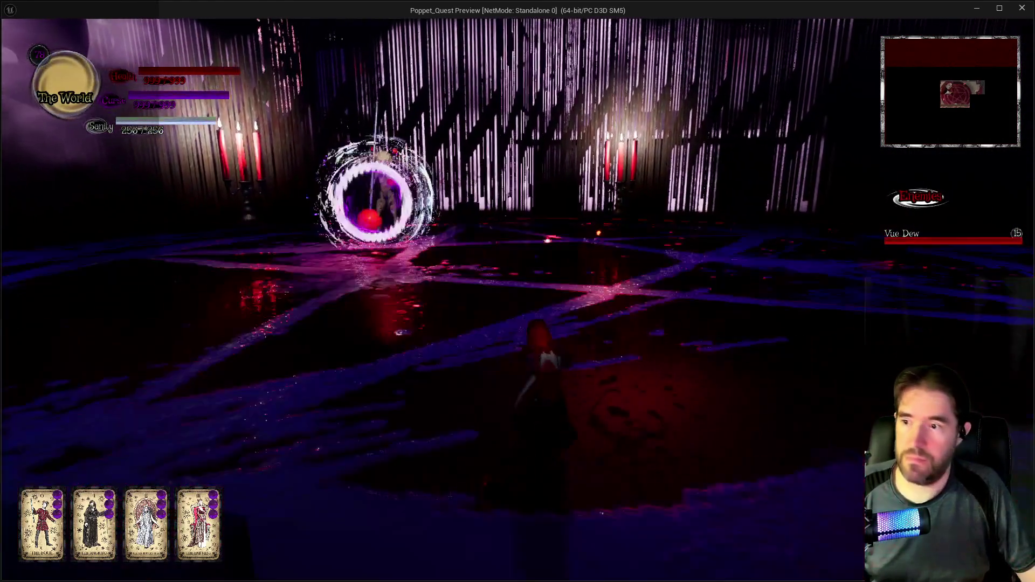
# Fight the enemies in Vue Dew's arena to fill the health panel, then pause the game
pyautogui.press('w')
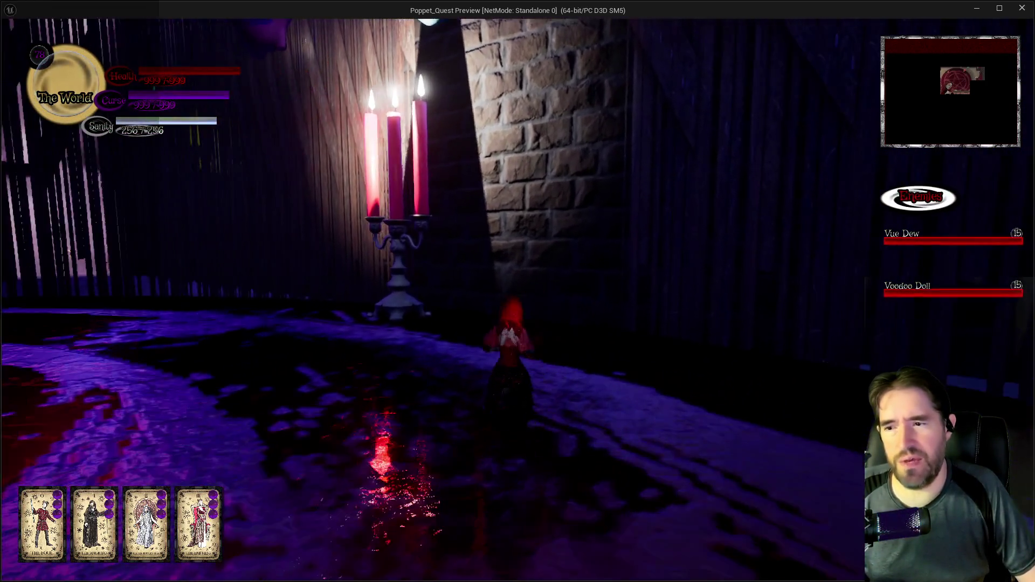
pyautogui.press('w')
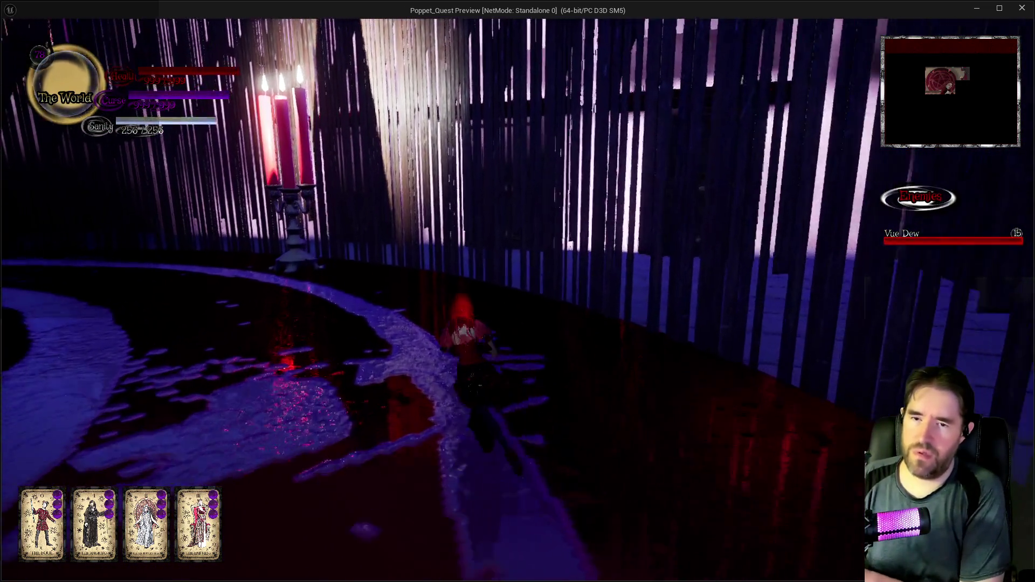
pyautogui.press('w')
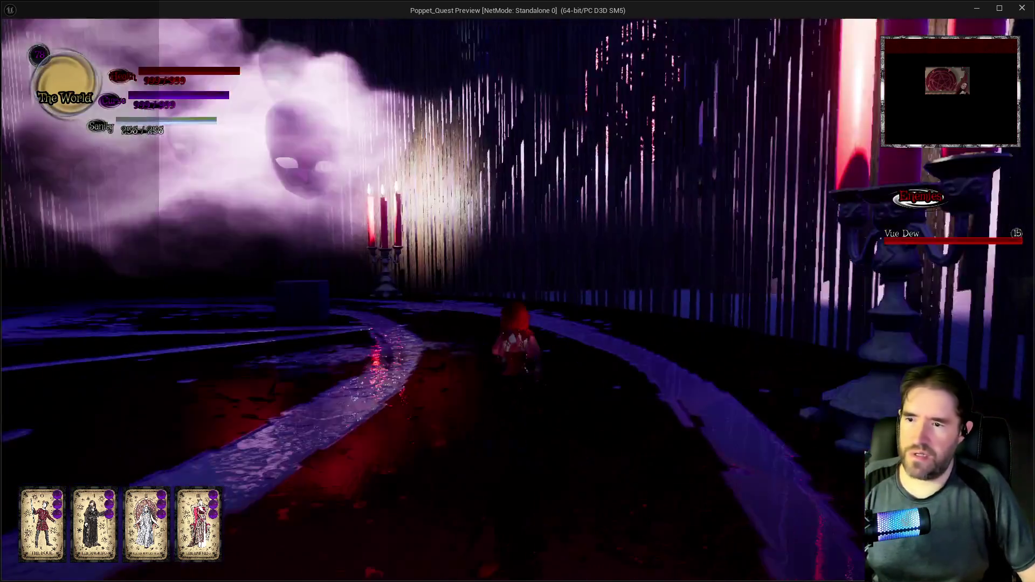
pyautogui.press('w')
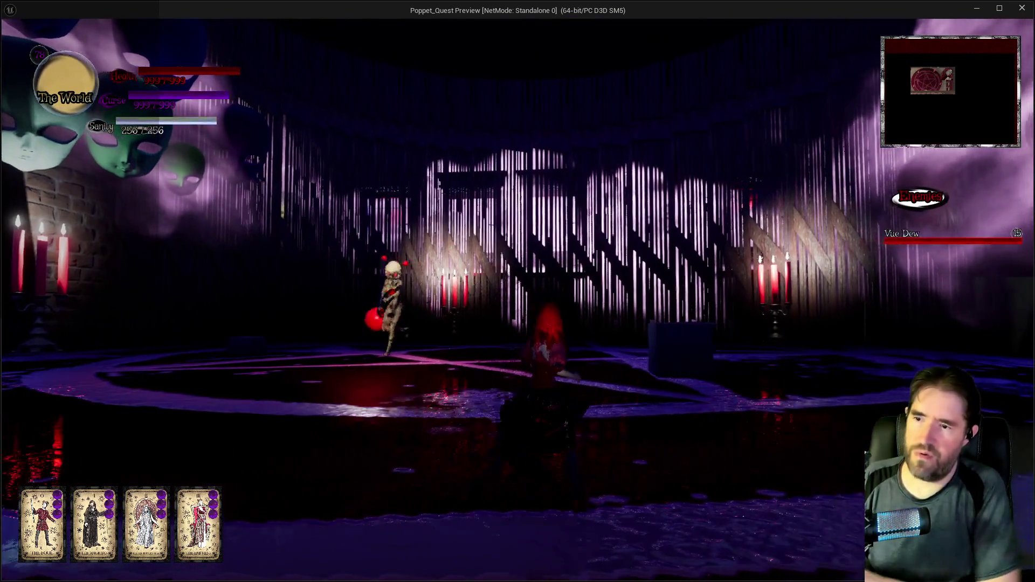
pyautogui.press('w')
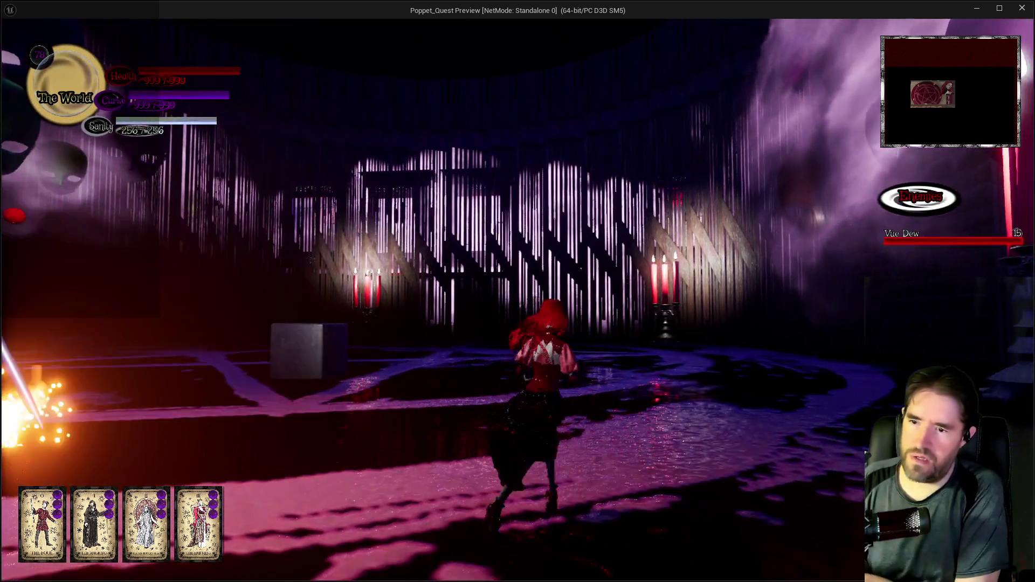
pyautogui.press('w')
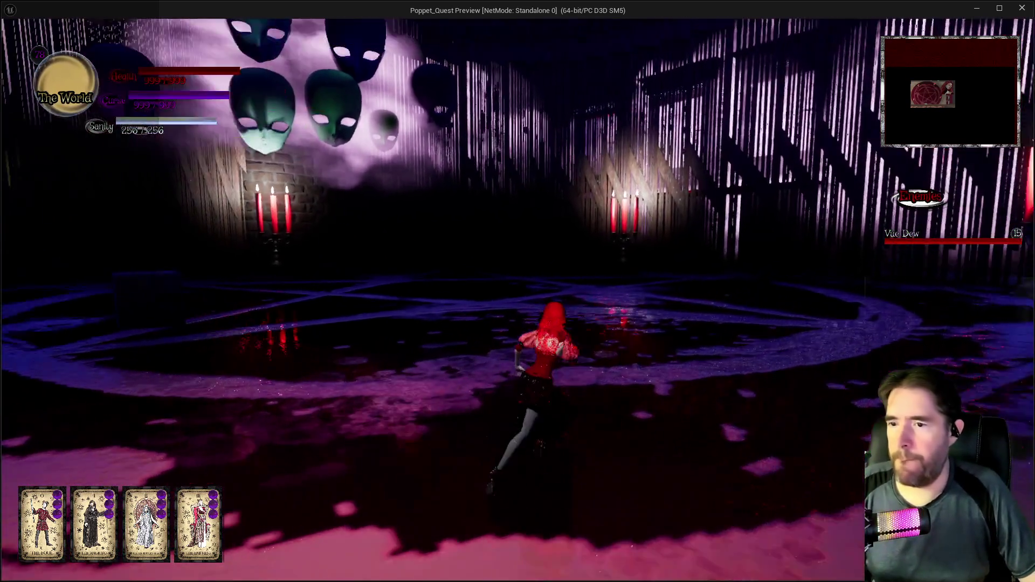
pyautogui.press('w')
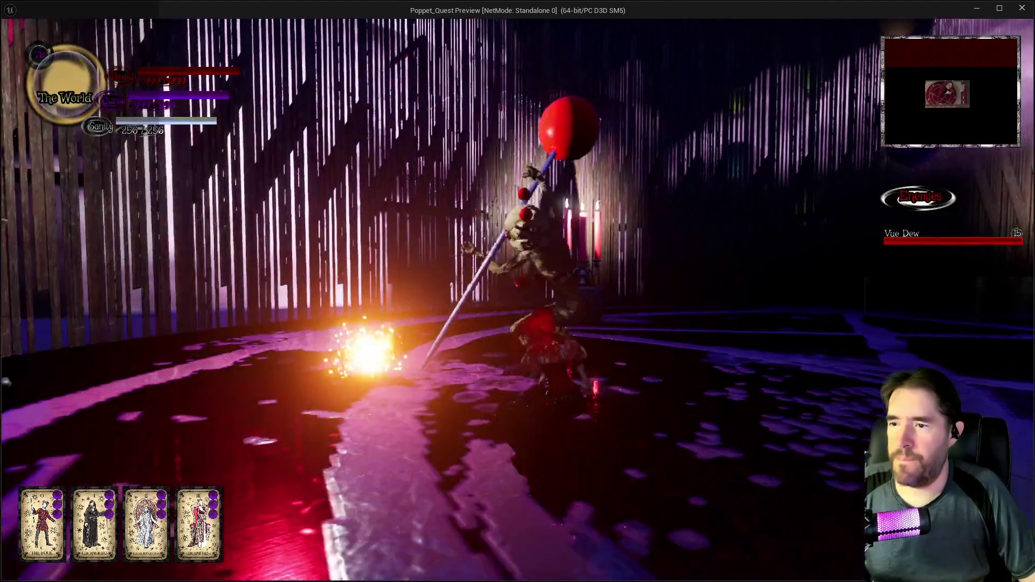
pyautogui.press('w')
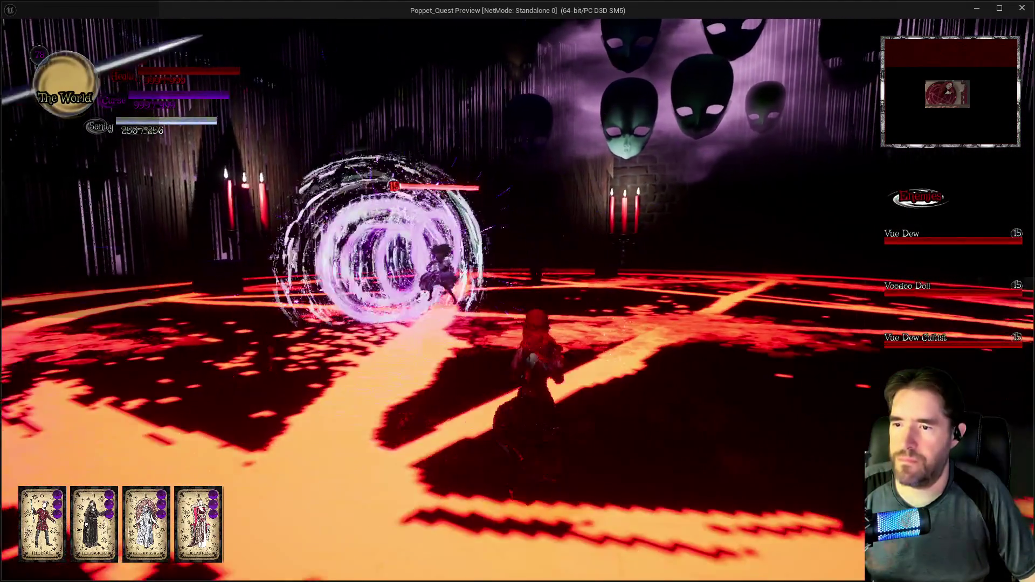
pyautogui.press('w')
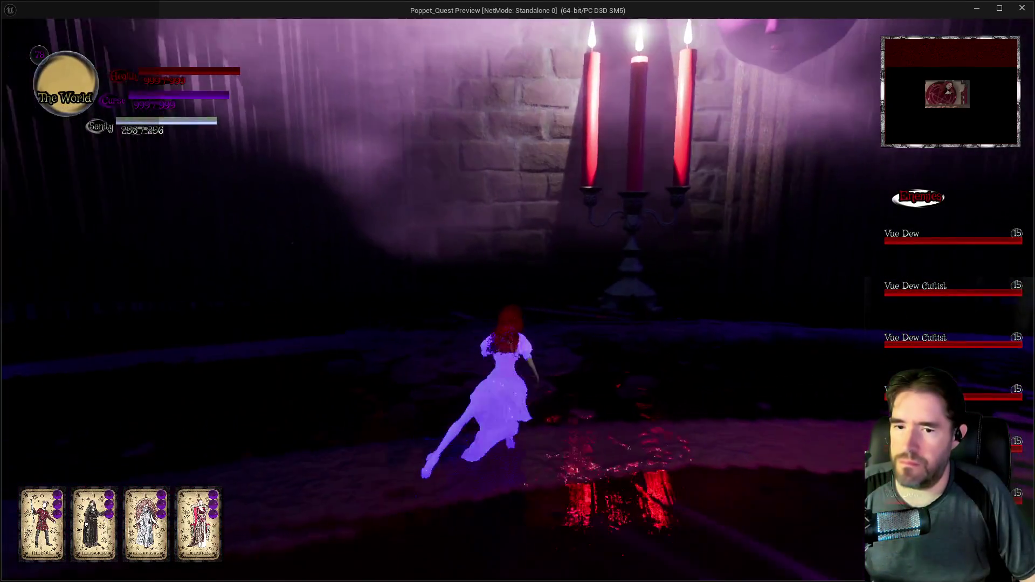
pyautogui.press('w')
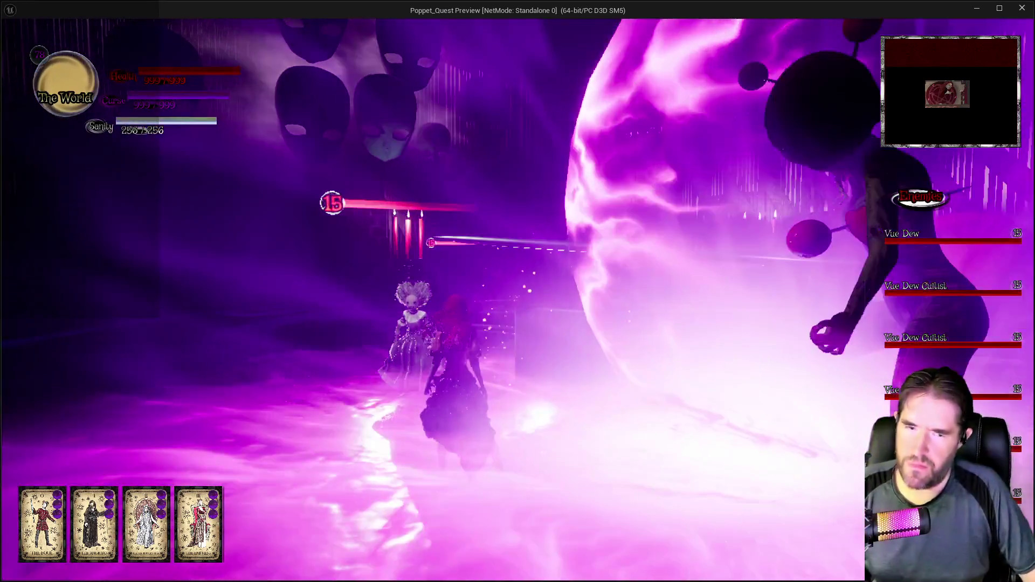
pyautogui.press('Escape')
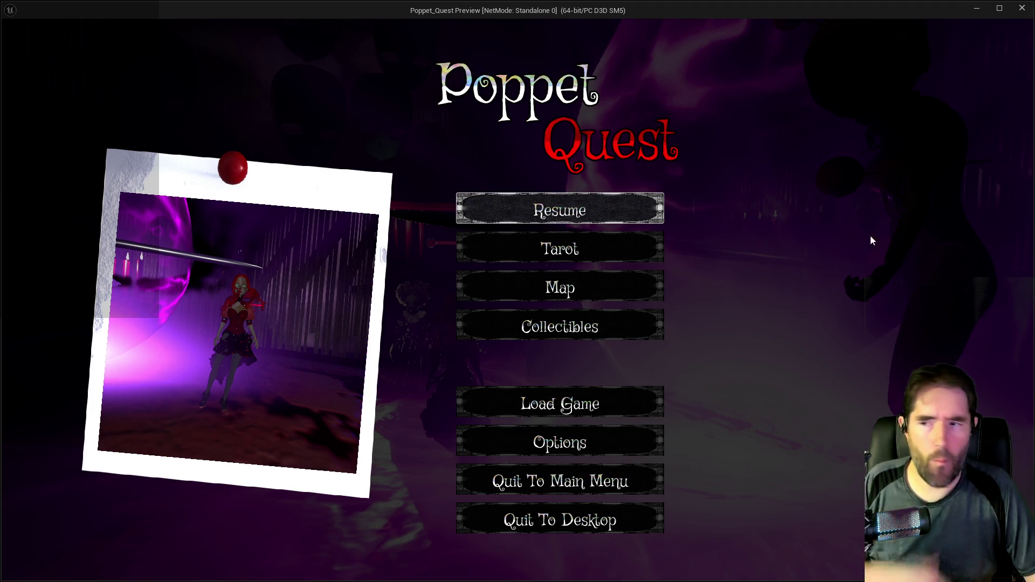
# Close the preview, inspect W_HUD's Boss Health Vertical Box, then switch to W_Dialogue_Block
pyautogui.click(1020, 10)
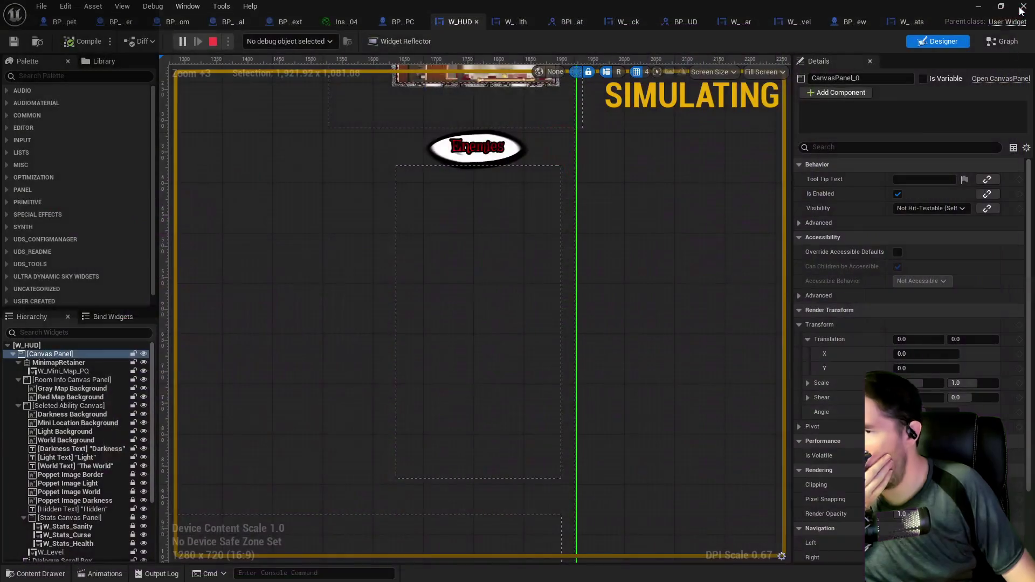
pyautogui.click(484, 284)
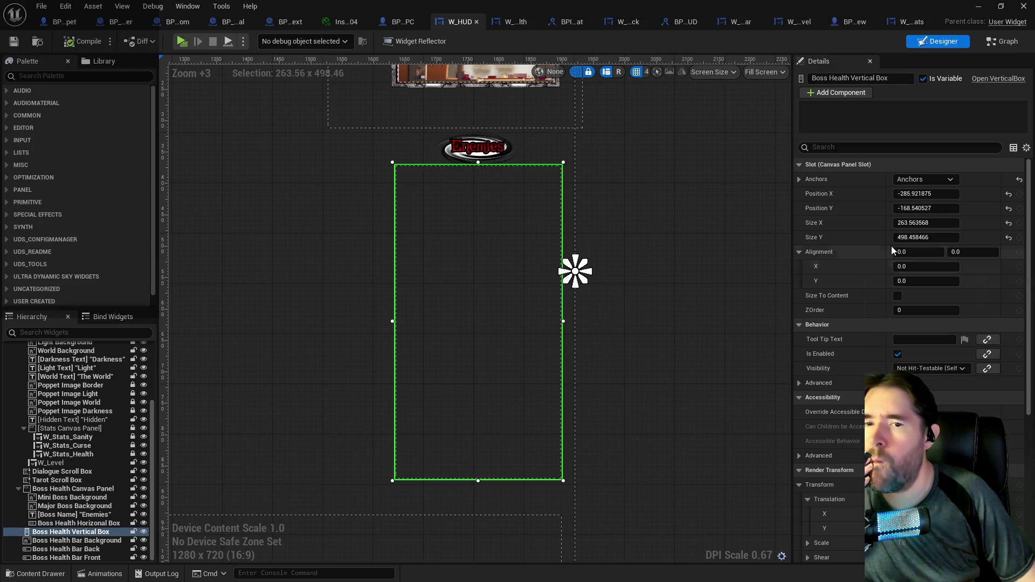
pyautogui.scroll(-3, 891, 330)
pyautogui.scroll(-2, 890, 330)
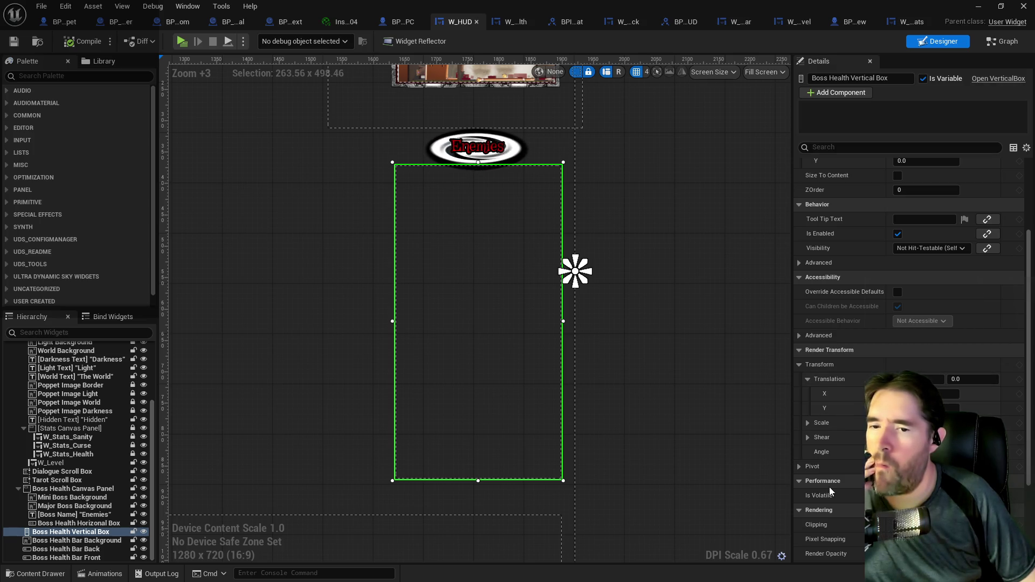
pyautogui.scroll(-2, 344, 414)
pyautogui.moveTo(351, 381); pyautogui.dragTo(383, 295)
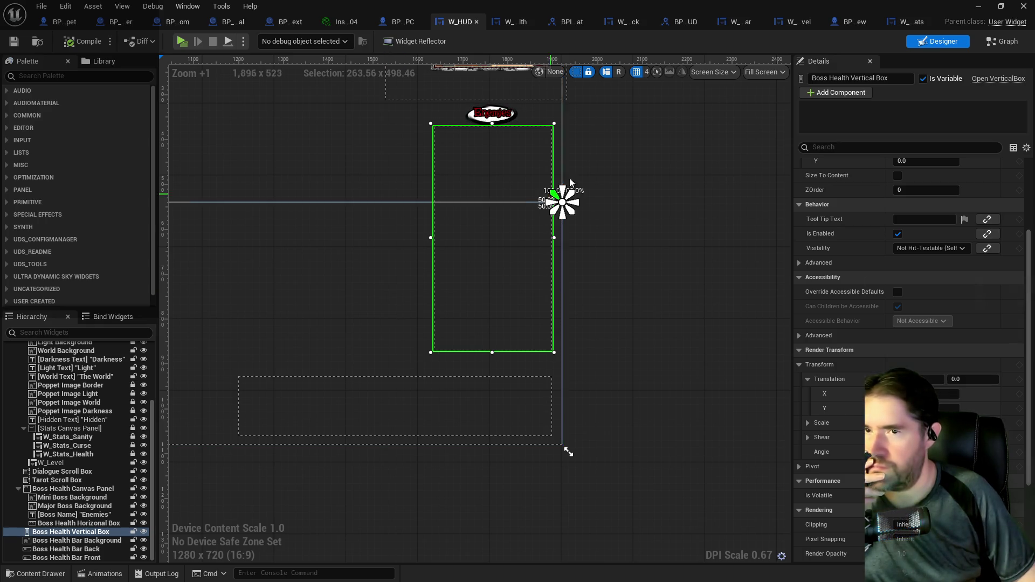
pyautogui.click(607, 25)
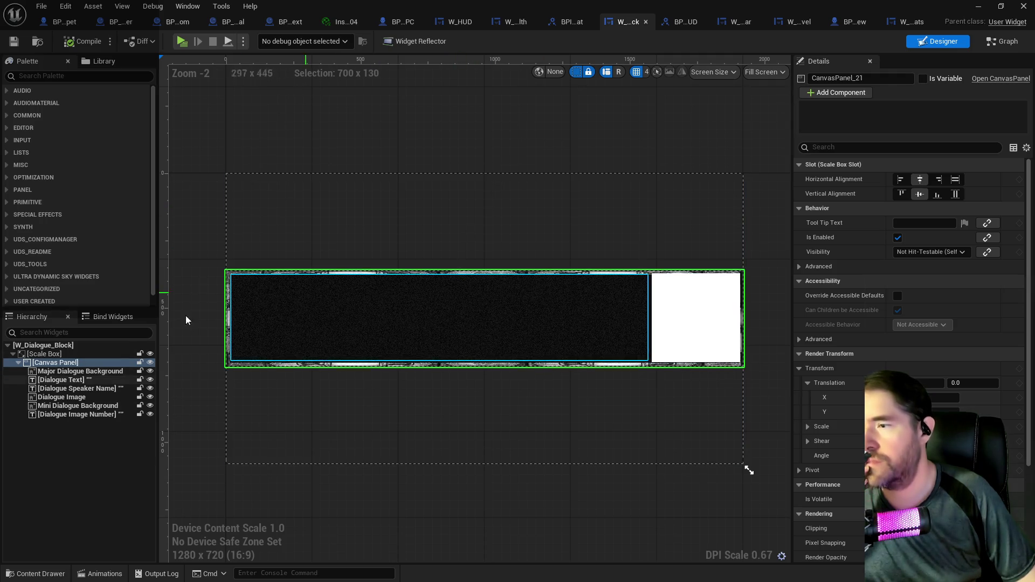
# Inspect W_Dialogue_Block's Canvas Panel and Scale Box, then switch to W_Boss_Health
pyautogui.click(44, 355)
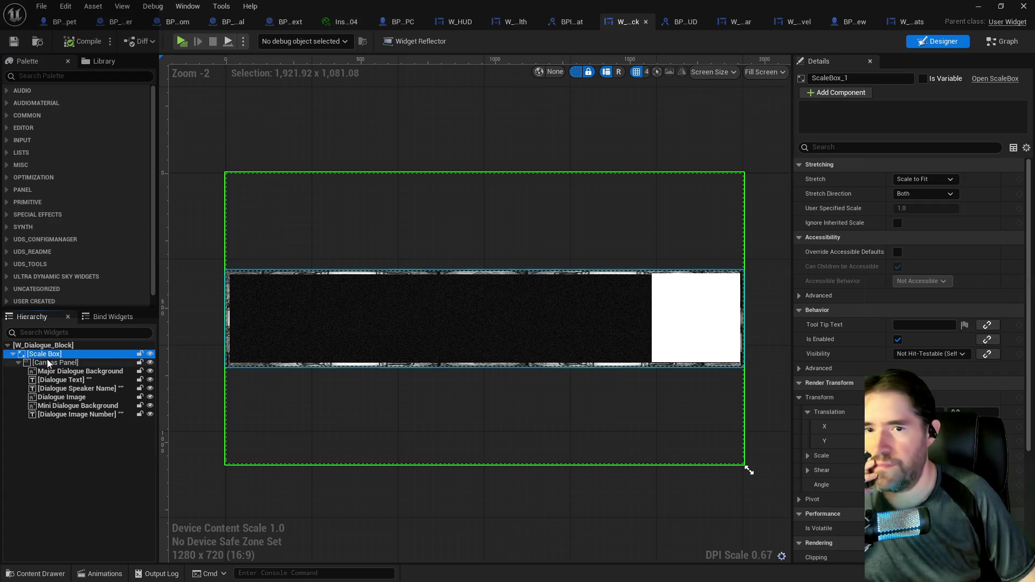
pyautogui.click(49, 364)
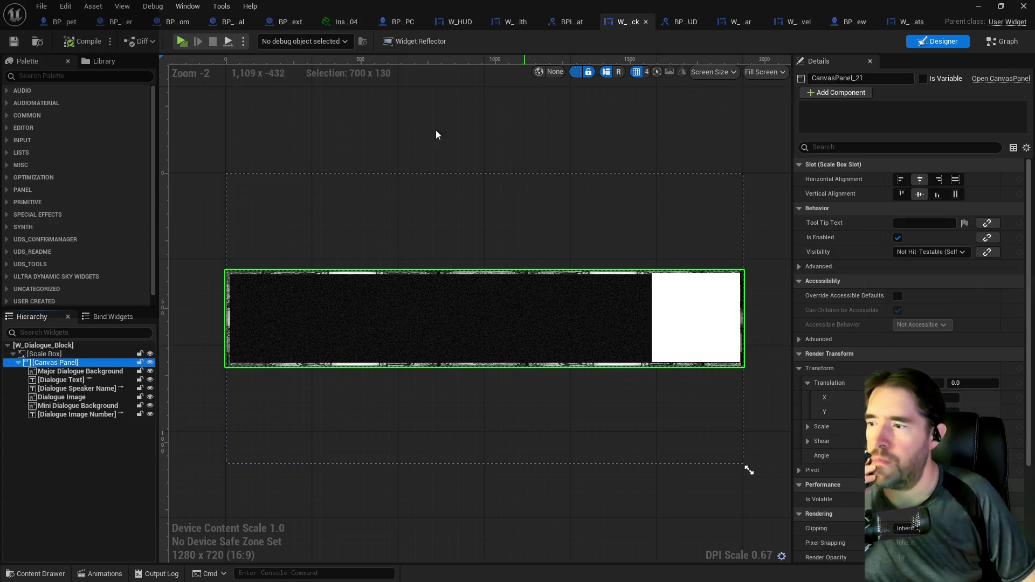
pyautogui.click(441, 215)
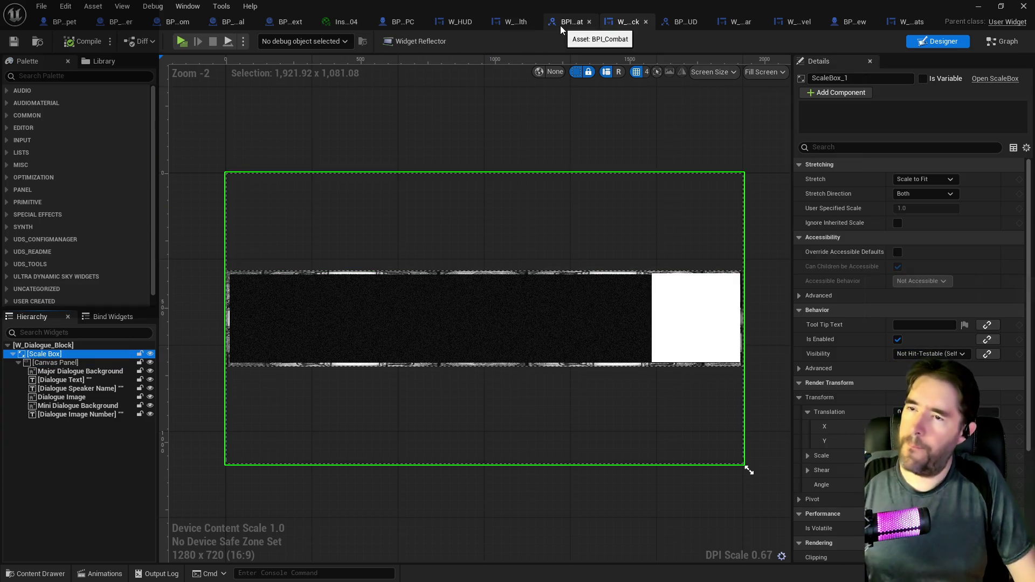
pyautogui.click(506, 22)
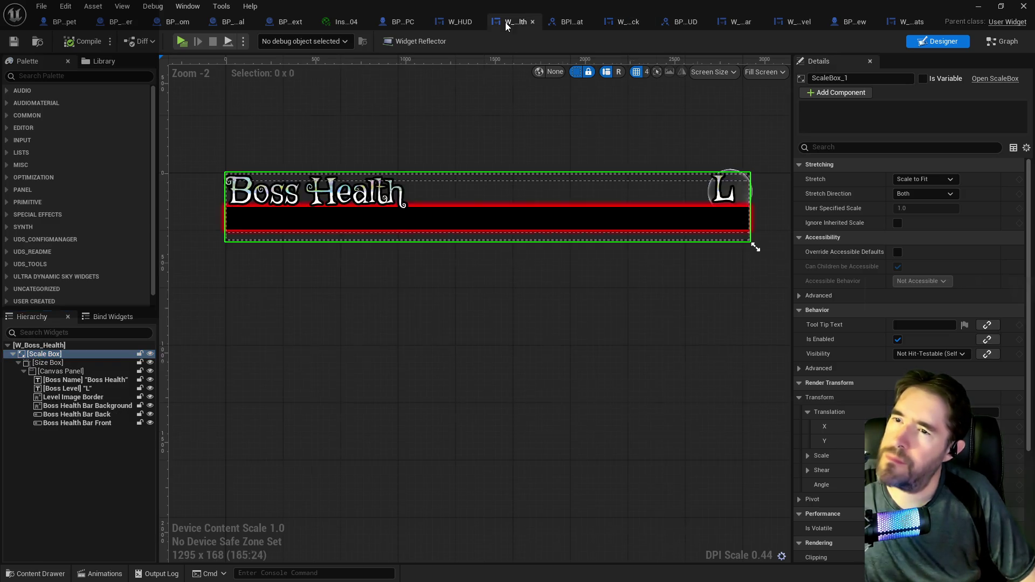
# Replace W_Boss_Health's Size Box wrapper with its Canvas Panel child under the Scale Box
pyautogui.click(56, 373)
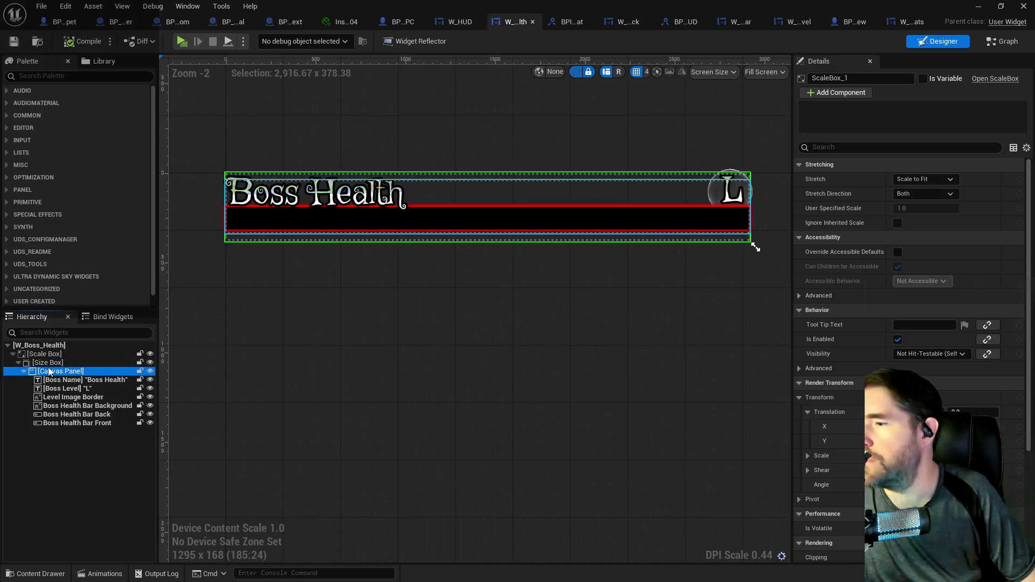
pyautogui.rightClick(48, 371)
pyautogui.moveTo(95, 494)
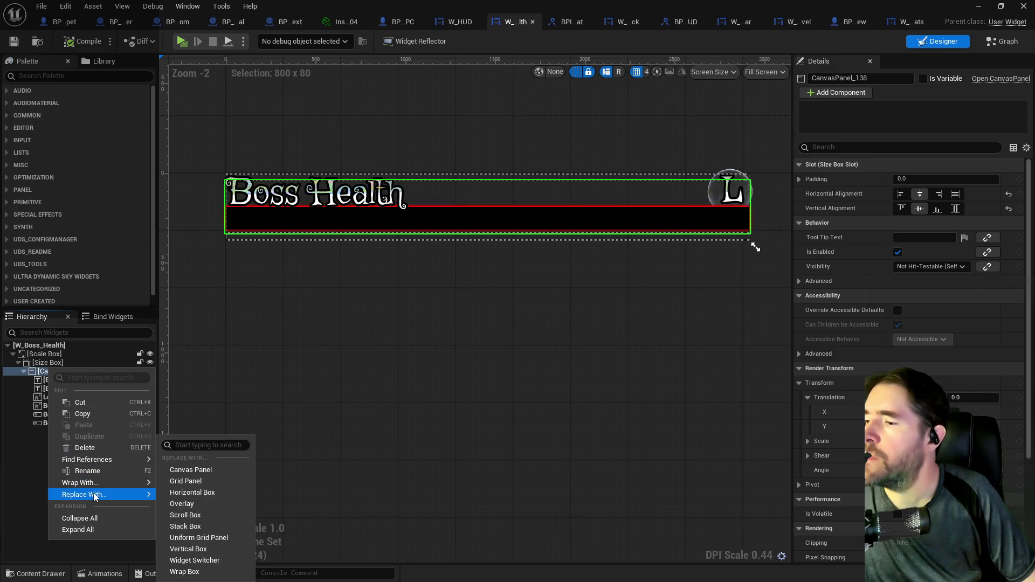
pyautogui.click(40, 363)
pyautogui.rightClick(39, 364)
pyautogui.moveTo(99, 491)
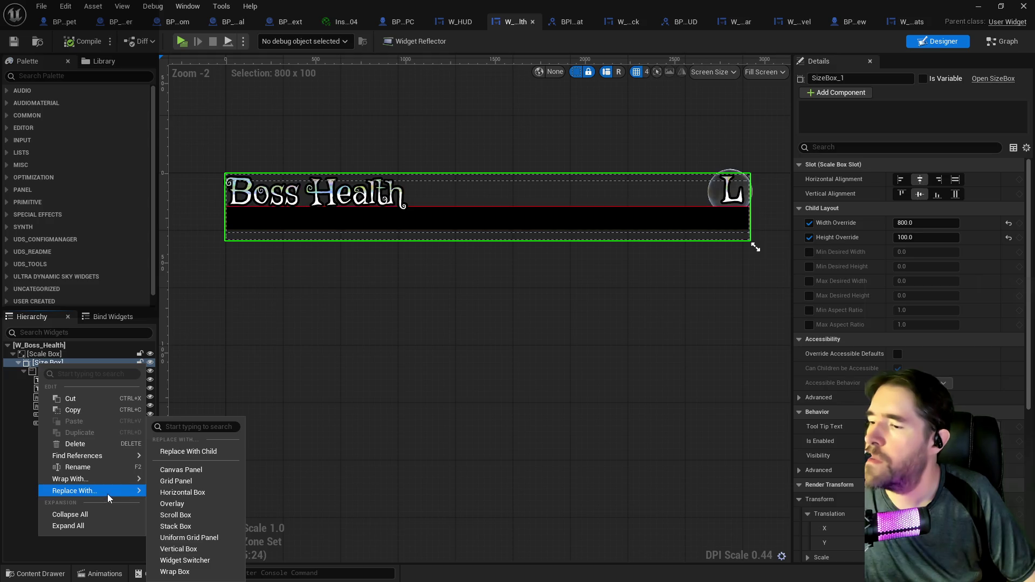
pyautogui.click(189, 453)
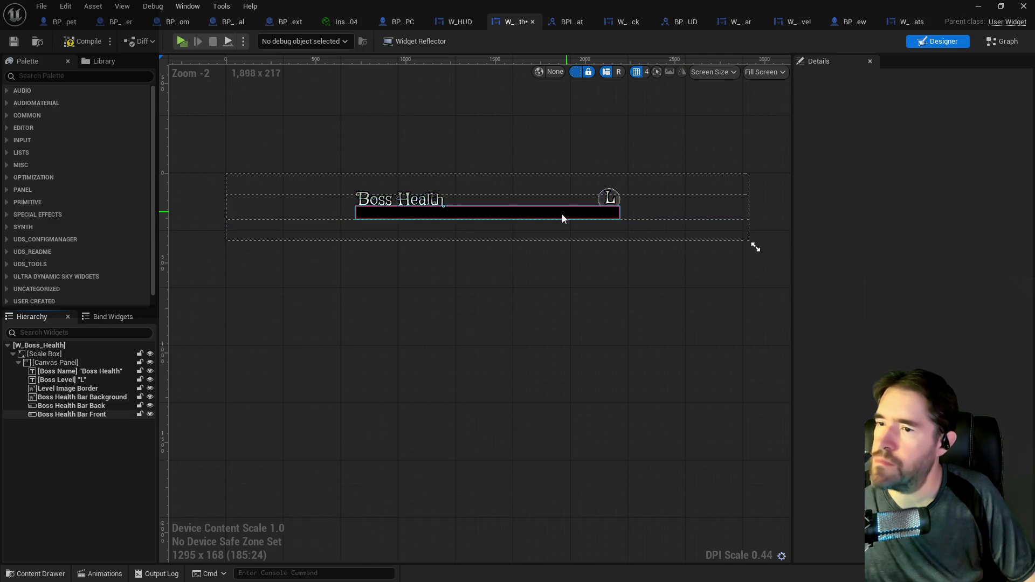
# Compile W_Boss_Health and view its Event Graph
pyautogui.click(708, 223)
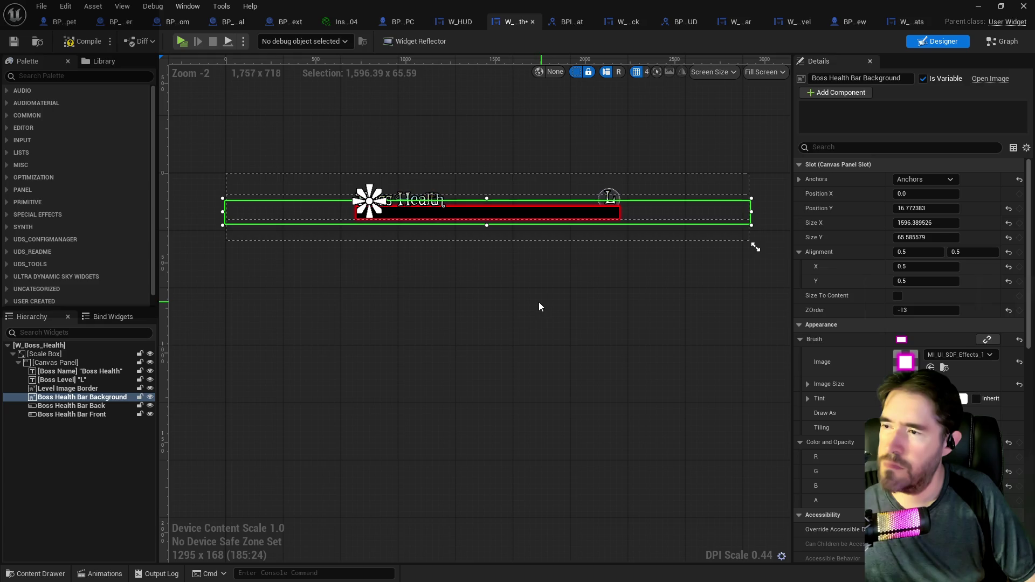
pyautogui.click(435, 249)
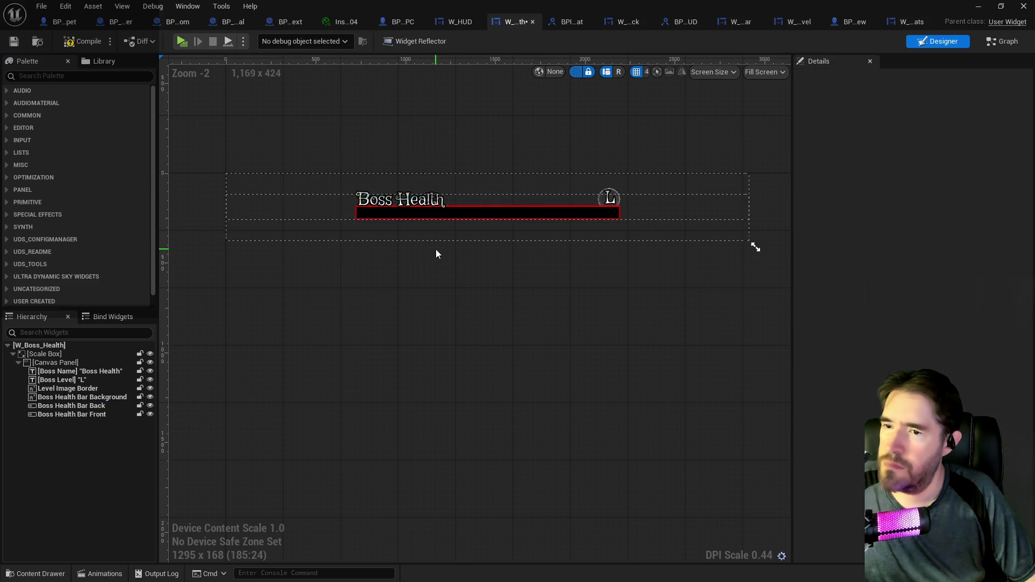
pyautogui.click(76, 42)
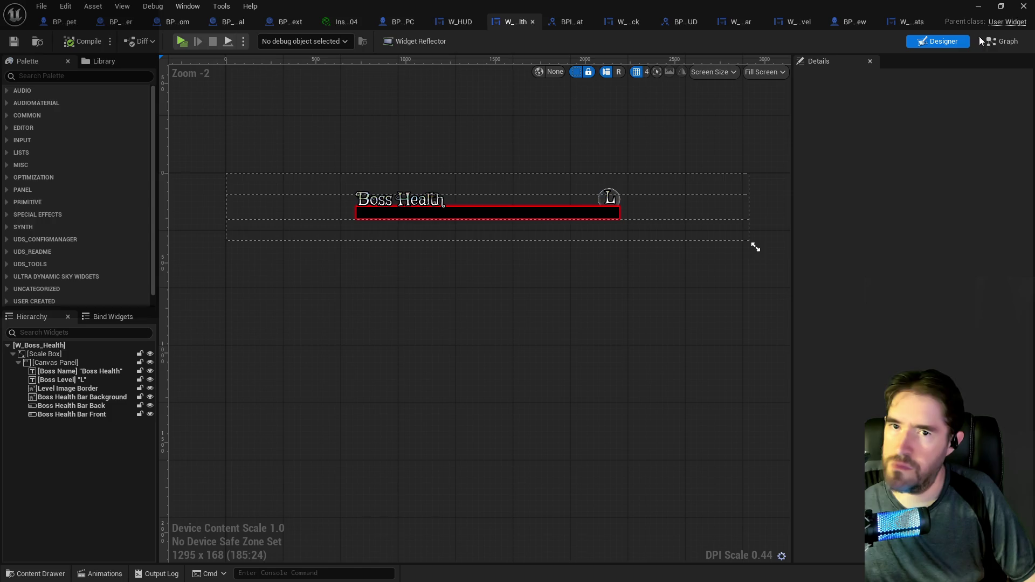
pyautogui.click(1002, 43)
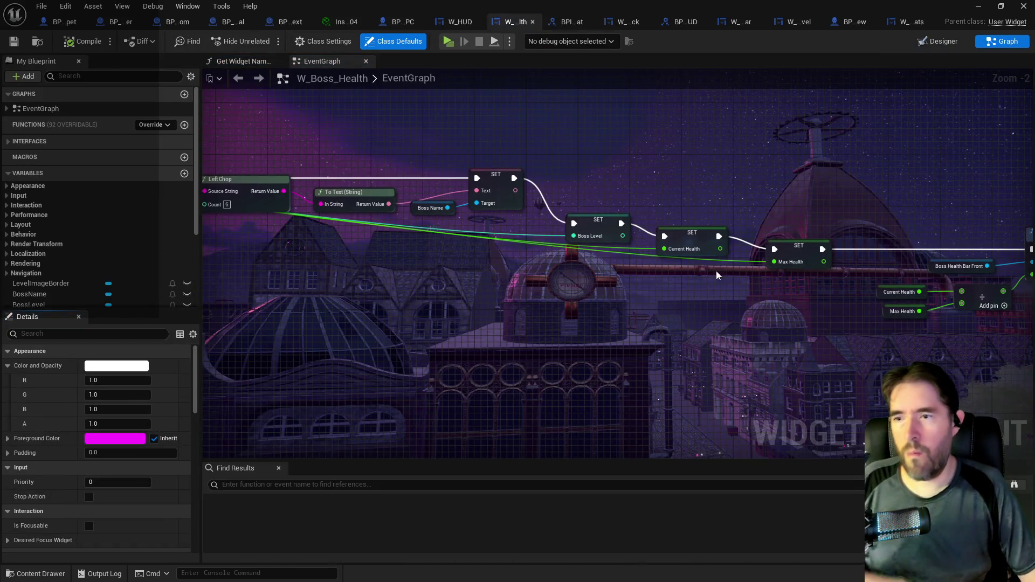
# Return to the Designer, then view BPI_HUD's functions such as Set HUD Dialogue
pyautogui.click(931, 47)
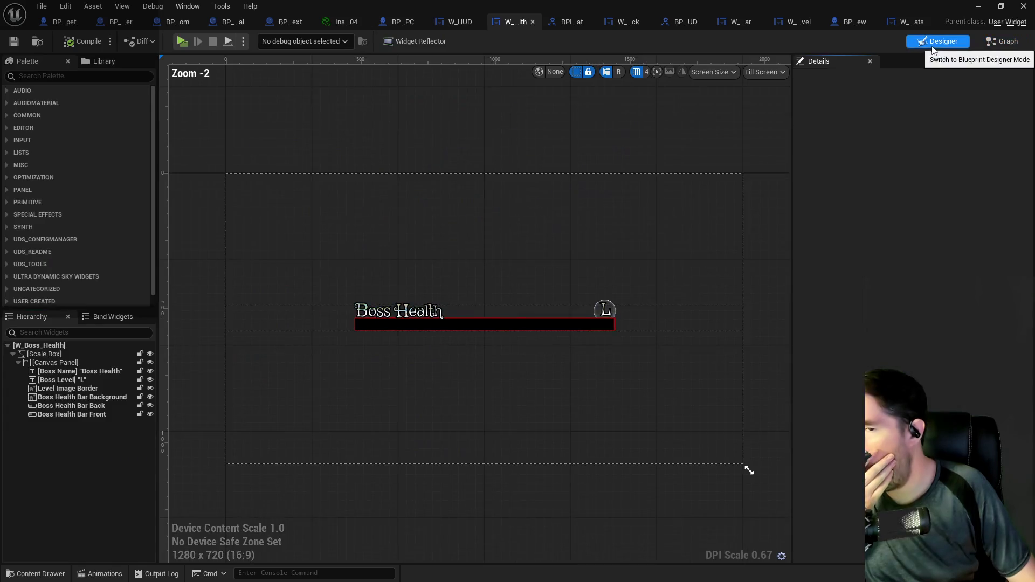
pyautogui.click(678, 24)
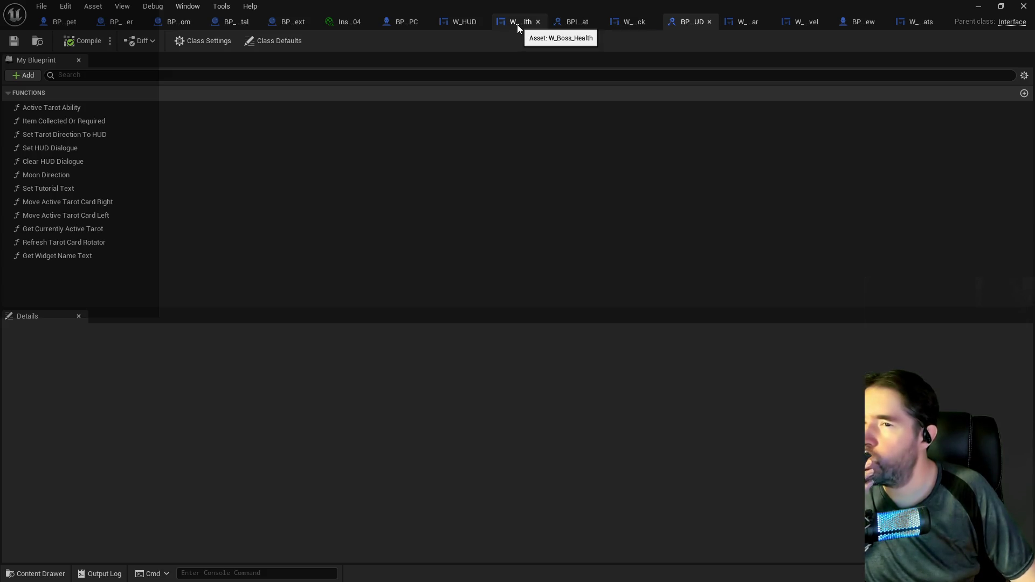
# Close the glossy plastic material instance, BP_Store_Text and both fortune teller blueprints
pyautogui.click(459, 24)
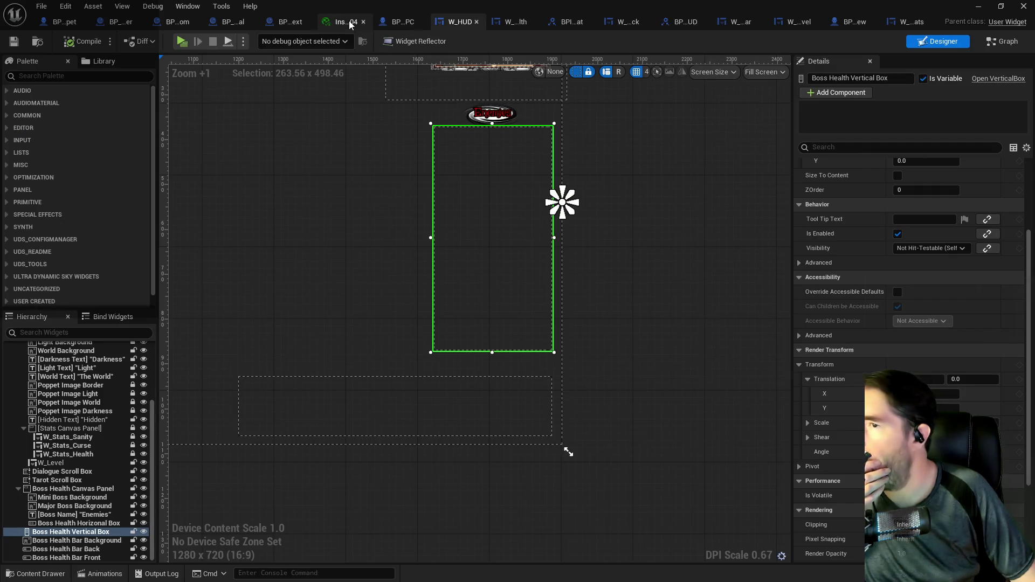
pyautogui.click(349, 24)
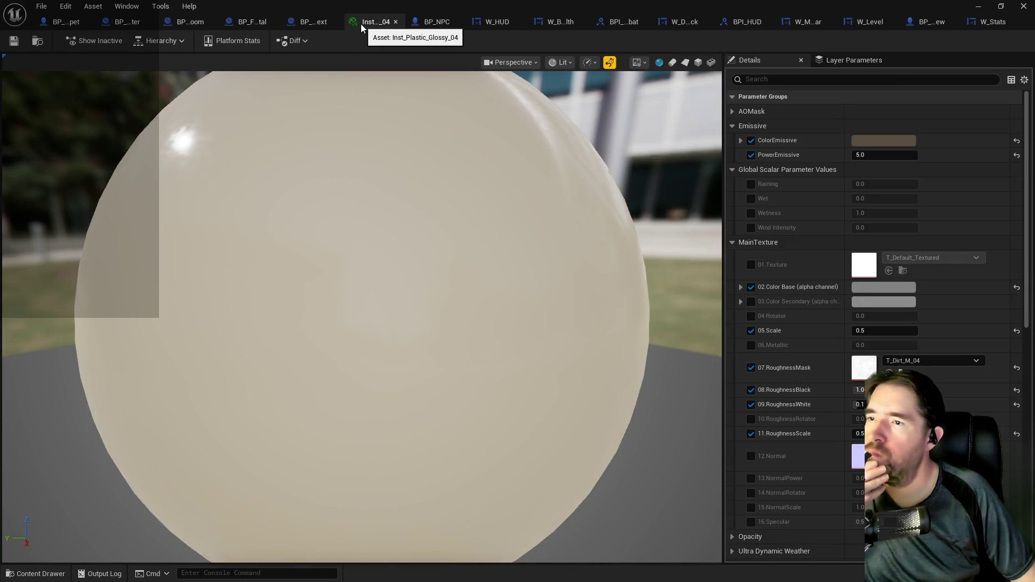
pyautogui.click(396, 21)
pyautogui.click(296, 24)
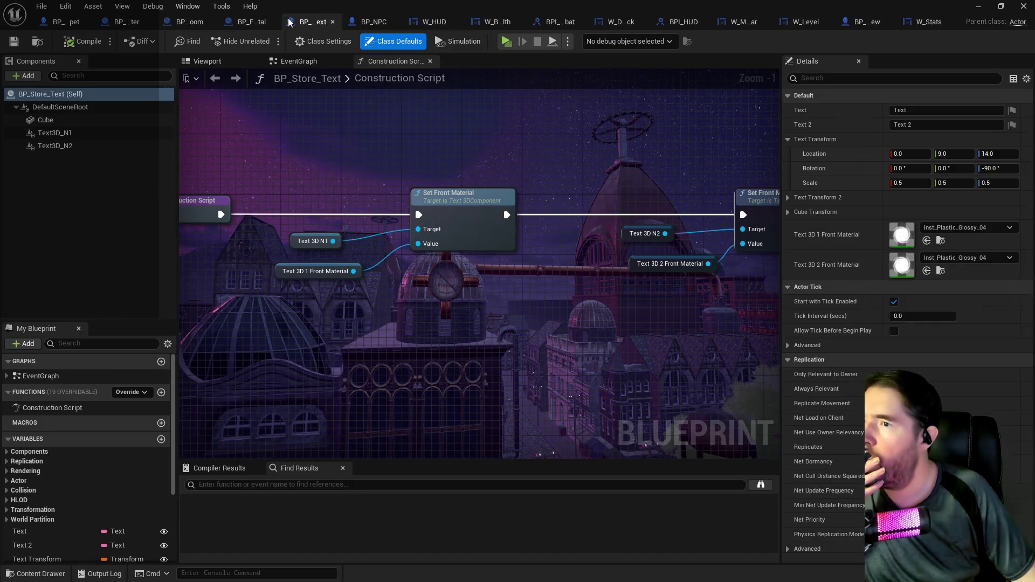
pyautogui.click(332, 22)
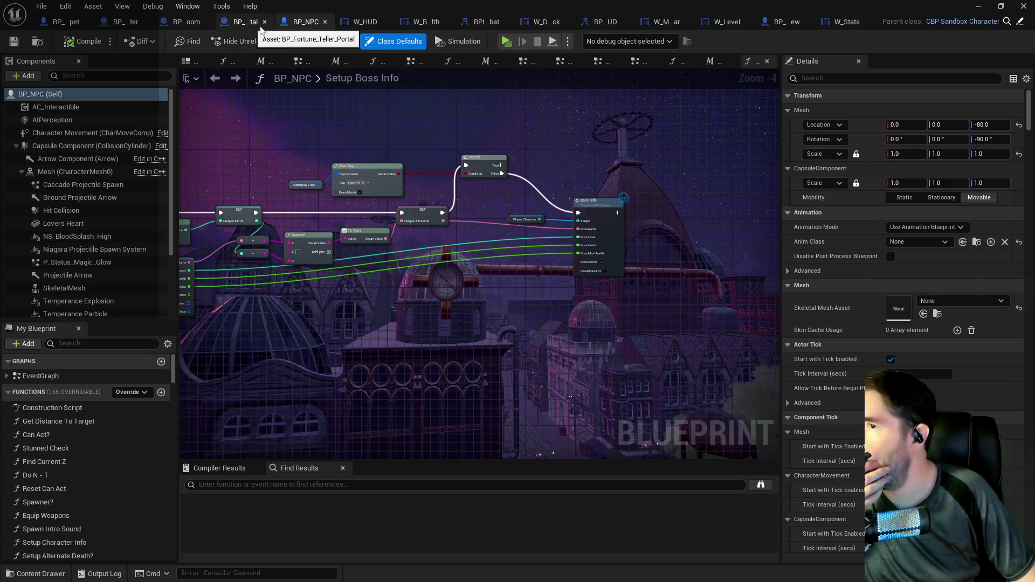
pyautogui.click(257, 23)
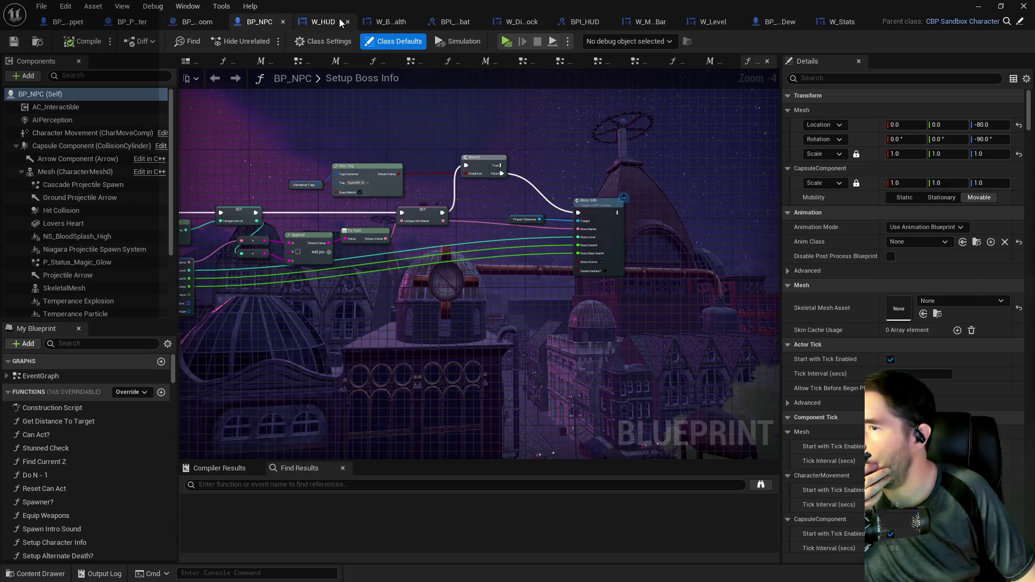
pyautogui.middleClick(194, 24)
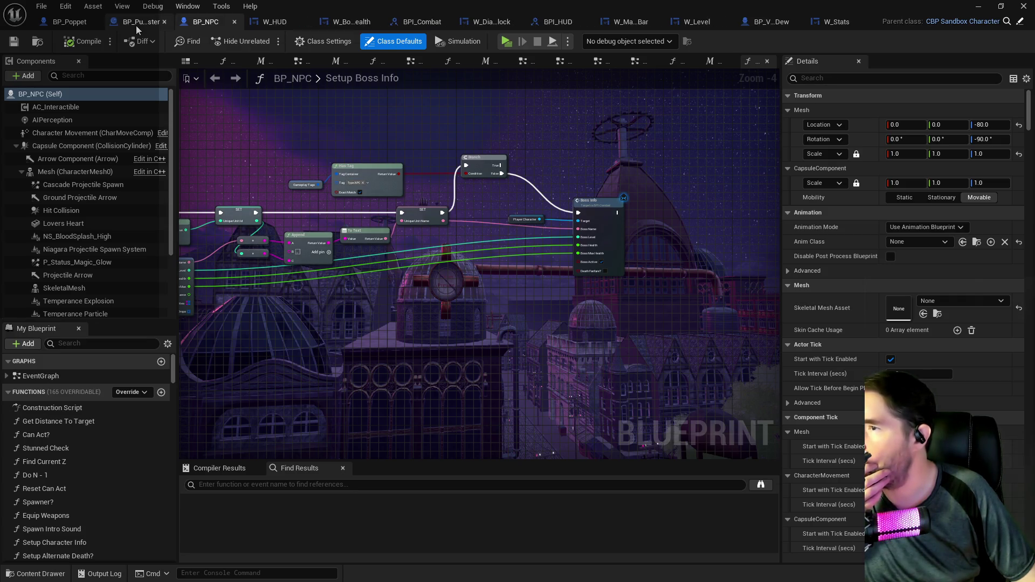
# In W_HUD, select Boss Health Bar Front and jump to its Event Graph nodes
pyautogui.click(284, 25)
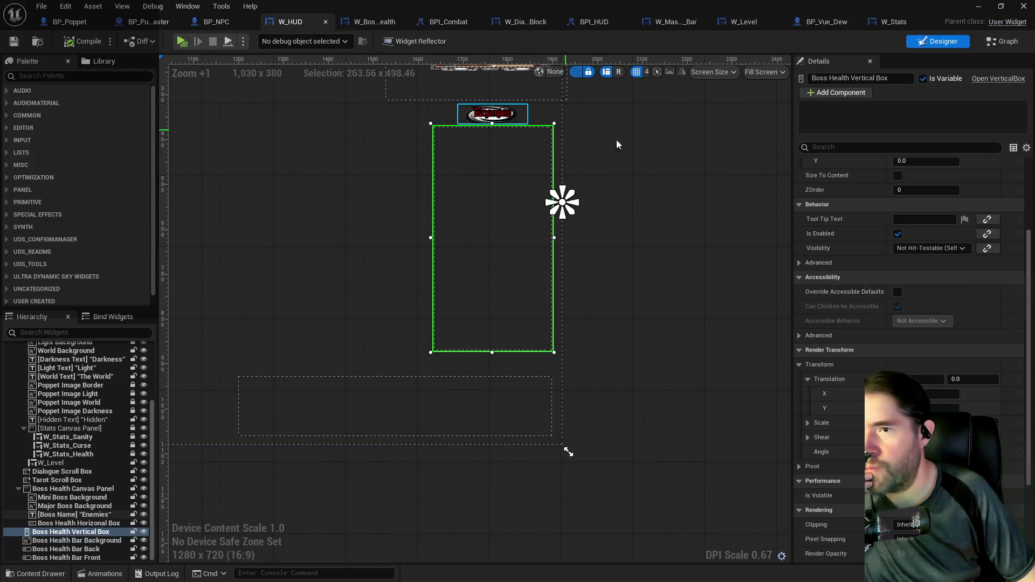
pyautogui.click(507, 173)
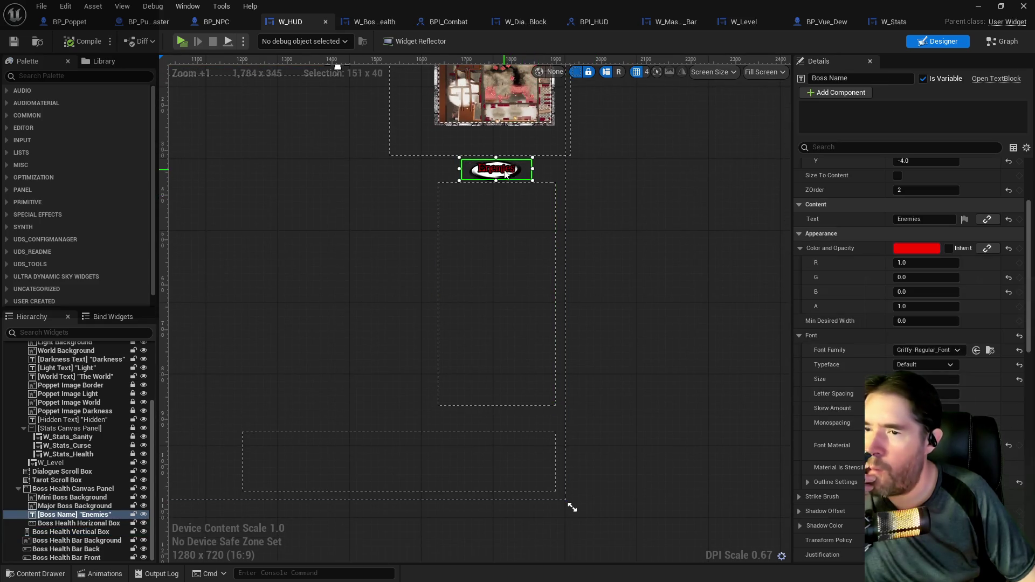
pyautogui.moveTo(649, 296)
pyautogui.mouseDown()
pyautogui.moveTo(501, 292)
pyautogui.moveTo(895, 292)
pyautogui.mouseUp()
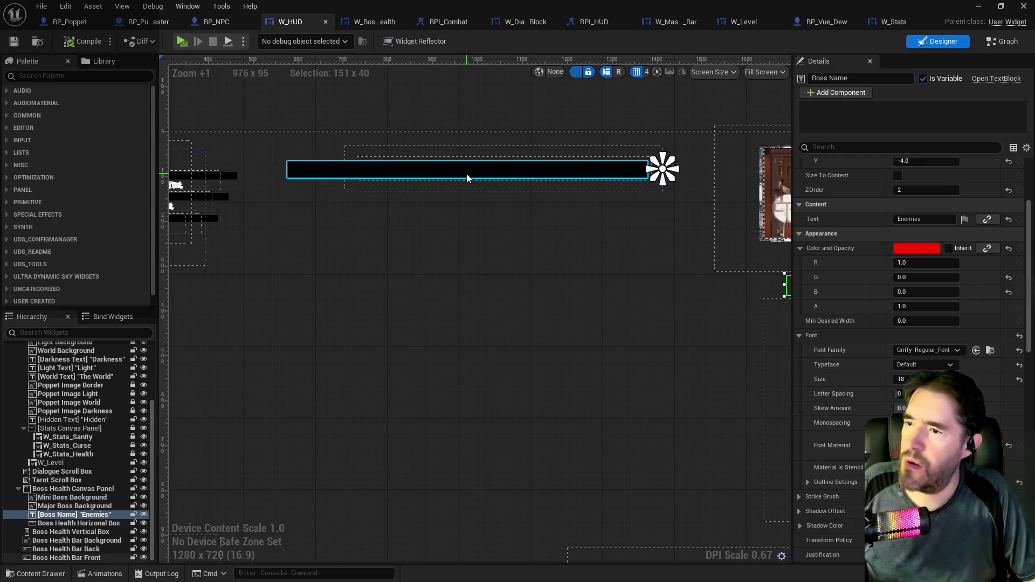
pyautogui.click(467, 174)
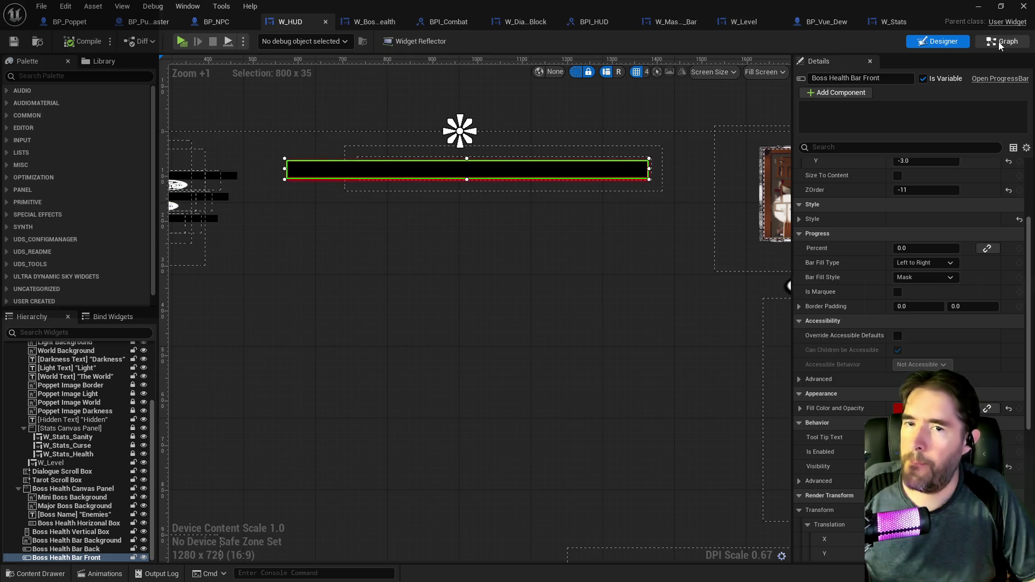
pyautogui.doubleClick(656, 182)
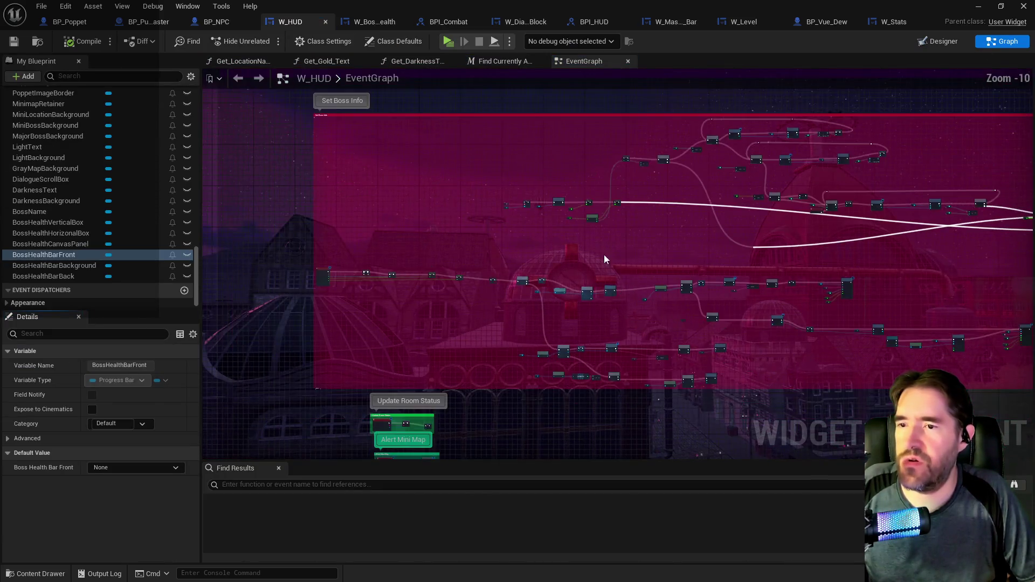
# Delete the block of unused old nodes from the W_HUD Event Graph
pyautogui.moveTo(315, 187)
pyautogui.mouseDown()
pyautogui.moveTo(855, 280)
pyautogui.moveTo(857, 394)
pyautogui.moveTo(874, 346)
pyautogui.moveTo(867, 330)
pyautogui.moveTo(835, 324)
pyautogui.mouseUp()
pyautogui.moveTo(427, 379); pyautogui.dragTo(706, 338)
pyautogui.press('Delete')
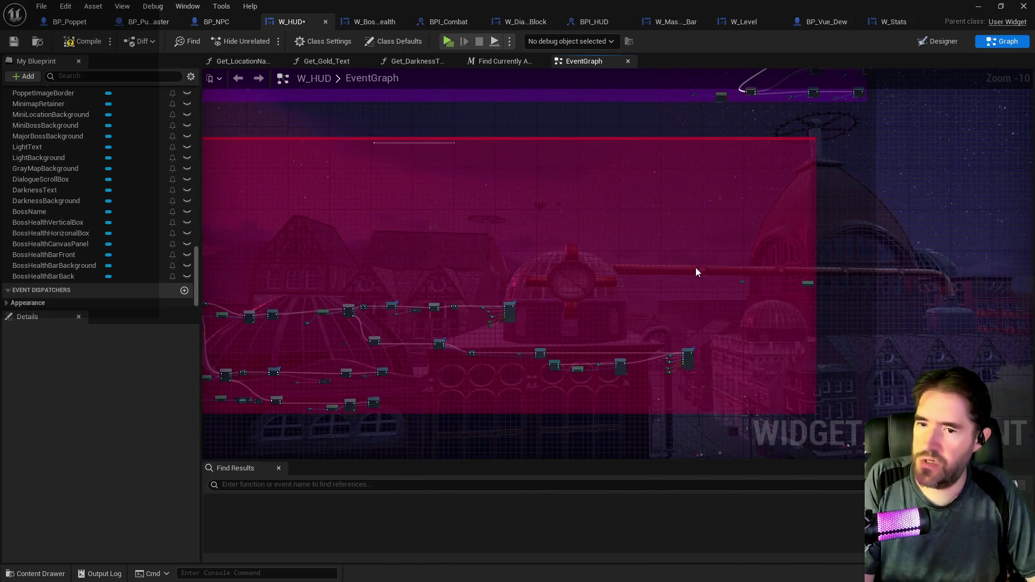
pyautogui.scroll(4, 793, 296)
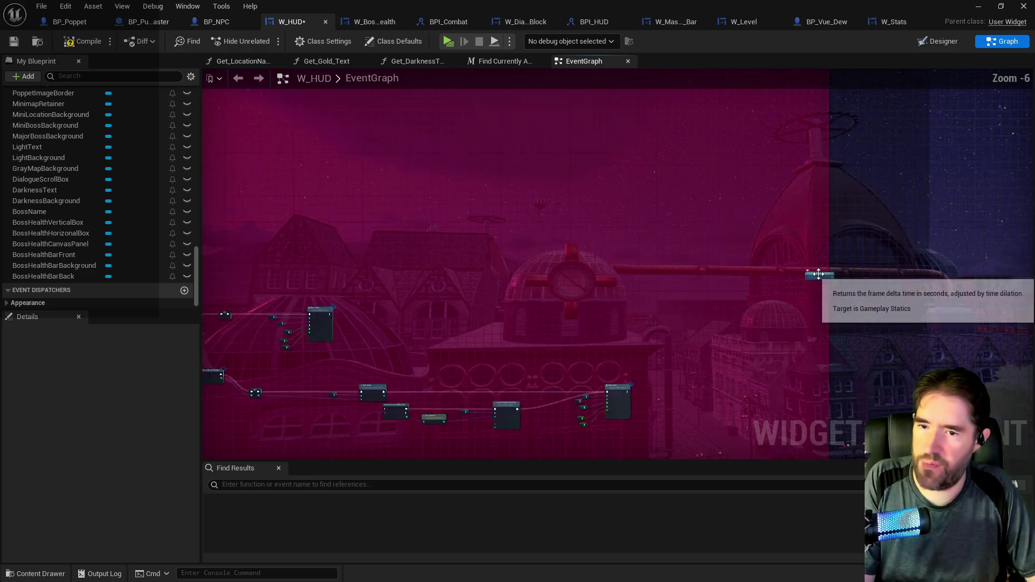
pyautogui.scroll(3, 767, 252)
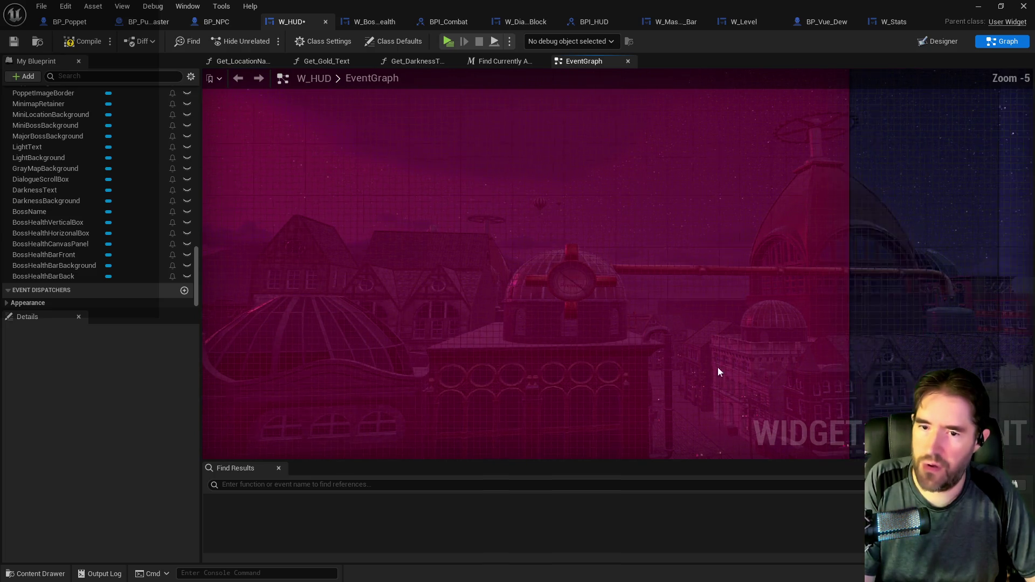
pyautogui.scroll(-9, 648, 373)
# Move the Set Boss Info and Update Room Status node groups upward
pyautogui.moveTo(447, 249); pyautogui.dragTo(920, 349)
pyautogui.moveTo(712, 347); pyautogui.dragTo(707, 261)
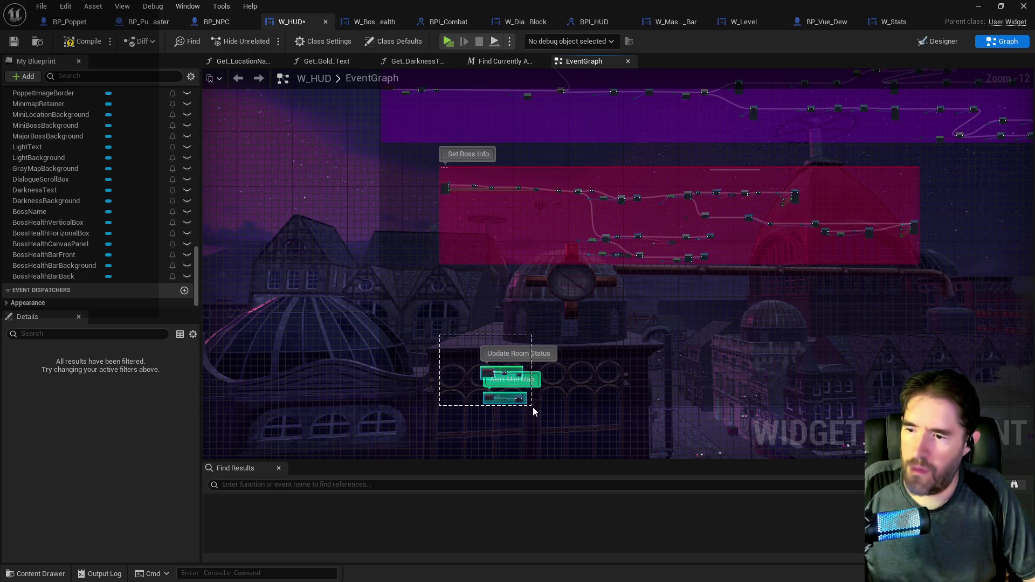
pyautogui.moveTo(515, 381); pyautogui.dragTo(477, 302)
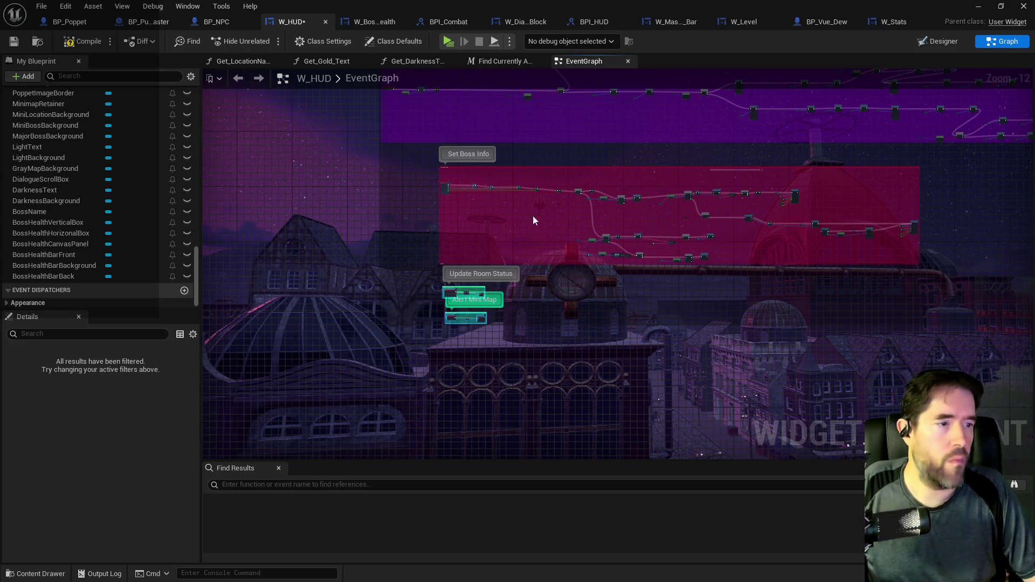
# Delete the stray line of nodes and save W_HUD
pyautogui.scroll(2, 783, 191)
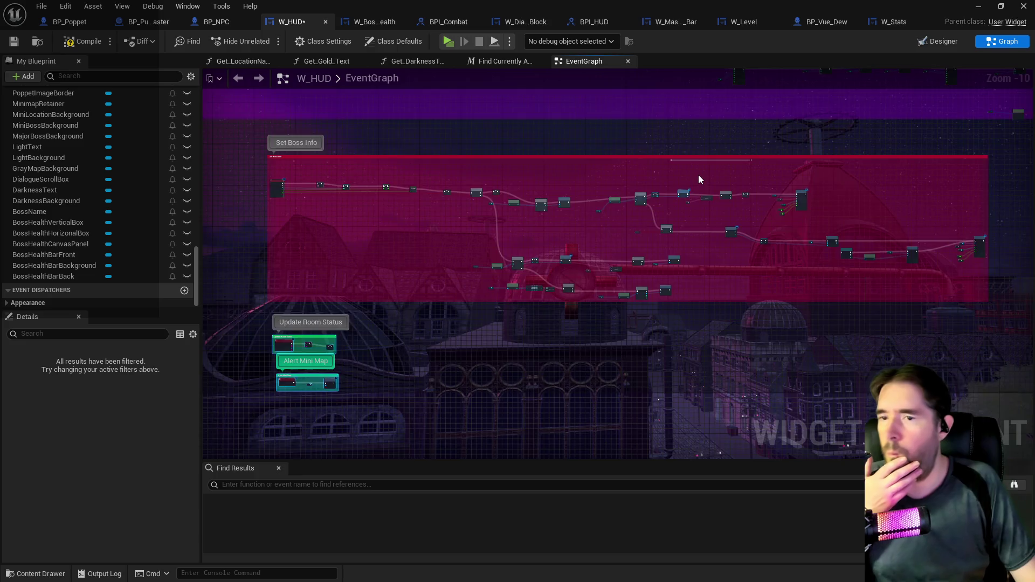
pyautogui.scroll(6, 698, 176)
pyautogui.moveTo(506, 179); pyautogui.dragTo(811, 198)
pyautogui.press('Delete')
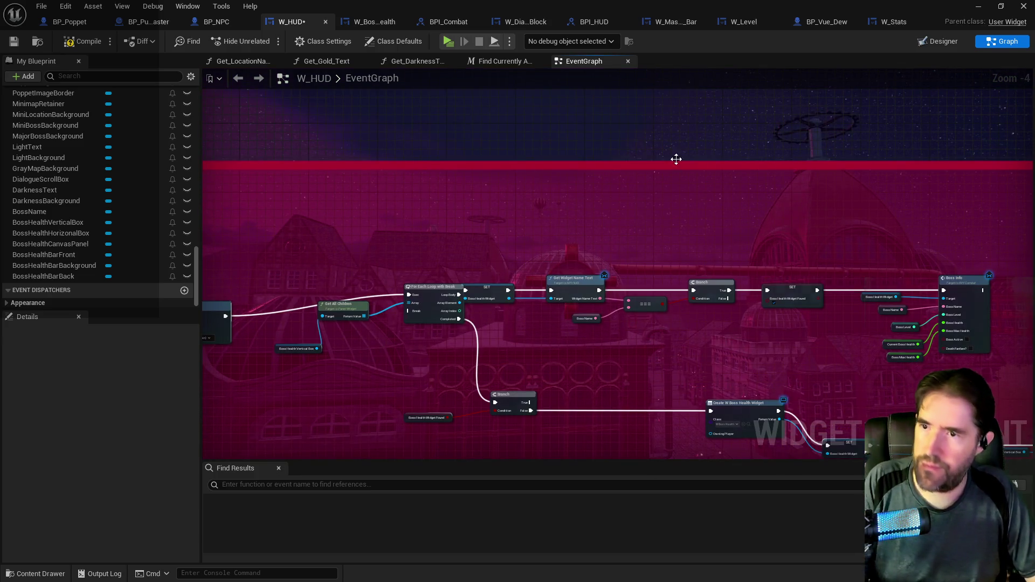
pyautogui.click(14, 46)
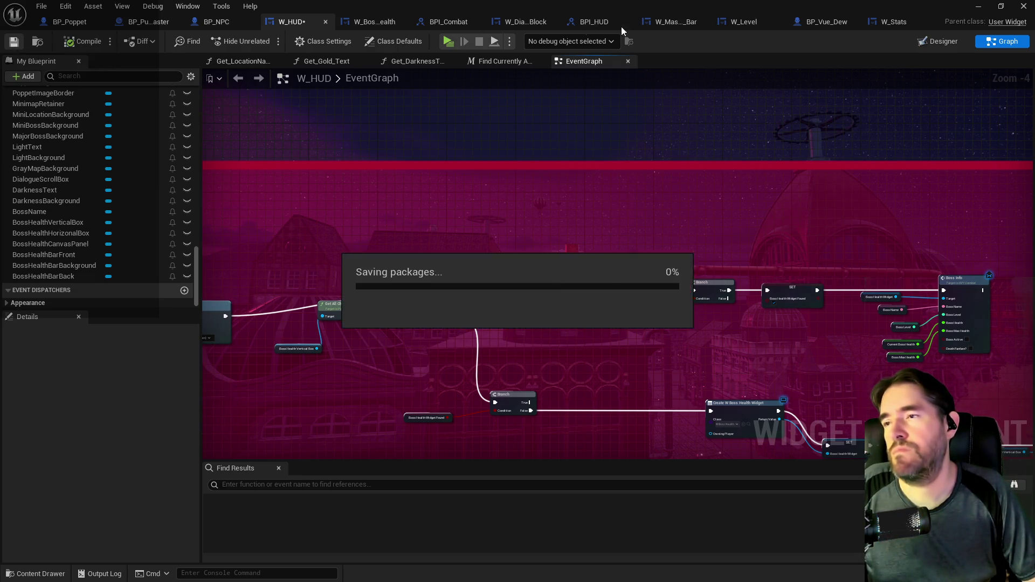
pyautogui.click(926, 44)
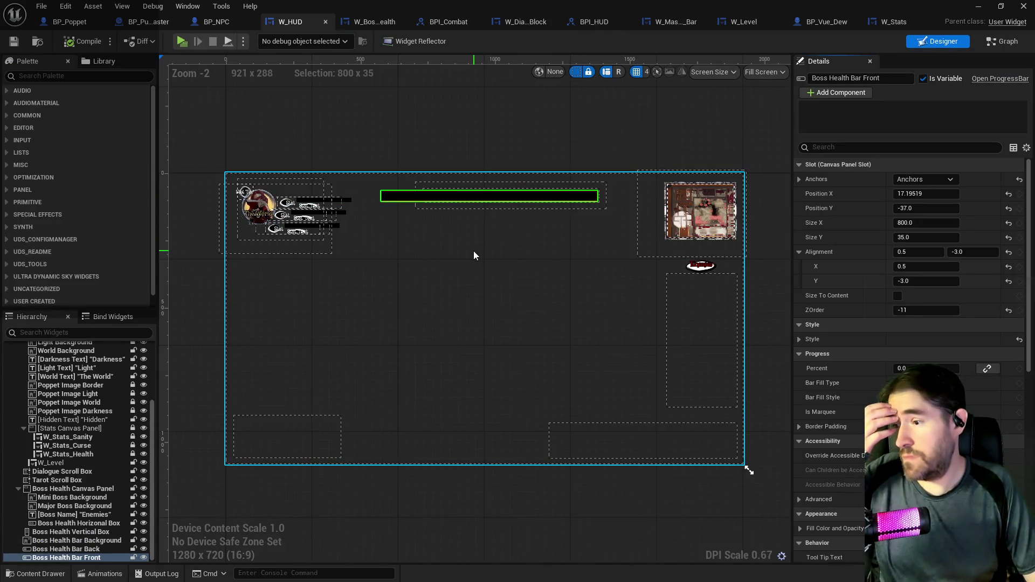
# Remove the three Boss Health Bar widgets from the W_HUD layout
pyautogui.scroll(1, 463, 224)
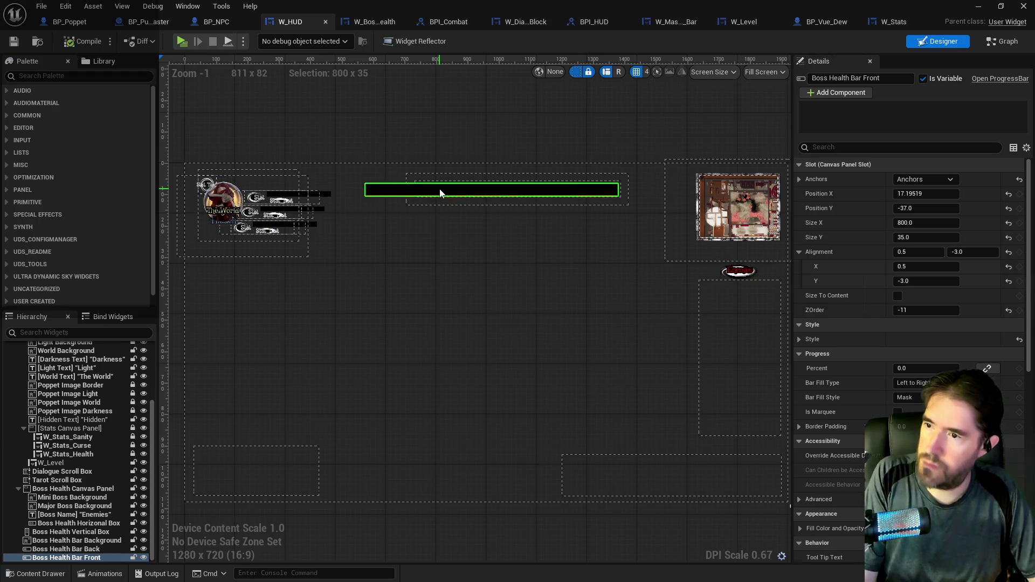
pyautogui.hotkey('ctrl', 'z')
pyautogui.hotkey('ctrl', 'z')
pyautogui.hotkey('ctrl', 'z')
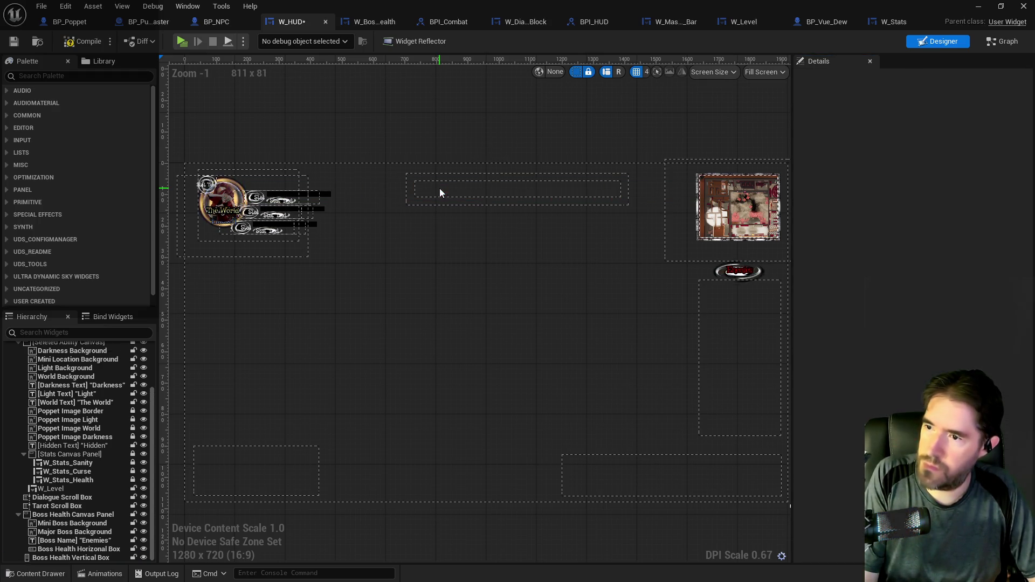
pyautogui.click(440, 189)
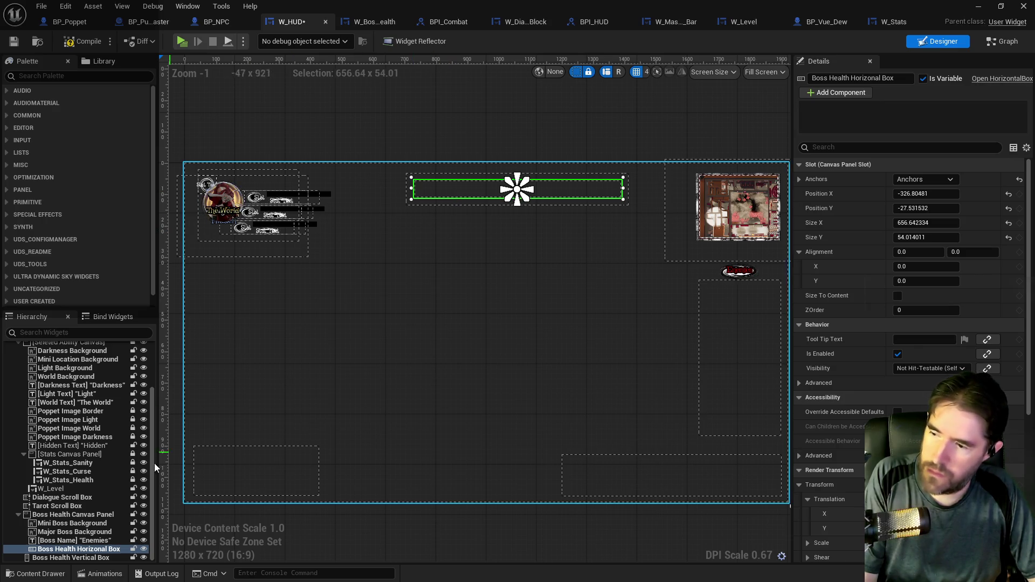
pyautogui.moveTo(565, 332); pyautogui.dragTo(410, 328)
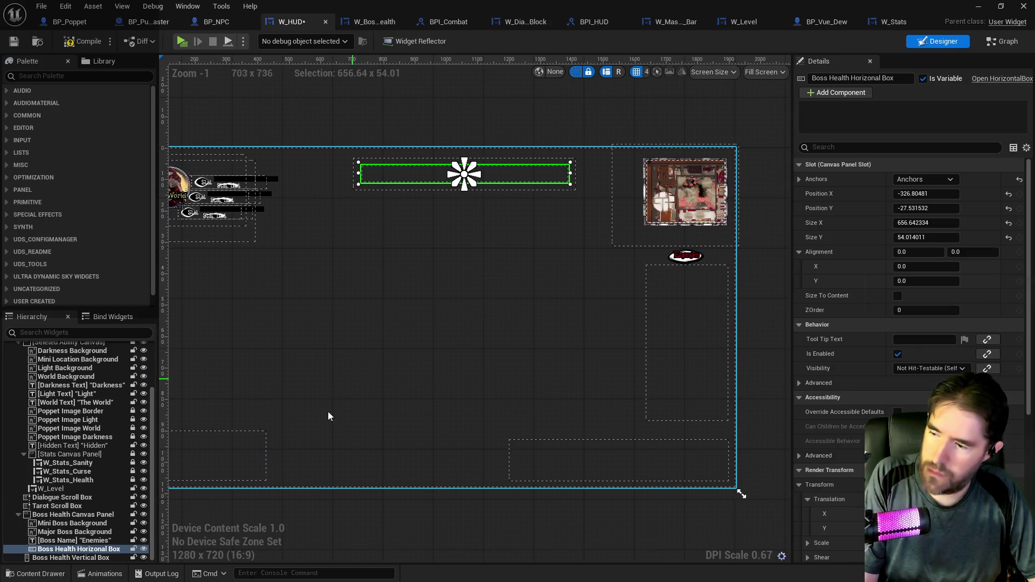
pyautogui.click(202, 488)
pyautogui.click(72, 532)
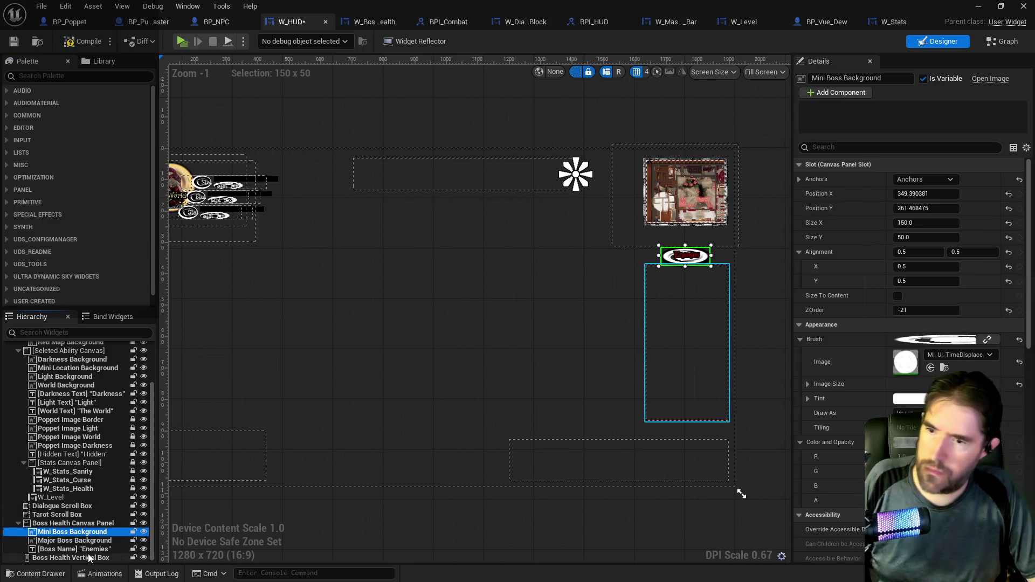
# Move the Boss Health Canvas Panel to X 1638.9, Y 320 and shrink it to about 258 × 77
pyautogui.click(464, 186)
pyautogui.moveTo(464, 187)
pyautogui.mouseDown()
pyautogui.moveTo(673, 270)
pyautogui.moveTo(652, 284)
pyautogui.mouseUp()
pyautogui.moveTo(503, 264)
pyautogui.mouseDown()
pyautogui.moveTo(298, 259)
pyautogui.moveTo(413, 243)
pyautogui.moveTo(404, 247)
pyautogui.mouseUp()
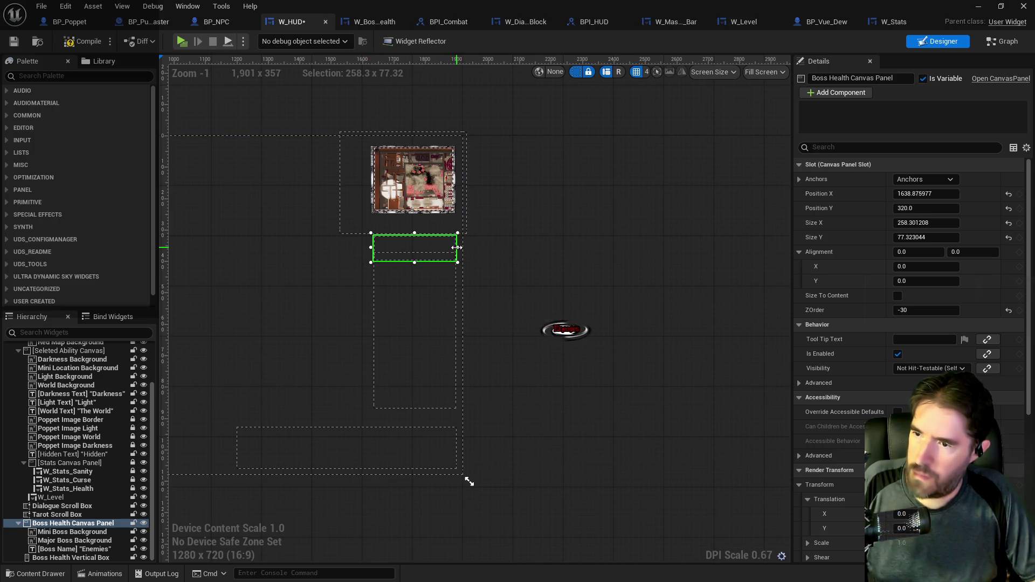
# Shorten the Boss Health Canvas Panel to 258 × 67 and anchor it to the centre
pyautogui.moveTo(414, 263); pyautogui.dragTo(416, 239)
pyautogui.click(922, 180)
pyautogui.click(974, 234)
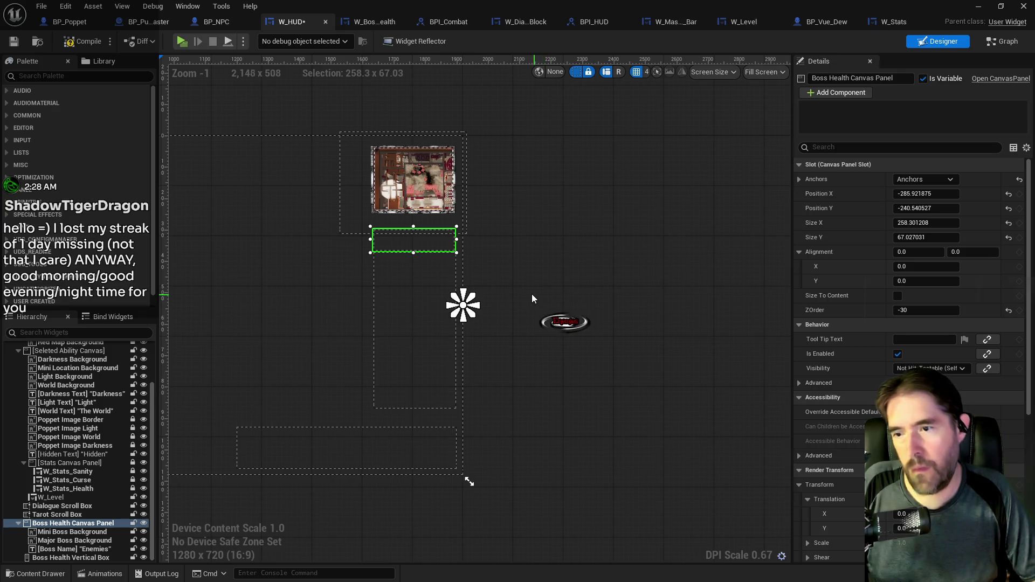
pyautogui.click(594, 344)
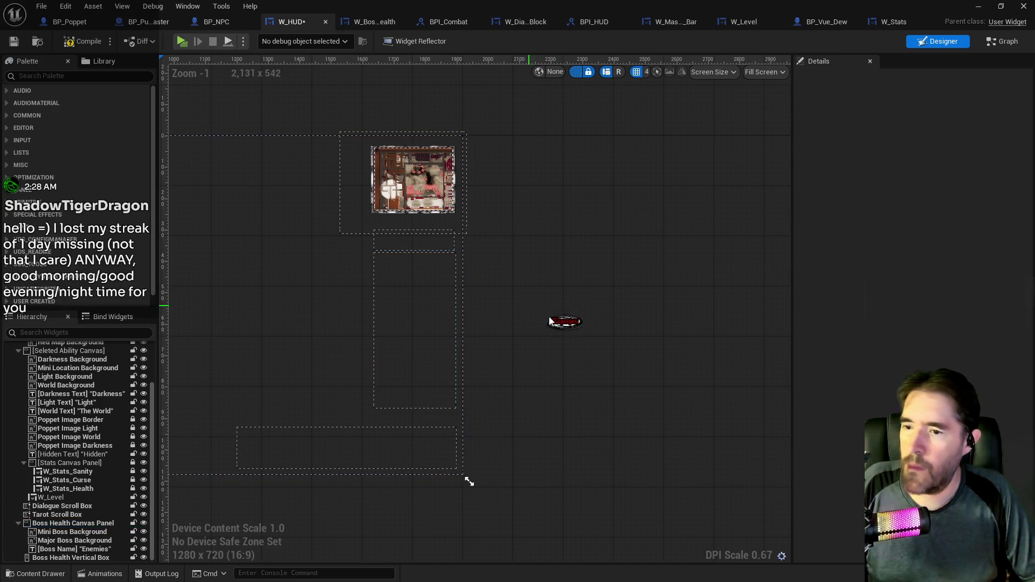
# Move Mini Boss Background through the 'Enemies' boss name up below the top panel
pyautogui.click(68, 488)
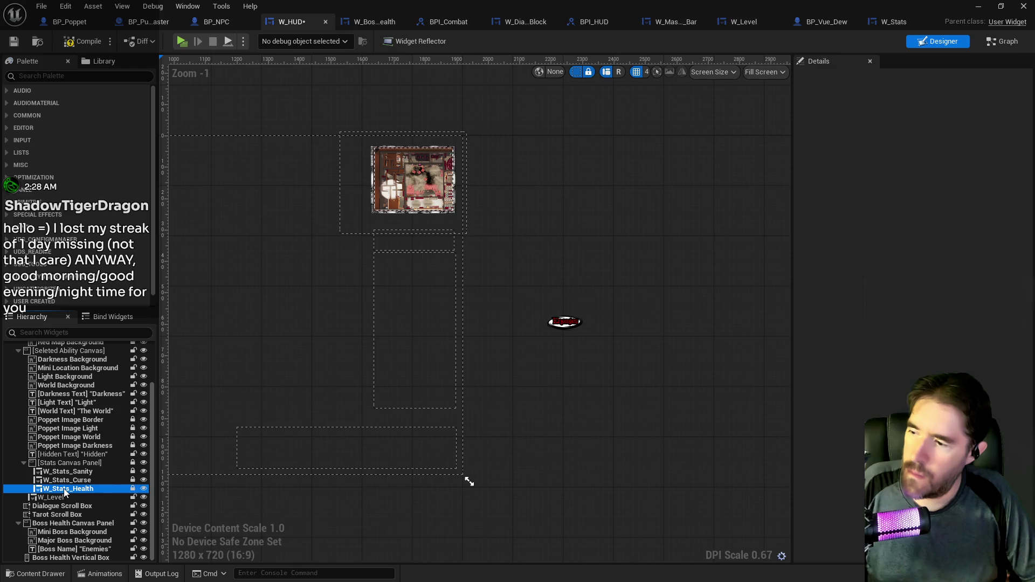
pyautogui.click(59, 532)
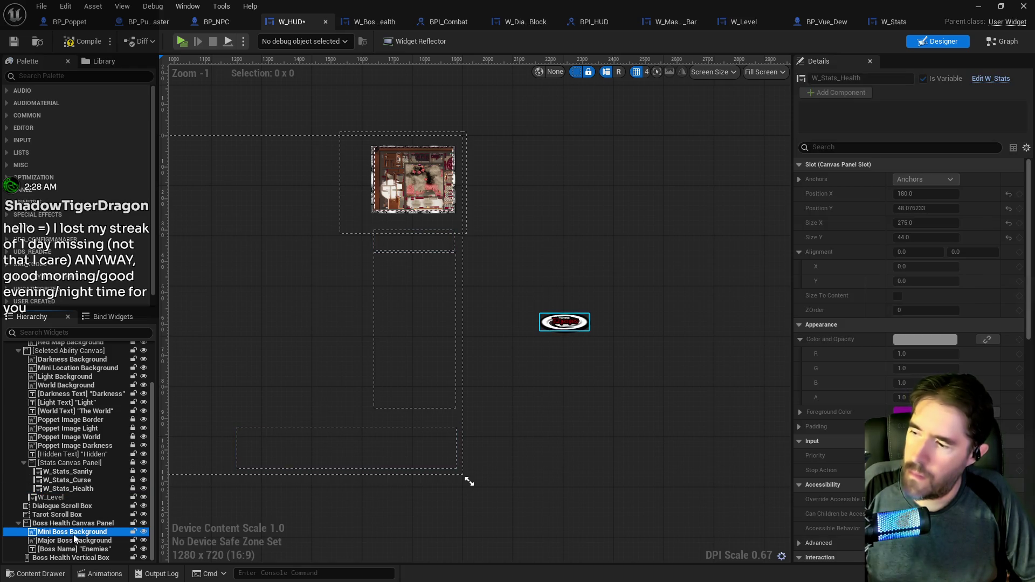
pyautogui.keyDown('shift'); pyautogui.click(74, 549); pyautogui.keyUp('shift')
pyautogui.moveTo(562, 323)
pyautogui.mouseDown()
pyautogui.moveTo(476, 290)
pyautogui.moveTo(416, 243)
pyautogui.mouseUp()
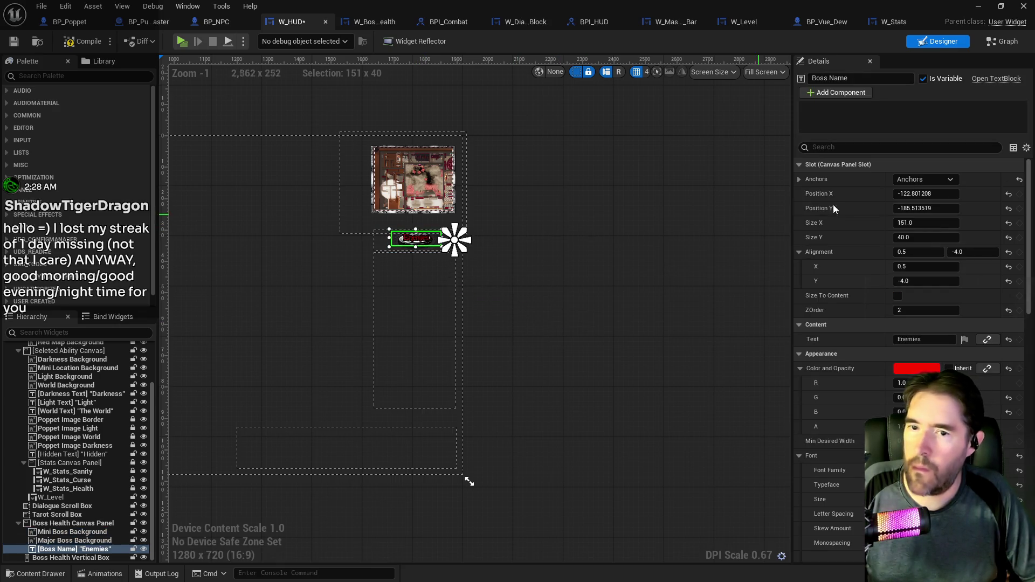
# Set the 'Enemies' boss name's alignment to 0, 0, place it at -198.3, -21.5, and compile
pyautogui.click(1009, 208)
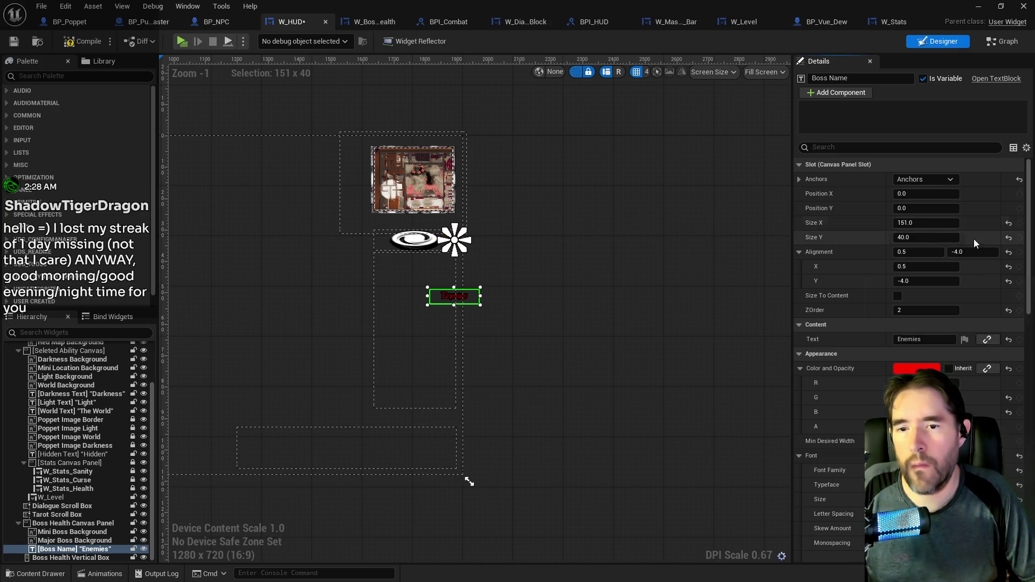
pyautogui.scroll(3, 583, 274)
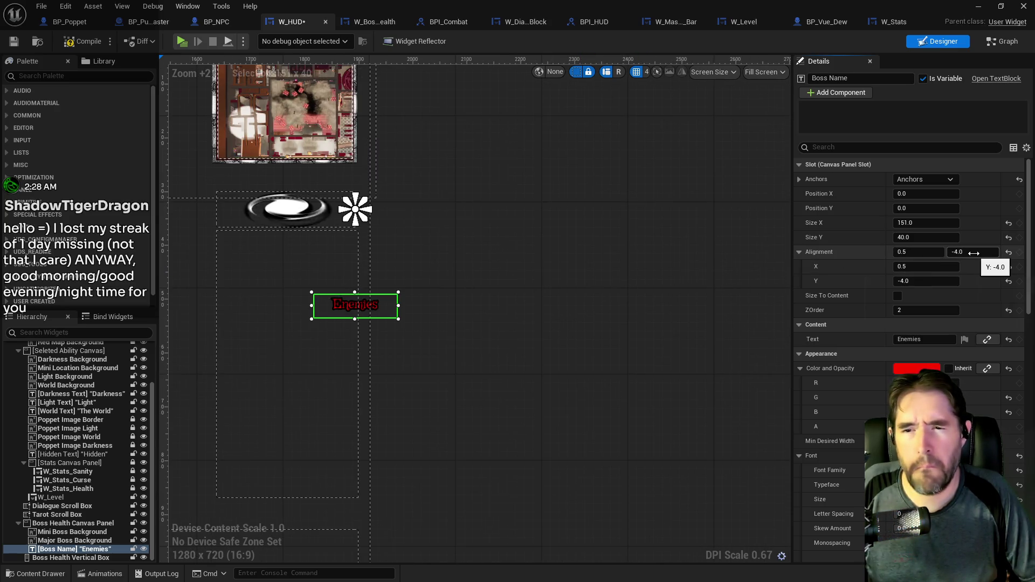
pyautogui.write('5')
pyautogui.write('0.5')
pyautogui.press('Return')
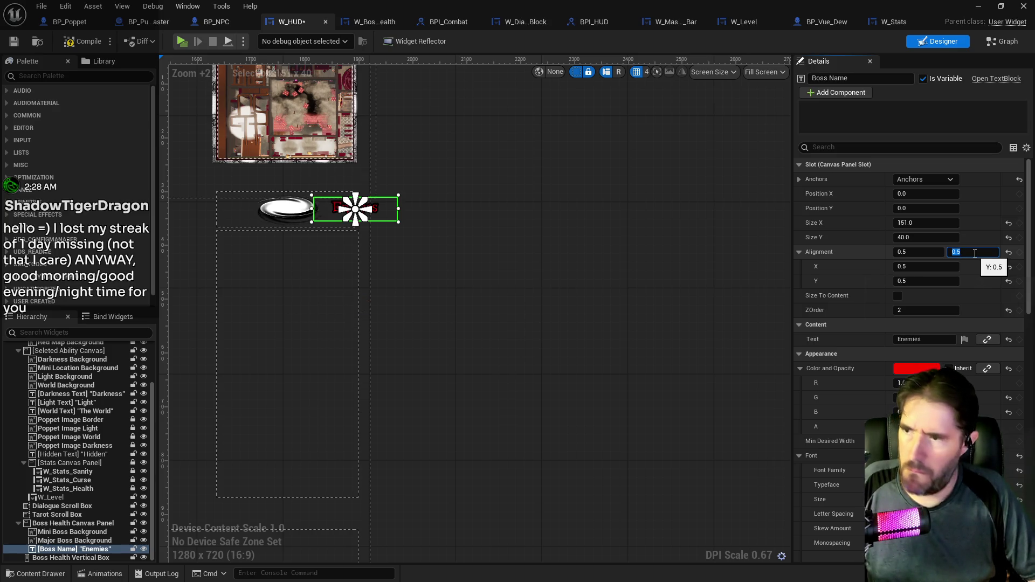
pyautogui.click(923, 254)
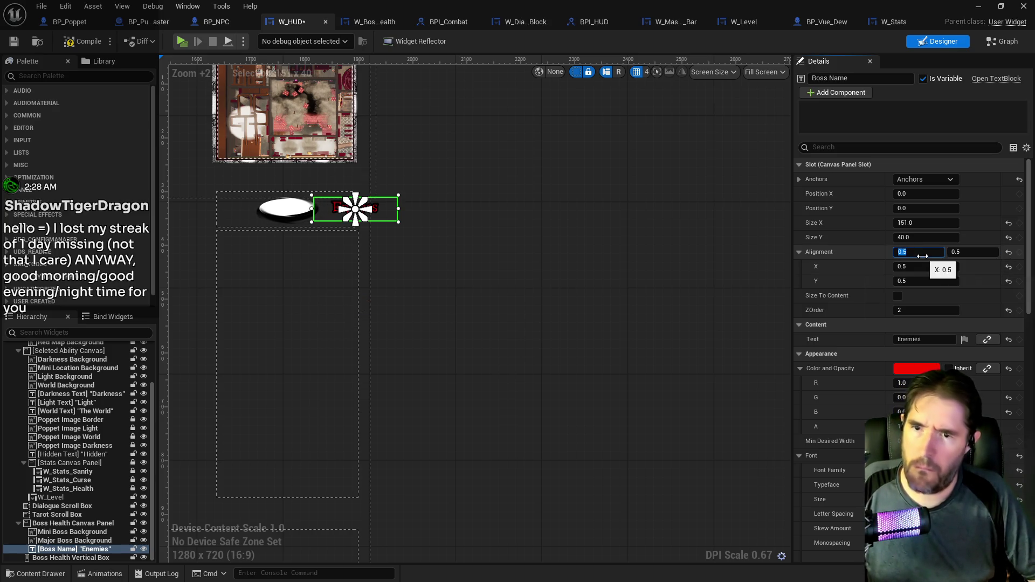
pyautogui.write('0')
pyautogui.press('Return')
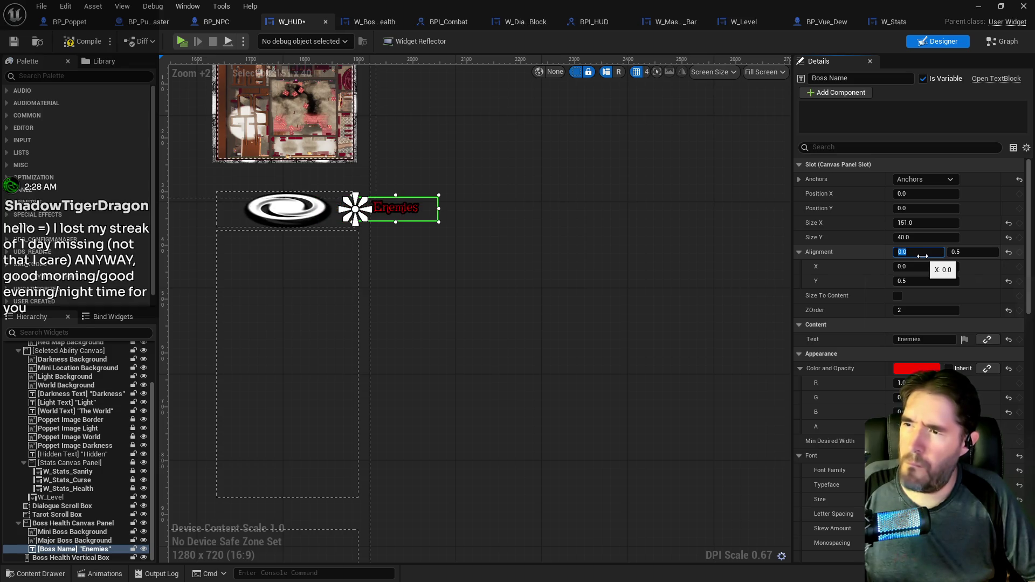
pyautogui.click(954, 253)
pyautogui.write('0')
pyautogui.press('Return')
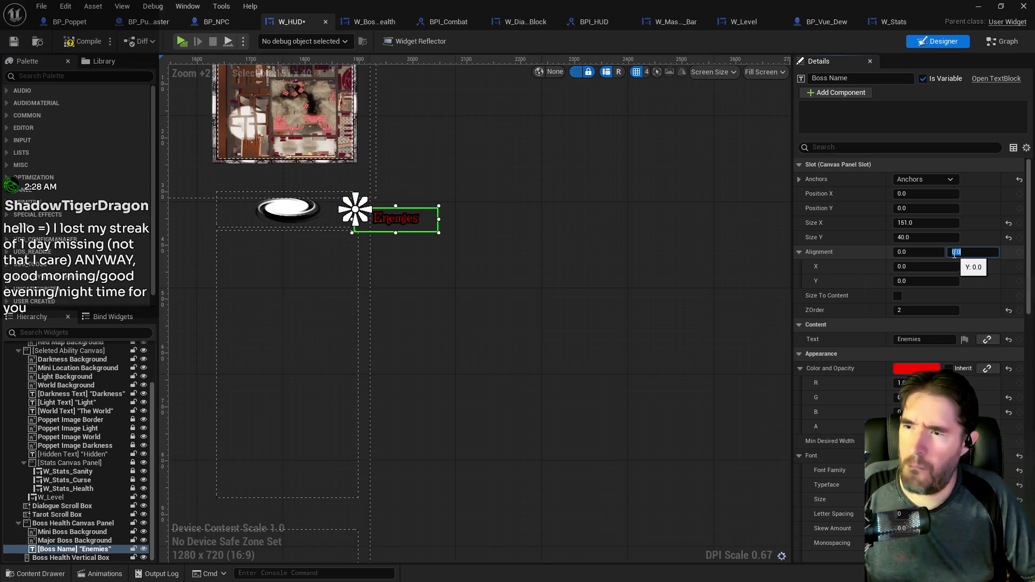
pyautogui.moveTo(636, 256)
pyautogui.mouseDown()
pyautogui.moveTo(654, 262)
pyautogui.moveTo(568, 233)
pyautogui.moveTo(452, 225)
pyautogui.moveTo(460, 217)
pyautogui.mouseUp()
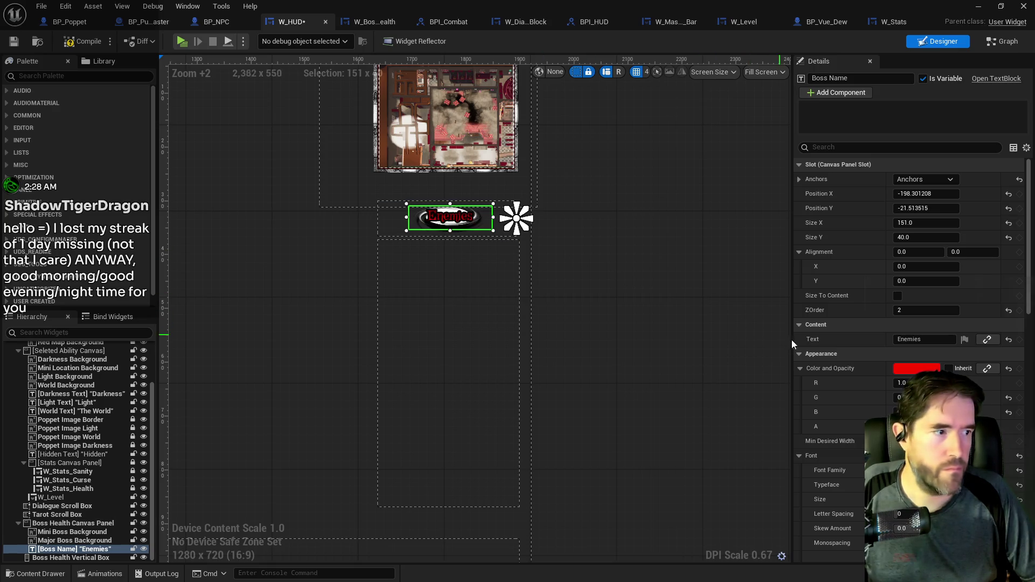
pyautogui.click(70, 47)
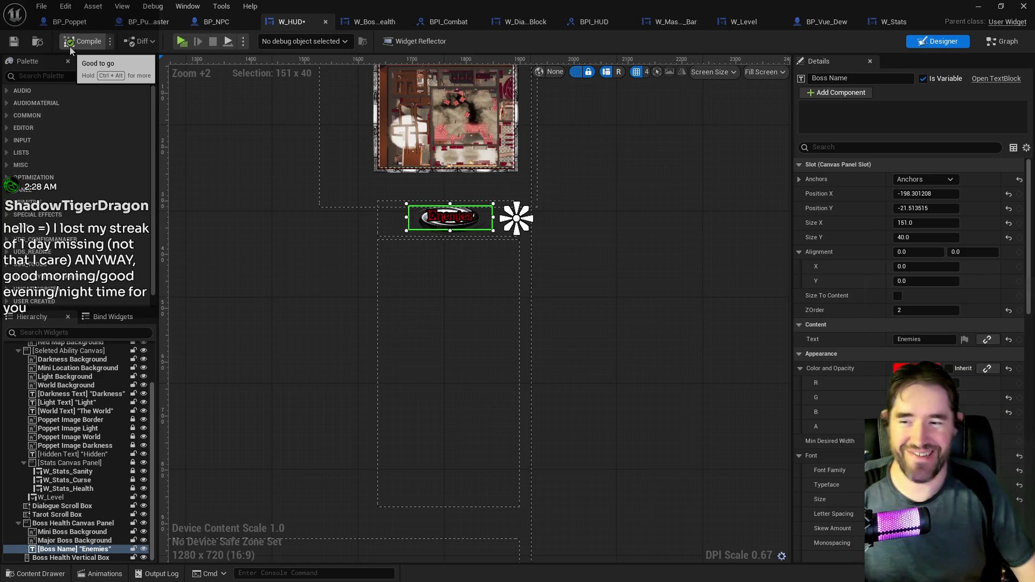
# Save the compiled W_HUD widget and launch the Poppet Quest preview to playtest it
pyautogui.hotkey('ctrl', 's')
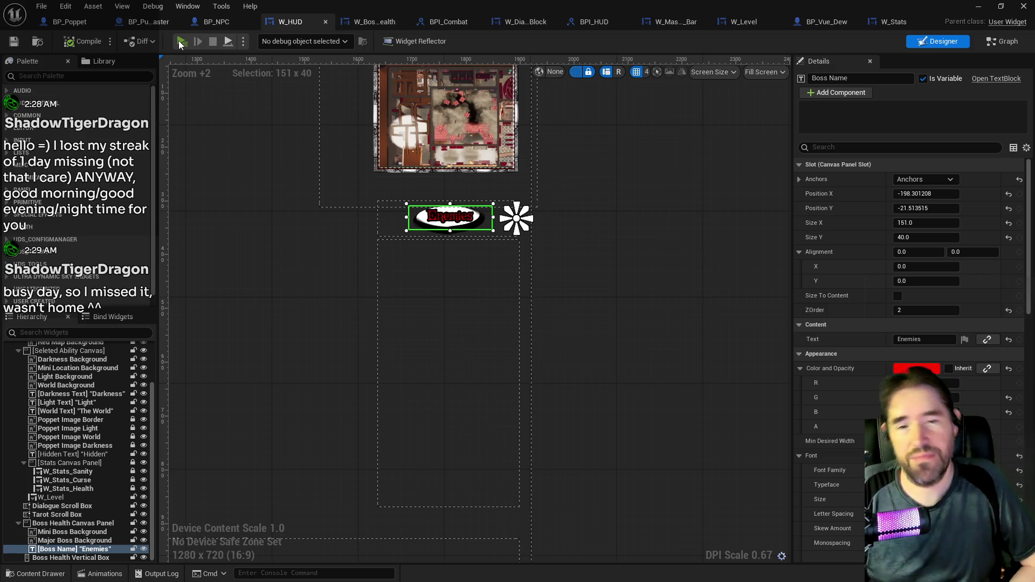
pyautogui.click(181, 41)
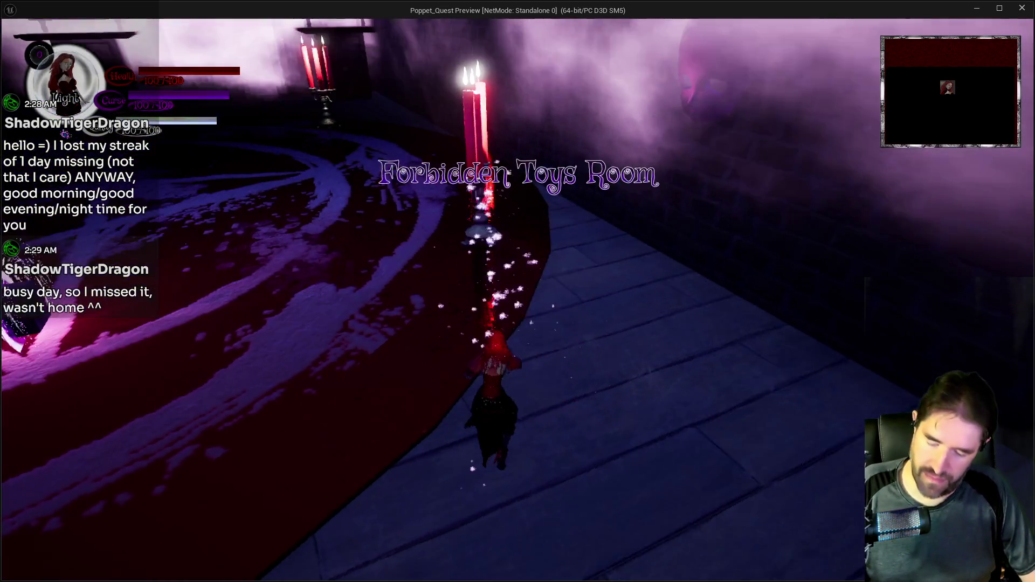
# Pick the red character card and start walking toward the mirror shrine
pyautogui.press('Tab')
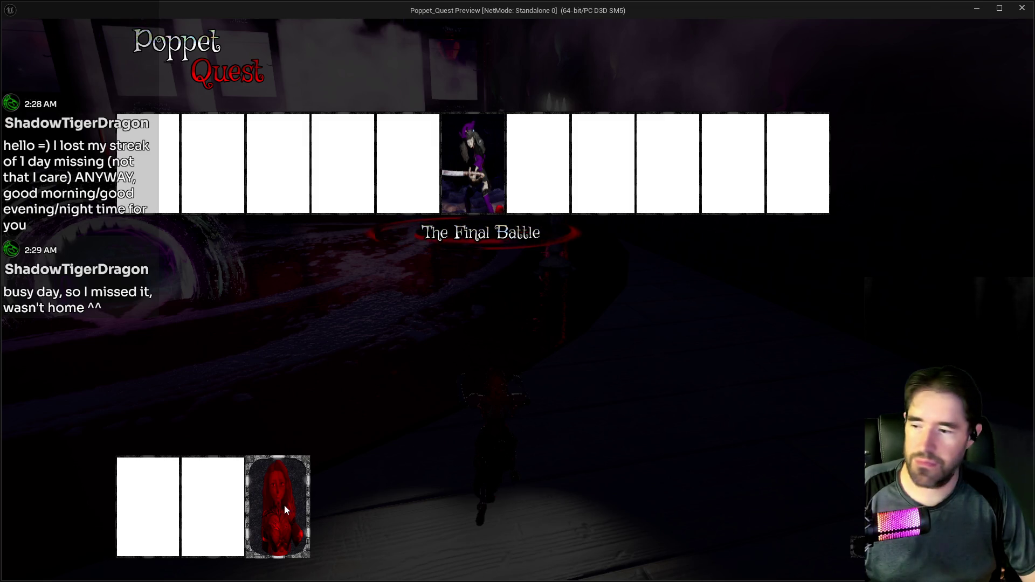
pyautogui.click(283, 504)
pyautogui.press('w')
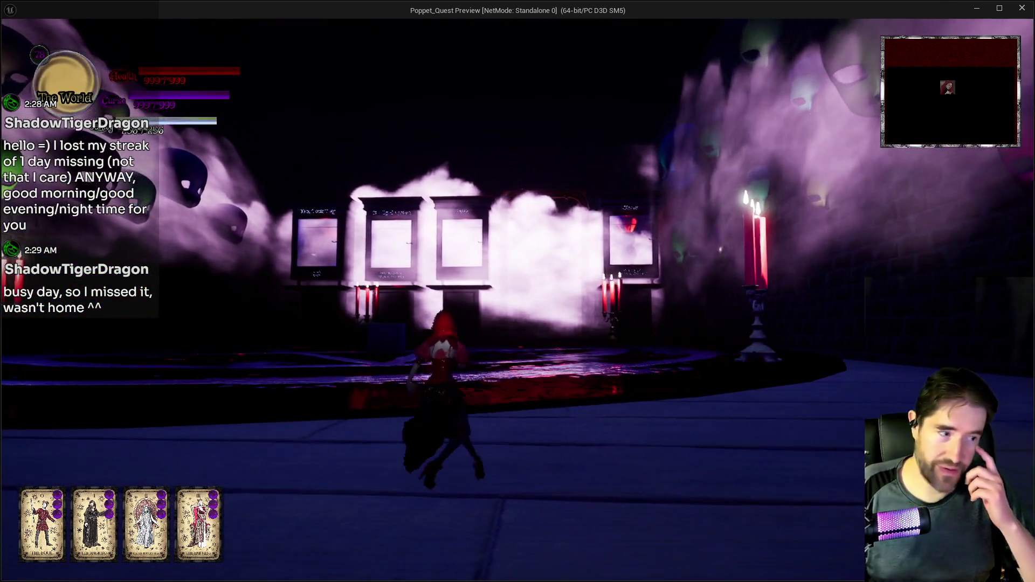
pyautogui.press('w')
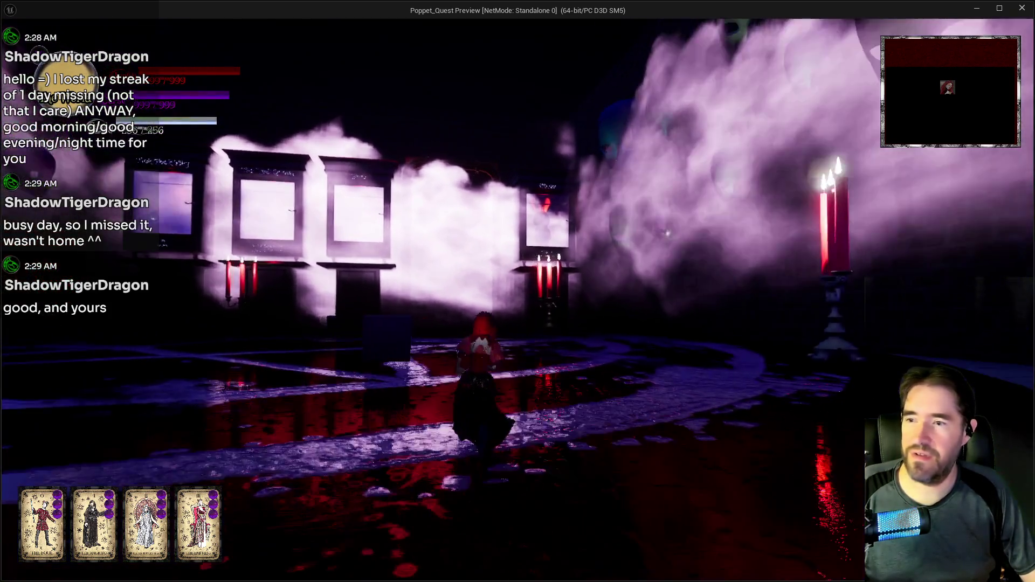
# Run across the pentagram floor to the enemy doll, triggering the boss health panel
pyautogui.press('w')
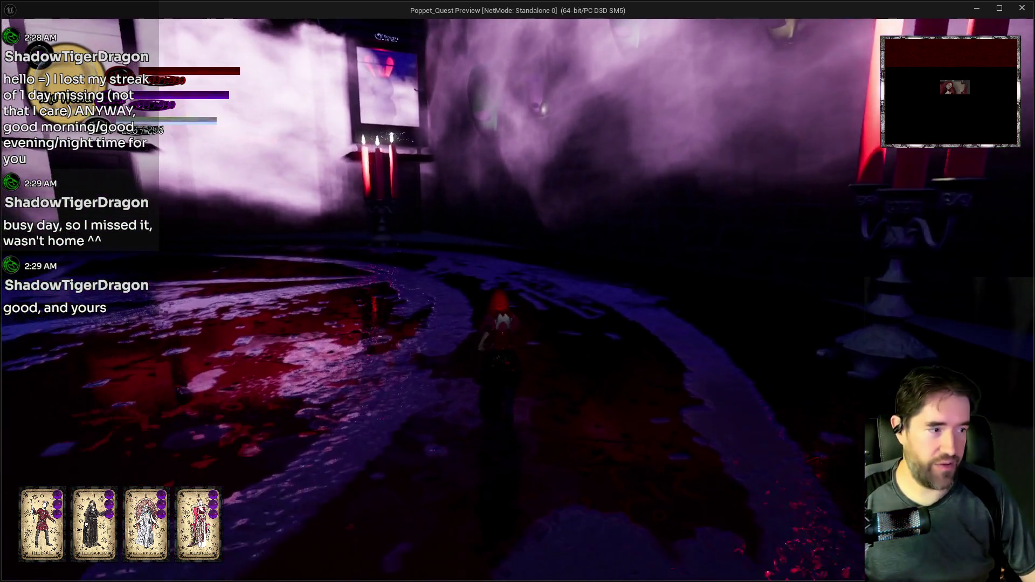
pyautogui.press('w')
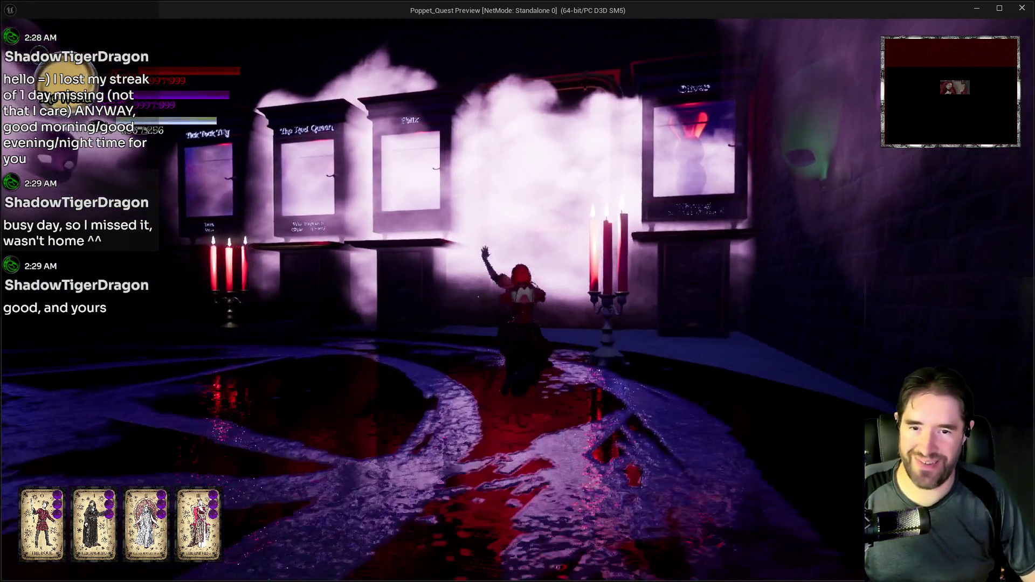
pyautogui.press('w')
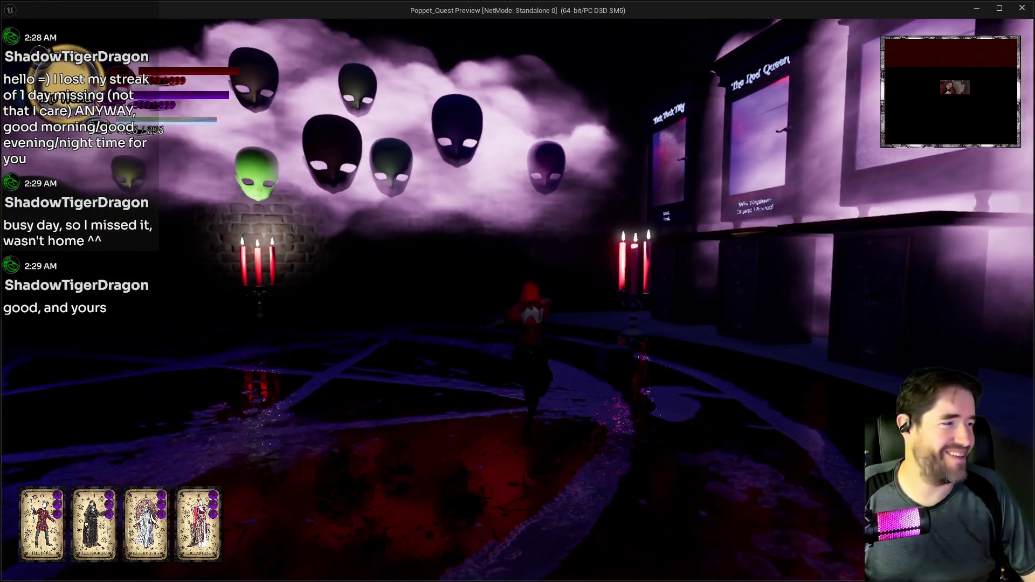
pyautogui.press('w')
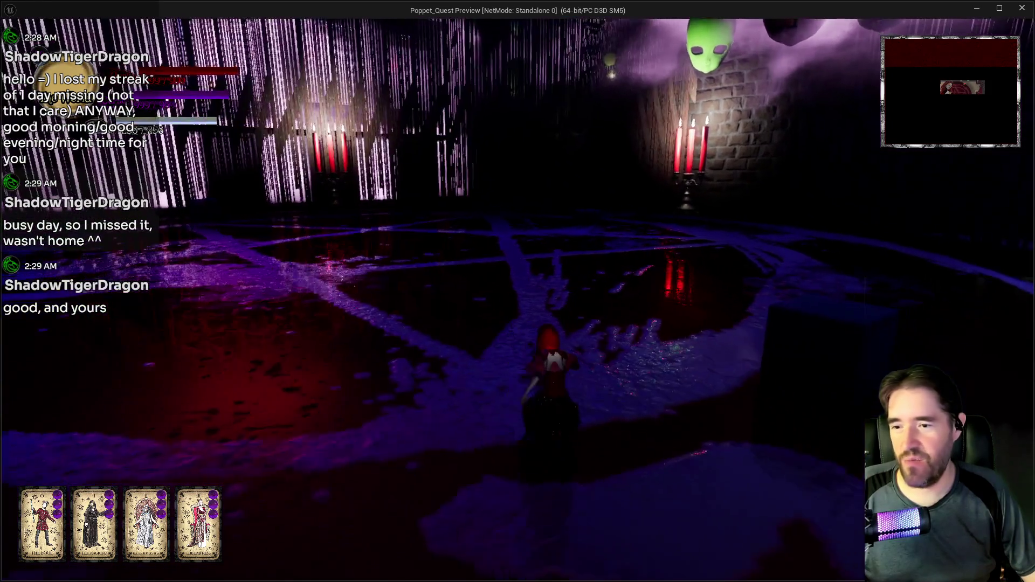
pyautogui.press('w')
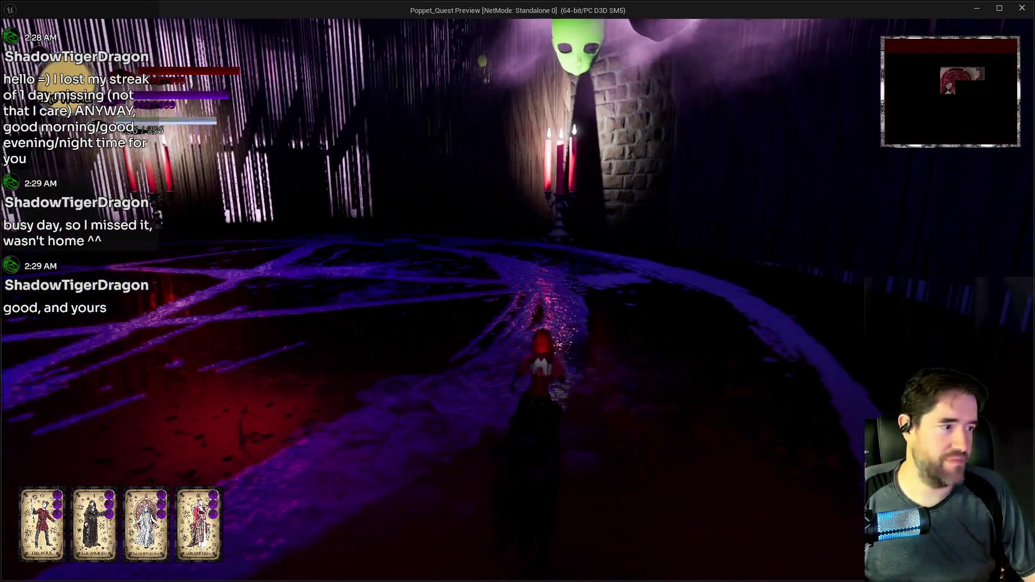
pyautogui.press('w')
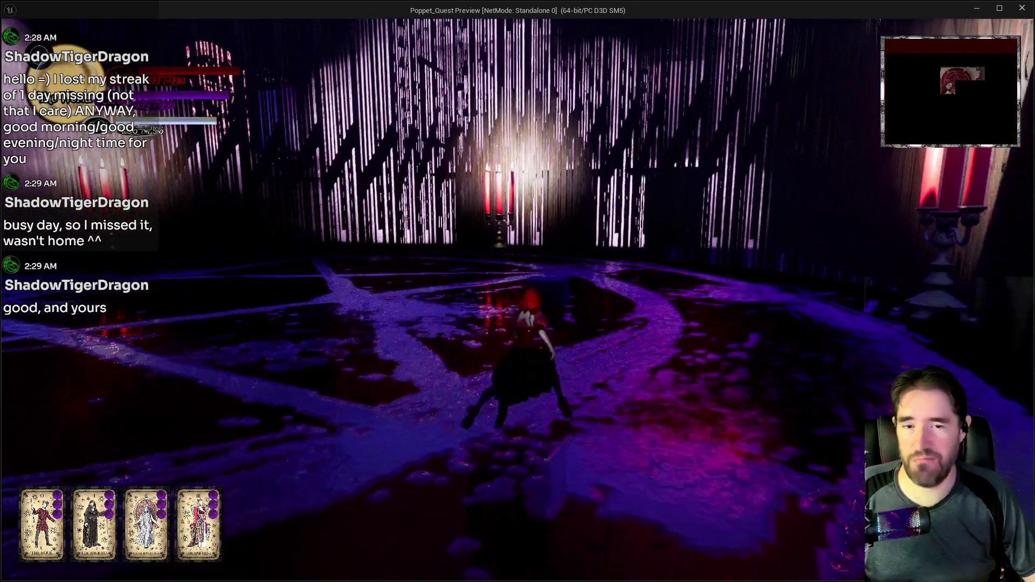
pyautogui.press('w')
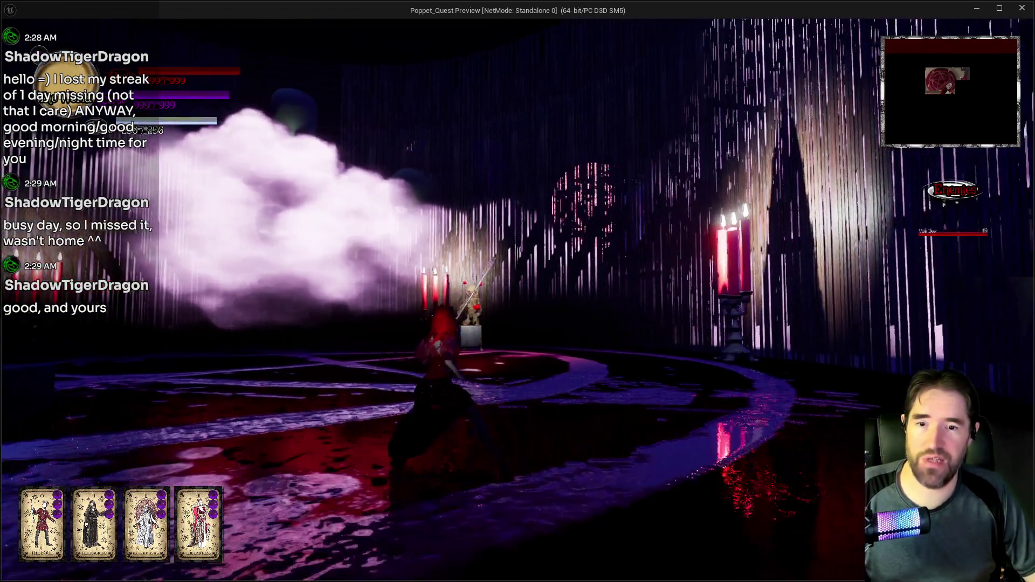
pyautogui.press('w')
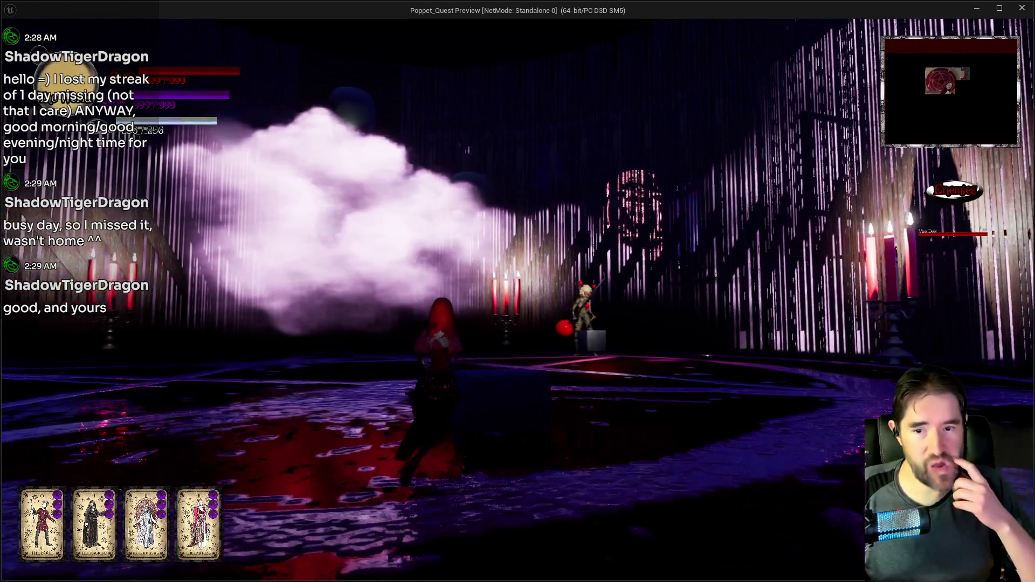
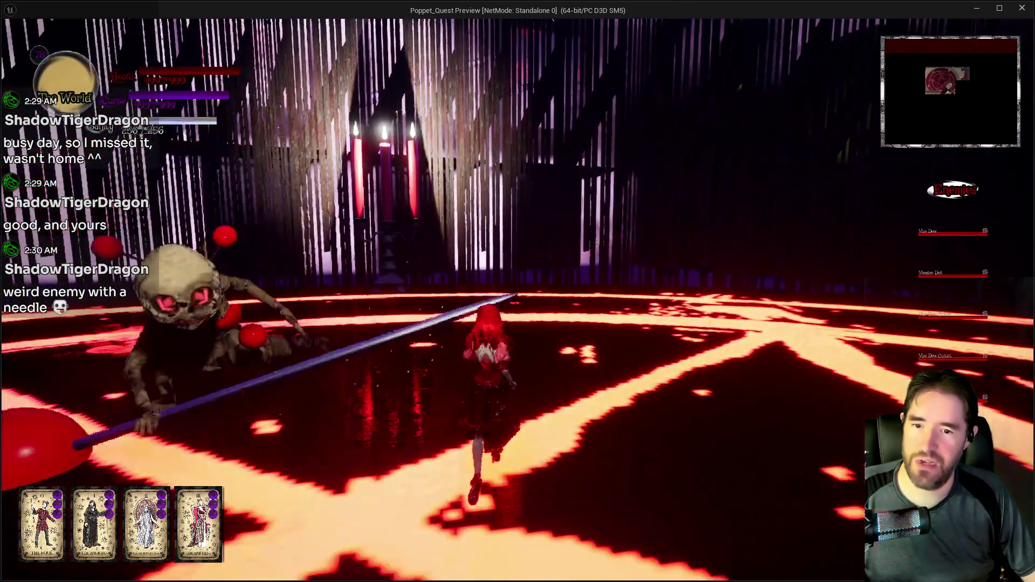
# Pause the running play-test and bring the W_HUD widget editor back to the front
pyautogui.press('Escape')
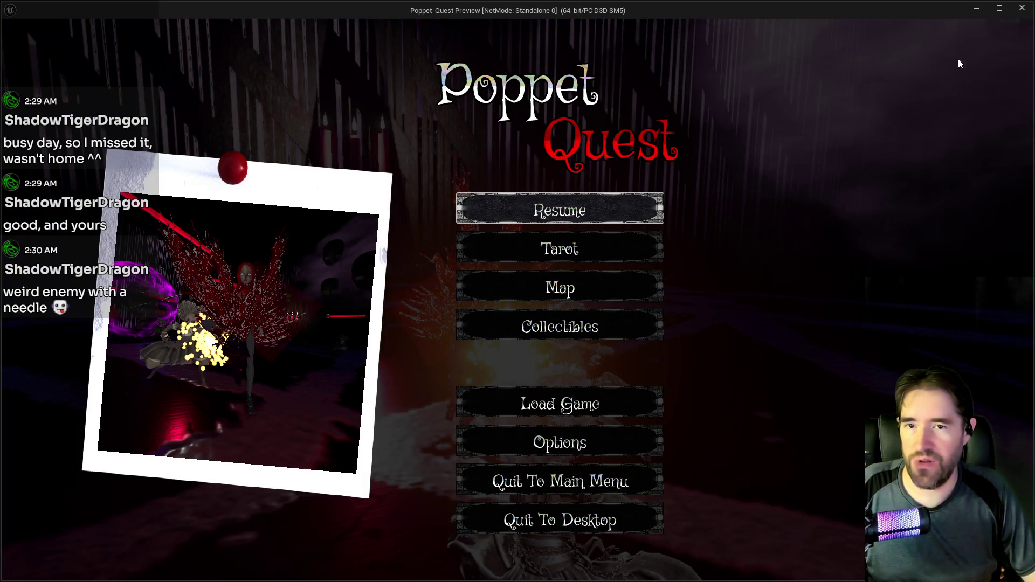
pyautogui.click(977, 9)
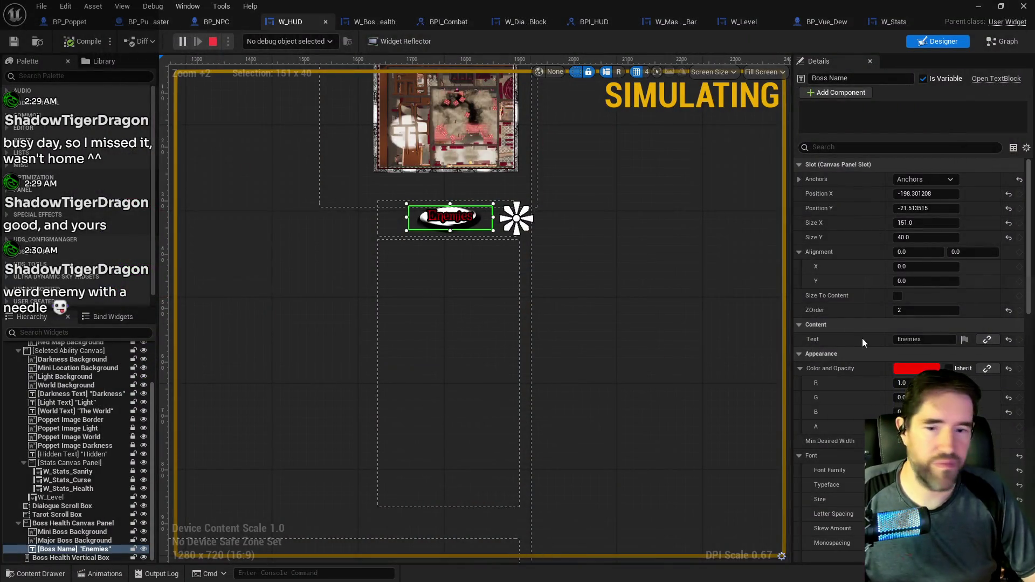
# Stop the play session, move through the widget tabs to W_Boss_Health, and select its Scale Box
pyautogui.press('Escape')
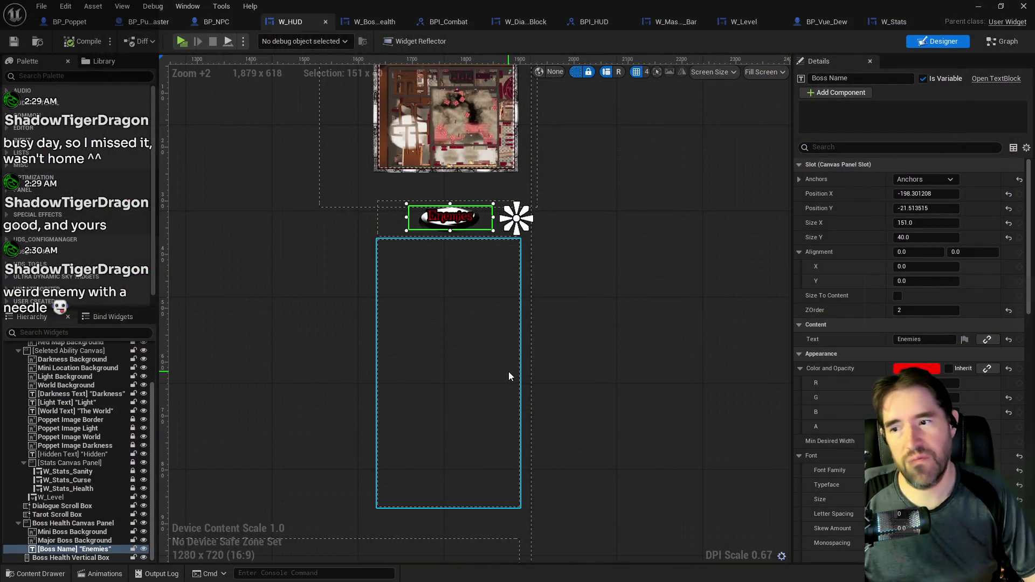
pyautogui.click(522, 19)
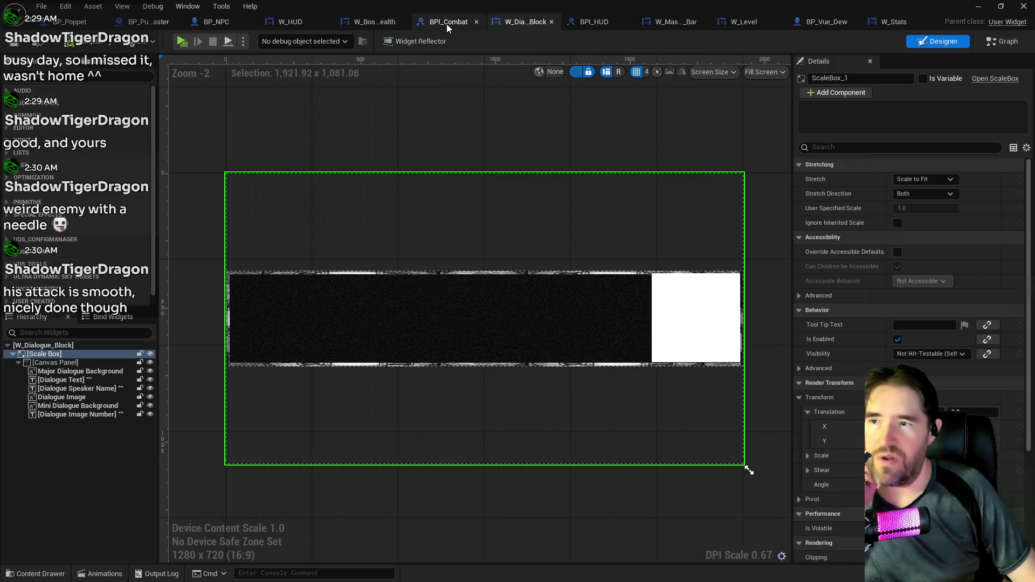
pyautogui.click(662, 26)
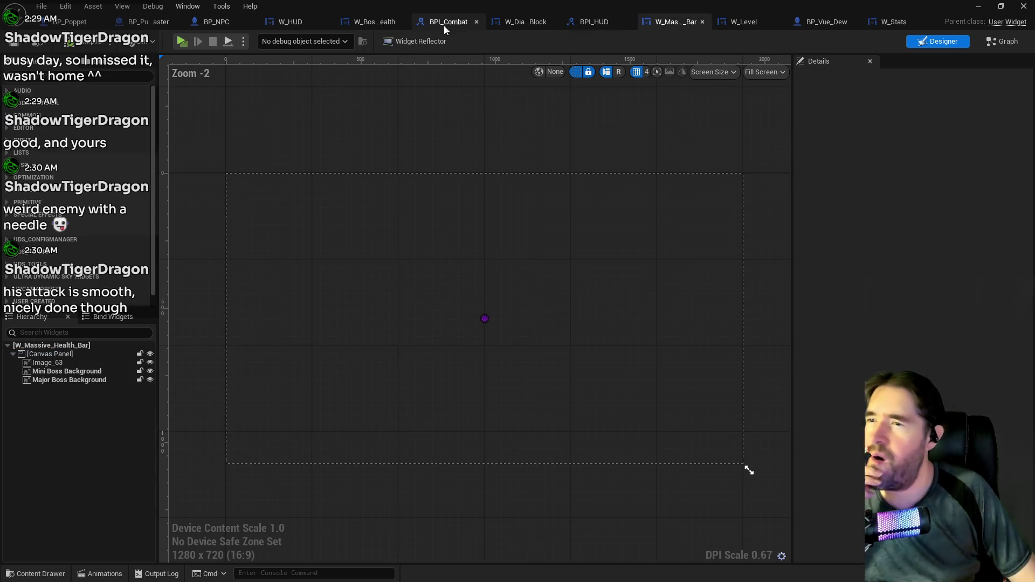
pyautogui.click(375, 21)
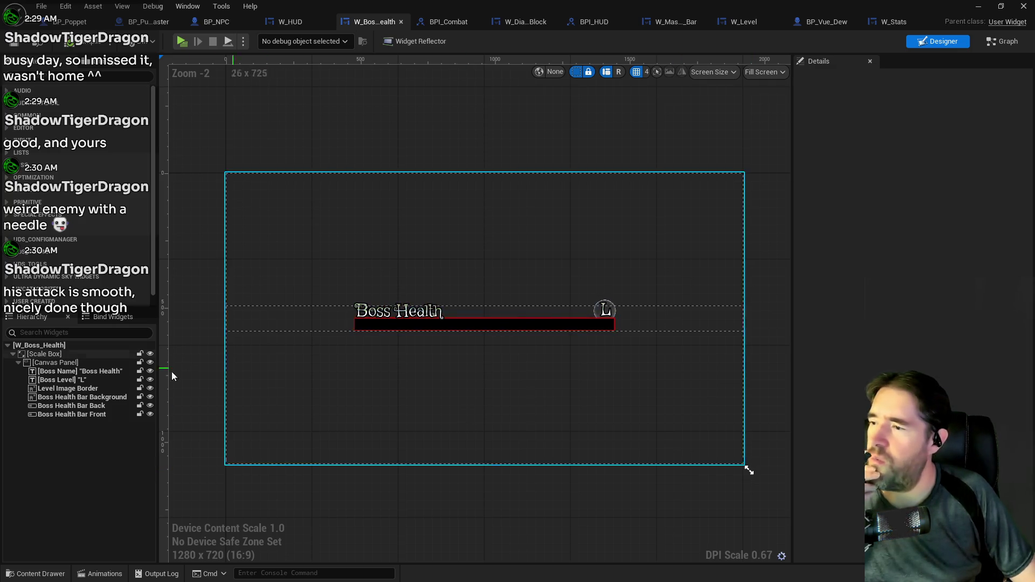
pyautogui.click(44, 354)
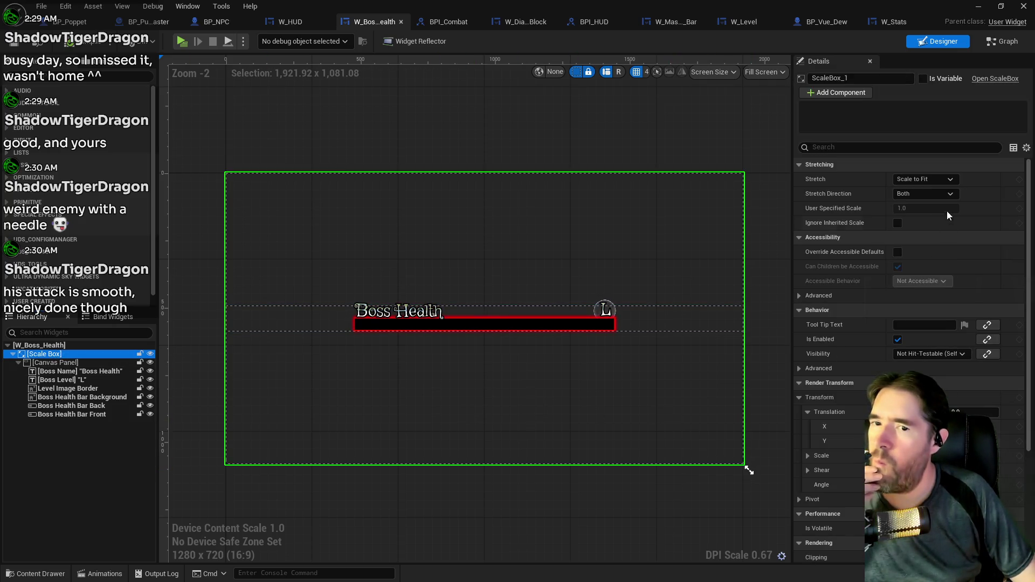
# Keep the Scale Box stretch at Scale to Fit and shrink the design preview to 1282 x 98
pyautogui.click(941, 179)
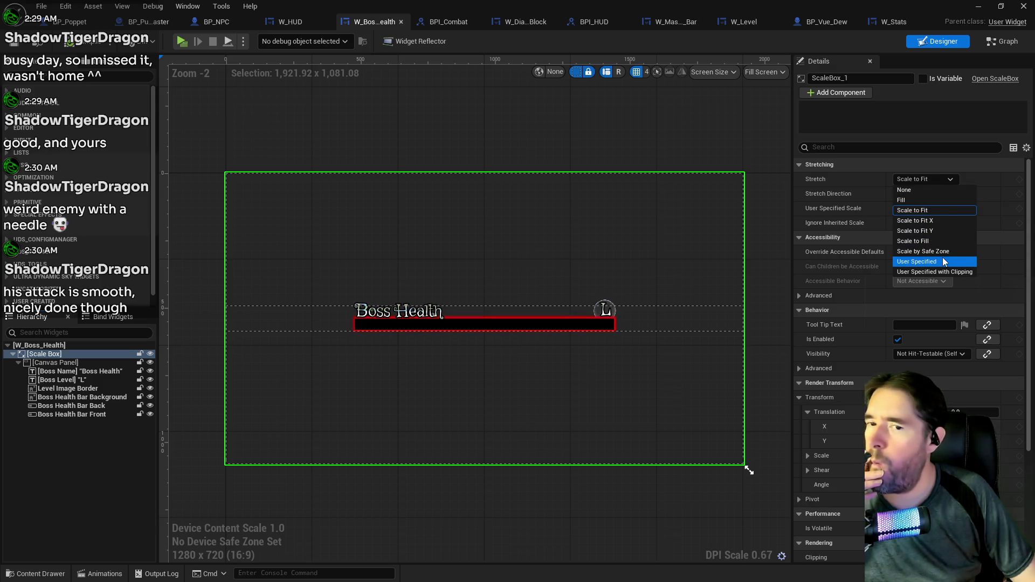
pyautogui.click(740, 451)
pyautogui.moveTo(747, 470); pyautogui.dragTo(750, 216)
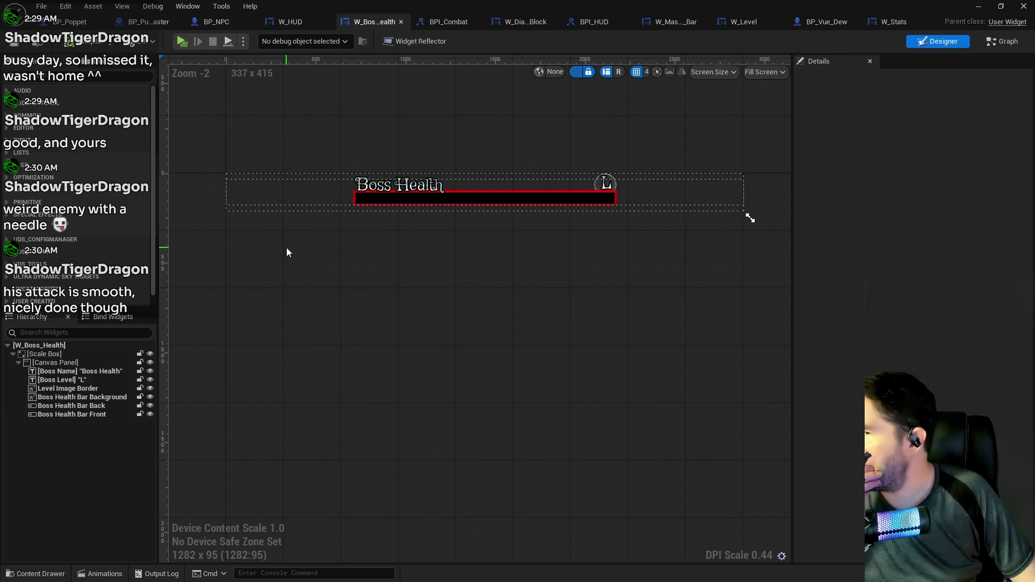
pyautogui.moveTo(751, 217)
pyautogui.mouseDown()
pyautogui.moveTo(601, 208)
pyautogui.moveTo(750, 218)
pyautogui.mouseUp()
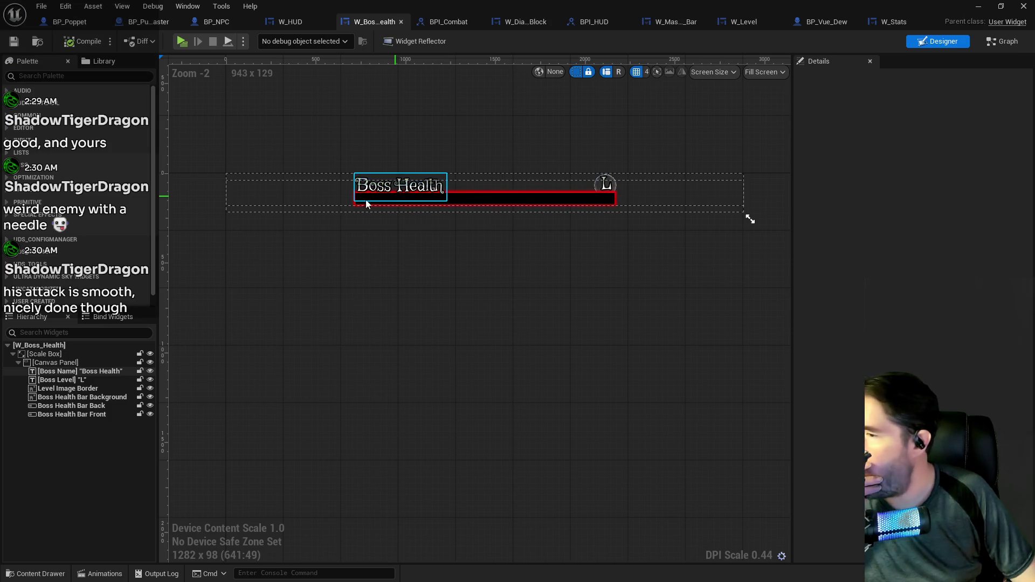
pyautogui.click(46, 355)
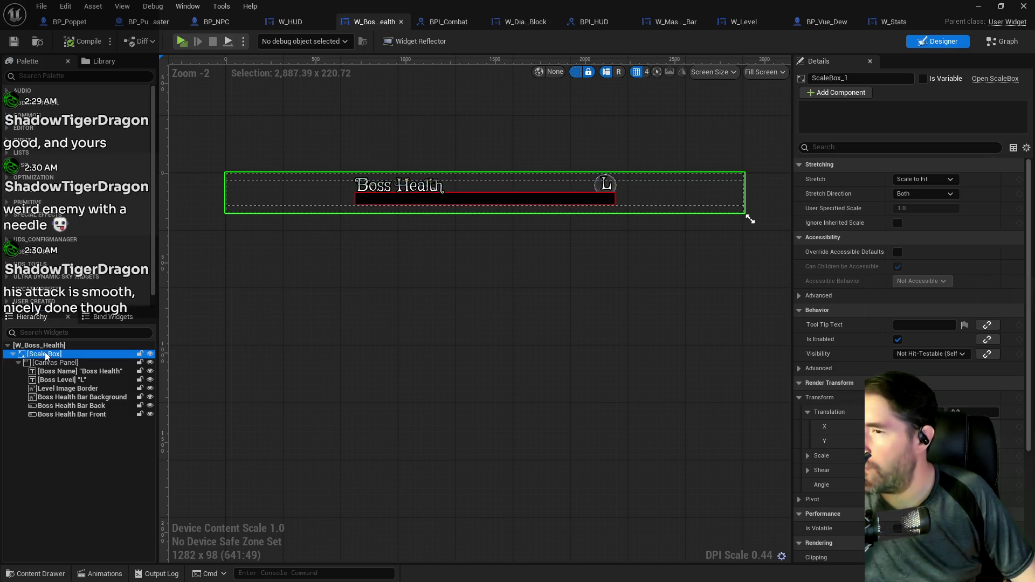
# Wrap the Canvas Panel with a Size Box from its context menu and select the new Size Box
pyautogui.rightClick(46, 355)
pyautogui.click(54, 363)
pyautogui.rightClick(33, 362)
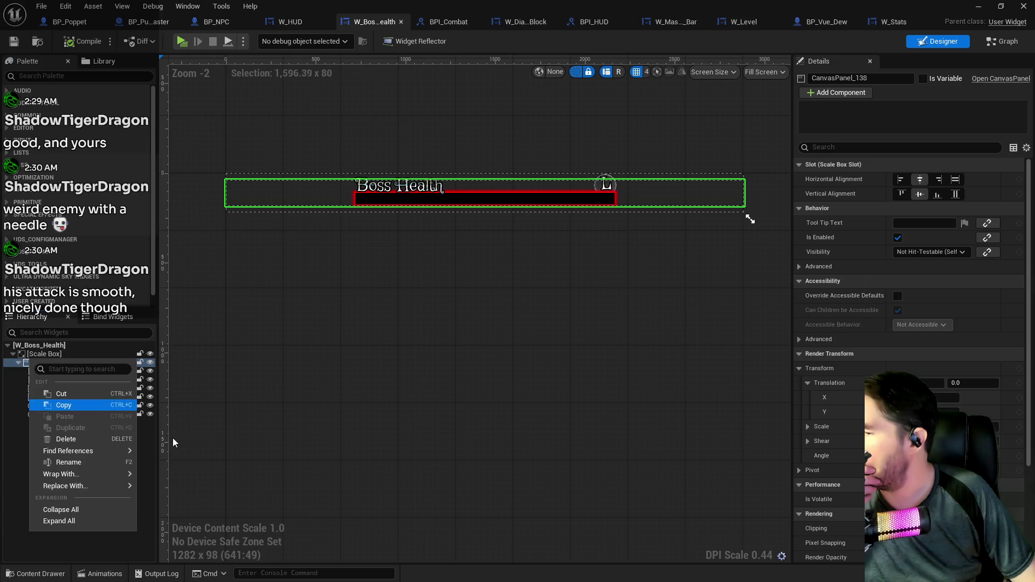
pyautogui.moveTo(102, 472)
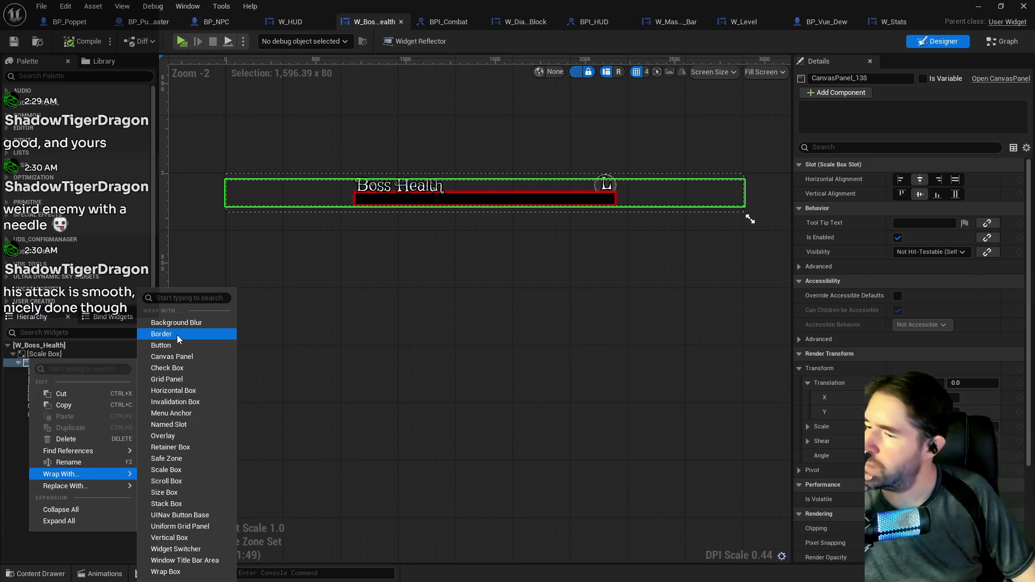
pyautogui.click(164, 493)
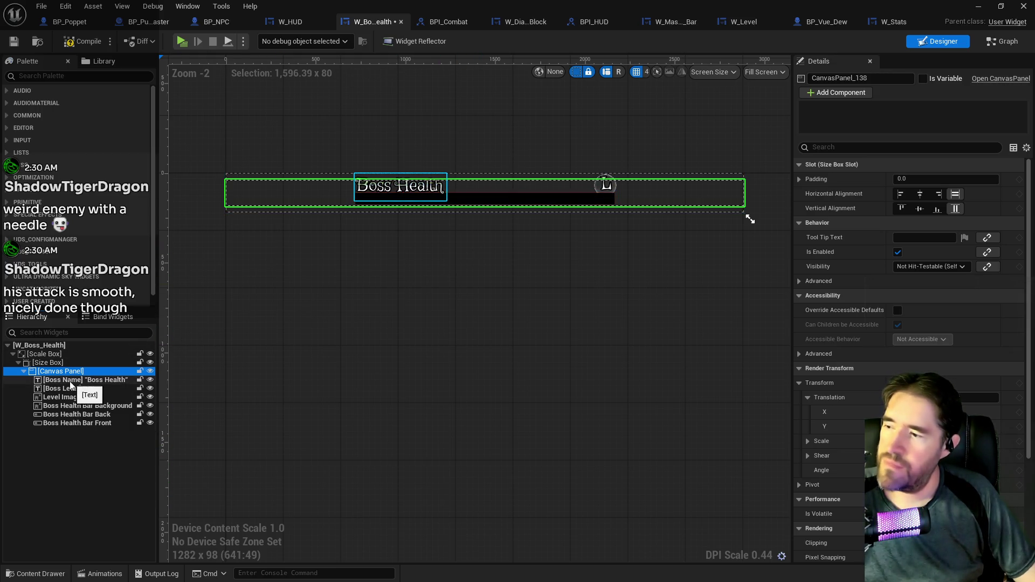
pyautogui.click(49, 362)
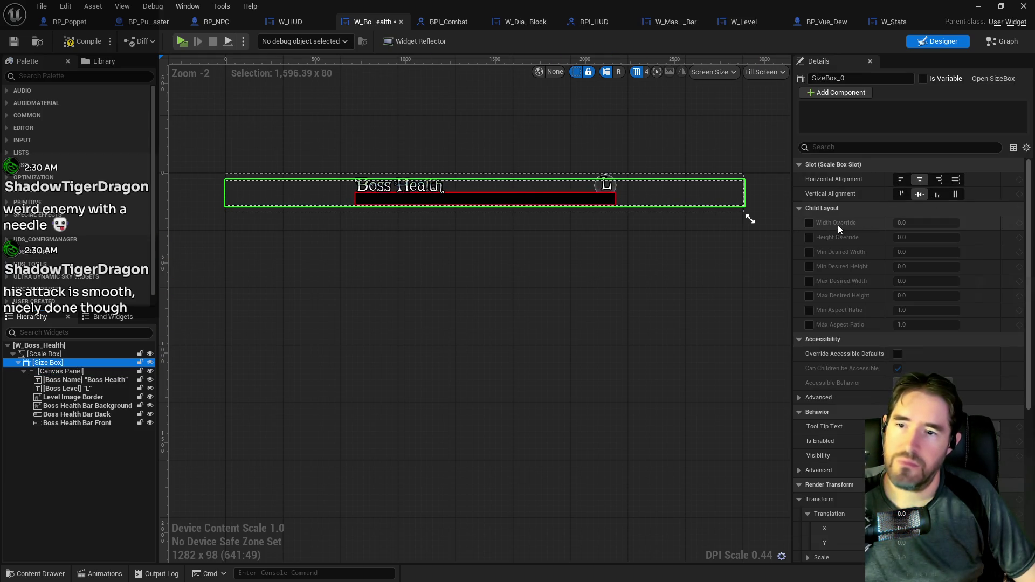
# Give the Size Box a Height Override of 100 with Fill vertical and horizontal alignment
pyautogui.click(809, 237)
pyautogui.click(904, 238)
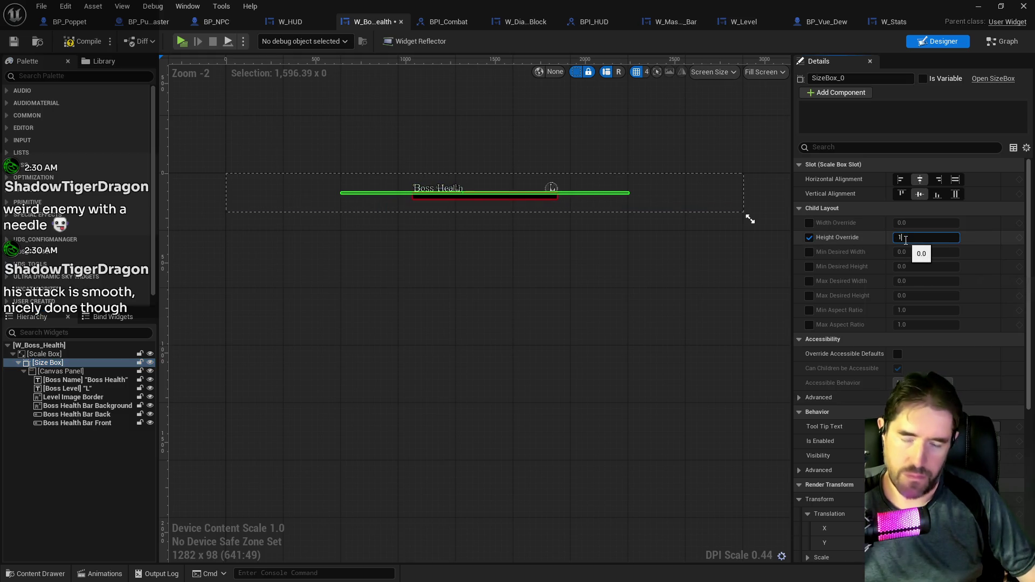
pyautogui.write('100')
pyautogui.press('Return')
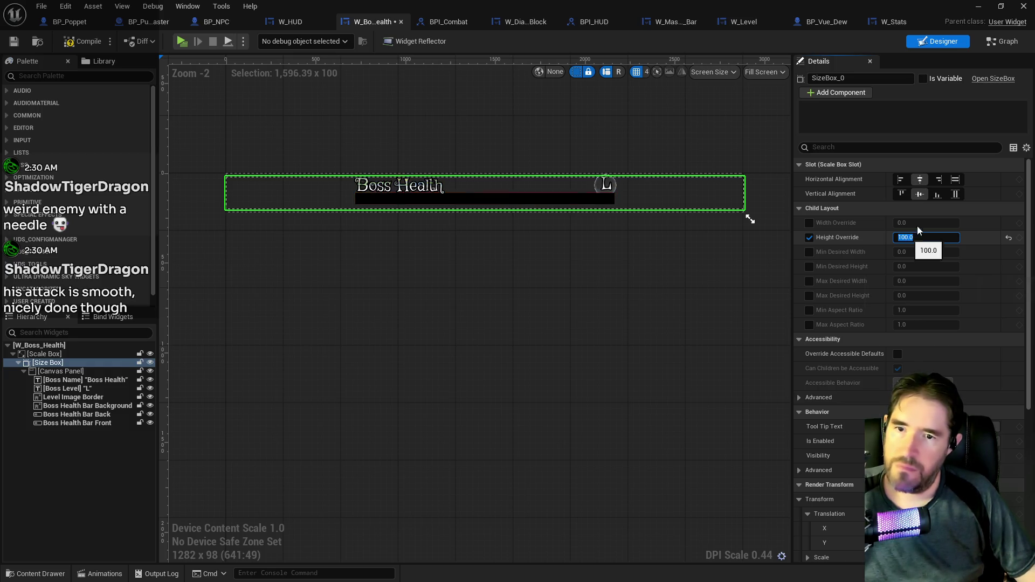
pyautogui.click(956, 193)
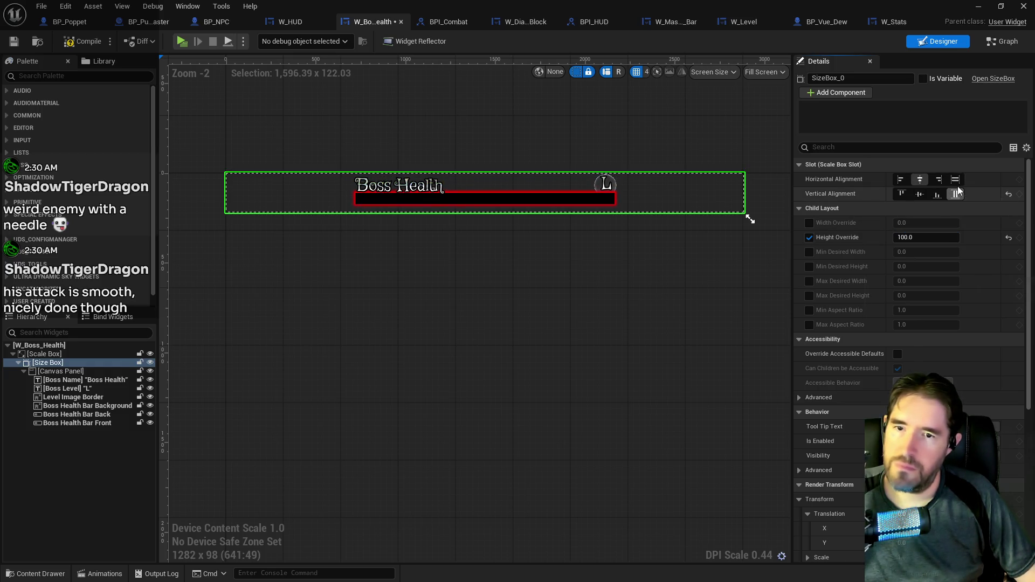
pyautogui.click(956, 180)
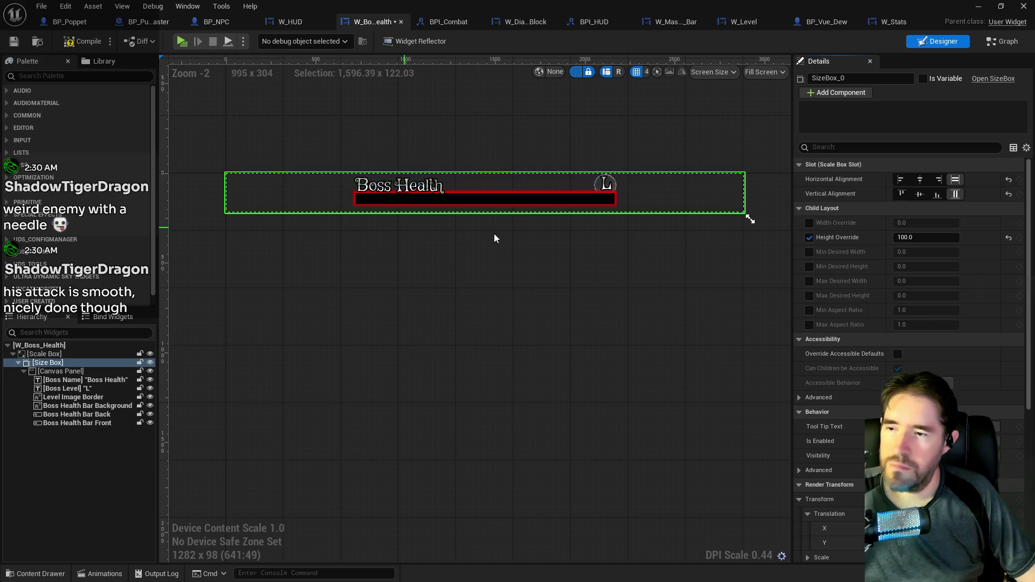
# Resize the design preview to 1277 x 90, then compile and save W_Boss_Health
pyautogui.moveTo(749, 218)
pyautogui.mouseDown()
pyautogui.moveTo(747, 286)
pyautogui.moveTo(749, 216)
pyautogui.mouseUp()
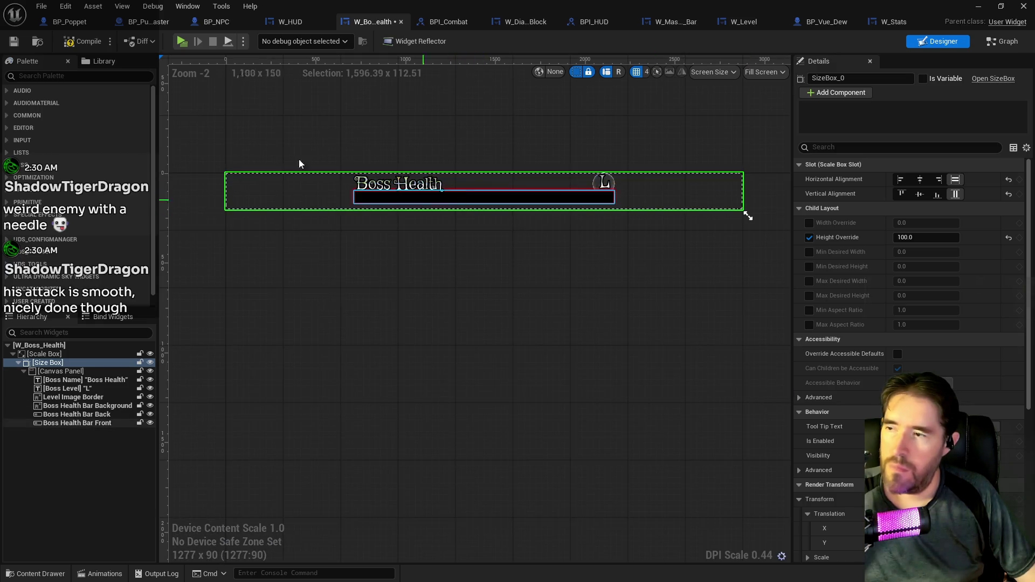
pyautogui.click(64, 46)
pyautogui.click(14, 41)
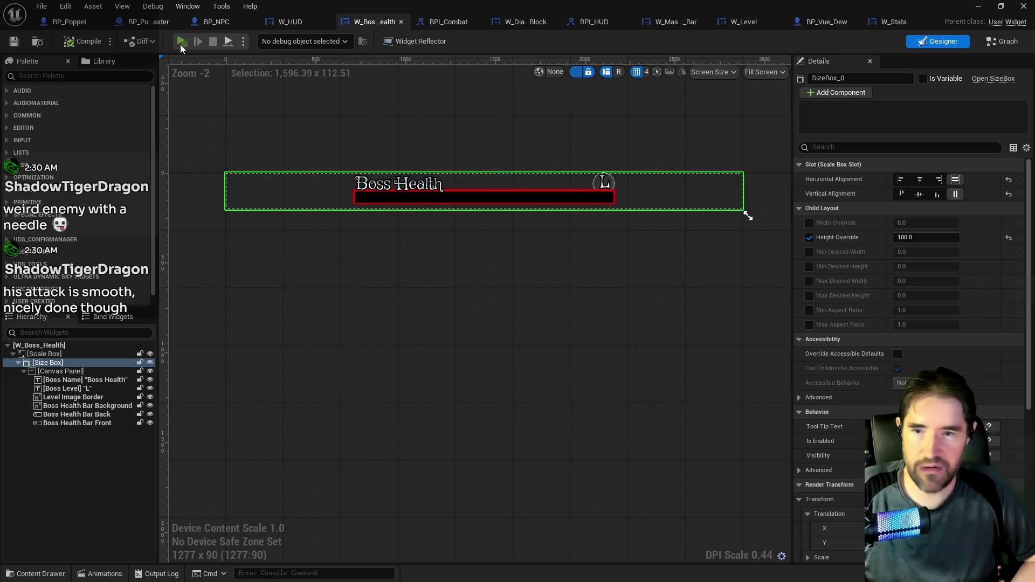
# Launch a play-test, bring up the card menu, and walk past the mask walls toward the enemy
pyautogui.click(181, 45)
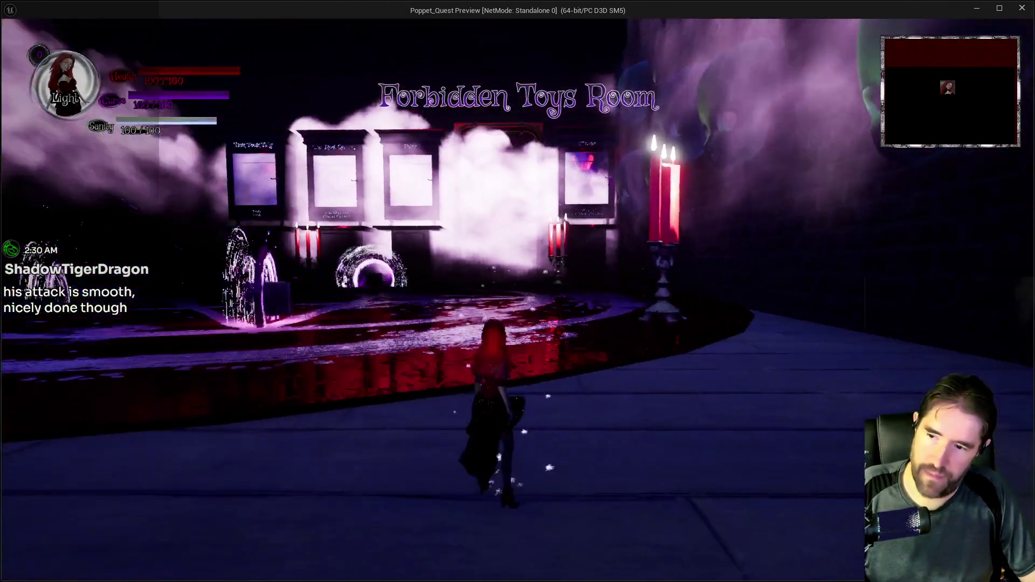
pyautogui.press('Tab')
pyautogui.press('Tab')
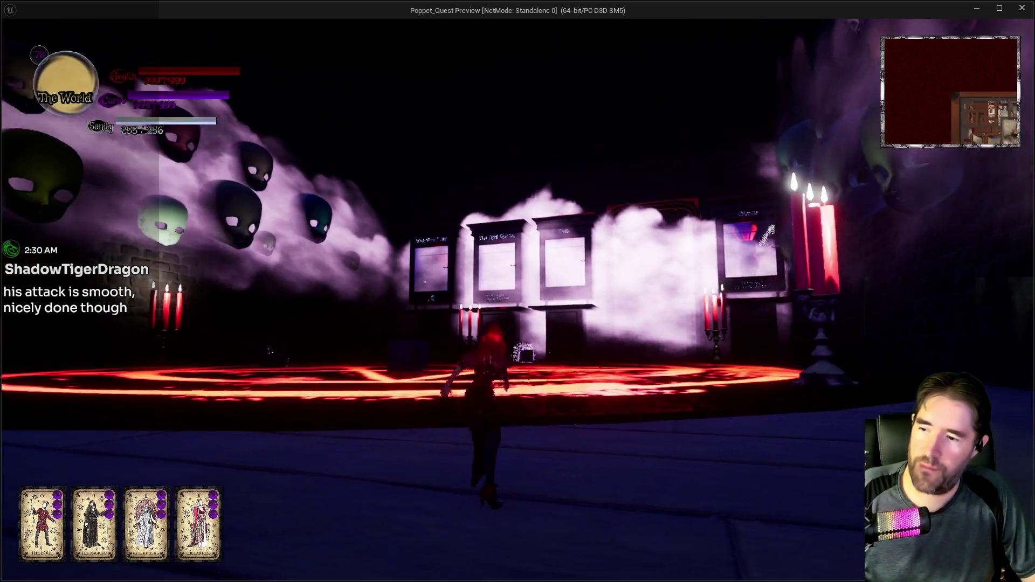
pyautogui.press('w')
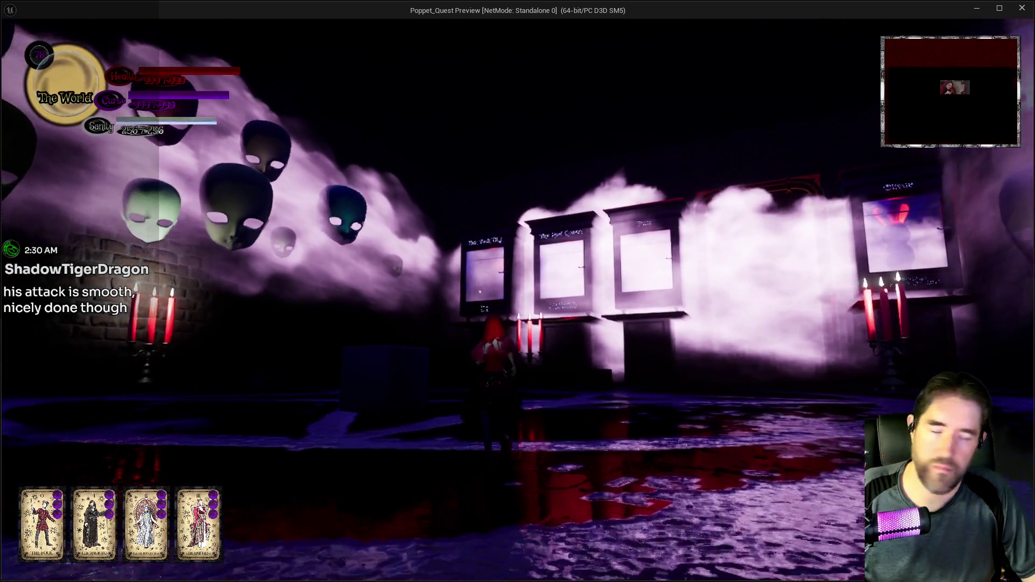
pyautogui.press('a')
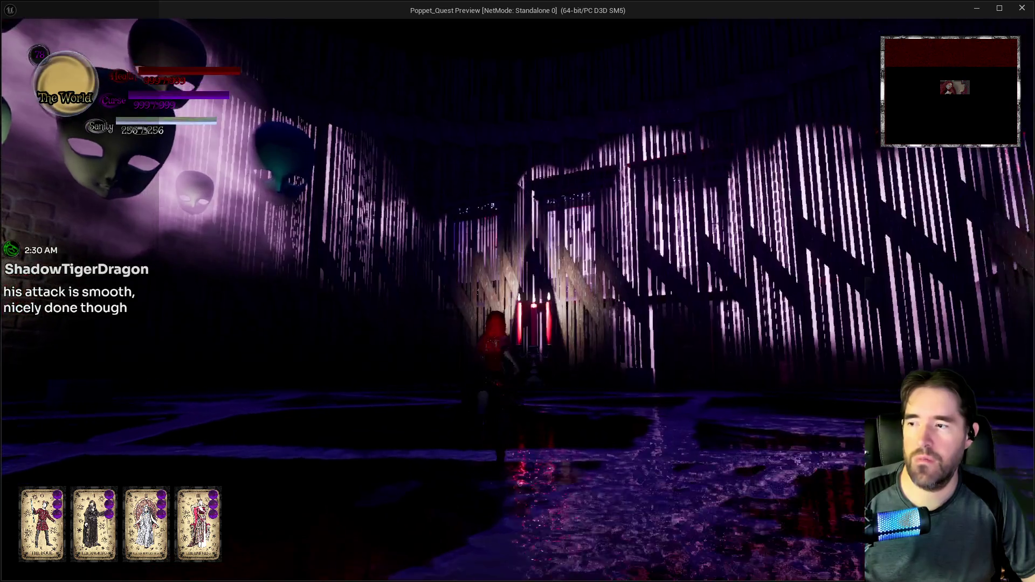
pyautogui.press('d')
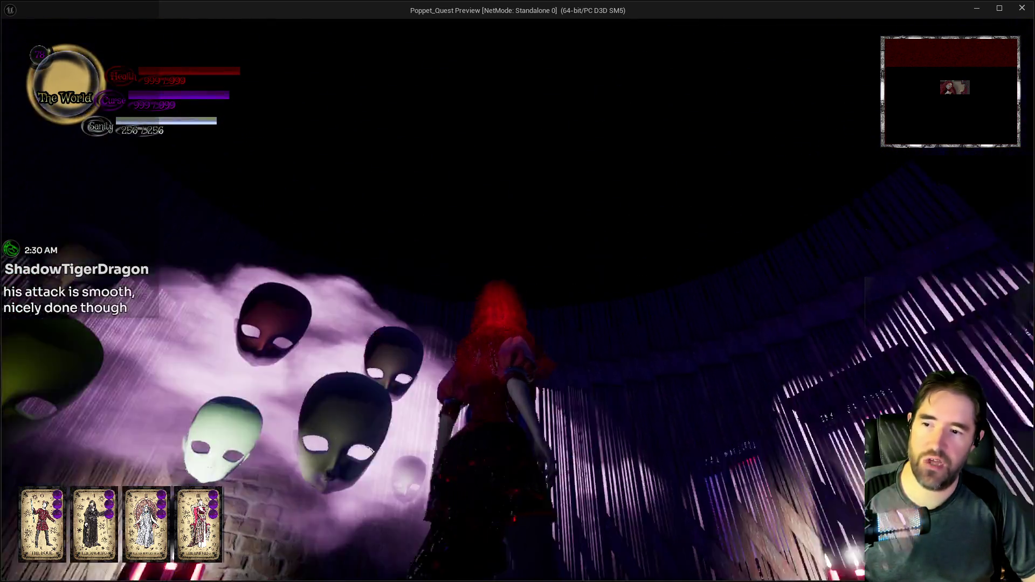
pyautogui.press('d')
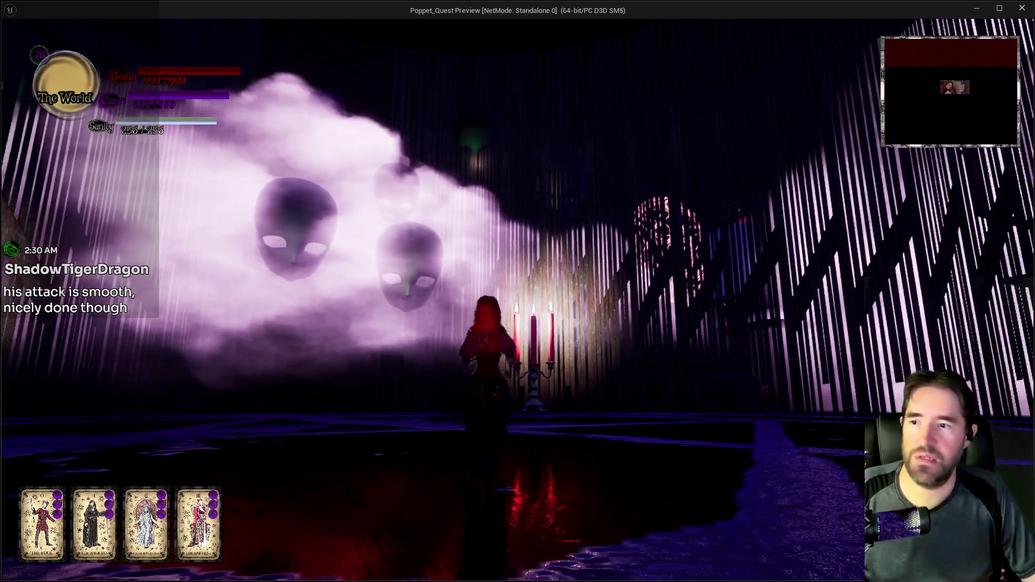
pyautogui.press('w')
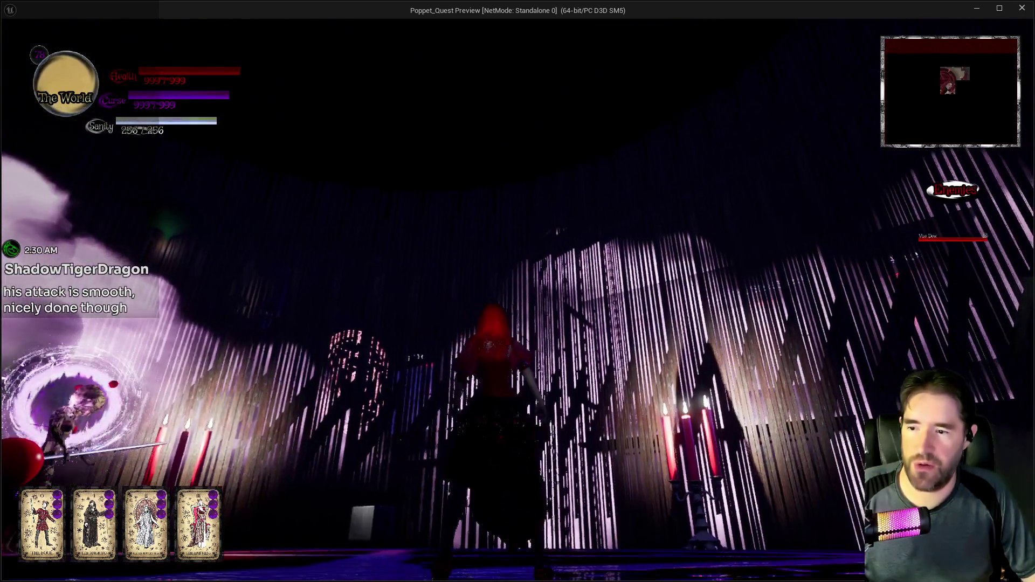
# Fight the voodoo doll enemy to check its health bar, then pause and close the game preview
pyautogui.press('w')
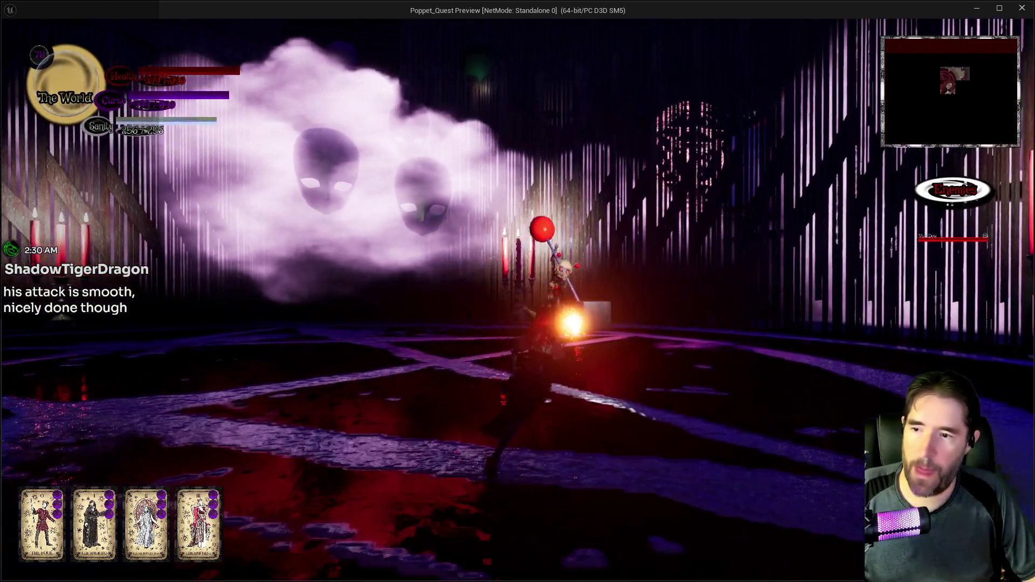
pyautogui.press('w')
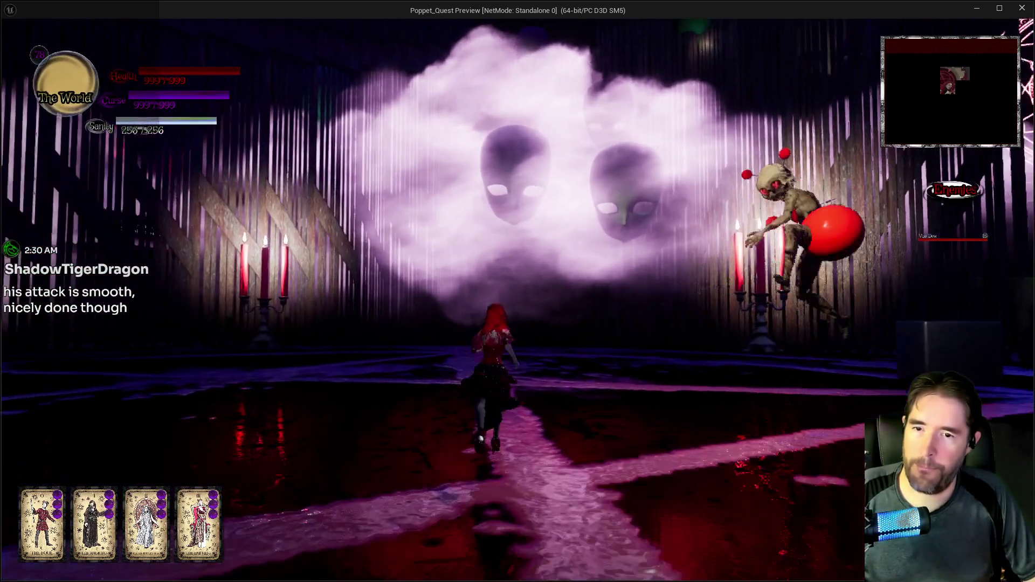
pyautogui.press('w')
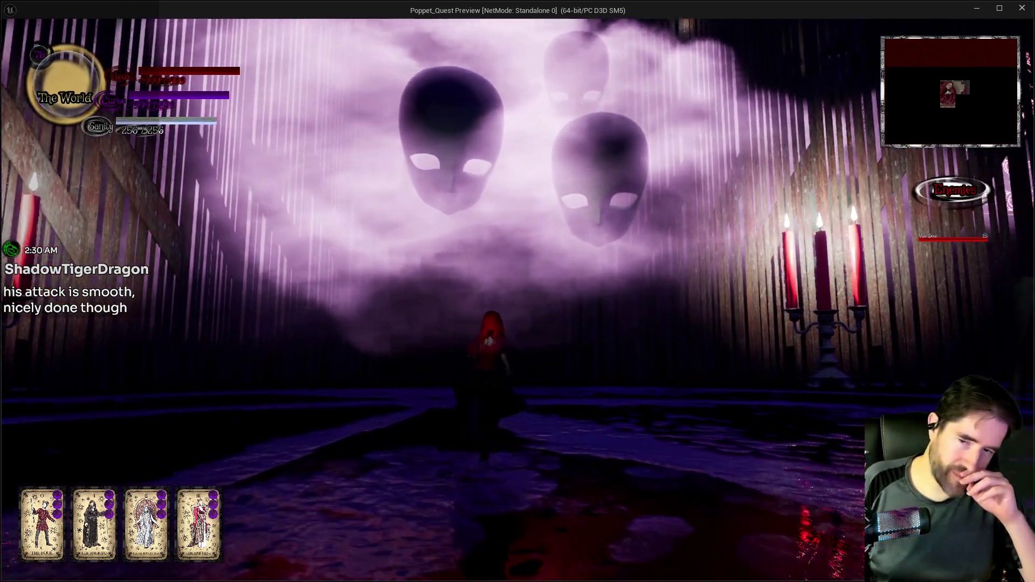
pyautogui.press('w')
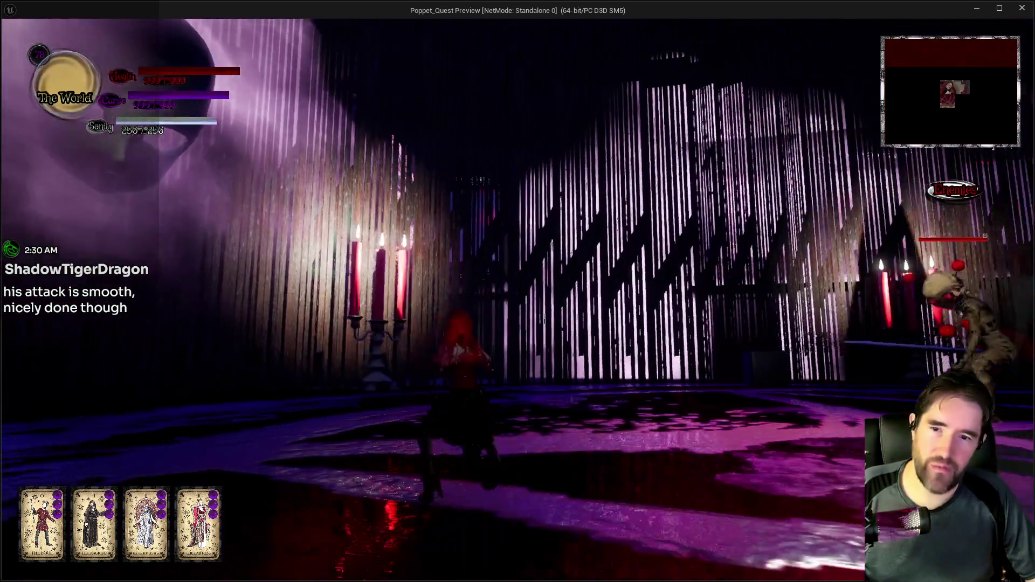
pyautogui.press('w')
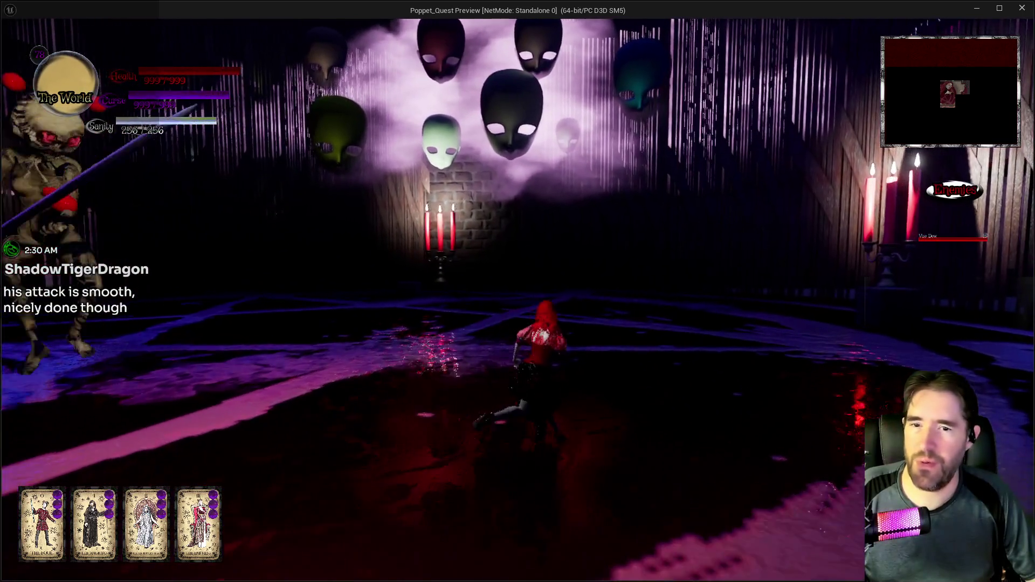
pyautogui.press('w')
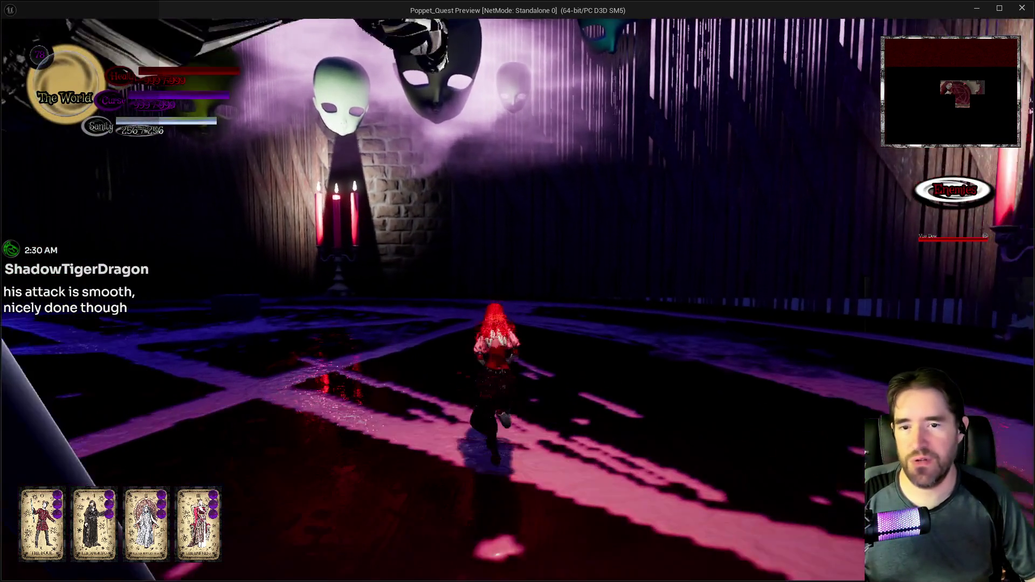
pyautogui.press('w')
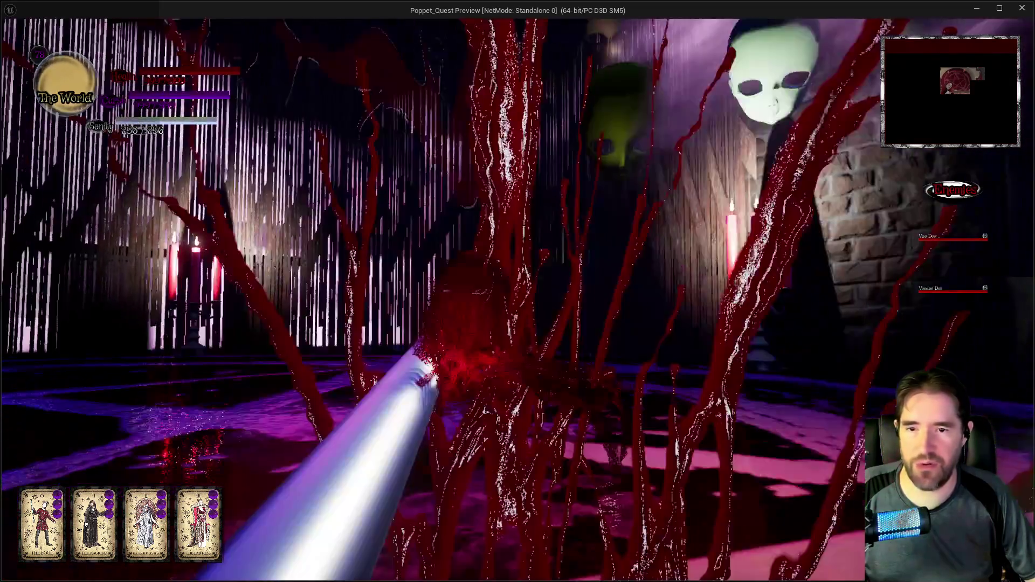
pyautogui.press('w')
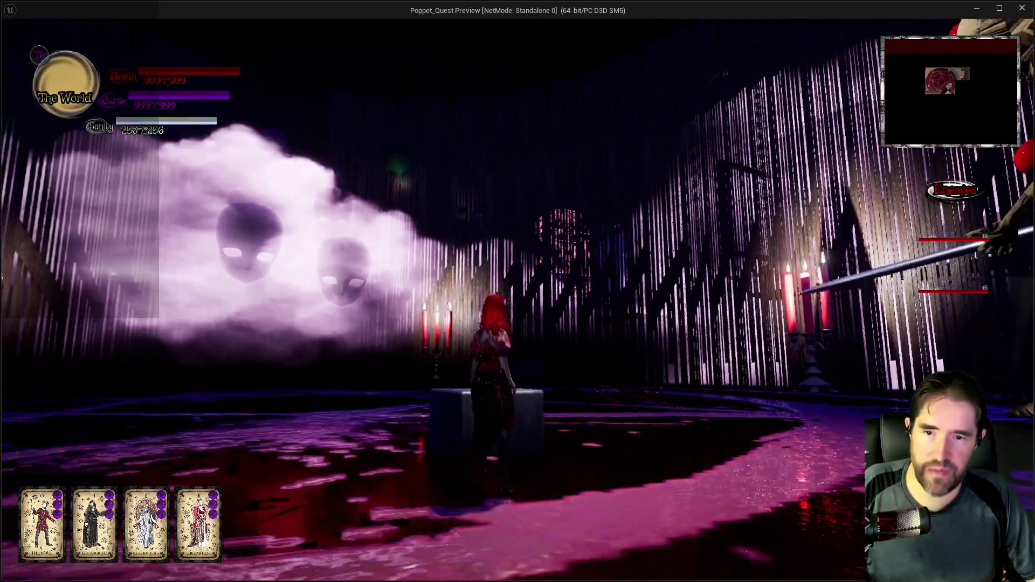
pyautogui.press('Escape')
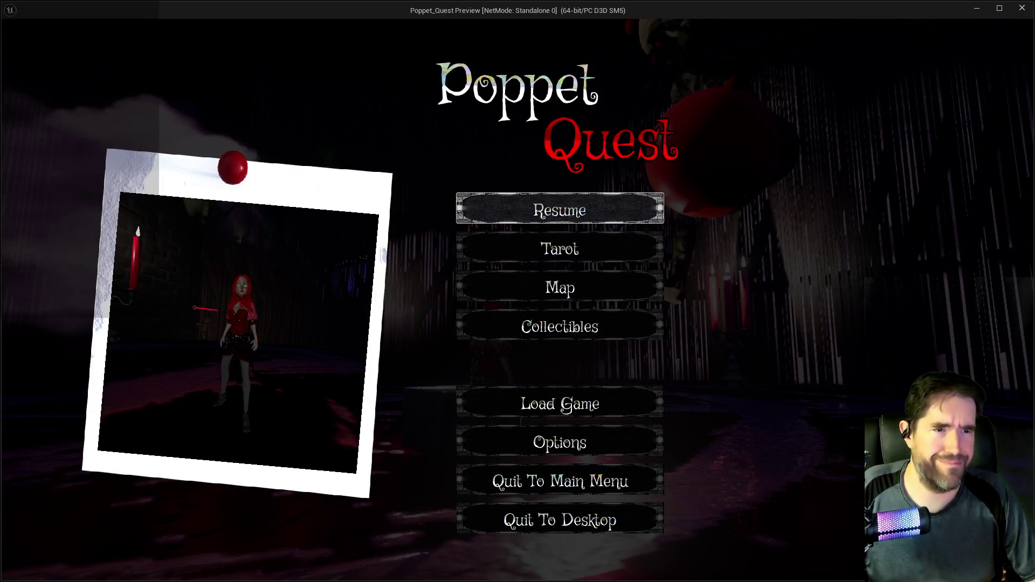
pyautogui.click(1023, 9)
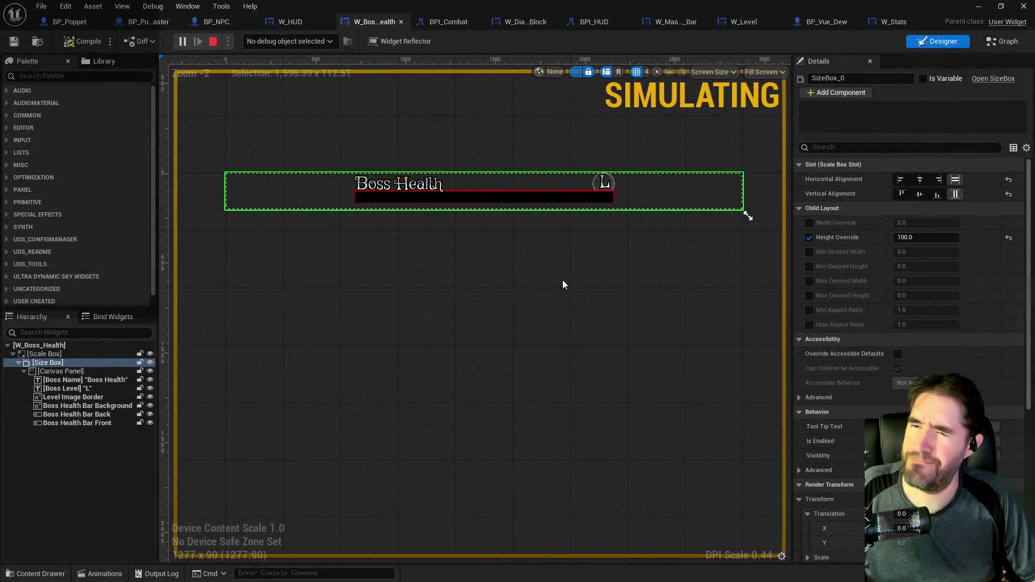
# Replace the Size Box with its child so the Canvas Panel sits directly under the Scale Box
pyautogui.rightClick(43, 364)
pyautogui.click(38, 370)
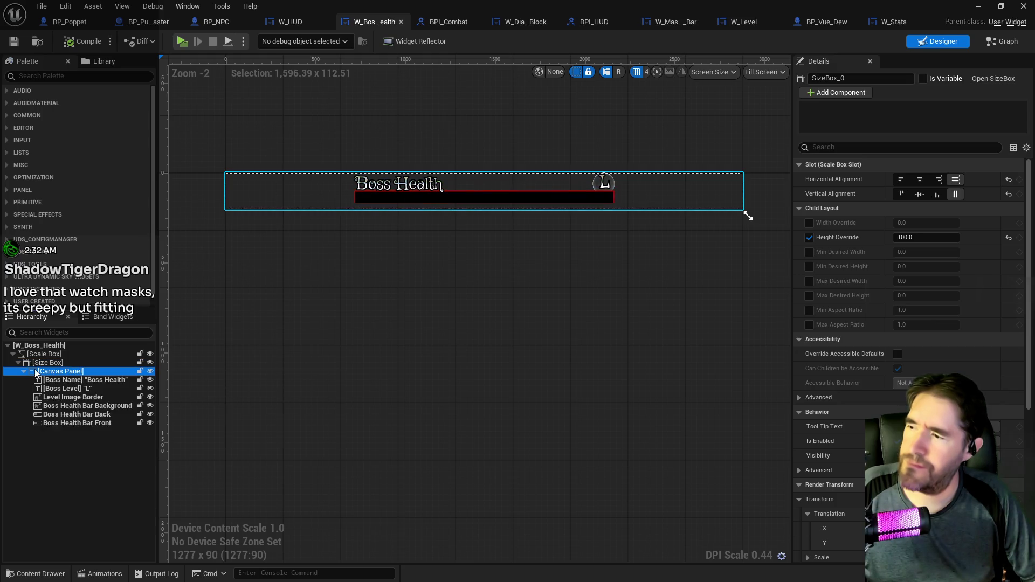
pyautogui.rightClick(34, 363)
pyautogui.moveTo(86, 490)
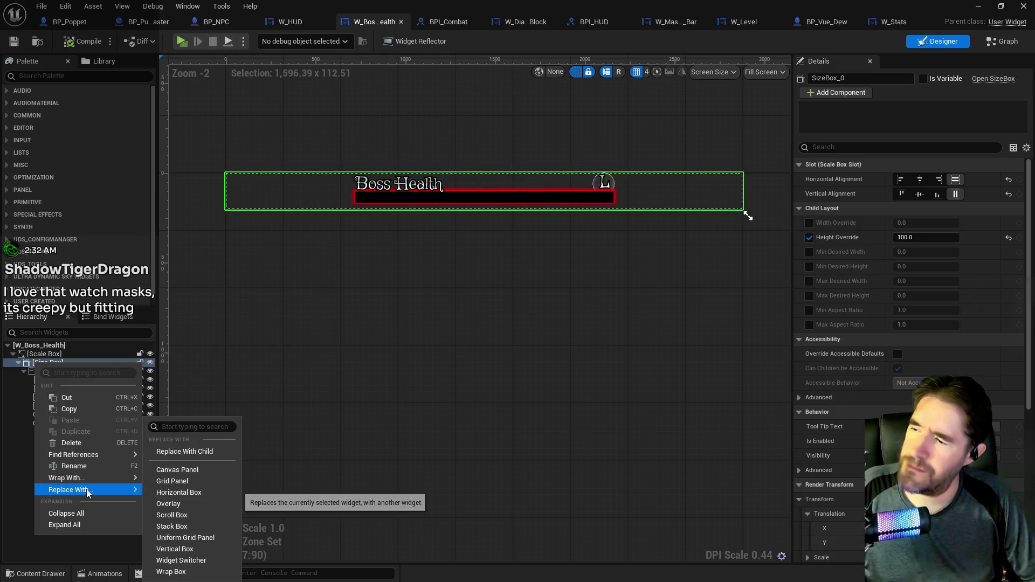
pyautogui.click(179, 456)
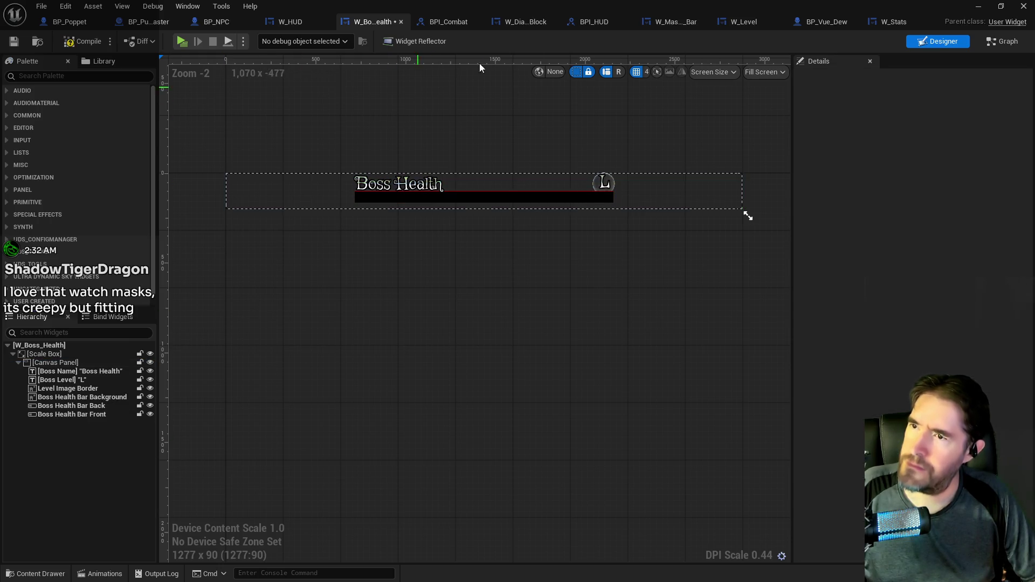
pyautogui.click(527, 22)
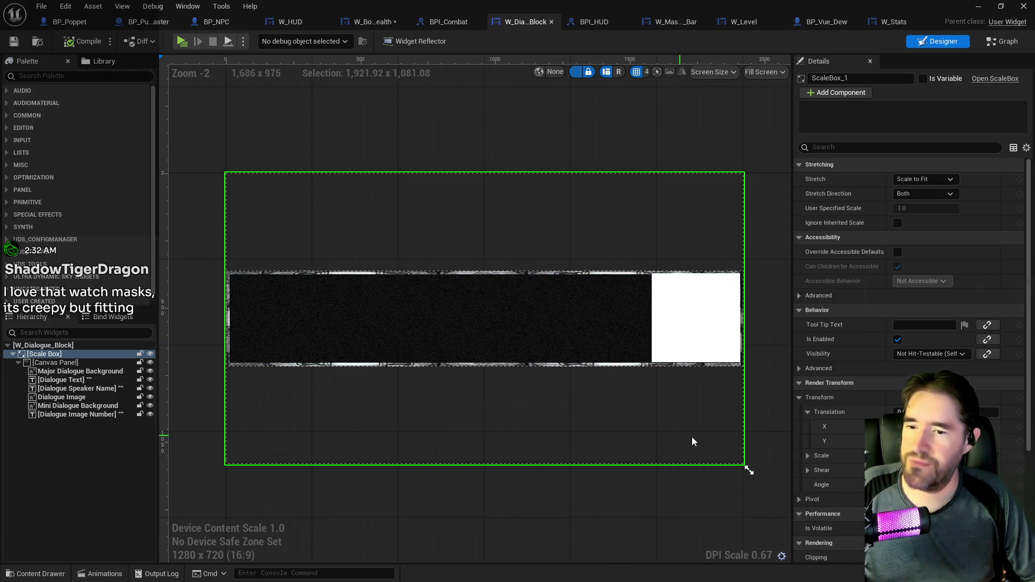
# Inspect W_Dialogue_Block's Canvas Panel and Mini Dialogue Background in its hierarchy
pyautogui.click(72, 365)
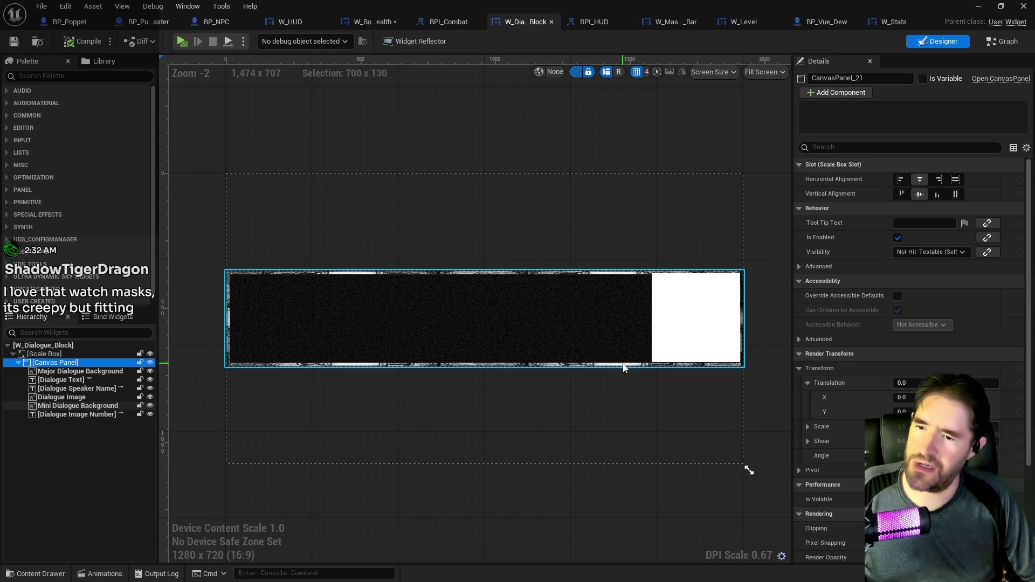
pyautogui.doubleClick(53, 365)
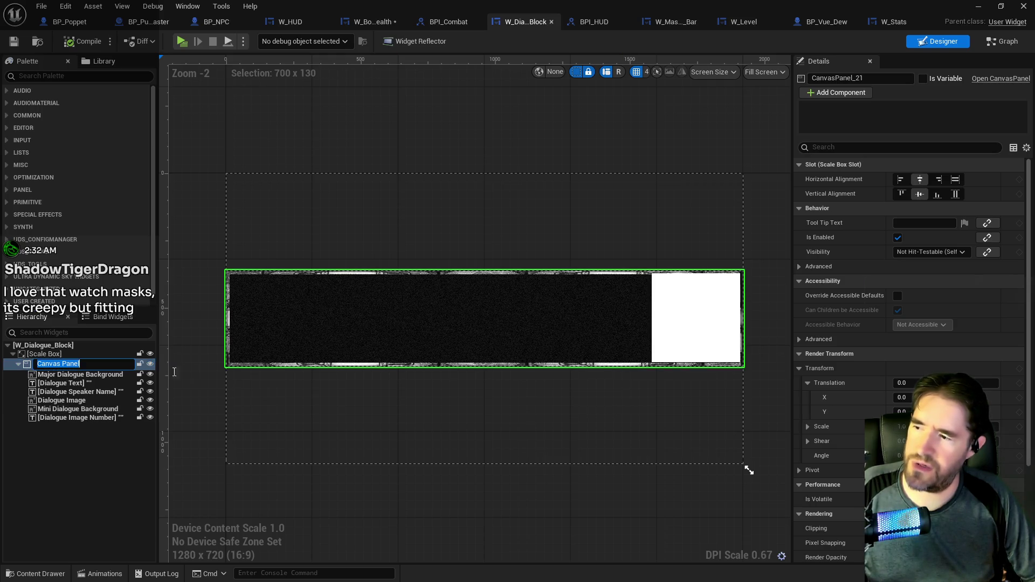
pyautogui.click(389, 271)
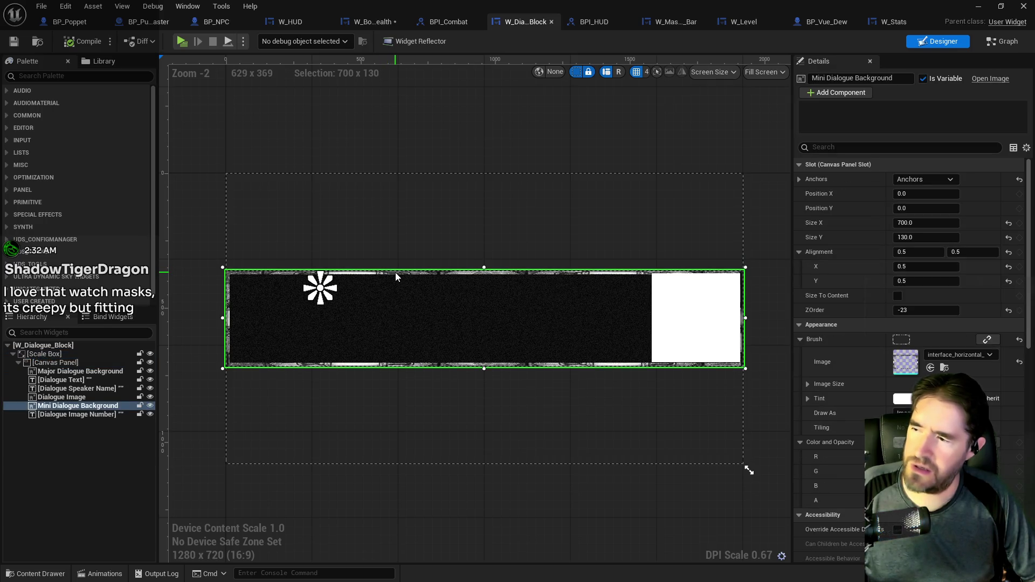
pyautogui.click(73, 363)
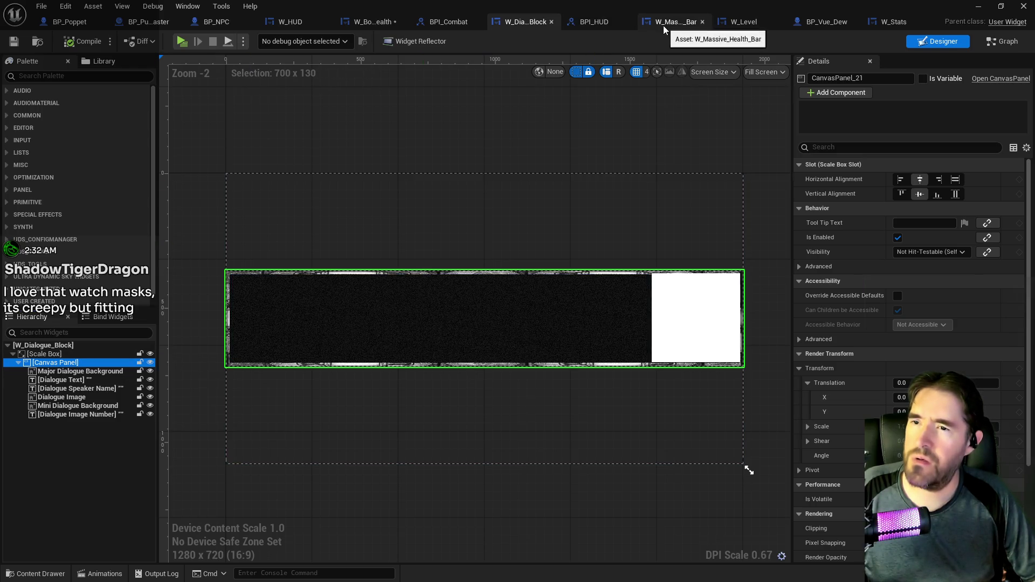
# Back in W_Boss_Health, select the Canvas Panel and shrink the design preview to about 631 wide
pyautogui.click(364, 23)
pyautogui.scroll(2, 400, 197)
pyautogui.scroll(-3, 341, 195)
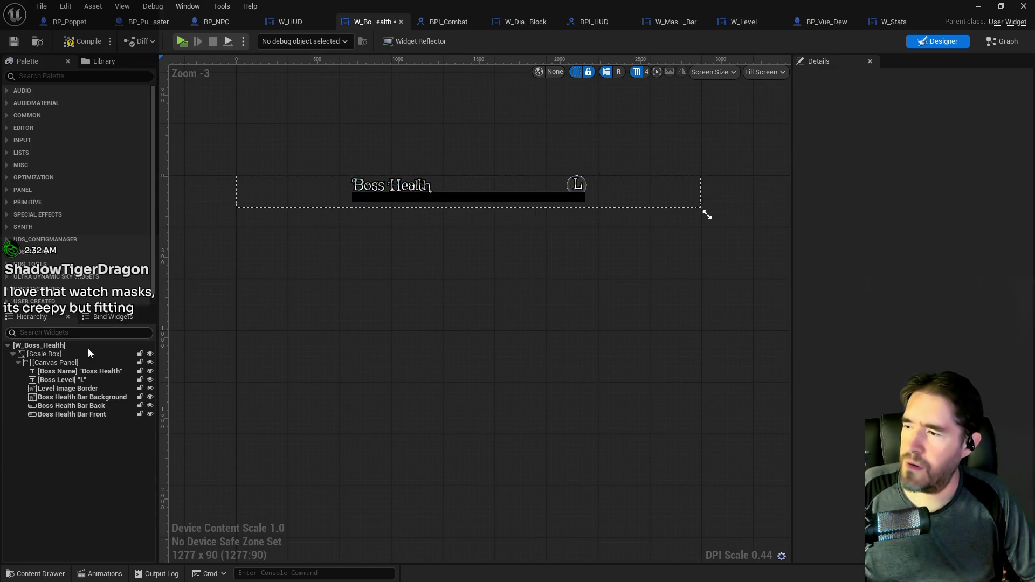
pyautogui.click(65, 362)
pyautogui.moveTo(706, 214)
pyautogui.mouseDown()
pyautogui.moveTo(667, 225)
pyautogui.moveTo(483, 200)
pyautogui.moveTo(471, 211)
pyautogui.mouseUp()
# Compare W_Dialogue_Block's preview size, then use Edit > Undo to restore the Size Box around the Canvas Panel
pyautogui.click(518, 22)
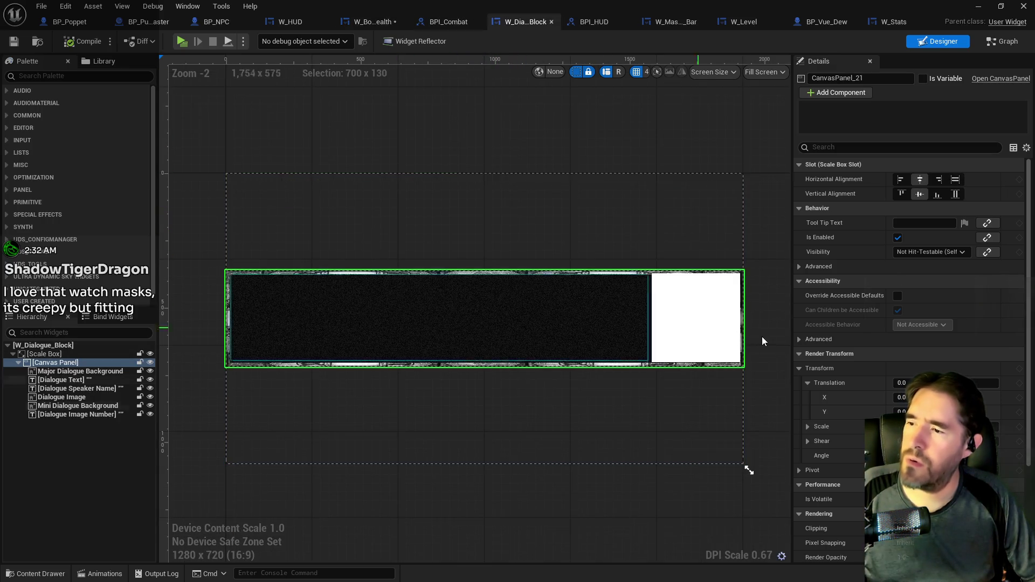
pyautogui.moveTo(747, 469); pyautogui.dragTo(744, 469)
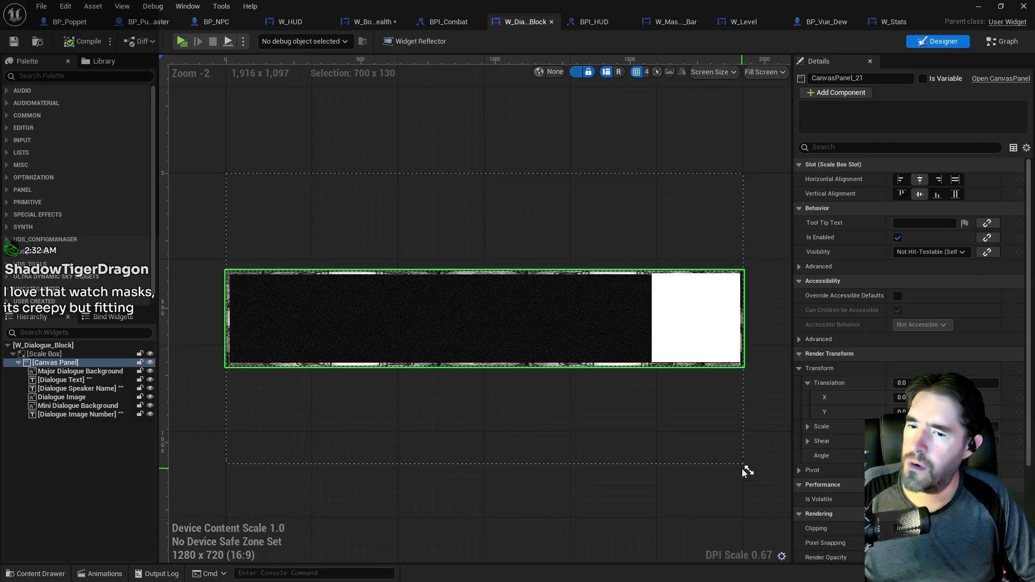
pyautogui.click(65, 5)
pyautogui.click(80, 42)
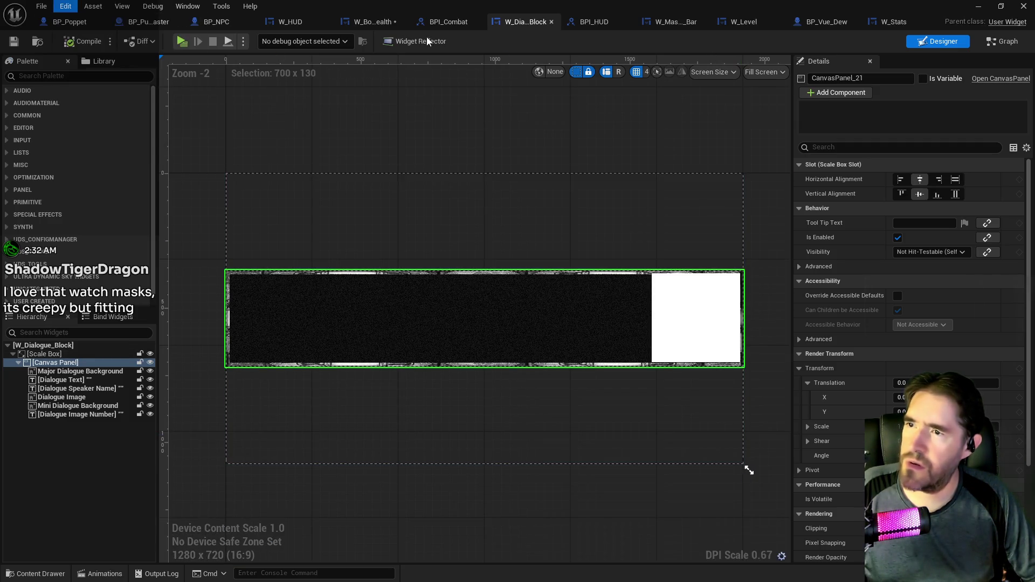
pyautogui.click(377, 22)
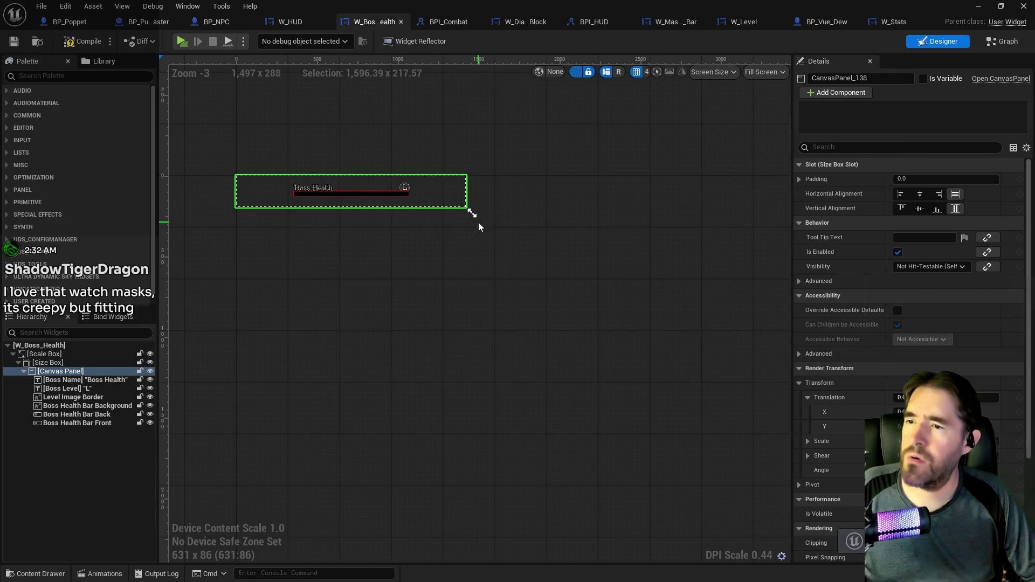
# Enlarge the preview to 1275 x 139, then select the Size Box, Boss Health Bar Front and Canvas Panel children
pyautogui.moveTo(472, 213)
pyautogui.mouseDown()
pyautogui.moveTo(550, 237)
pyautogui.moveTo(691, 334)
pyautogui.moveTo(704, 332)
pyautogui.moveTo(703, 227)
pyautogui.mouseUp()
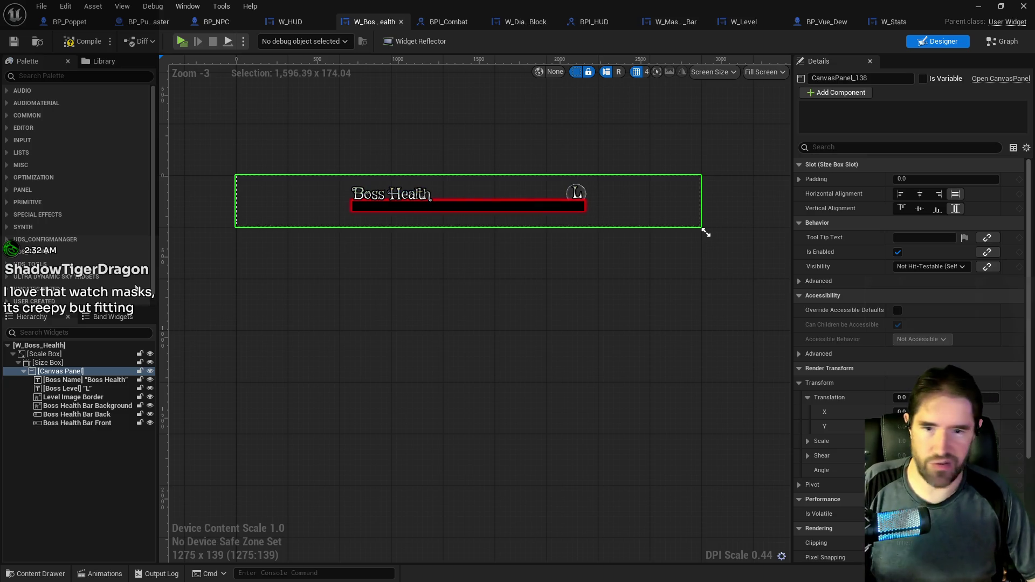
pyautogui.click(103, 363)
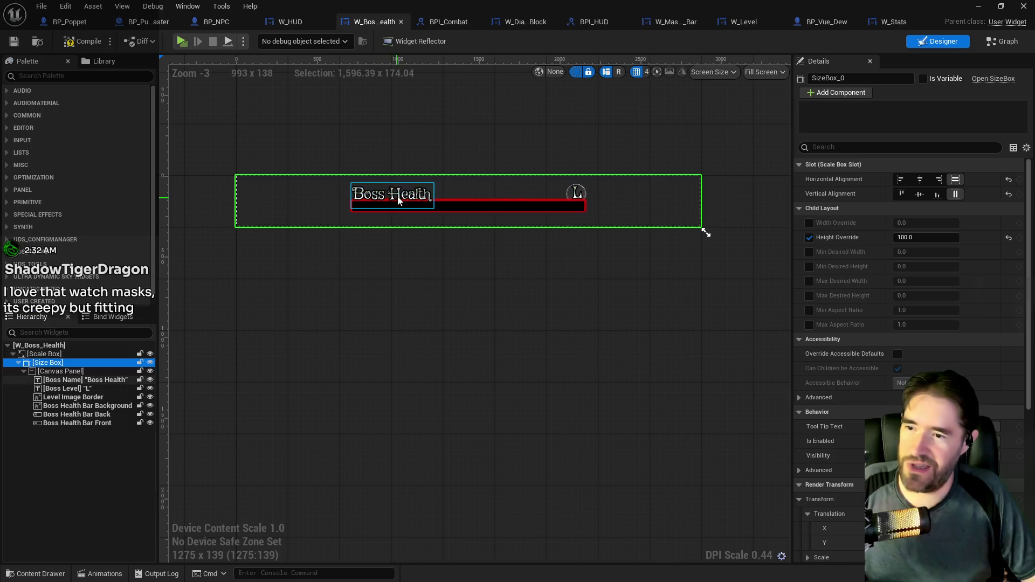
pyautogui.click(454, 208)
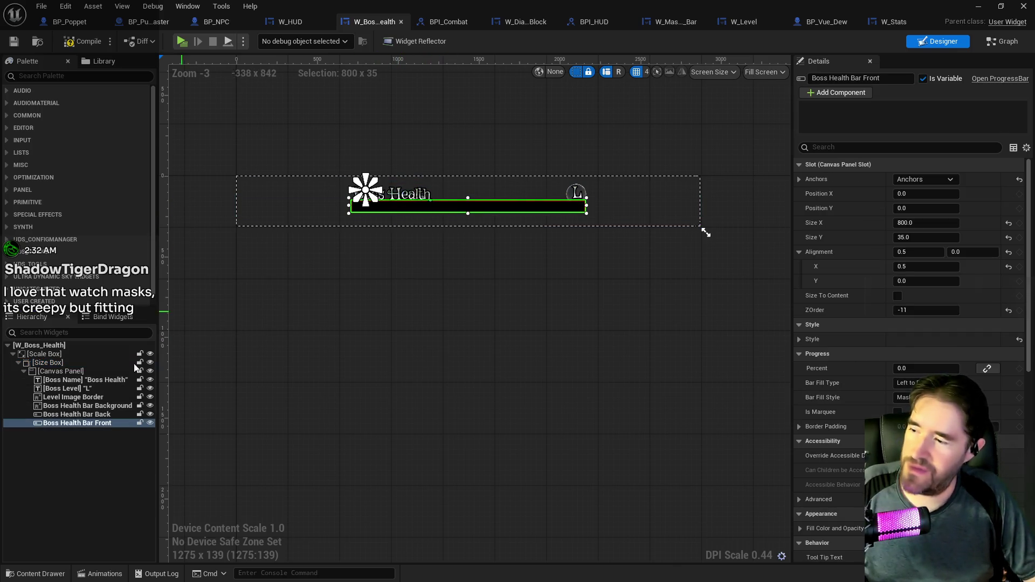
pyautogui.keyDown('shift'); pyautogui.click(63, 383); pyautogui.keyUp('shift')
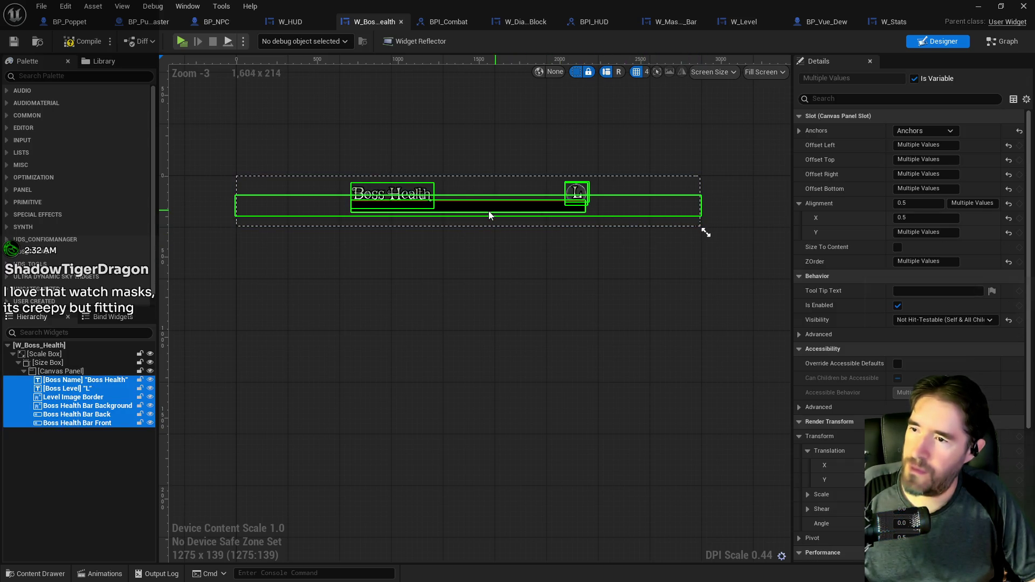
# Centre-anchor Boss Health Bar Back and Front with Offset Right 100 and Offset Bottom 30
pyautogui.click(457, 207)
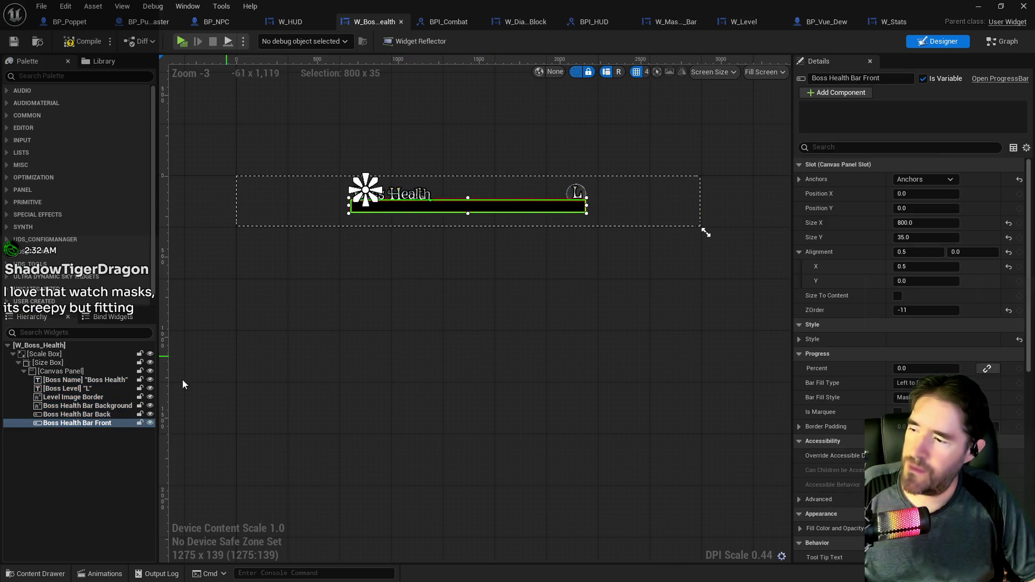
pyautogui.keyDown('ctrl'); pyautogui.click(109, 418); pyautogui.keyUp('ctrl')
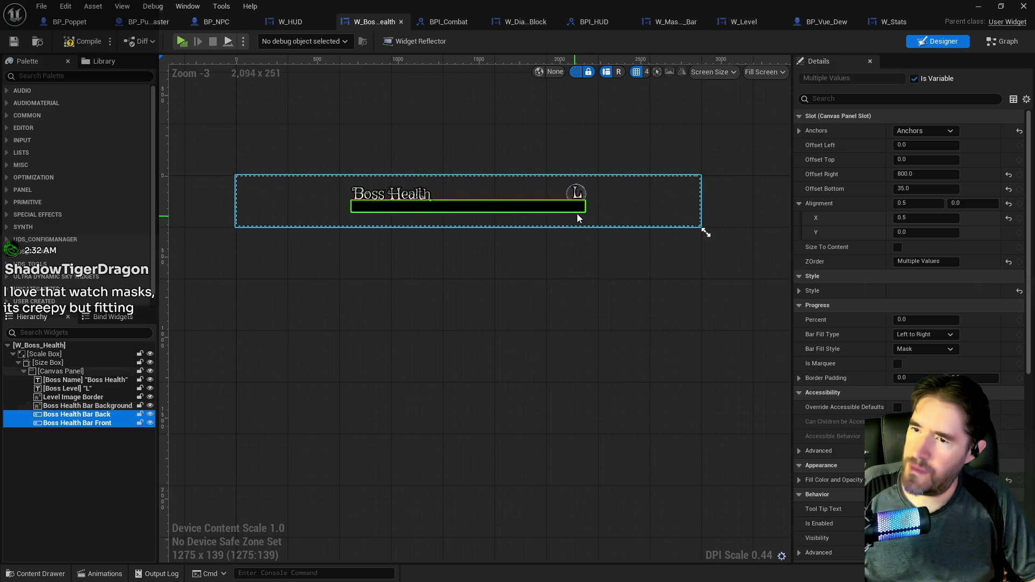
pyautogui.click(911, 189)
pyautogui.write('100')
pyautogui.press('Return')
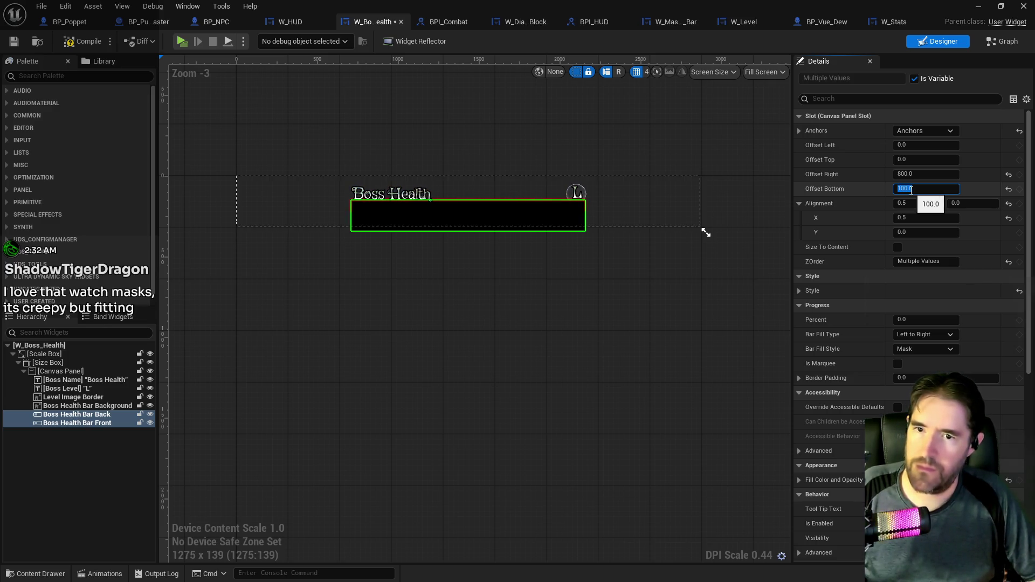
pyautogui.write('50')
pyautogui.press('Return')
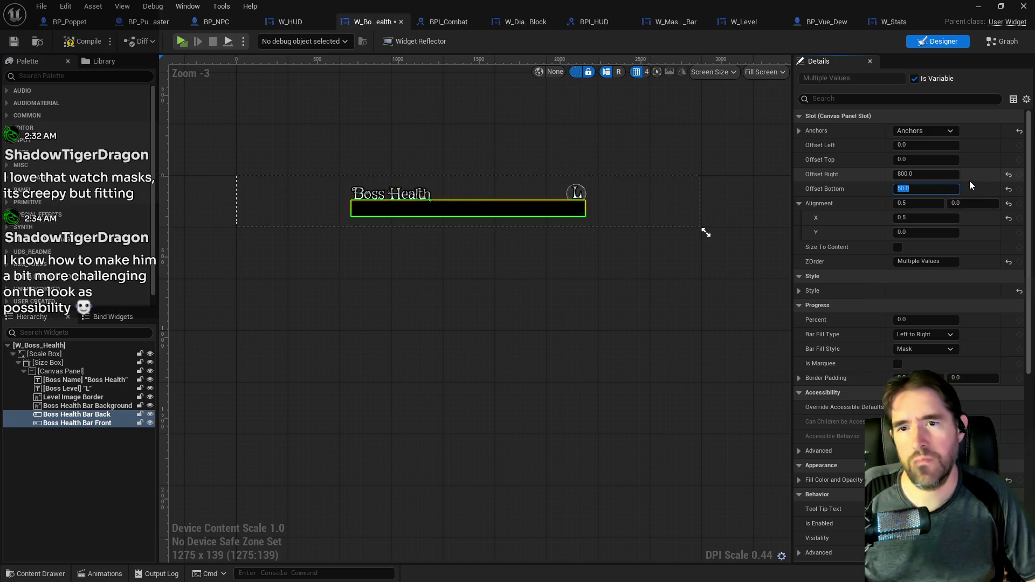
pyautogui.click(1007, 176)
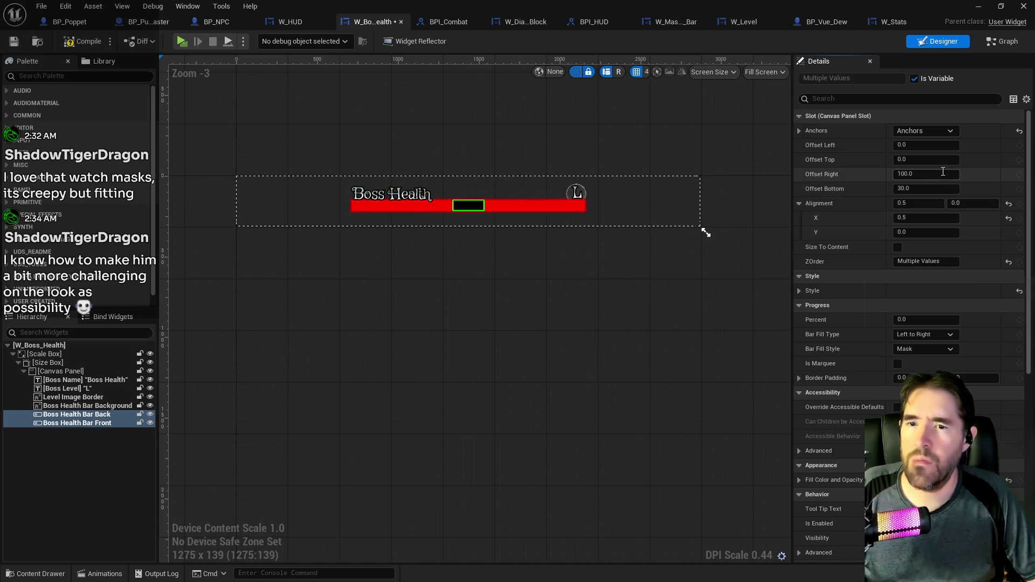
pyautogui.click(934, 135)
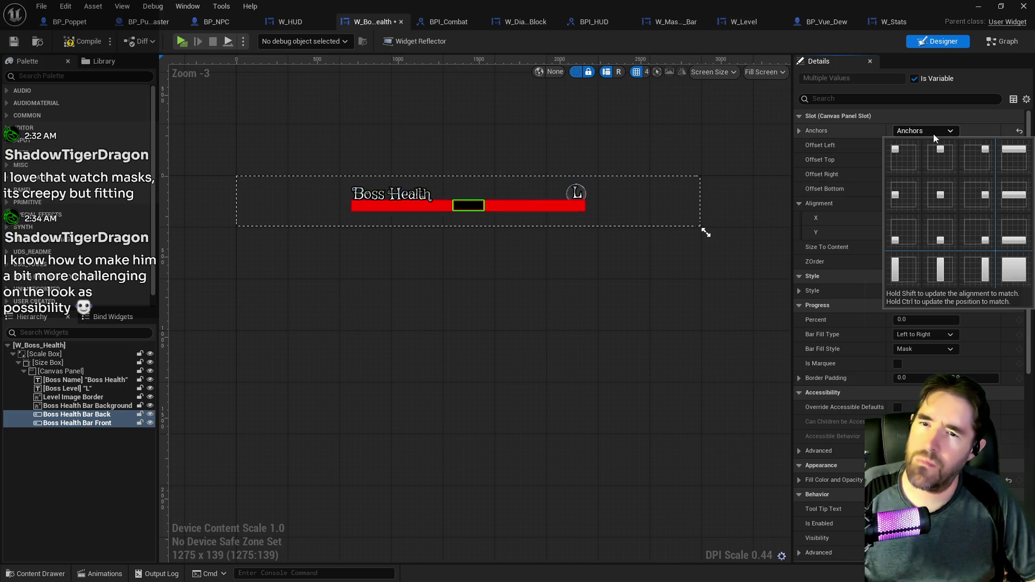
pyautogui.click(934, 192)
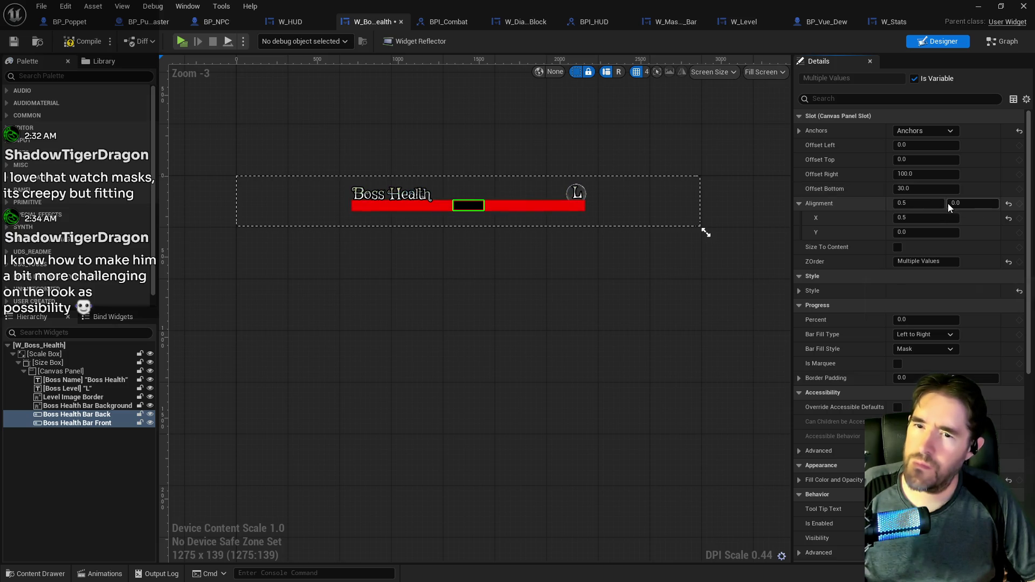
pyautogui.click(526, 22)
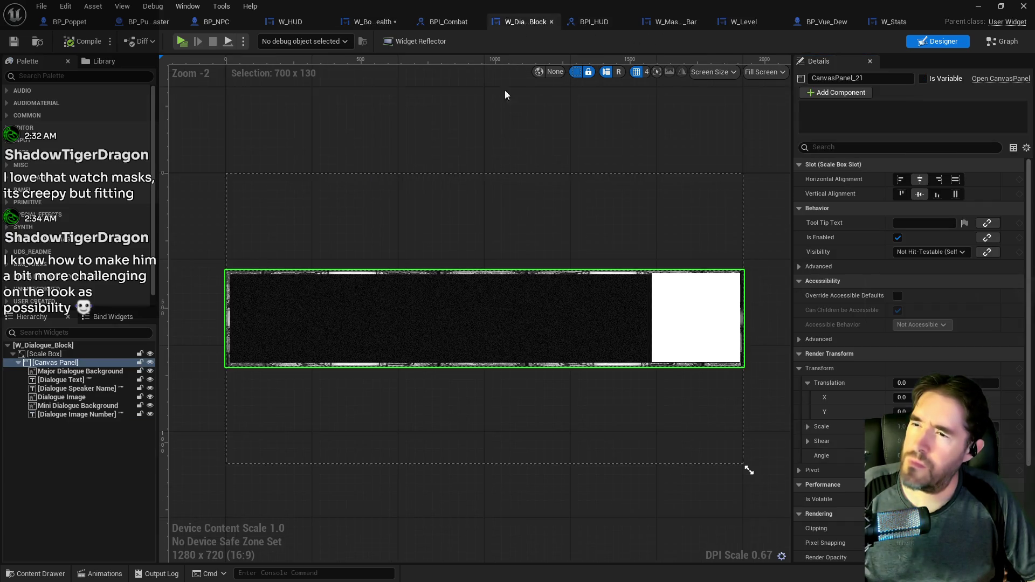
# Re-anchor both boss health bars, trying stretch and other presets before one that keeps their position
pyautogui.click(542, 301)
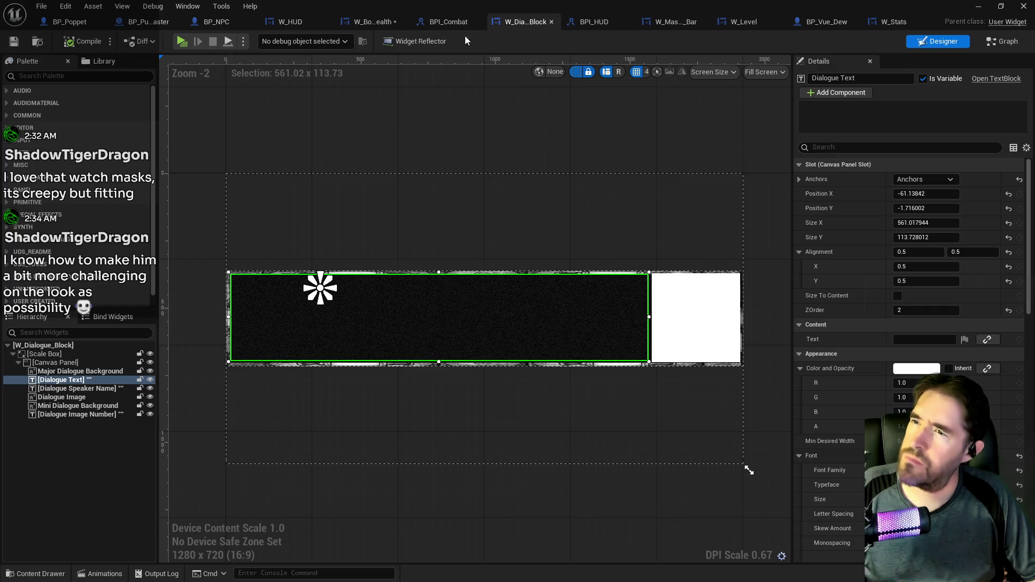
pyautogui.click(353, 21)
pyautogui.click(923, 131)
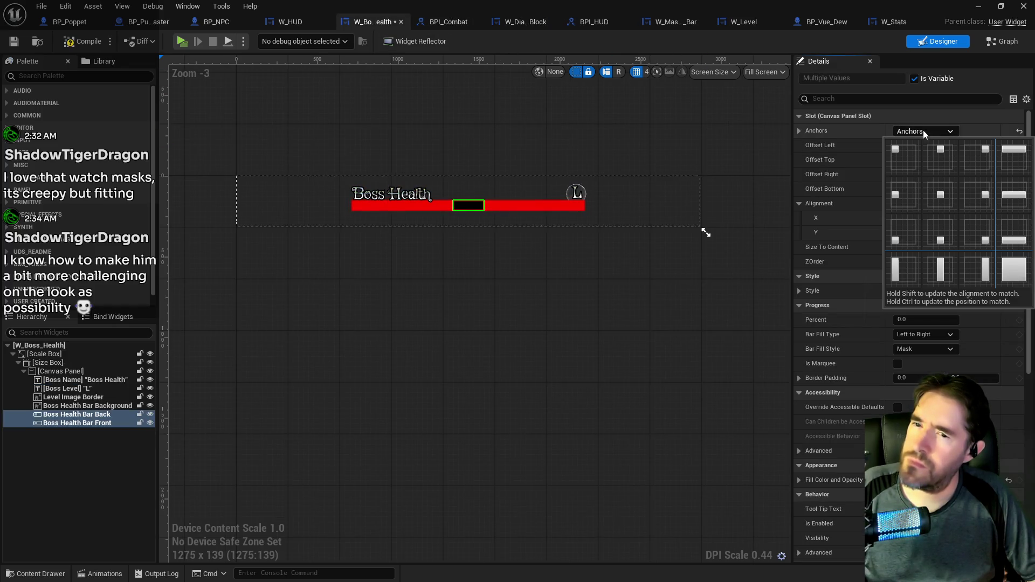
pyautogui.click(1018, 277)
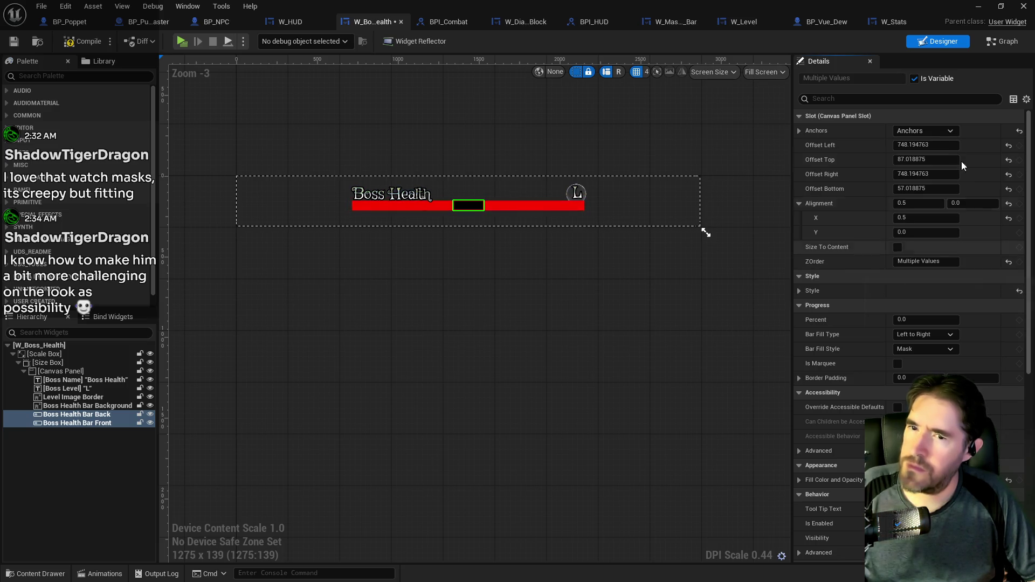
pyautogui.click(929, 129)
pyautogui.click(941, 209)
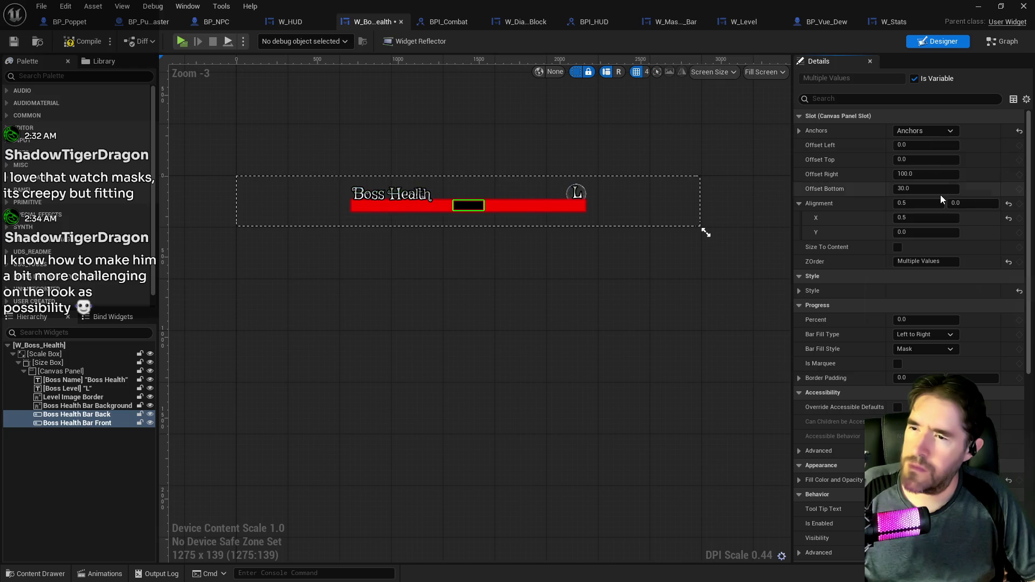
pyautogui.click(921, 131)
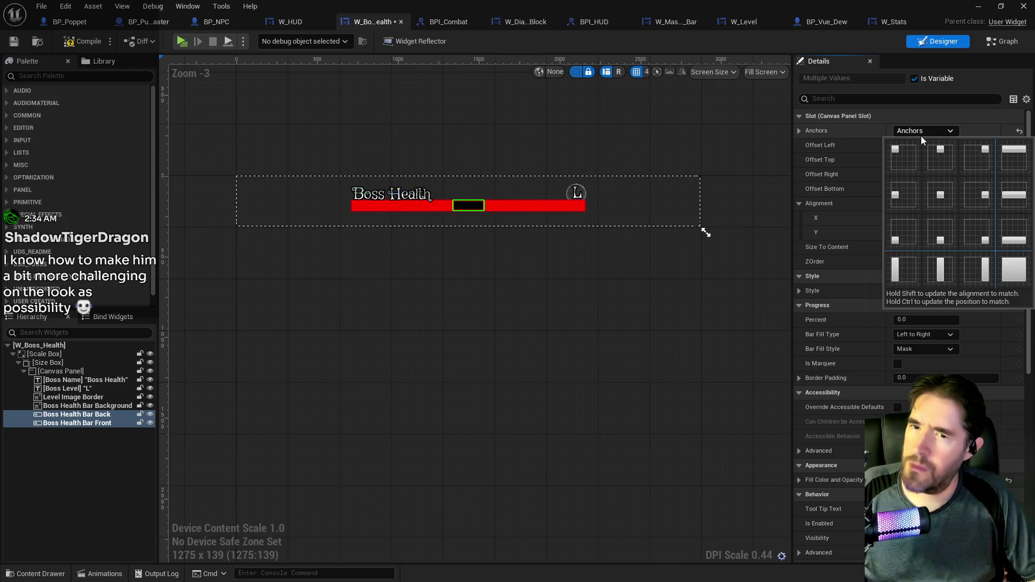
pyautogui.click(904, 153)
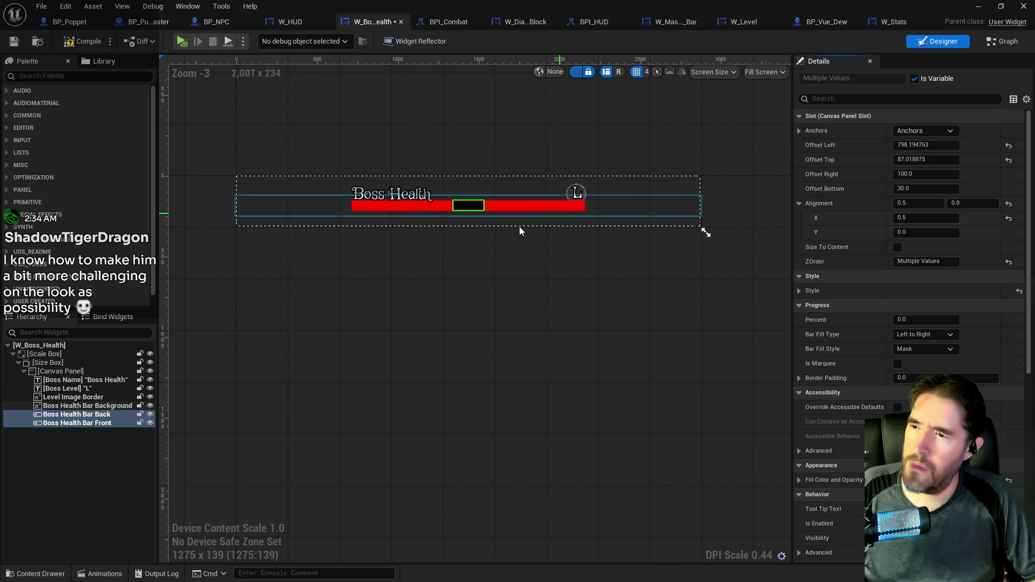
# Review W_Dialogue_Block's Mini Dialogue Background and Dialogue Image Number settings for comparison
pyautogui.click(514, 25)
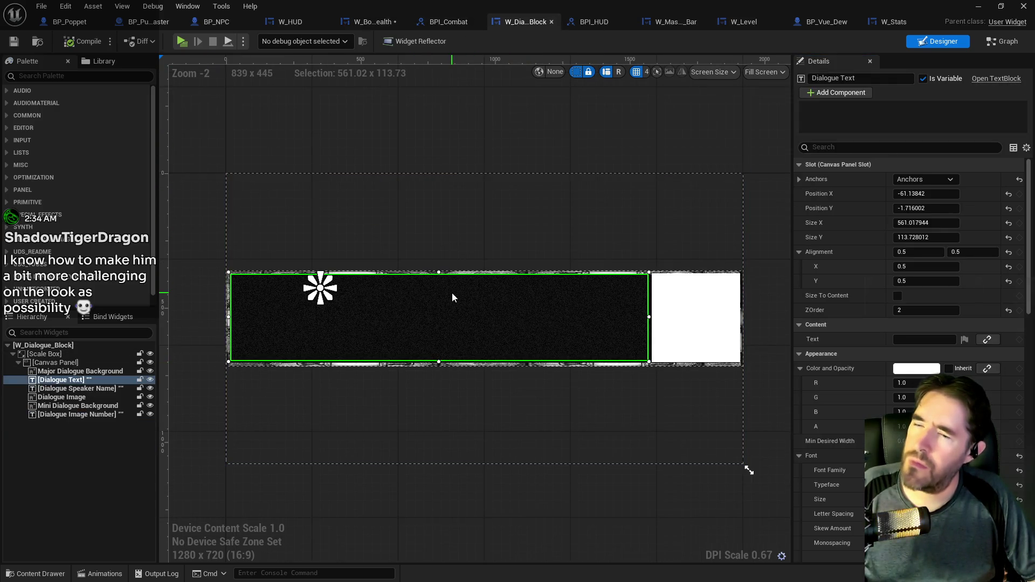
pyautogui.click(81, 389)
pyautogui.click(71, 408)
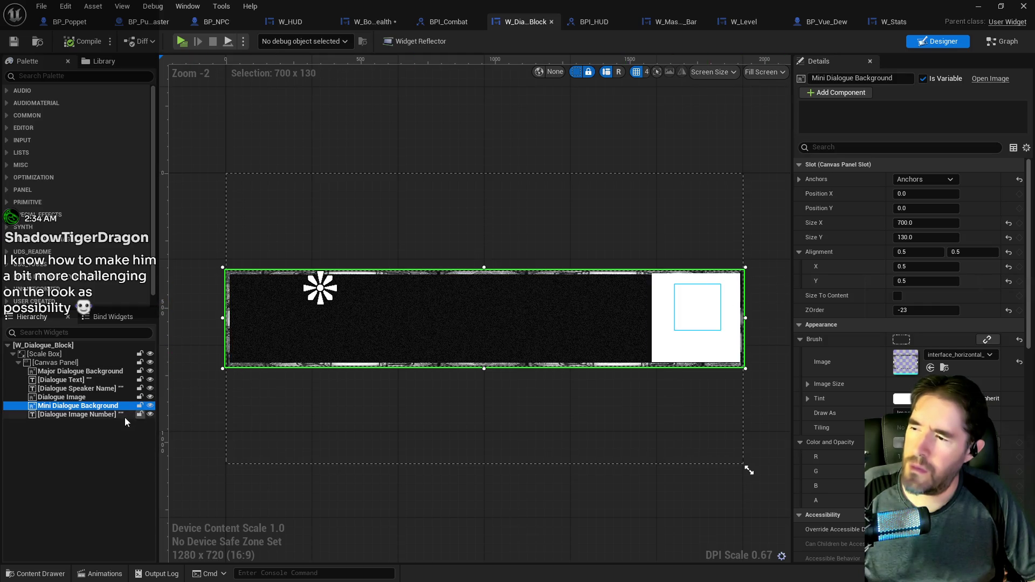
pyautogui.click(115, 416)
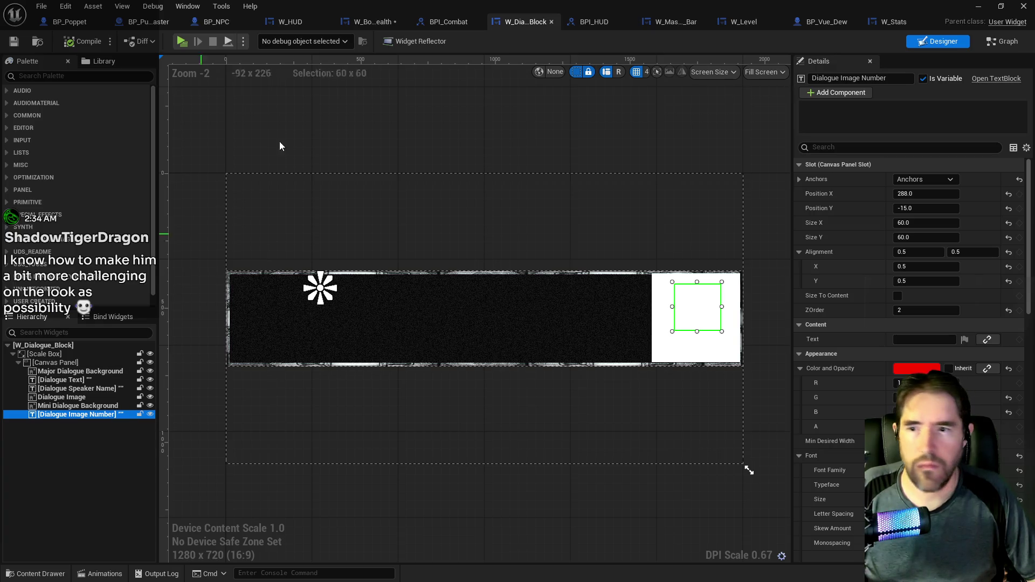
pyautogui.click(603, 24)
pyautogui.click(525, 19)
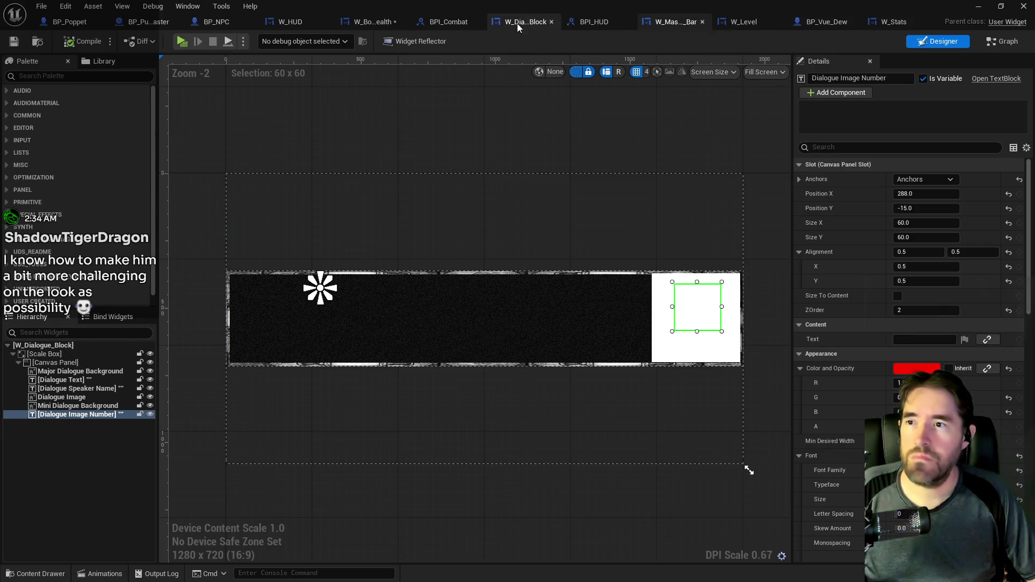
pyautogui.click(373, 22)
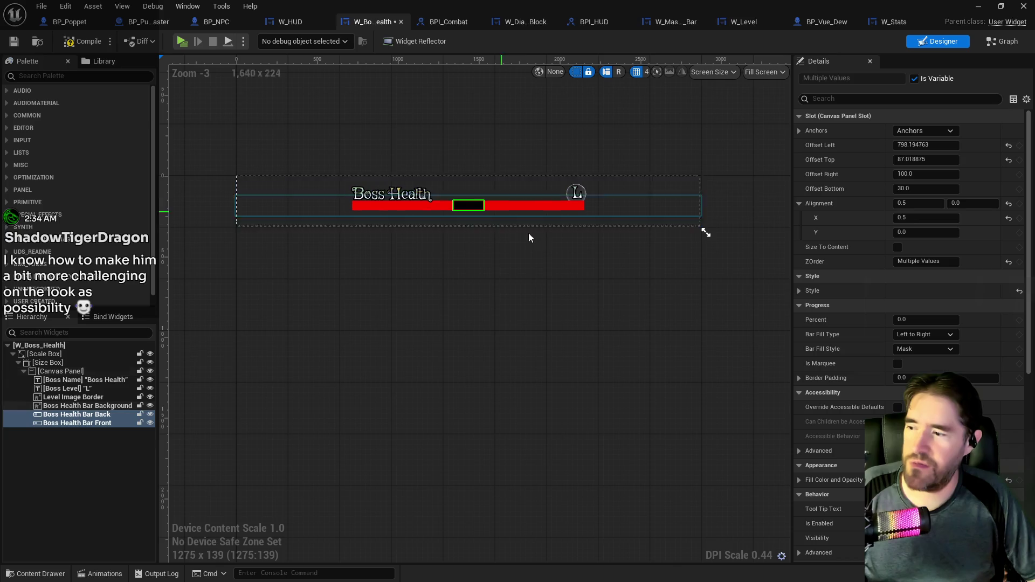
pyautogui.scroll(2, 529, 240)
pyautogui.click(114, 424)
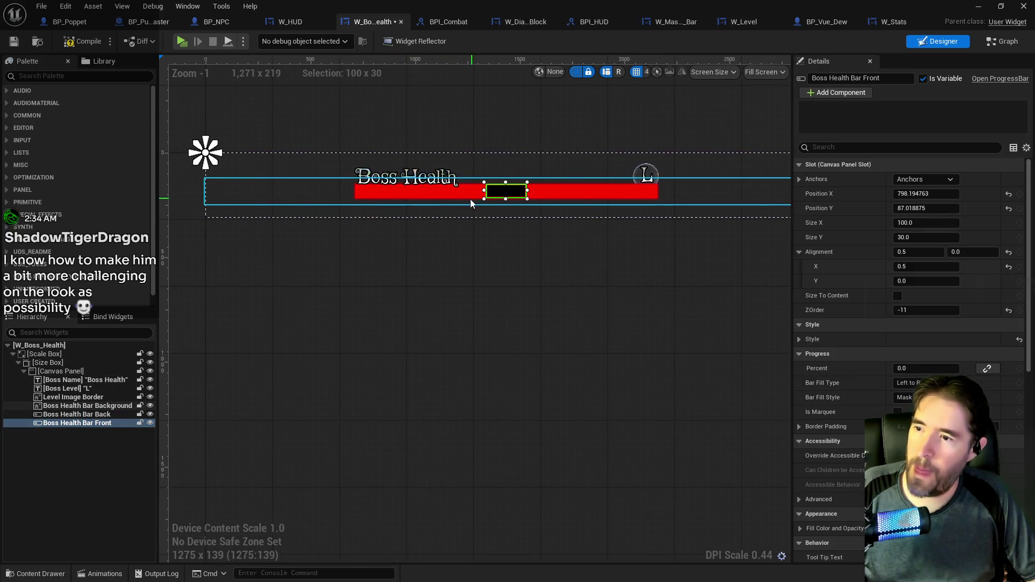
pyautogui.click(418, 199)
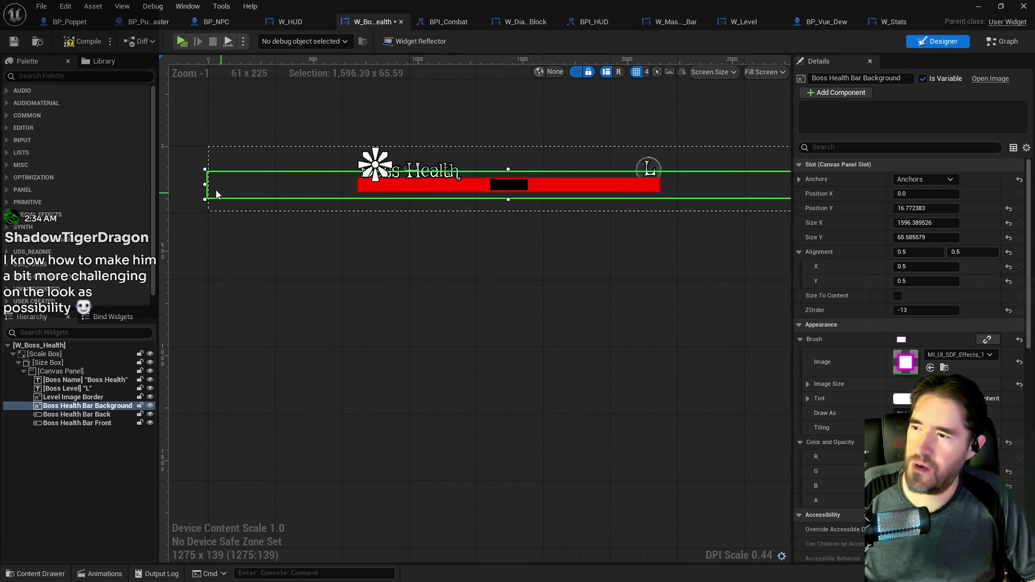
pyautogui.moveTo(206, 186); pyautogui.dragTo(323, 183)
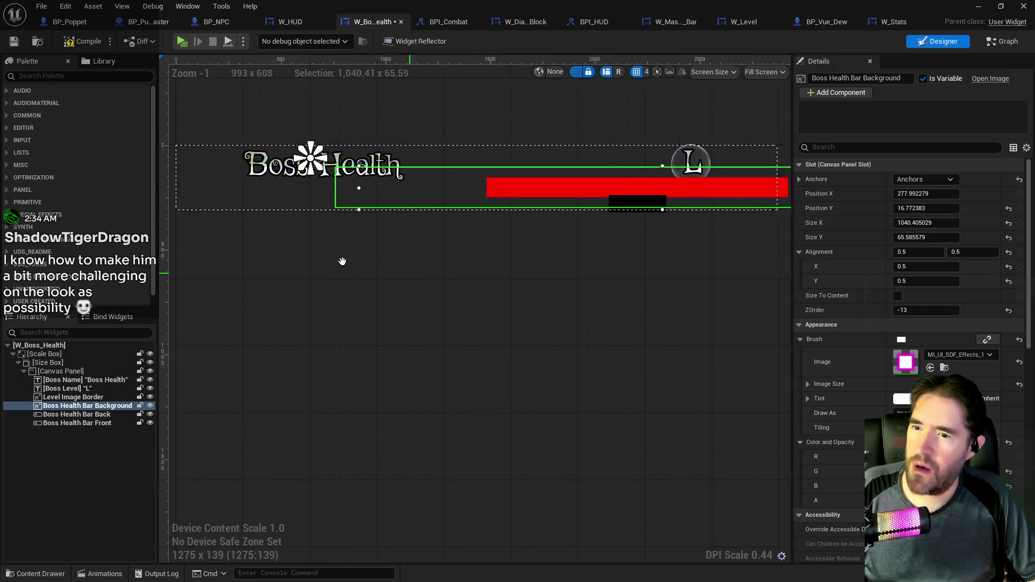
pyautogui.hscroll(-5, 399, 244)
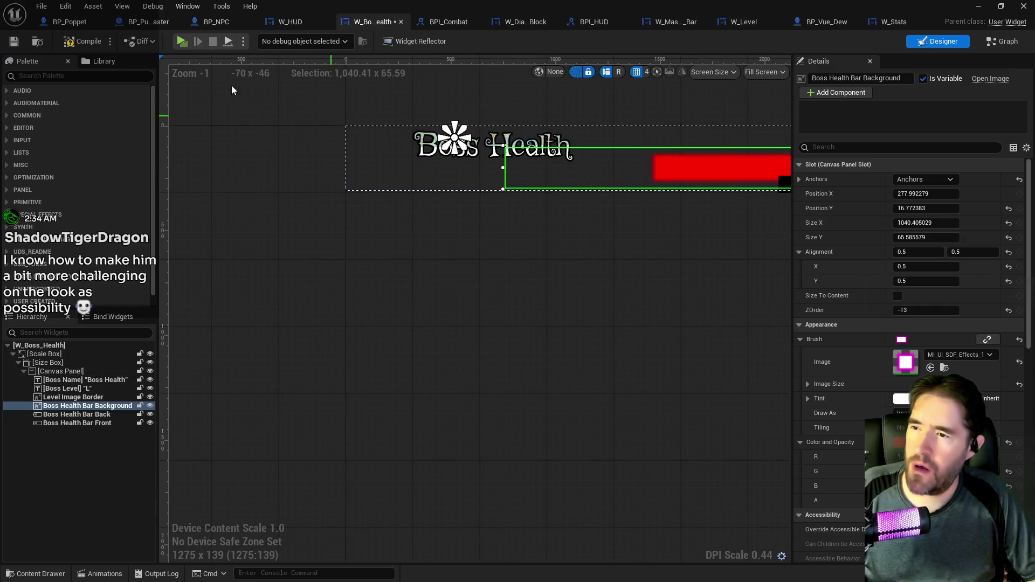
pyautogui.click(65, 6)
pyautogui.click(81, 27)
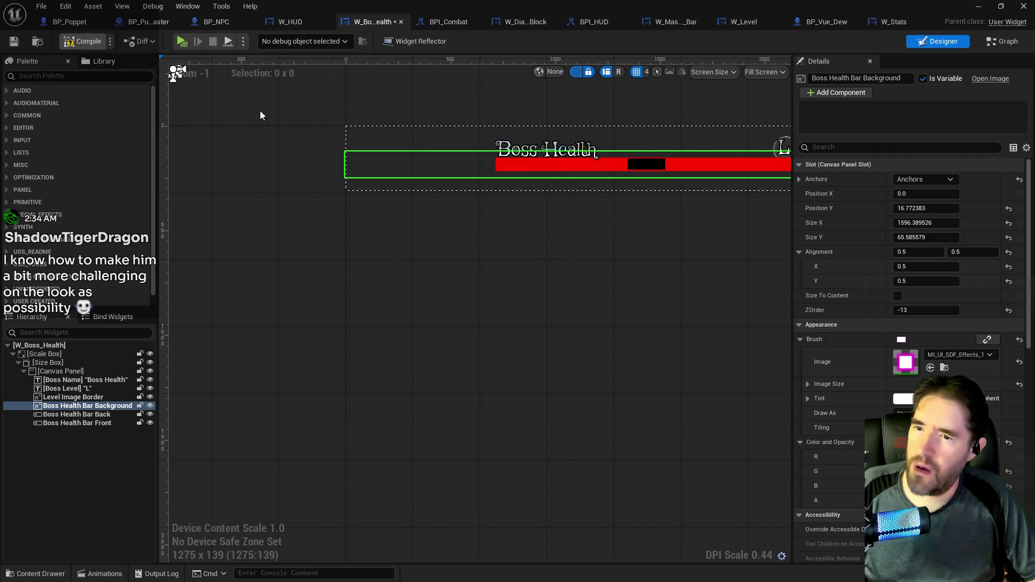
pyautogui.hscroll(1, 489, 193)
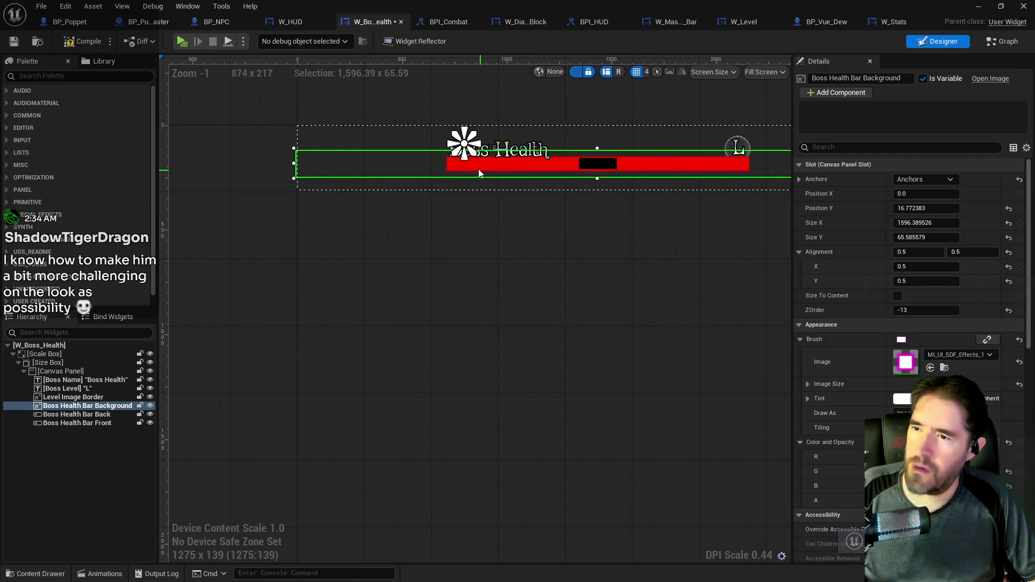
pyautogui.hscroll(3, 669, 296)
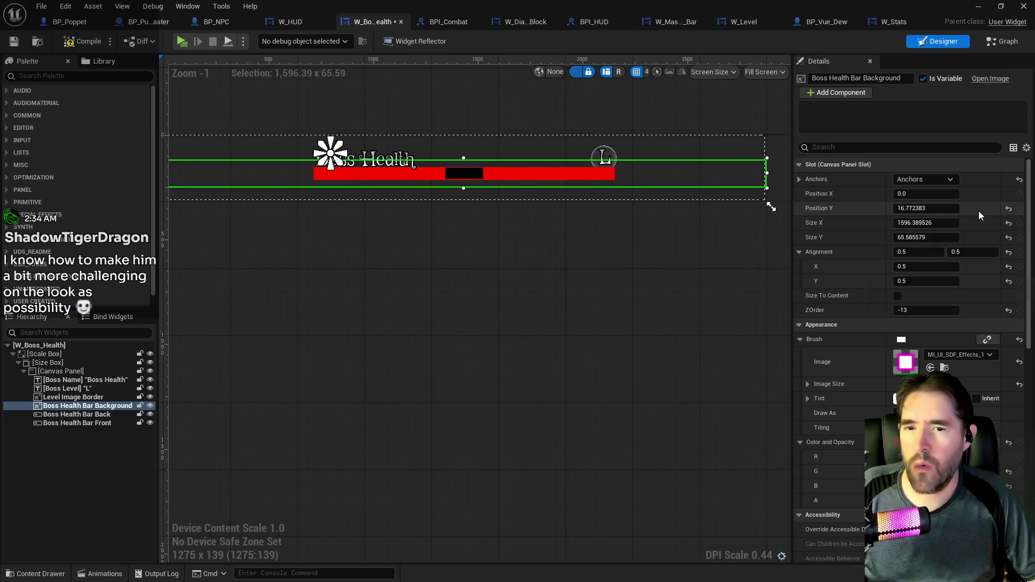
pyautogui.click(1010, 209)
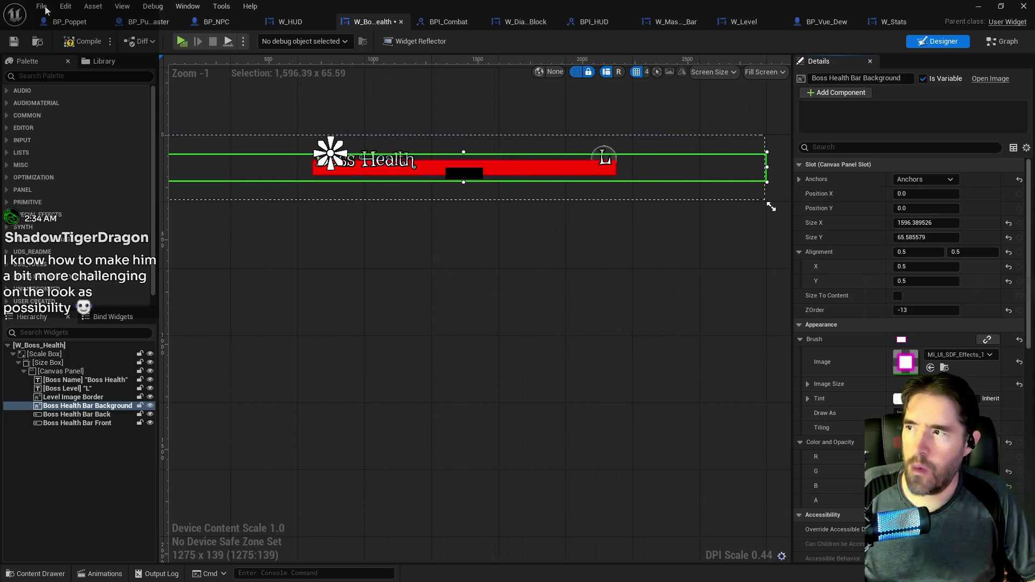
pyautogui.click(65, 6)
pyautogui.click(77, 35)
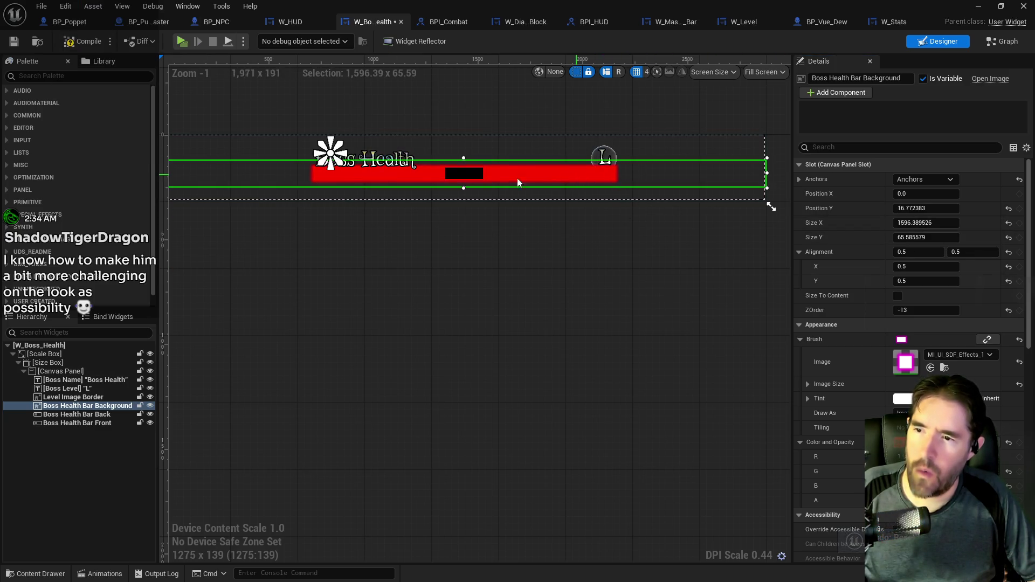
pyautogui.click(472, 178)
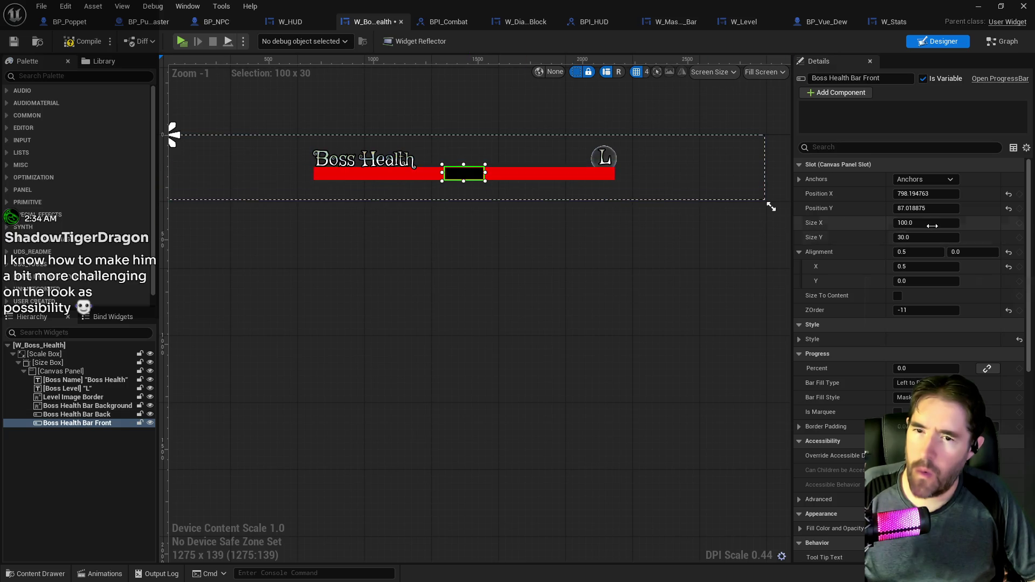
# Set Boss Health Bar Front to 800 wide and 100 tall
pyautogui.write('00')
pyautogui.press('Return')
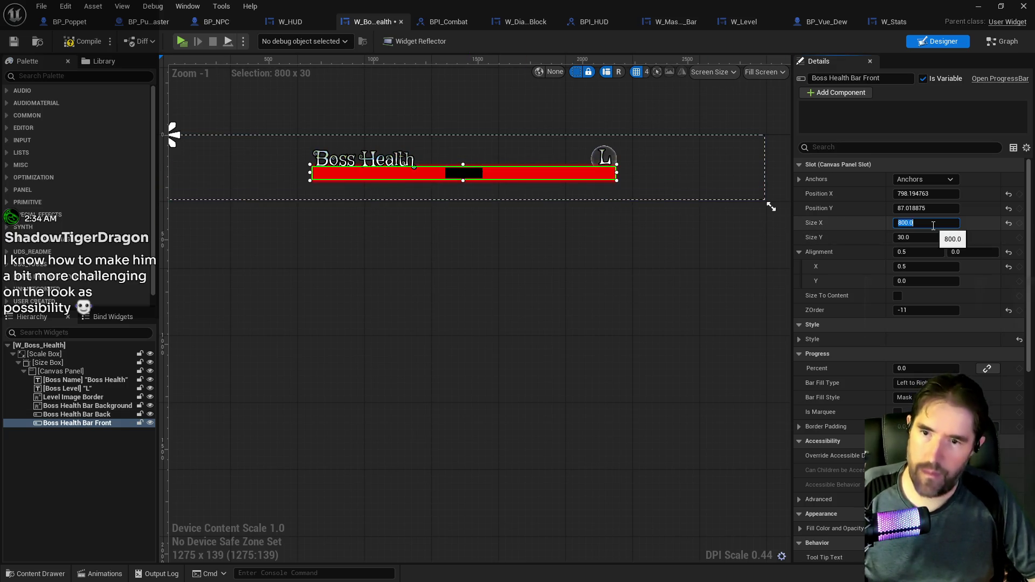
pyautogui.click(921, 238)
pyautogui.write('100')
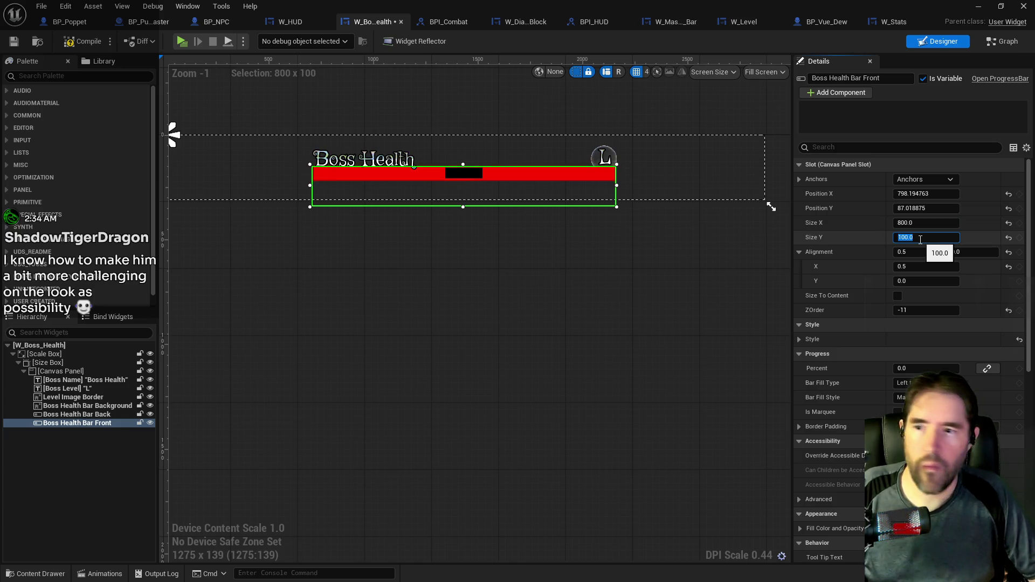
pyautogui.click(103, 415)
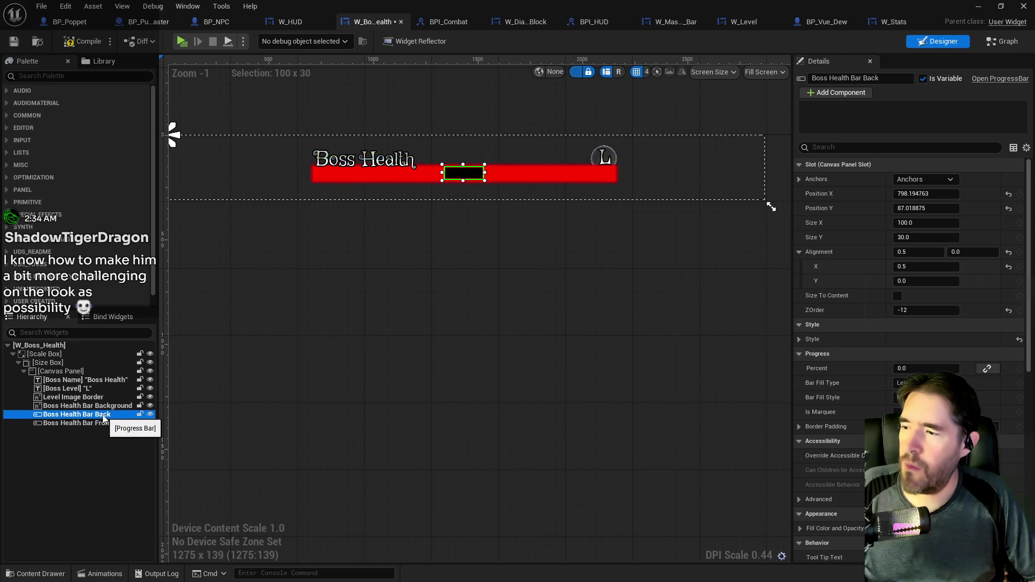
pyautogui.click(103, 424)
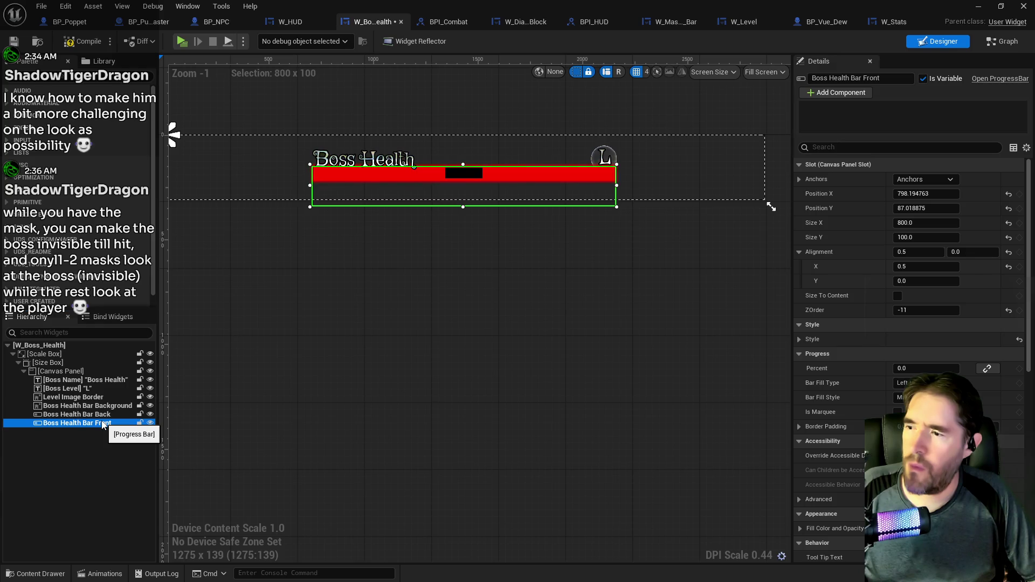
# Preview the front bar at about 80% fill and move it to 832, 72 over the red bar
pyautogui.click(103, 416)
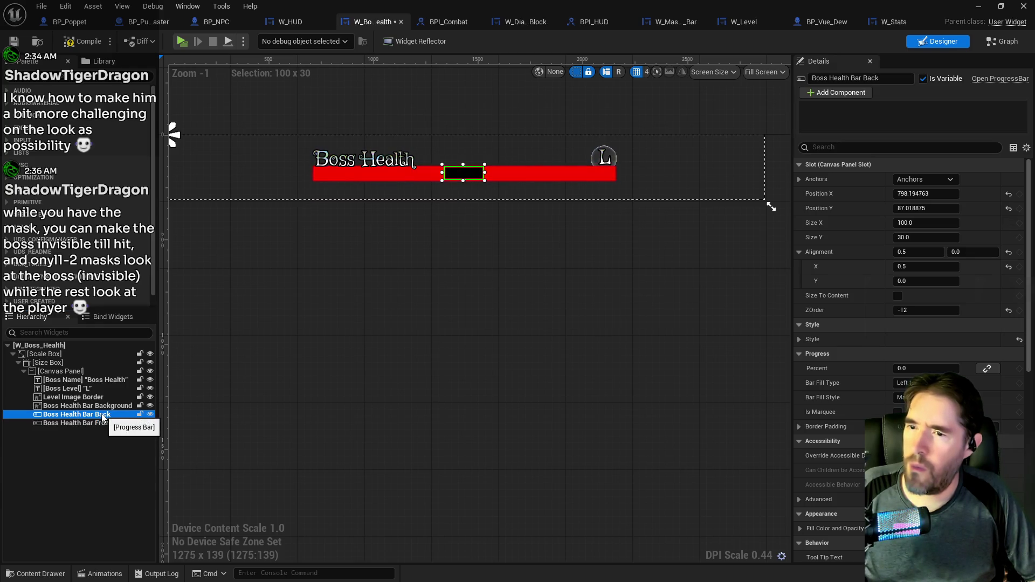
pyautogui.click(104, 424)
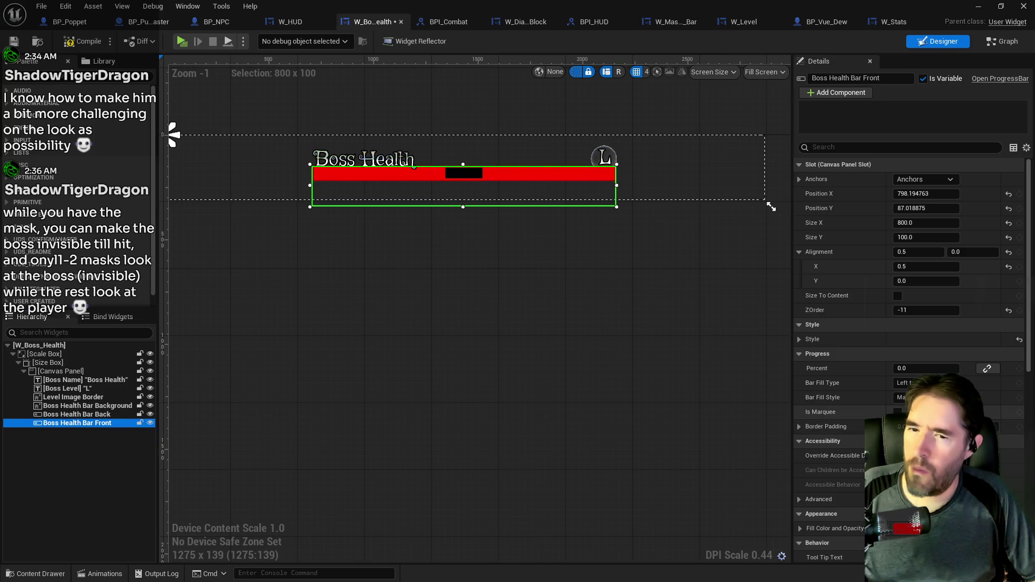
pyautogui.moveTo(896, 368); pyautogui.dragTo(947, 368)
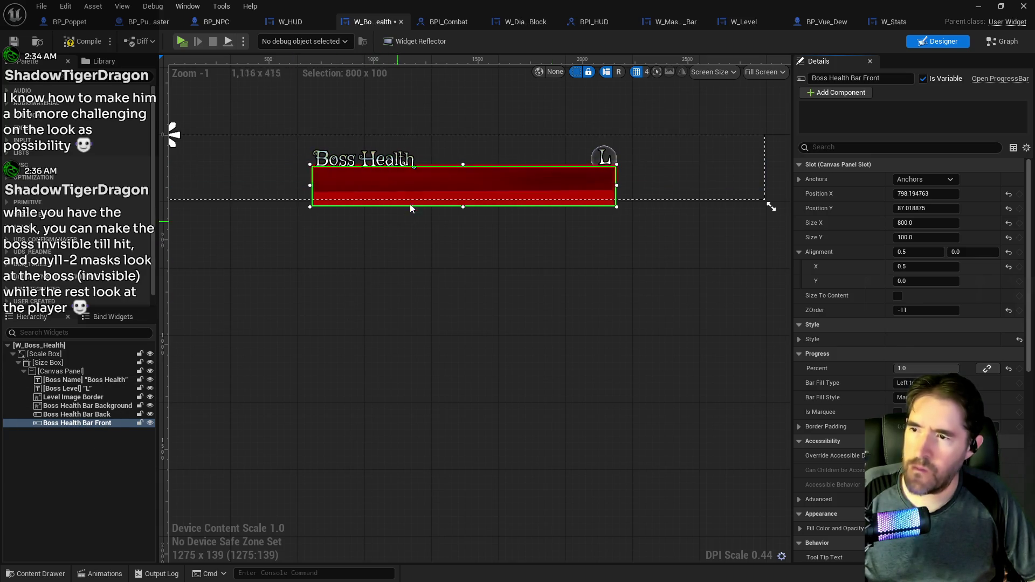
pyautogui.moveTo(416, 195)
pyautogui.mouseDown()
pyautogui.moveTo(313, 184)
pyautogui.moveTo(426, 194)
pyautogui.mouseUp()
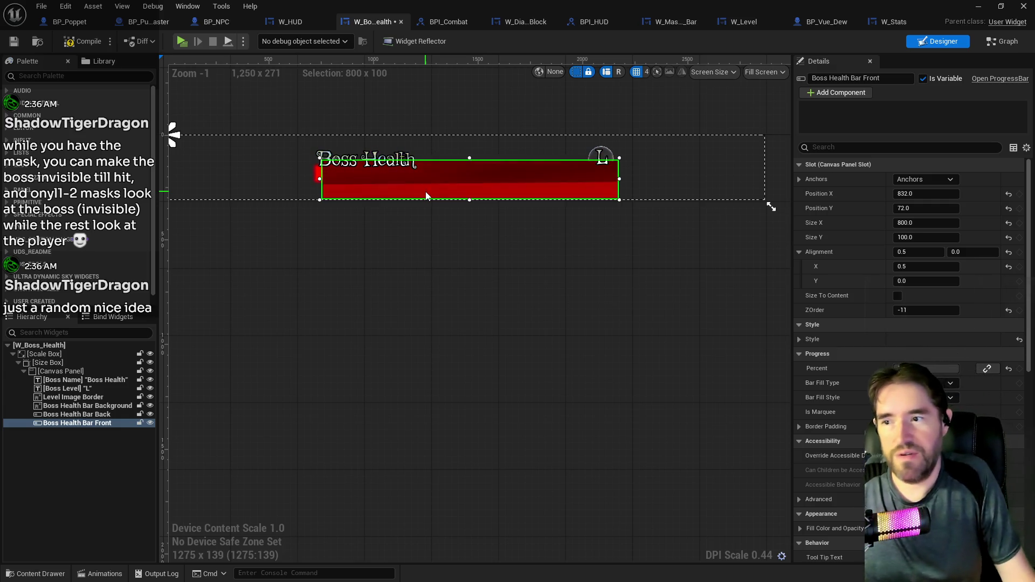
# Shift Boss Health Bar Front left and resize it to about 1098.58 x 74.26 at 585.29, 92
pyautogui.moveTo(470, 158); pyautogui.dragTo(469, 173)
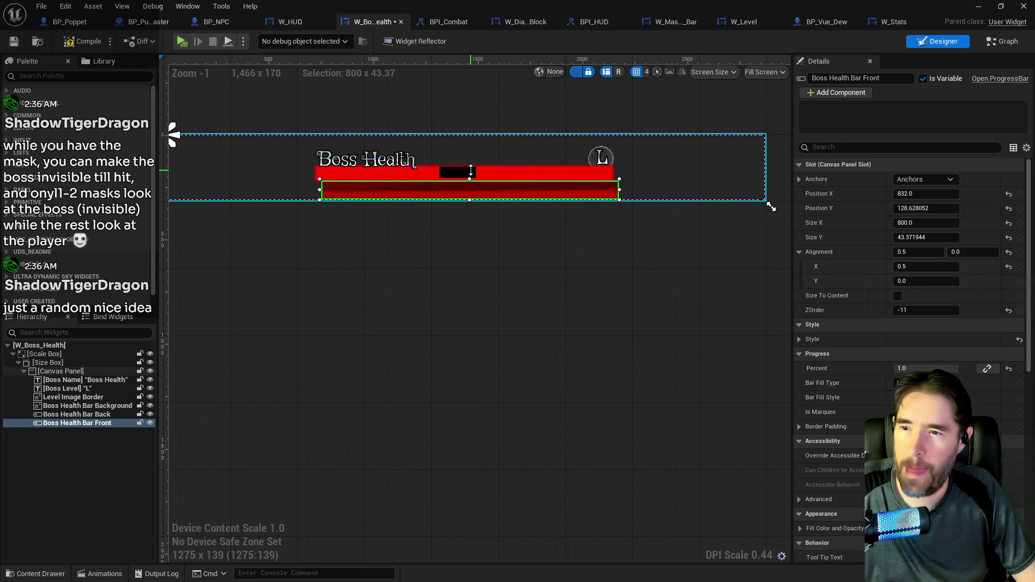
pyautogui.moveTo(469, 192)
pyautogui.mouseDown()
pyautogui.moveTo(380, 177)
pyautogui.moveTo(363, 197)
pyautogui.moveTo(377, 166)
pyautogui.mouseUp()
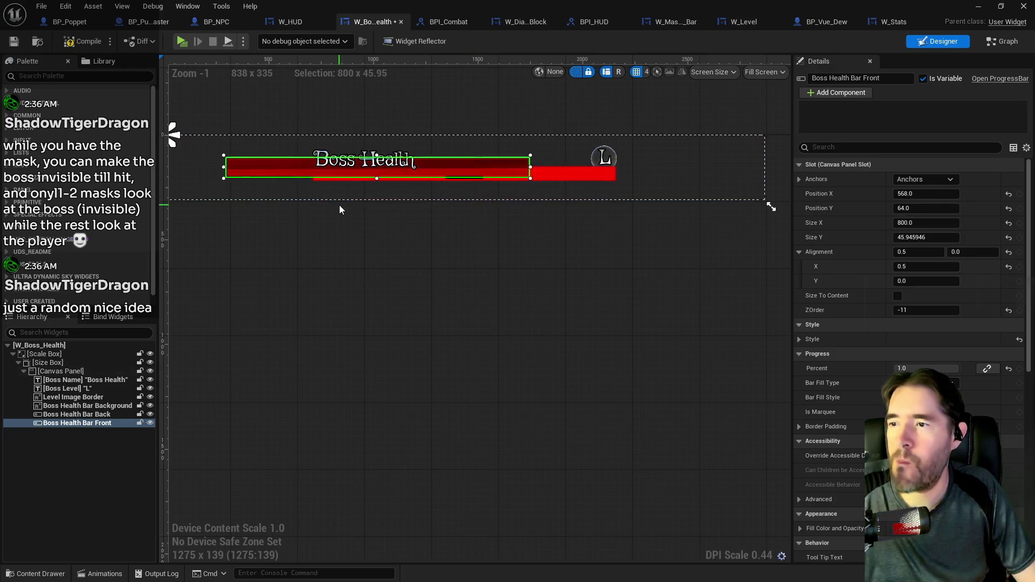
pyautogui.moveTo(486, 200)
pyautogui.mouseDown()
pyautogui.moveTo(448, 207)
pyautogui.moveTo(475, 209)
pyautogui.moveTo(454, 209)
pyautogui.moveTo(446, 225)
pyautogui.moveTo(441, 215)
pyautogui.mouseUp()
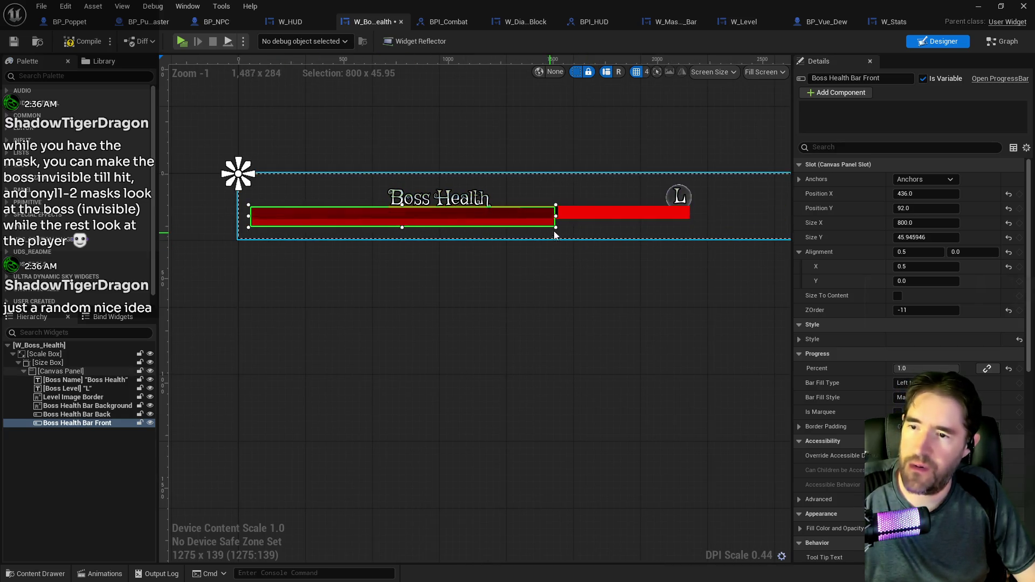
pyautogui.moveTo(588, 232); pyautogui.dragTo(730, 249)
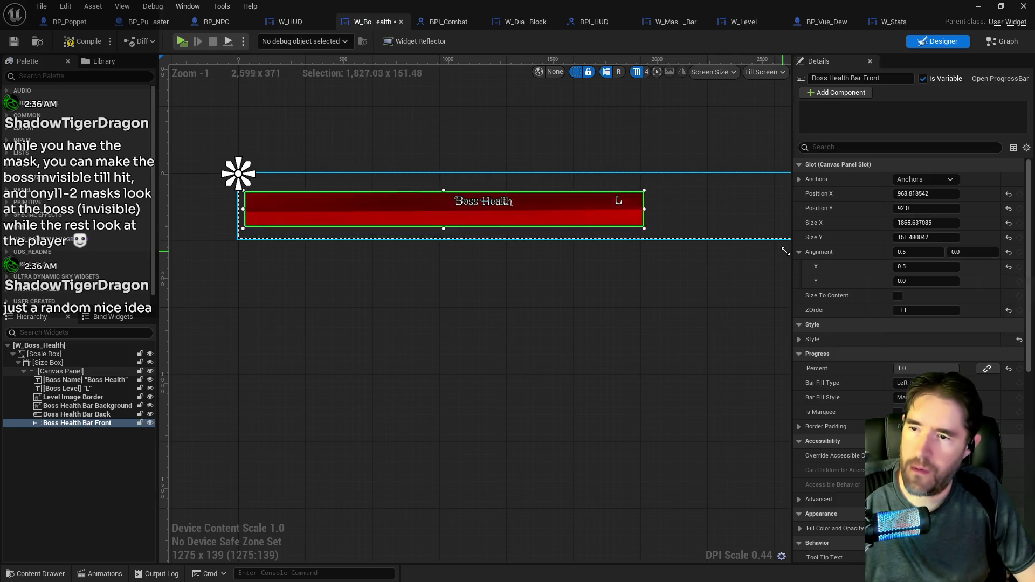
pyautogui.moveTo(897, 271)
pyautogui.mouseDown()
pyautogui.moveTo(725, 254)
pyautogui.moveTo(456, 248)
pyautogui.moveTo(694, 243)
pyautogui.moveTo(673, 234)
pyautogui.mouseUp()
pyautogui.click(665, 212)
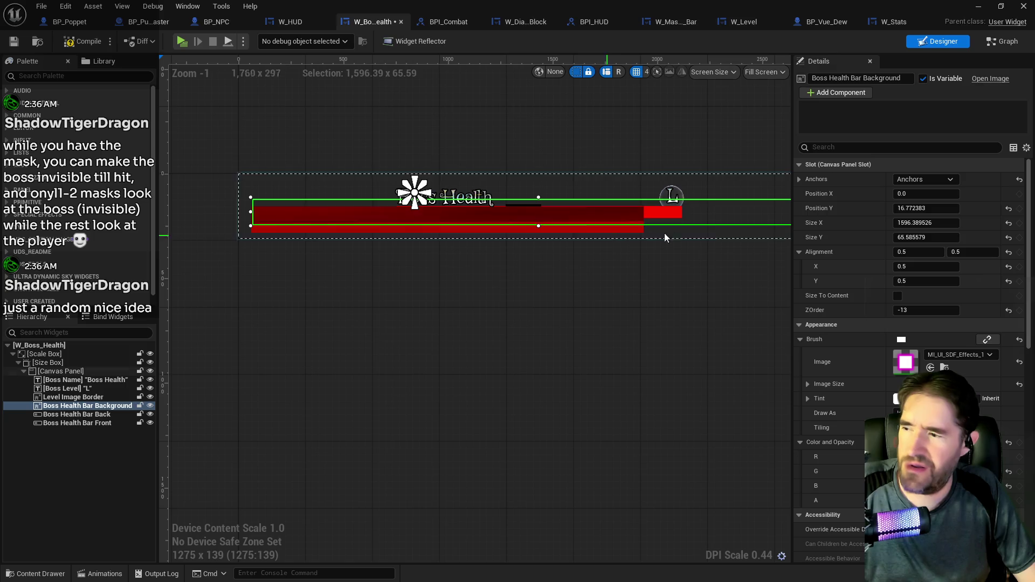
# Anchor Boss Health Bar Background top-left, enlarge it, and slightly reduce the Boss Name height
pyautogui.click(907, 179)
pyautogui.click(892, 199)
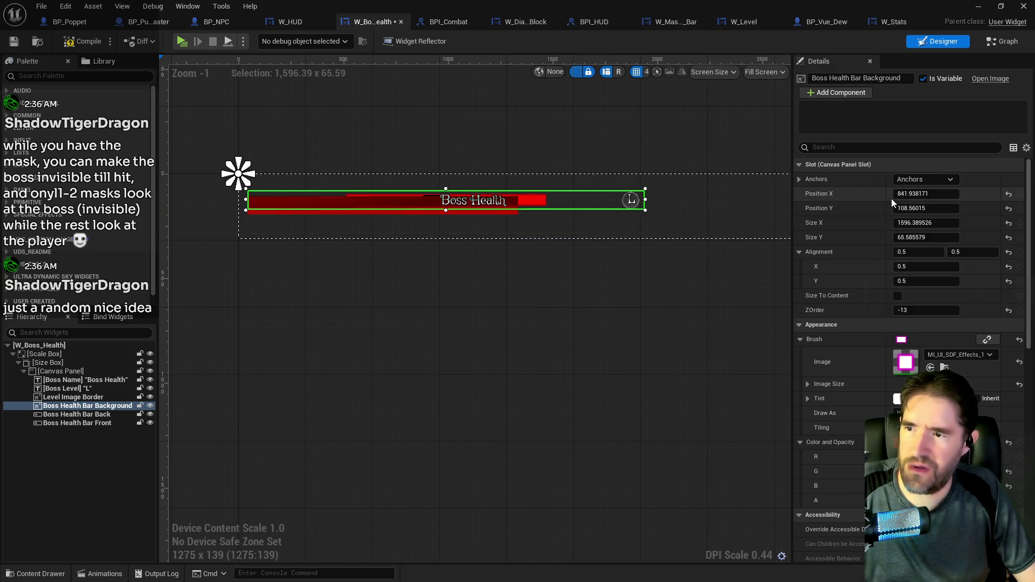
pyautogui.moveTo(667, 223)
pyautogui.mouseDown()
pyautogui.moveTo(727, 237)
pyautogui.moveTo(758, 264)
pyautogui.moveTo(763, 250)
pyautogui.mouseUp()
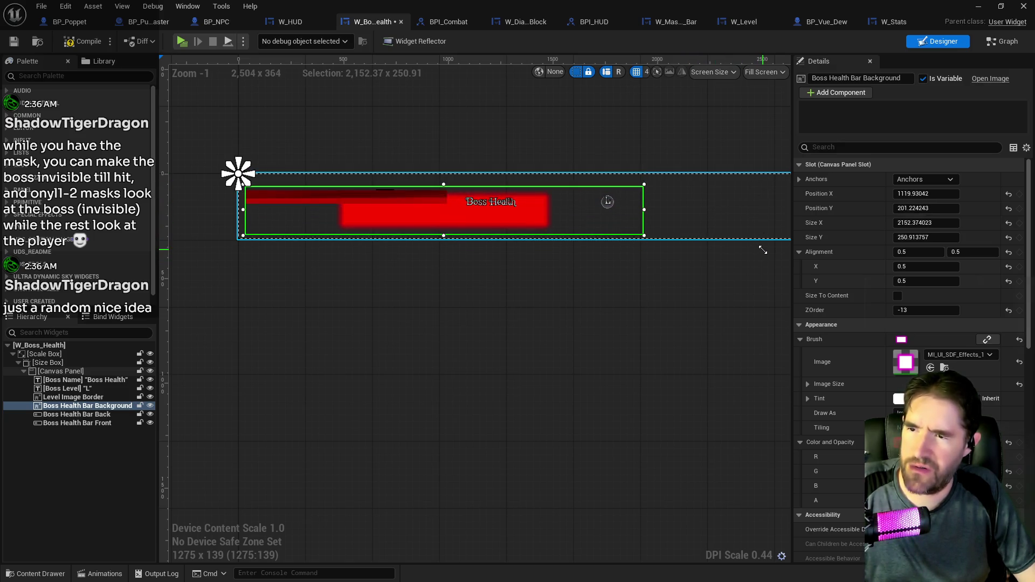
pyautogui.click(503, 202)
pyautogui.click(924, 180)
pyautogui.click(905, 201)
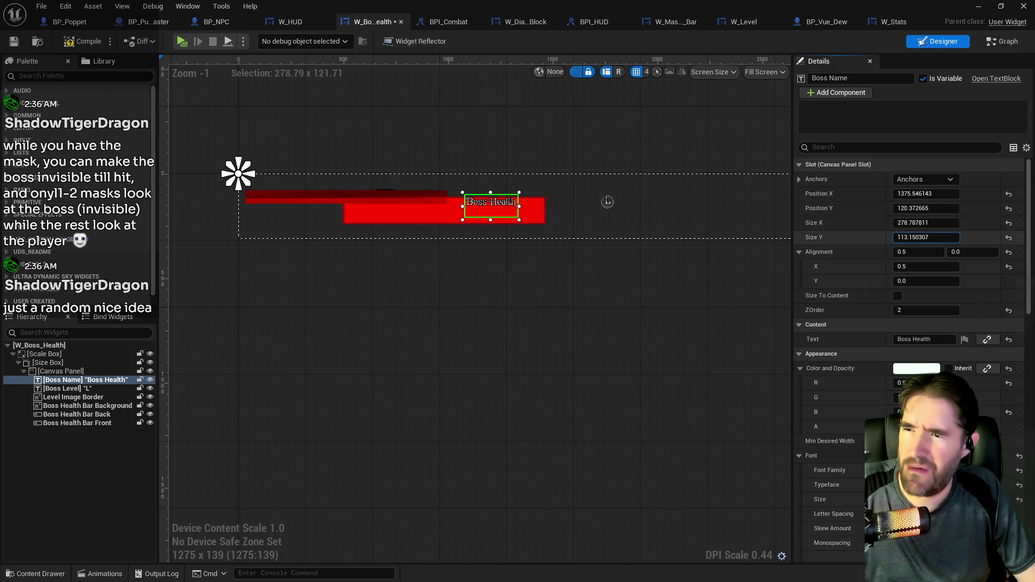
pyautogui.moveTo(926, 237); pyautogui.dragTo(917, 237)
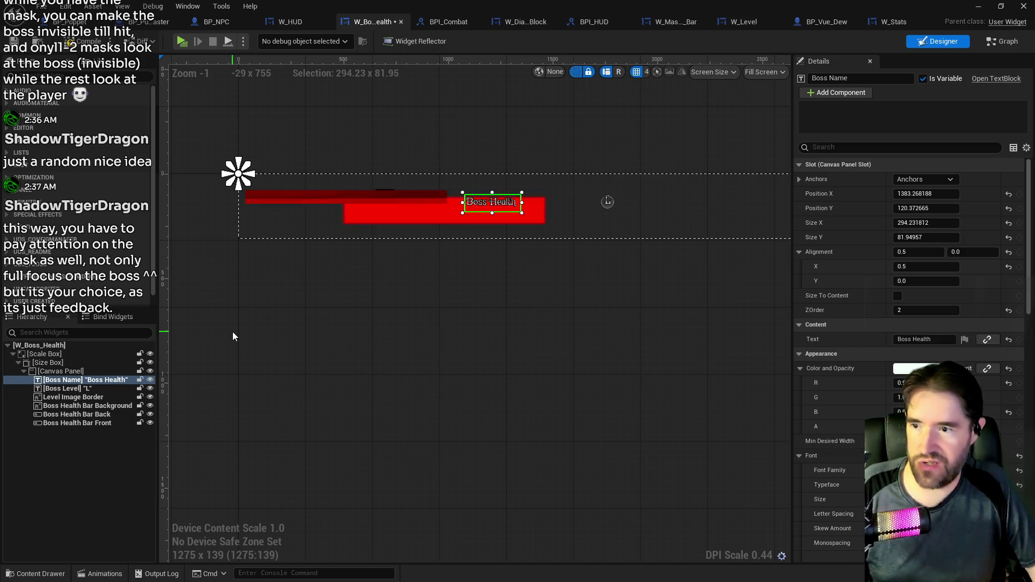
# Stretch Boss Health Bar Front to about 2017.5 x 228.7 at 1044.75, 92
pyautogui.click(322, 193)
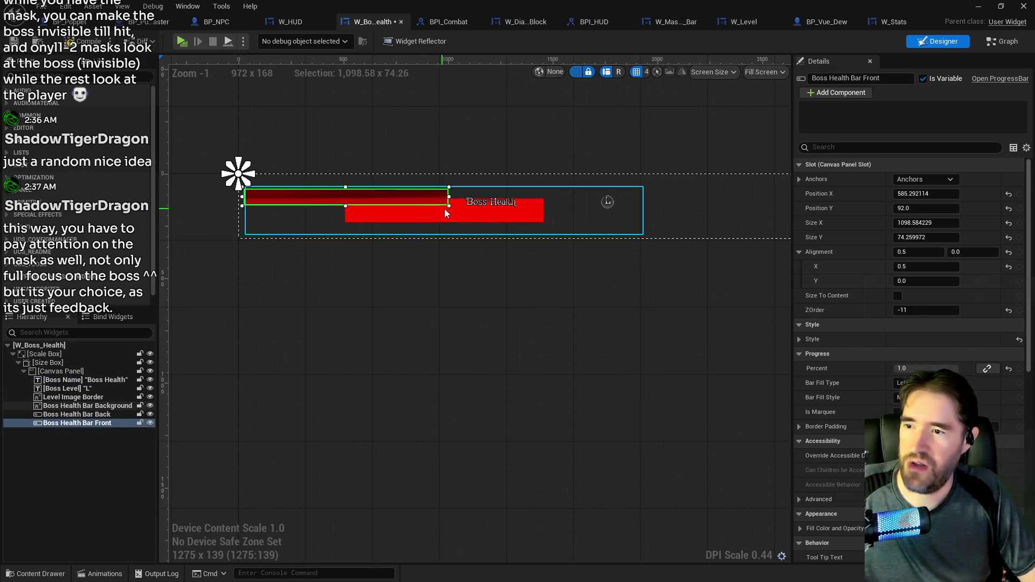
pyautogui.moveTo(449, 206)
pyautogui.mouseDown()
pyautogui.moveTo(609, 205)
pyautogui.moveTo(724, 227)
pyautogui.moveTo(636, 240)
pyautogui.mouseUp()
pyautogui.click(532, 247)
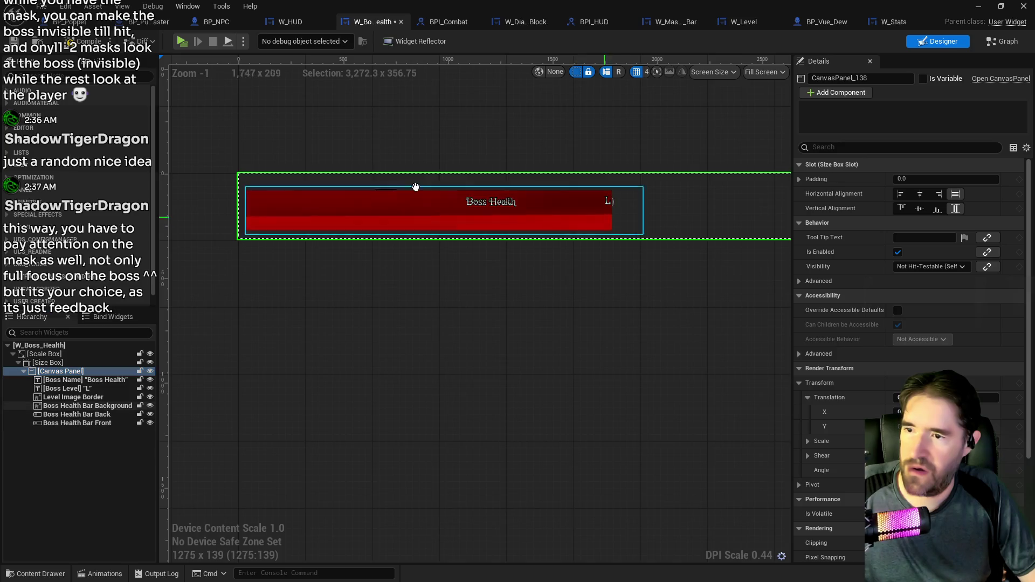
# Preview the widget at 1280x720 and lower Boss Health Bar Front to 1290.46, 456
pyautogui.moveTo(581, 205)
pyautogui.mouseDown()
pyautogui.moveTo(561, 232)
pyautogui.moveTo(540, 346)
pyautogui.moveTo(568, 467)
pyautogui.moveTo(581, 477)
pyautogui.mouseUp()
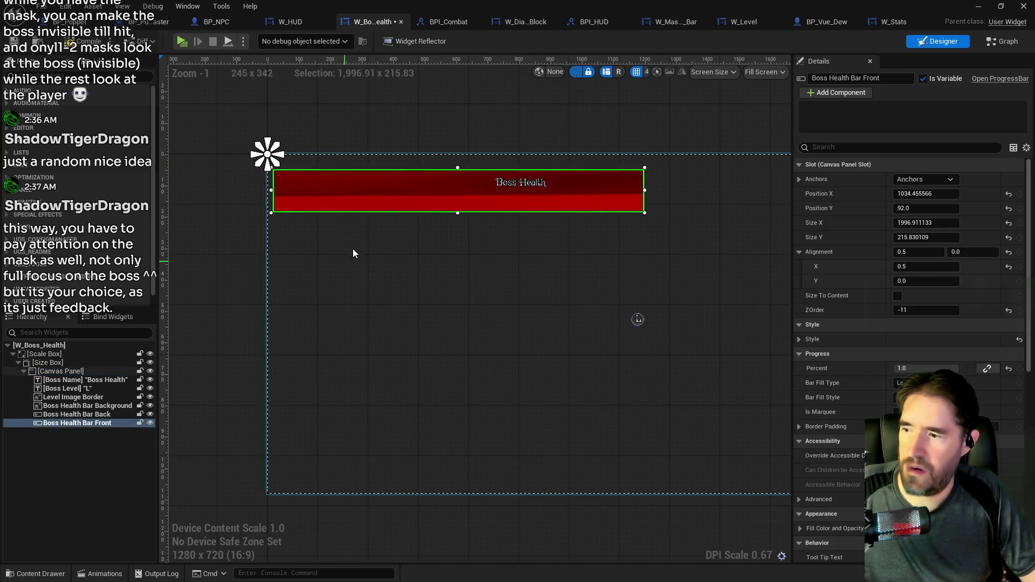
pyautogui.moveTo(445, 213)
pyautogui.mouseDown()
pyautogui.moveTo(521, 311)
pyautogui.moveTo(507, 264)
pyautogui.moveTo(652, 291)
pyautogui.moveTo(691, 398)
pyautogui.moveTo(561, 286)
pyautogui.moveTo(479, 259)
pyautogui.mouseUp()
pyautogui.moveTo(558, 374); pyautogui.dragTo(451, 354)
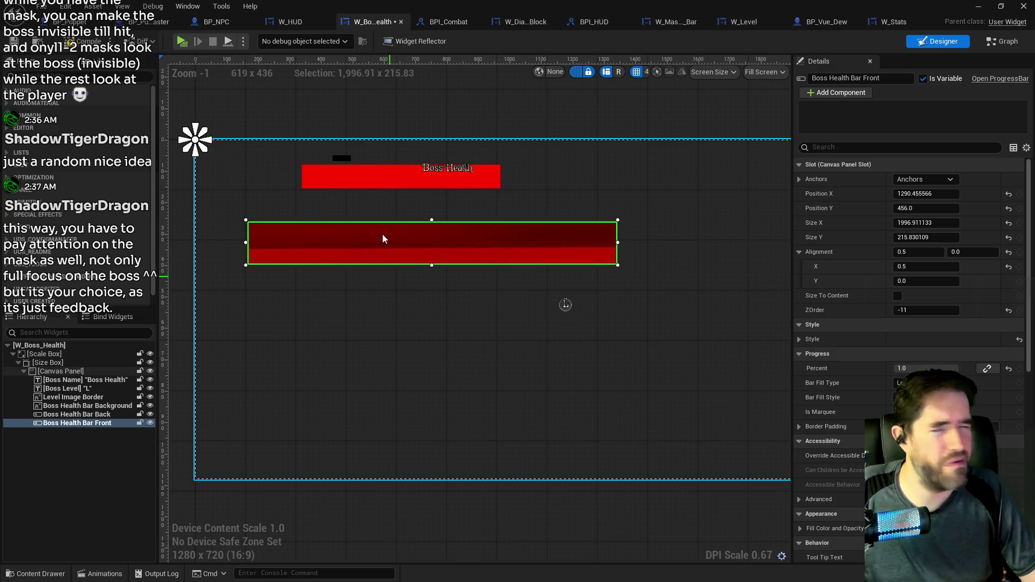
# Select the background bar and Canvas Panel, then bring up the Size Box's actions in the Hierarchy
pyautogui.click(388, 184)
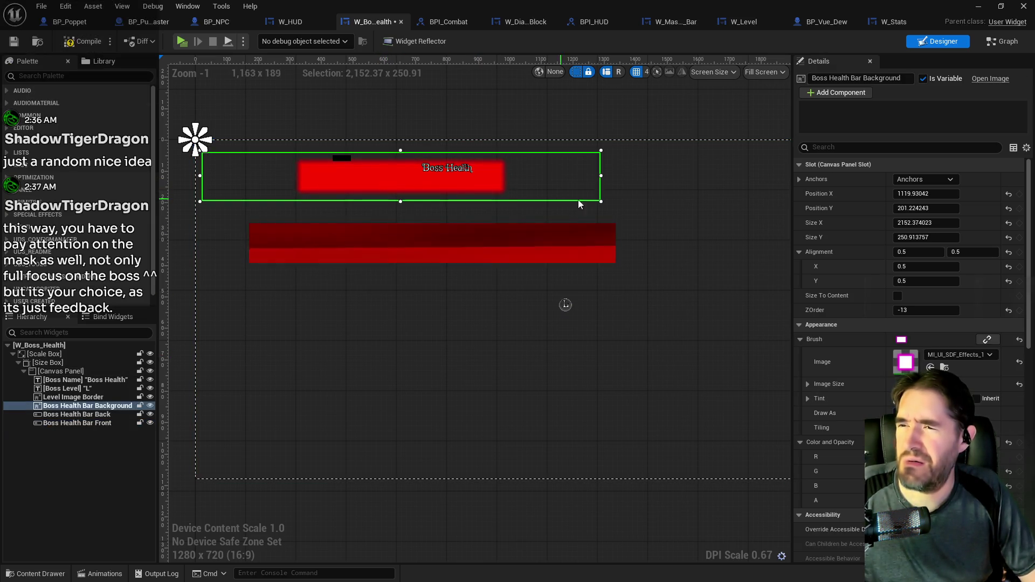
pyautogui.click(602, 203)
pyautogui.click(503, 182)
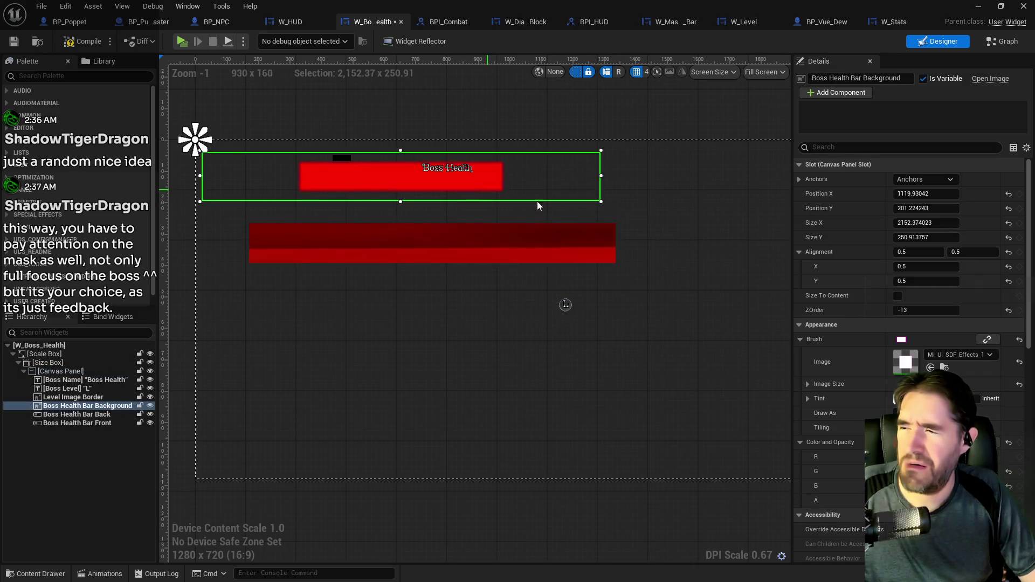
pyautogui.click(74, 363)
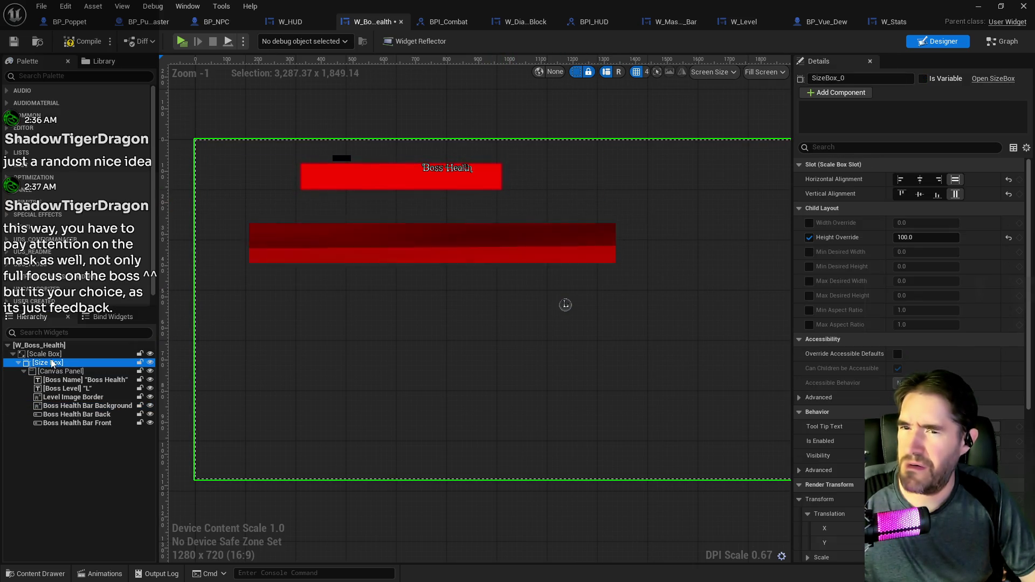
pyautogui.rightClick(60, 372)
# Replace the Size Box with its child Canvas Panel and reselect Boss Health Bar Background
pyautogui.moveTo(108, 489)
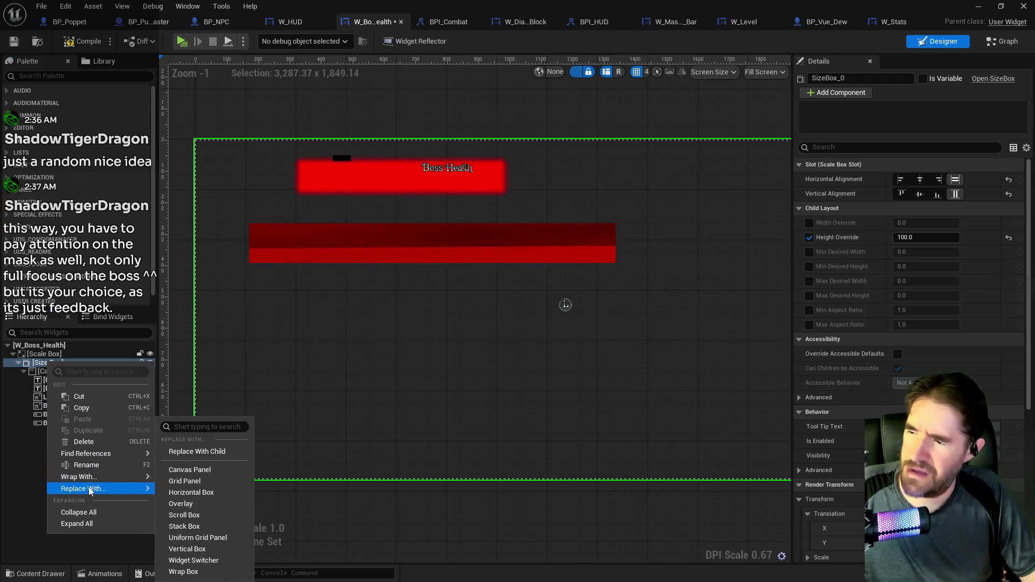
pyautogui.click(192, 453)
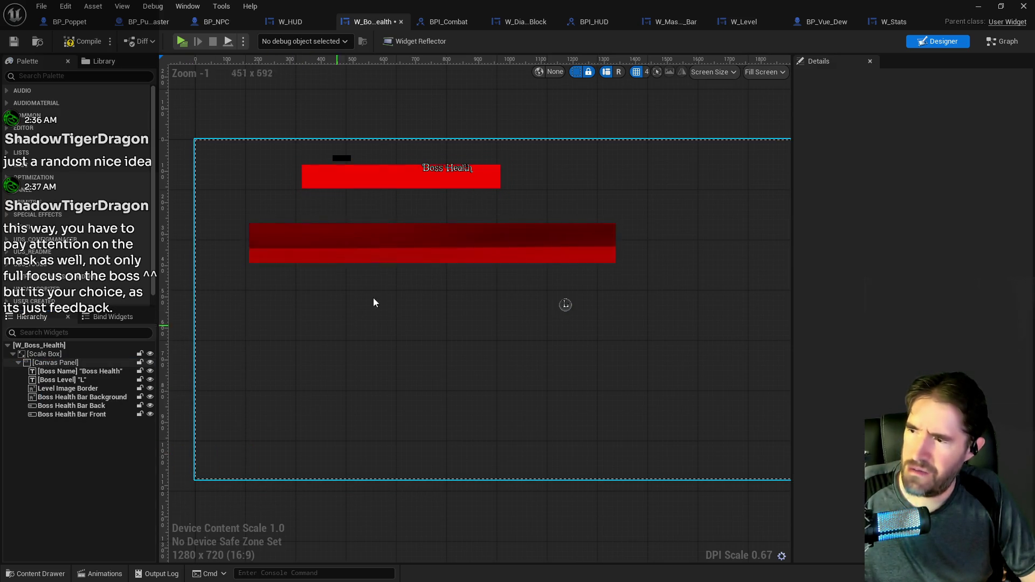
pyautogui.click(412, 232)
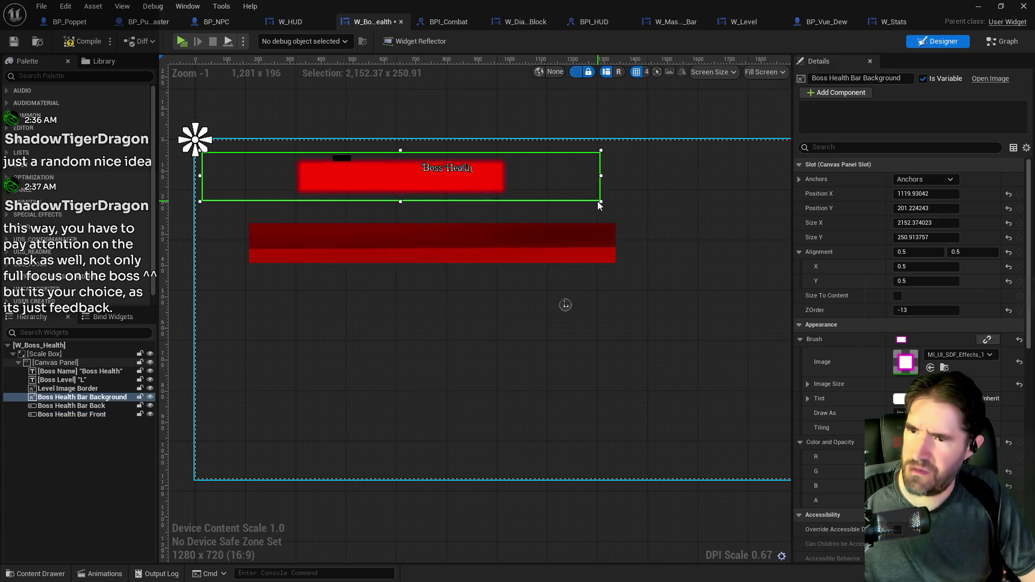
pyautogui.click(613, 215)
pyautogui.click(560, 195)
# Enlarge Boss Health Bar Background and place it below the front bar
pyautogui.moveTo(602, 203)
pyautogui.mouseDown()
pyautogui.moveTo(711, 262)
pyautogui.moveTo(821, 236)
pyautogui.mouseUp()
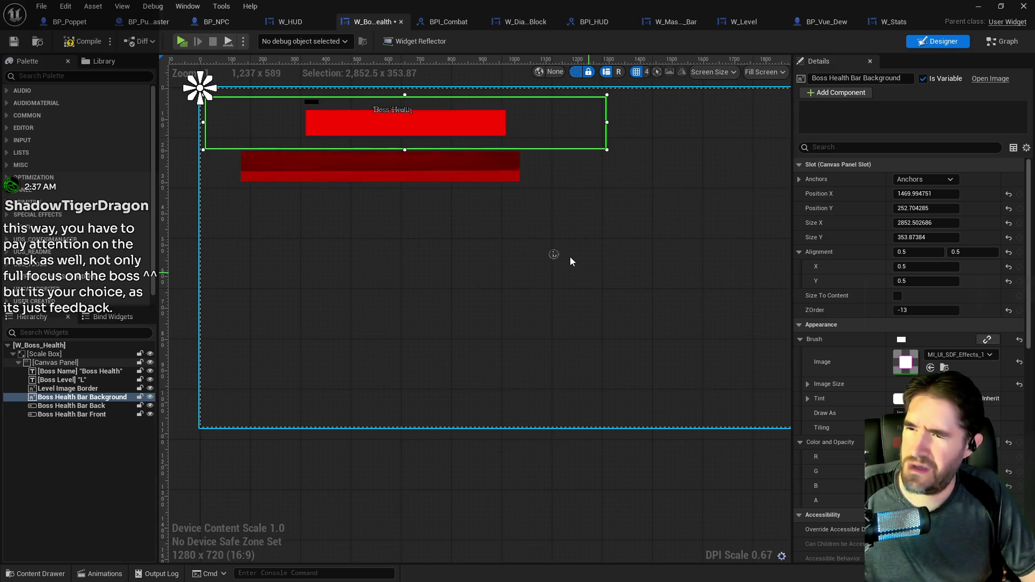
pyautogui.click(552, 257)
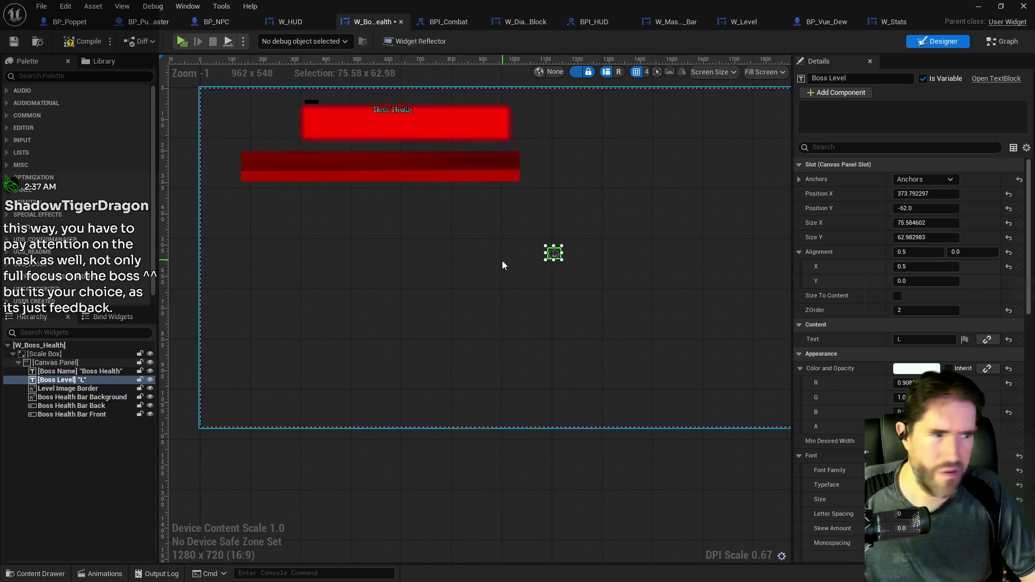
pyautogui.moveTo(501, 261); pyautogui.dragTo(522, 301)
pyautogui.moveTo(444, 169)
pyautogui.mouseDown()
pyautogui.moveTo(438, 279)
pyautogui.moveTo(448, 297)
pyautogui.moveTo(449, 254)
pyautogui.moveTo(439, 296)
pyautogui.moveTo(471, 370)
pyautogui.moveTo(467, 429)
pyautogui.moveTo(659, 444)
pyautogui.moveTo(744, 424)
pyautogui.moveTo(513, 312)
pyautogui.moveTo(483, 267)
pyautogui.mouseUp()
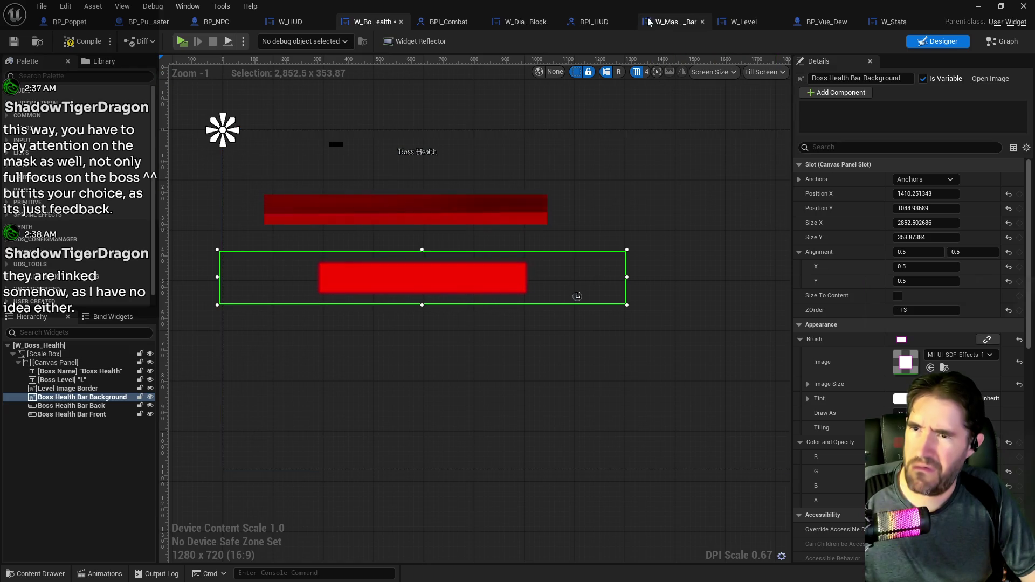
pyautogui.click(524, 22)
# Move Dialogue Text down-right in W_Dialogue_Block, undoing an accidental background move
pyautogui.moveTo(474, 312); pyautogui.dragTo(755, 473)
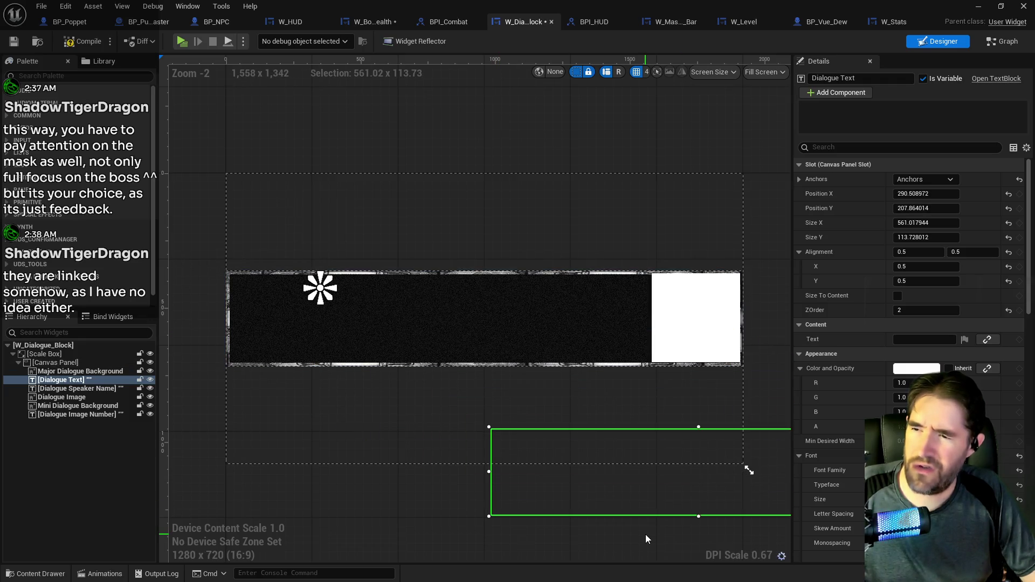
pyautogui.moveTo(528, 305)
pyautogui.mouseDown()
pyautogui.moveTo(587, 372)
pyautogui.moveTo(654, 510)
pyautogui.moveTo(656, 534)
pyautogui.mouseUp()
pyautogui.hotkey('ctrl', 'z')
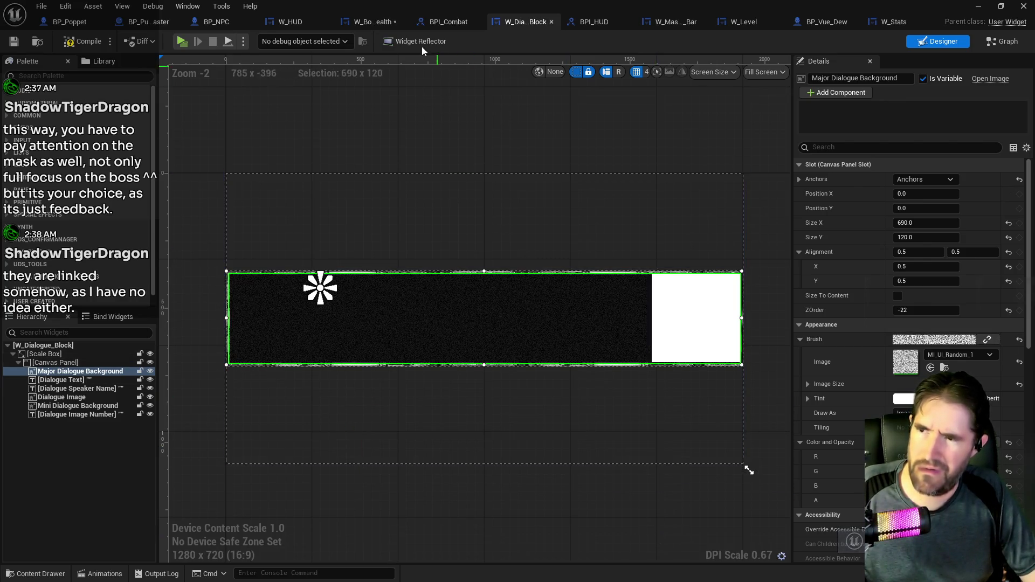
# Save W_Boss_Health, then compile W_Dialogue_Block and view its EventGraph
pyautogui.click(382, 24)
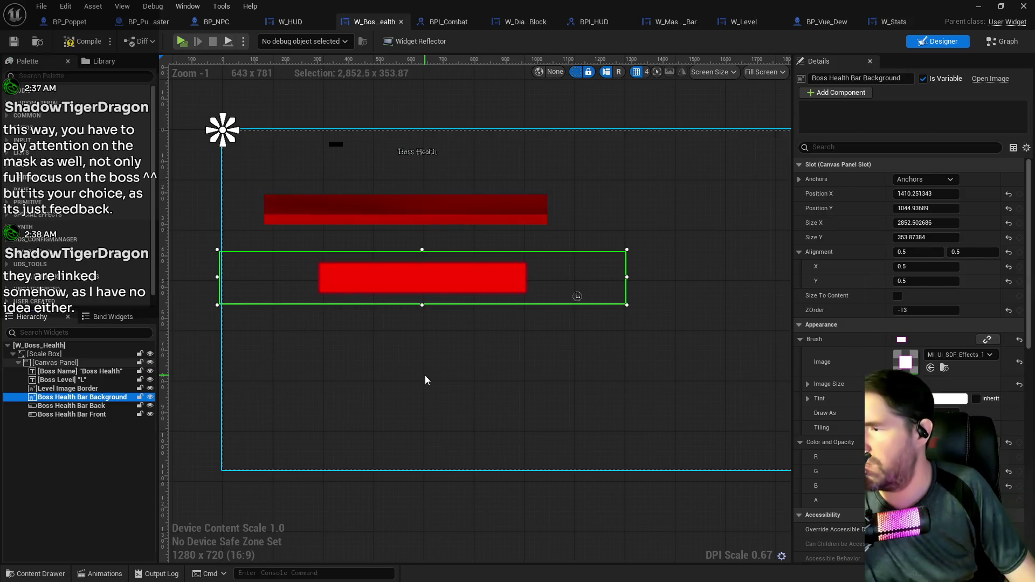
pyautogui.click(55, 362)
pyautogui.hotkey('ctrl', 's')
pyautogui.click(531, 21)
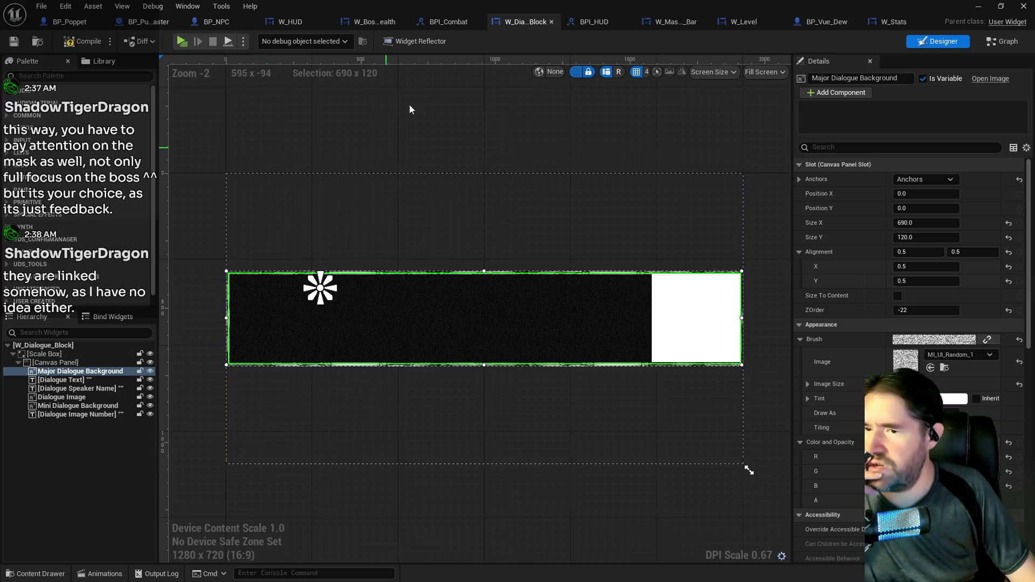
pyautogui.click(12, 43)
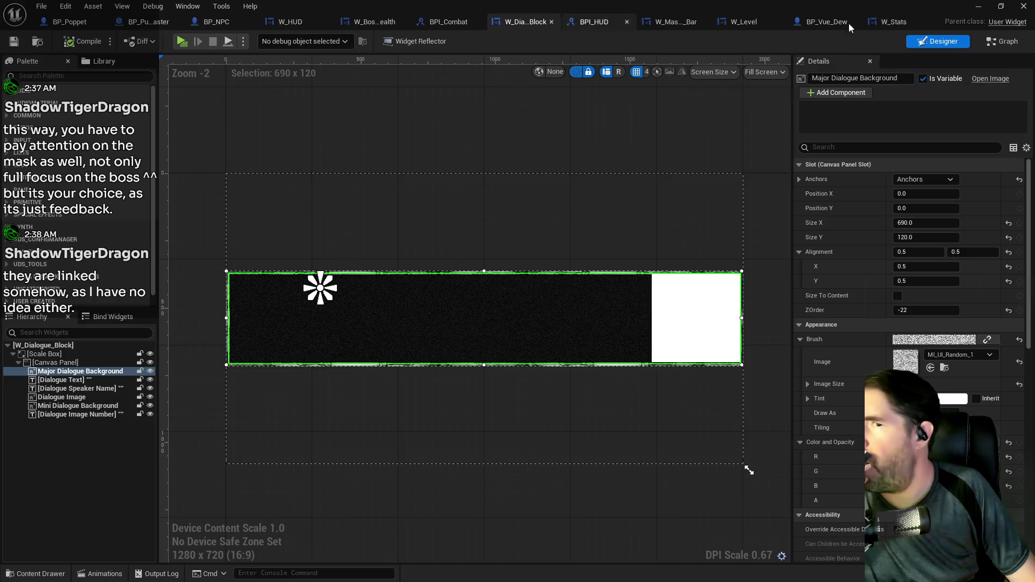
pyautogui.click(991, 43)
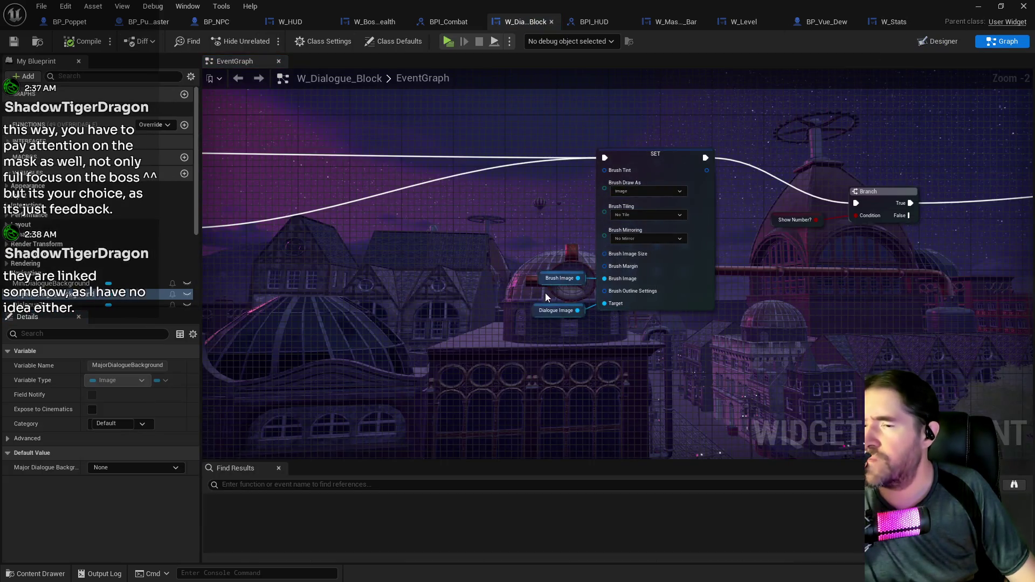
# Zoom in and out on W_Dialogue_Block's EventGraph to inspect its nodes
pyautogui.scroll(-5, 545, 296)
pyautogui.scroll(3, 533, 318)
pyautogui.scroll(-3, 490, 309)
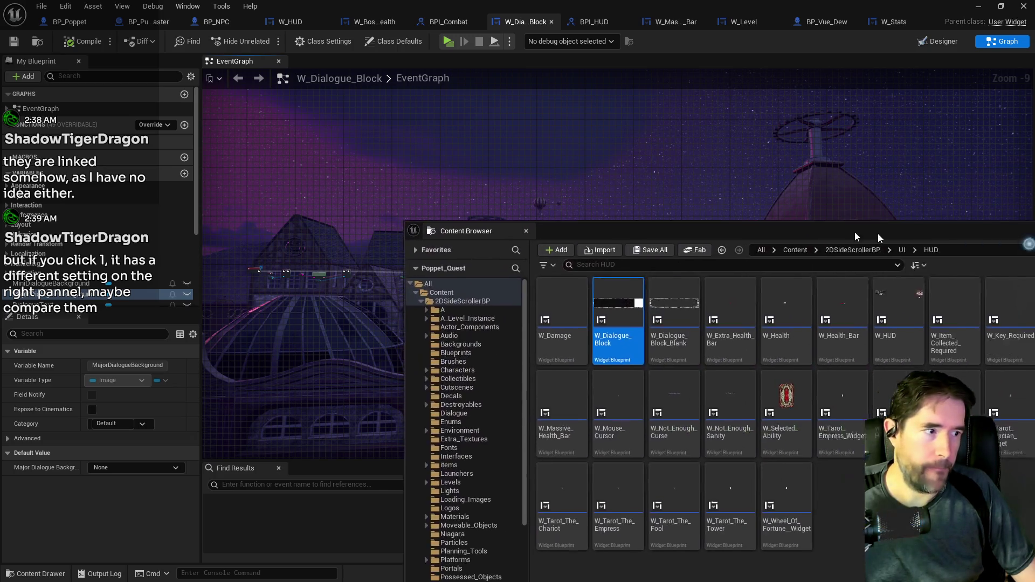
# Duplicate W_Dialogue_Block in UI/HUD, name the copy W_Enemy_Health, and open it
pyautogui.doubleClick(834, 231)
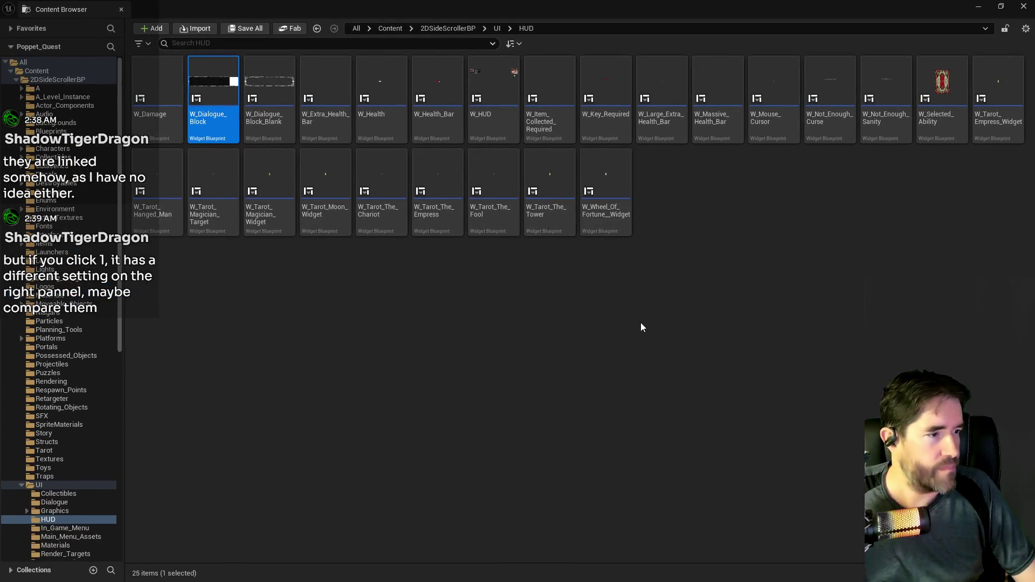
pyautogui.rightClick(213, 92)
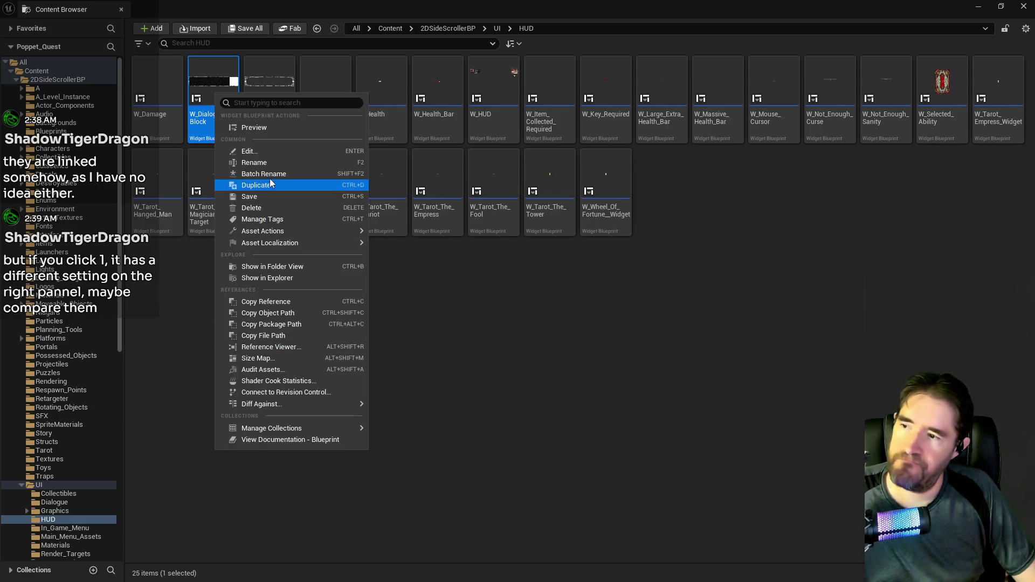
pyautogui.click(264, 185)
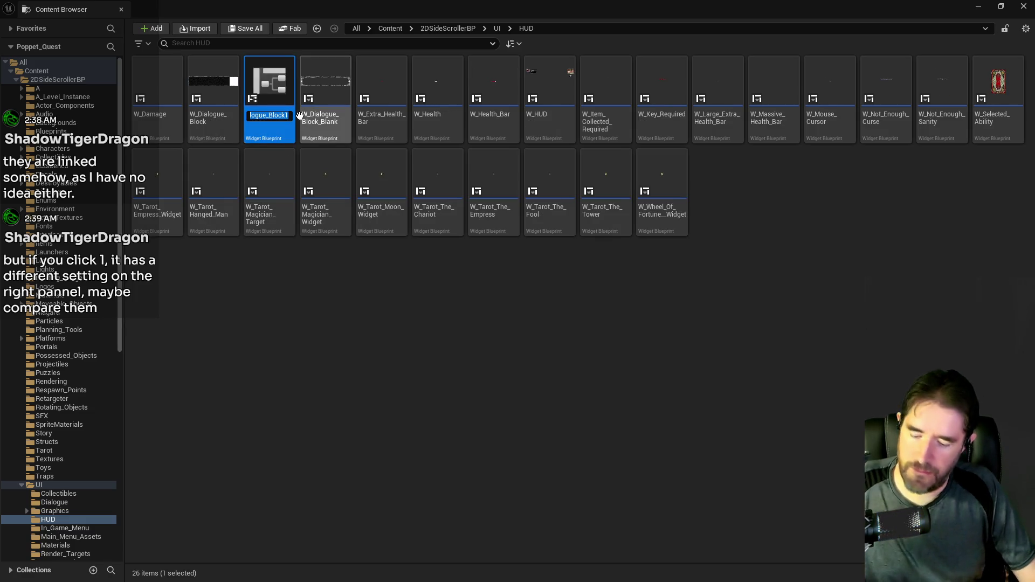
pyautogui.write('enem')
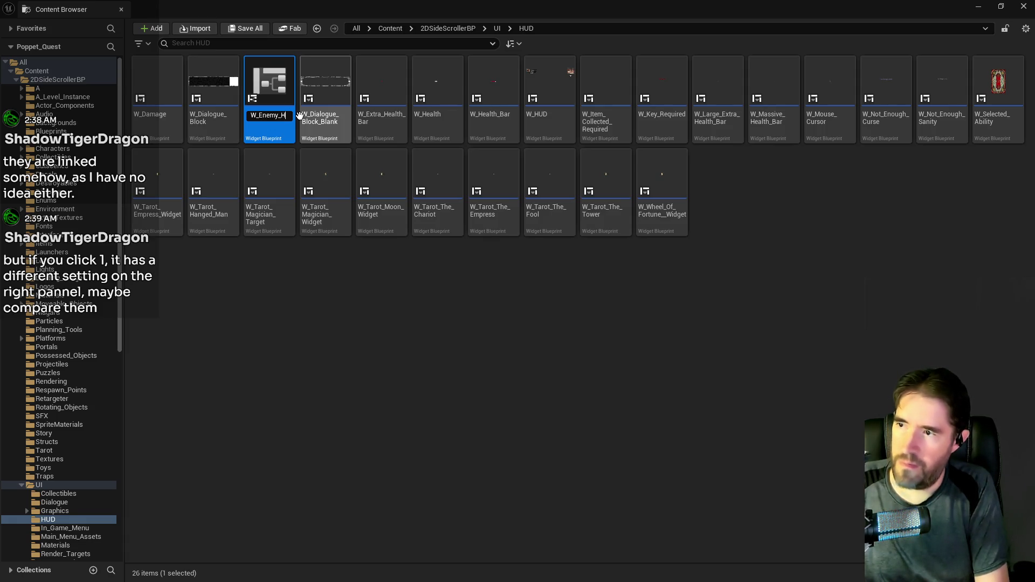
pyautogui.press('Return')
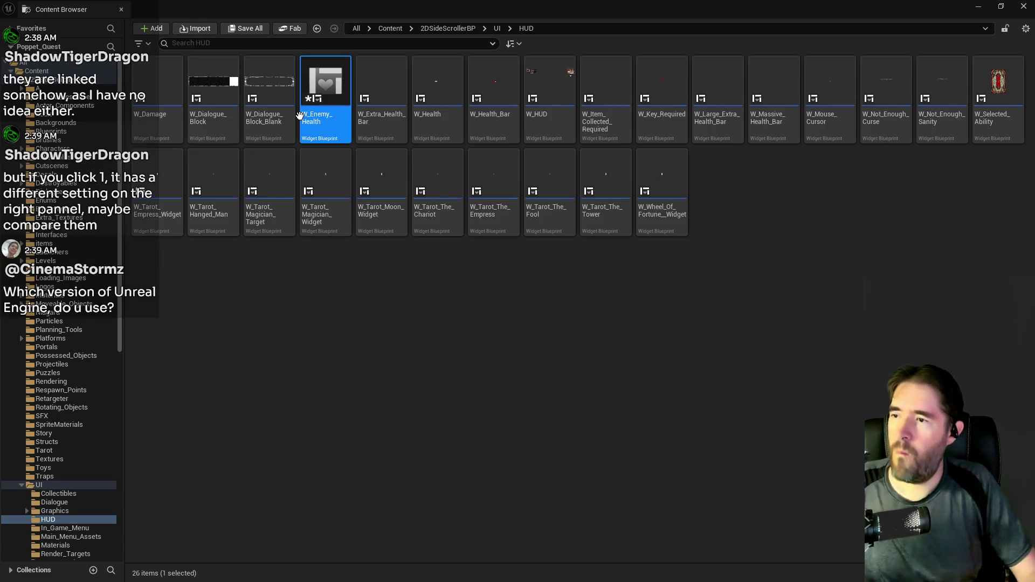
pyautogui.doubleClick(333, 100)
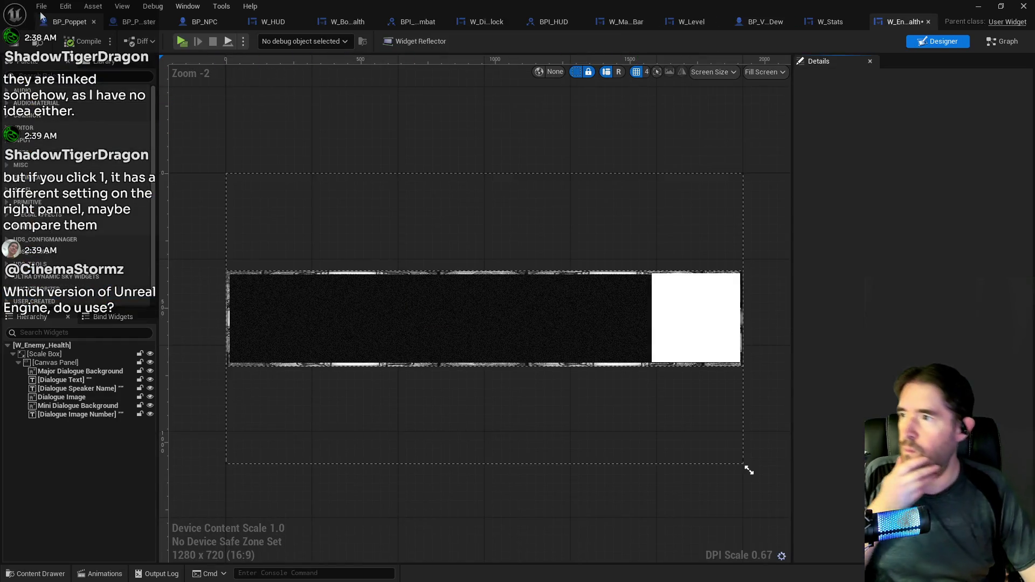
# Inspect W_Boss_Health's EventGraph, including the Event Construct, Tick and Event Boss Info nodes
pyautogui.click(42, 7)
pyautogui.press('Escape')
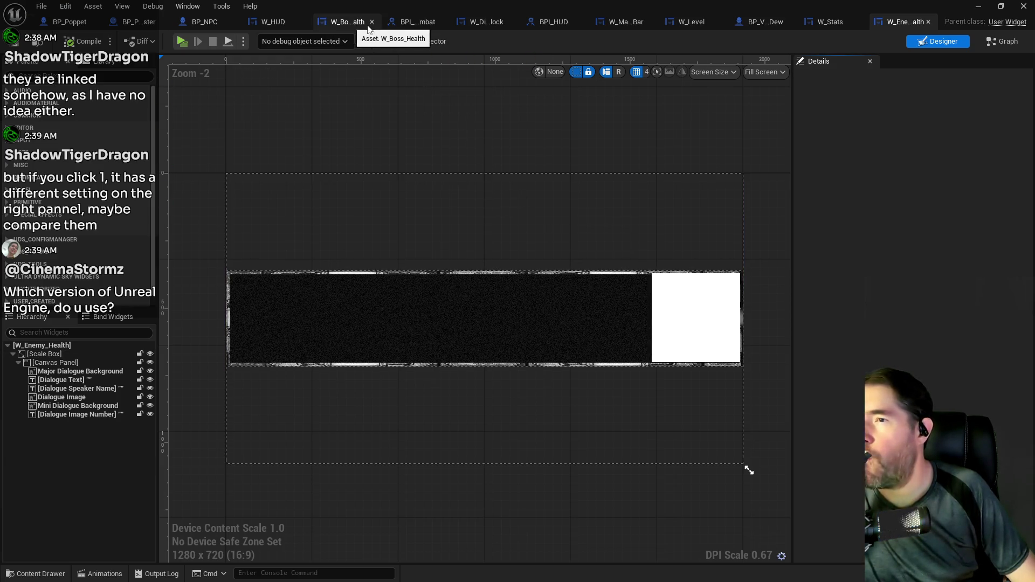
pyautogui.click(330, 22)
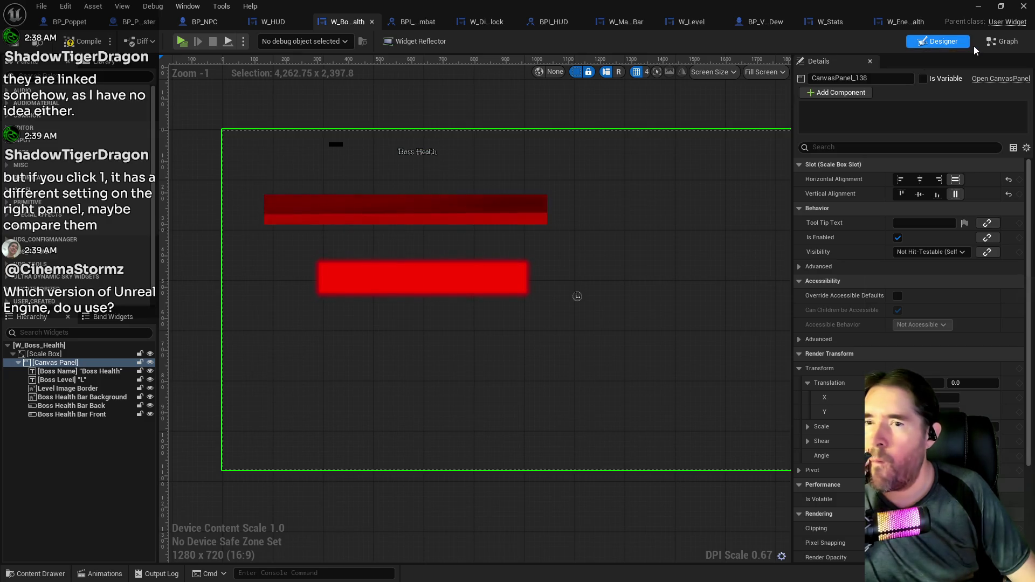
pyautogui.click(1003, 41)
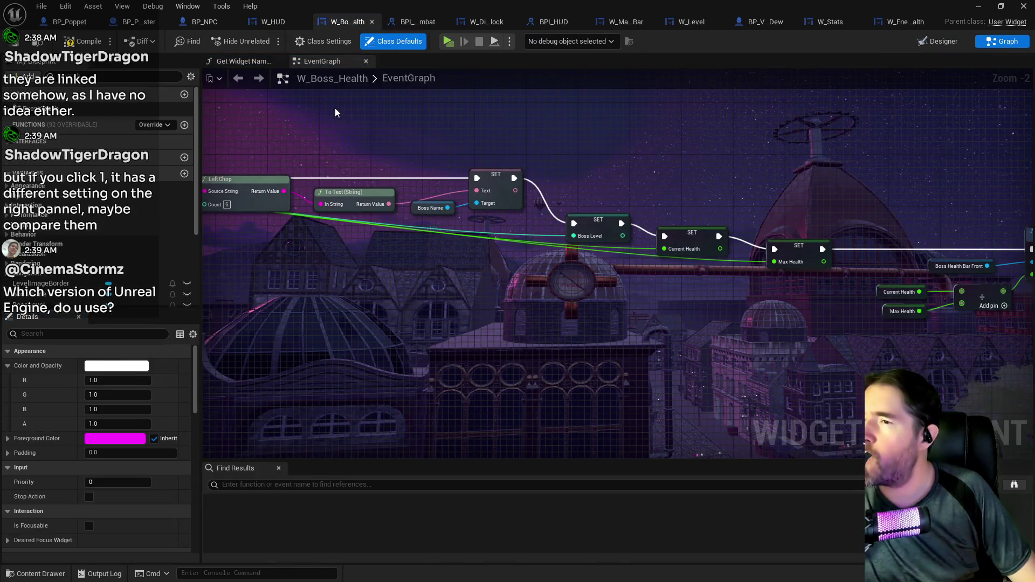
pyautogui.moveTo(406, 203); pyautogui.dragTo(674, 186)
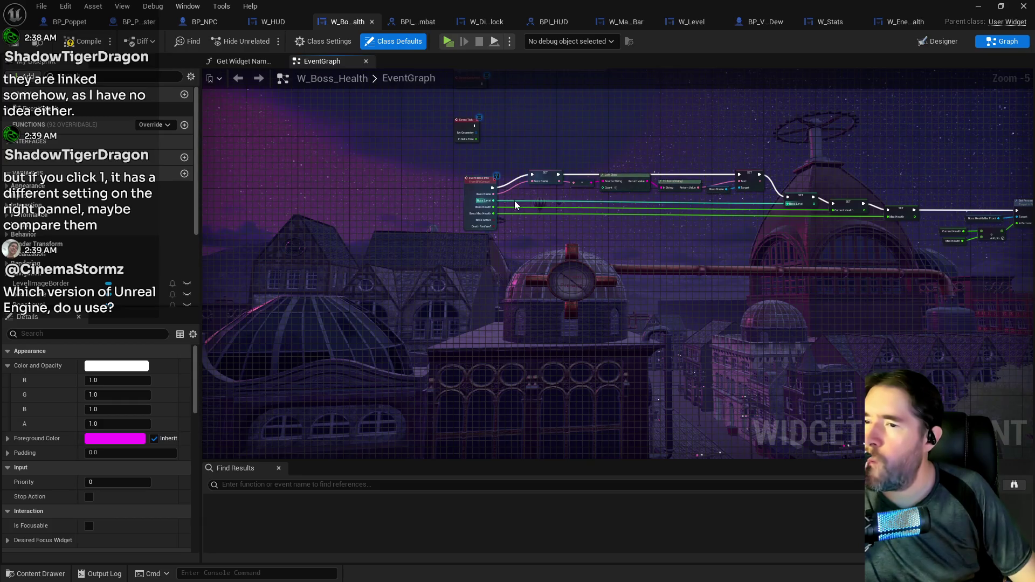
pyautogui.moveTo(514, 201); pyautogui.dragTo(296, 229)
pyautogui.rightClick(336, 221)
pyautogui.click(247, 261)
pyautogui.scroll(3, 294, 260)
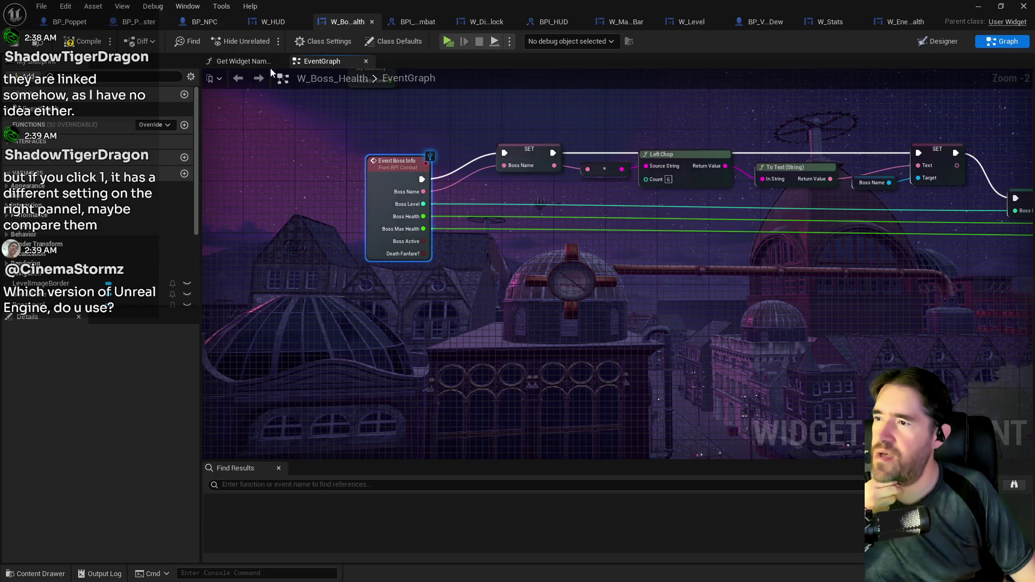
# Check W_Boss_Health's implemented interfaces, then view W_Enemy_Health's EventGraph
pyautogui.click(322, 41)
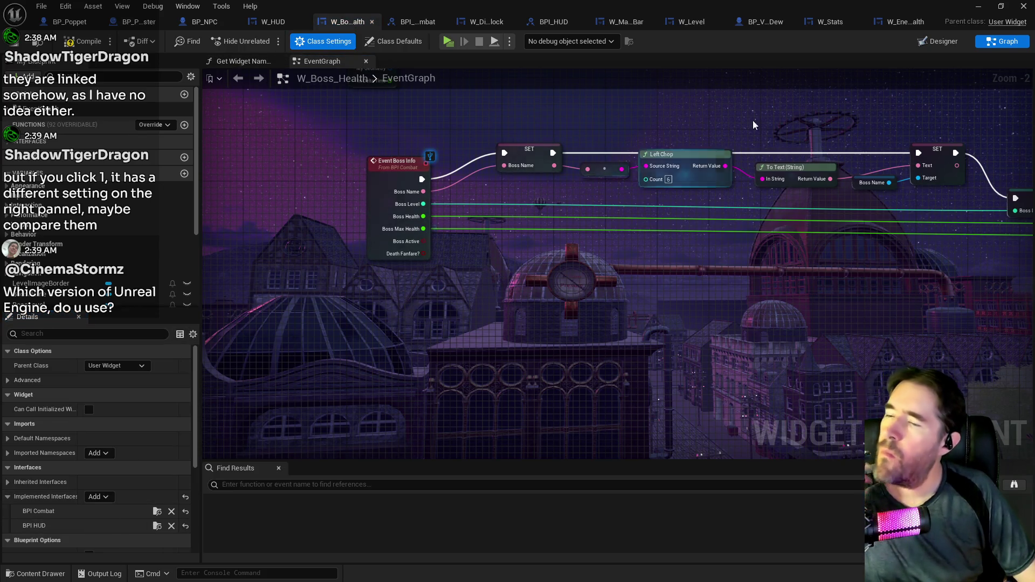
pyautogui.click(901, 23)
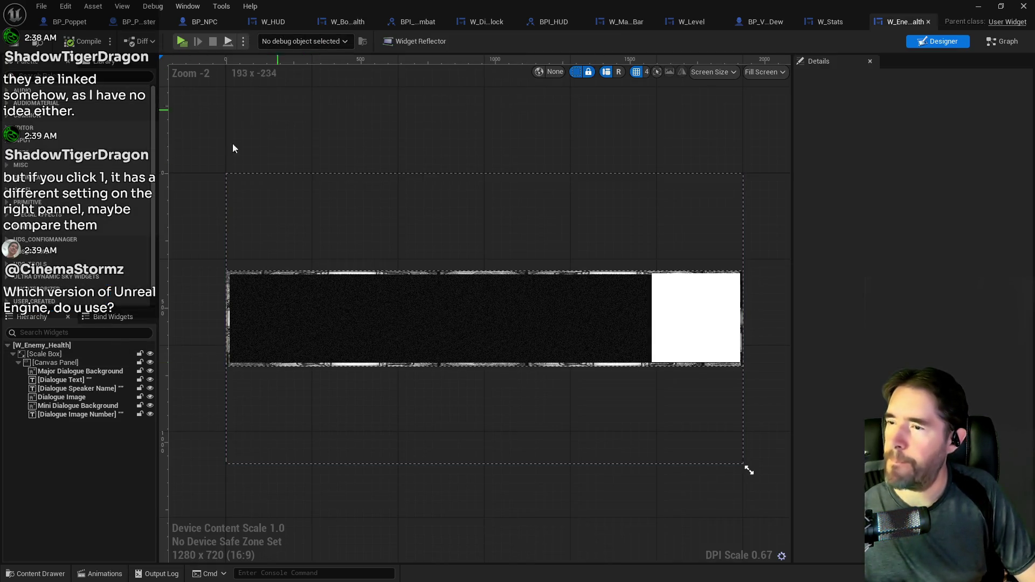
pyautogui.click(985, 47)
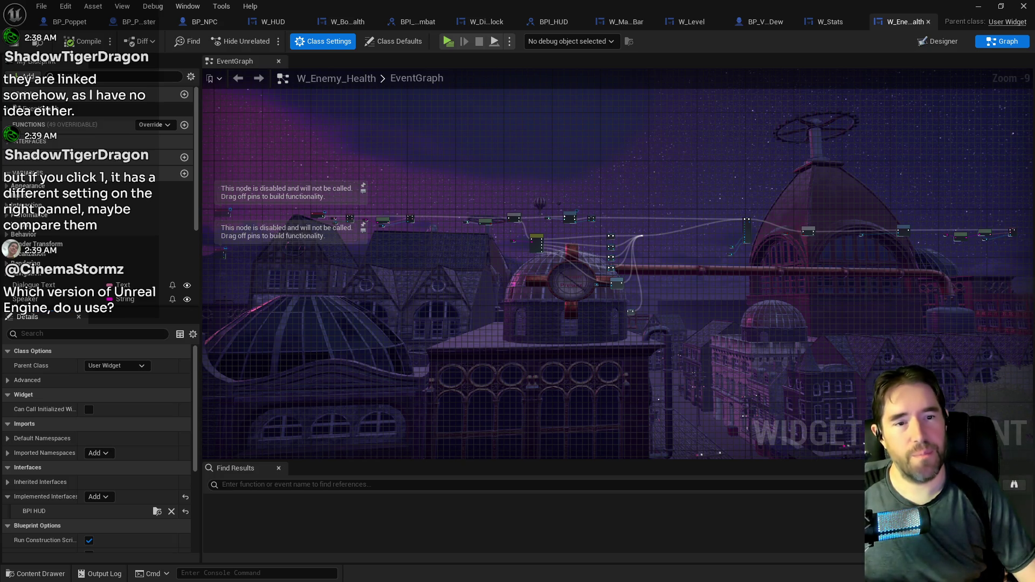
pyautogui.hotkey('alt', 'Tab')
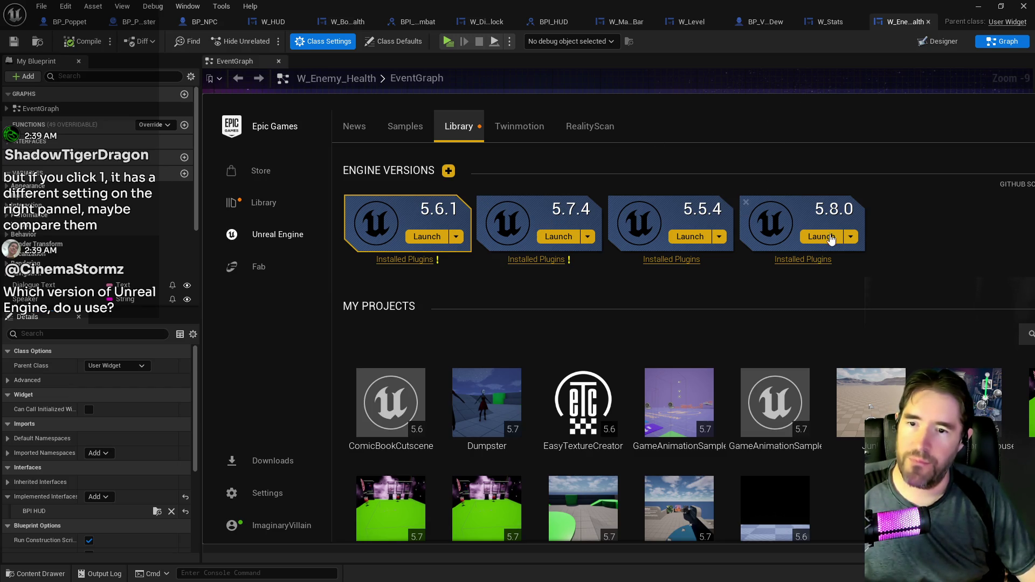
pyautogui.hotkey('alt', 'Tab')
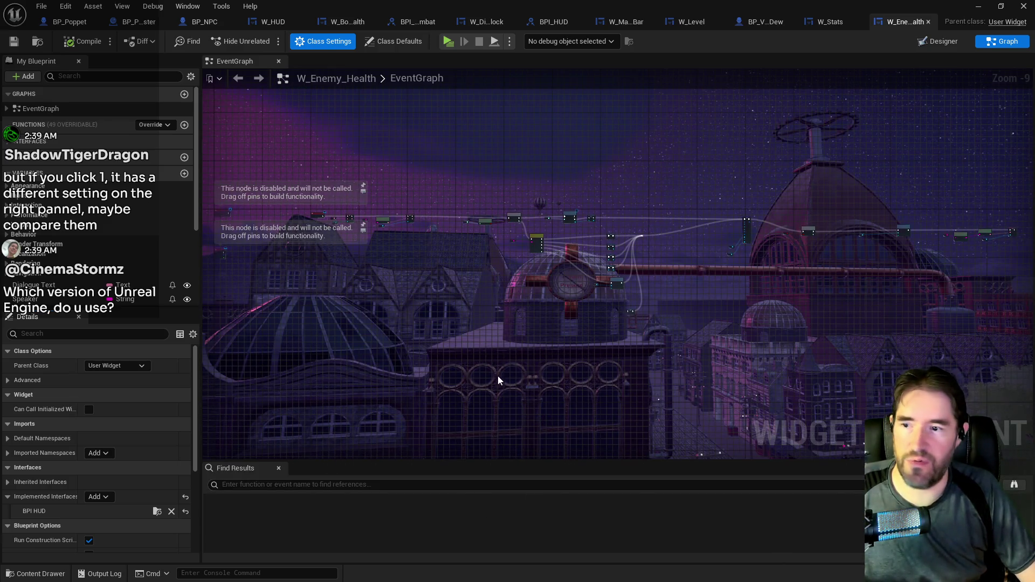
pyautogui.scroll(3, 497, 376)
pyautogui.scroll(2, 407, 286)
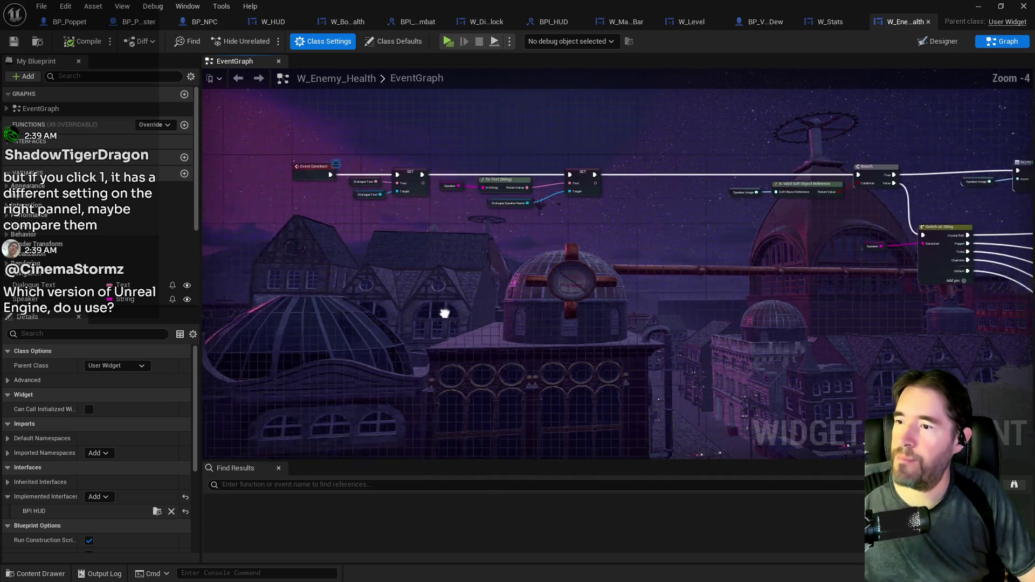
pyautogui.moveTo(458, 334)
pyautogui.mouseDown()
pyautogui.moveTo(496, 252)
pyautogui.moveTo(454, 234)
pyautogui.moveTo(415, 273)
pyautogui.moveTo(561, 289)
pyautogui.moveTo(484, 274)
pyautogui.mouseUp()
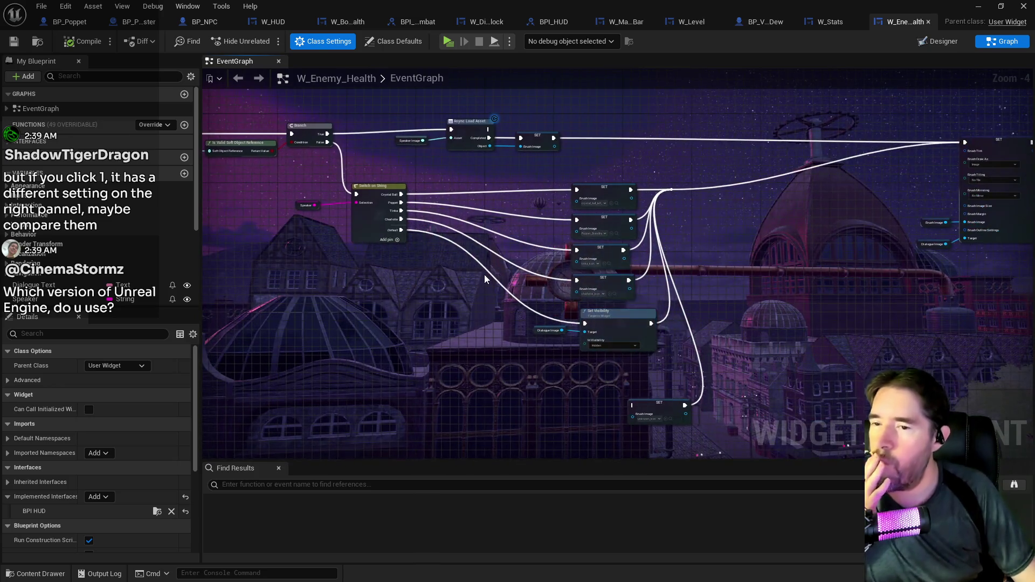
pyautogui.scroll(-2, 477, 276)
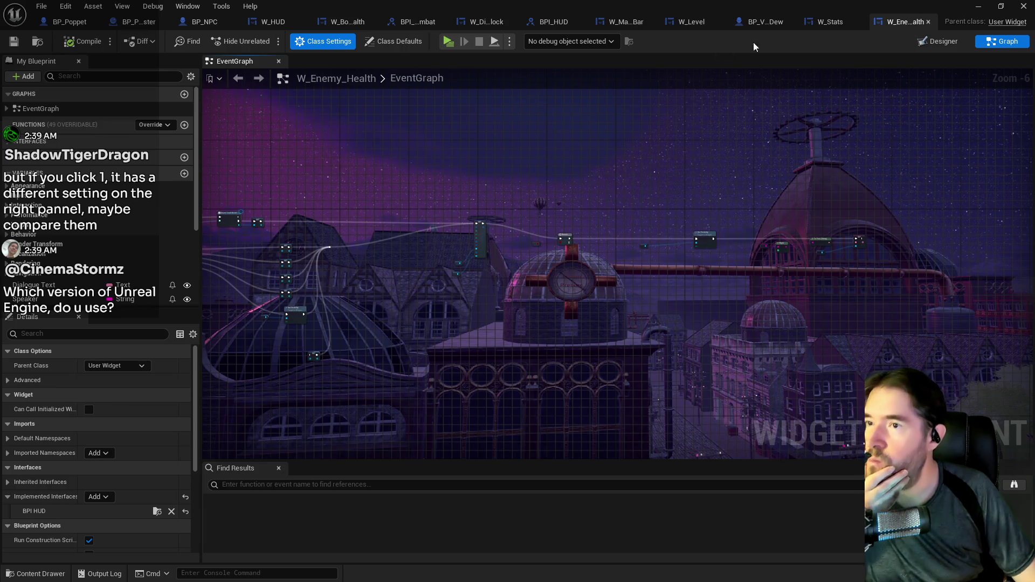
pyautogui.click(330, 24)
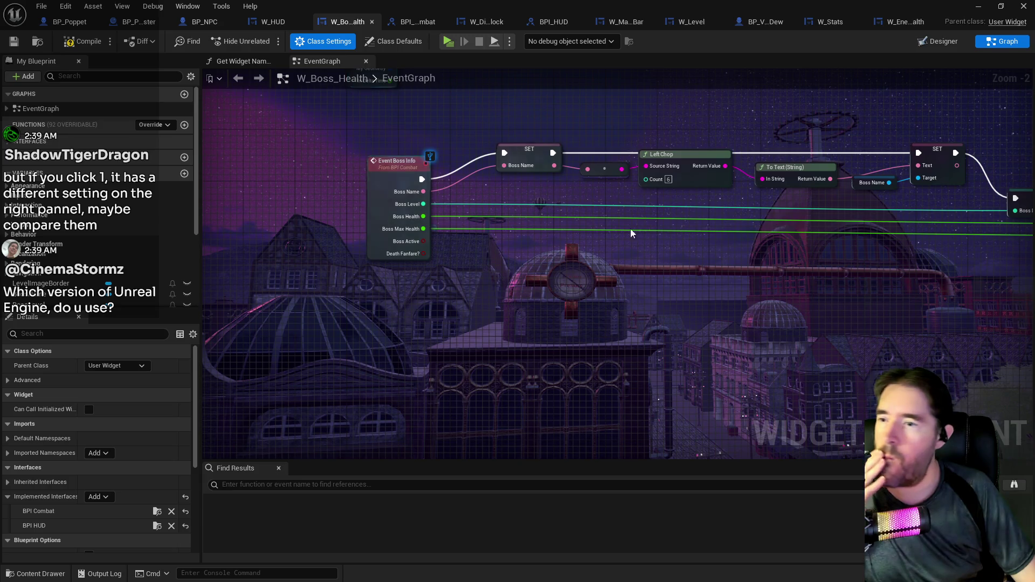
pyautogui.scroll(-3, 578, 363)
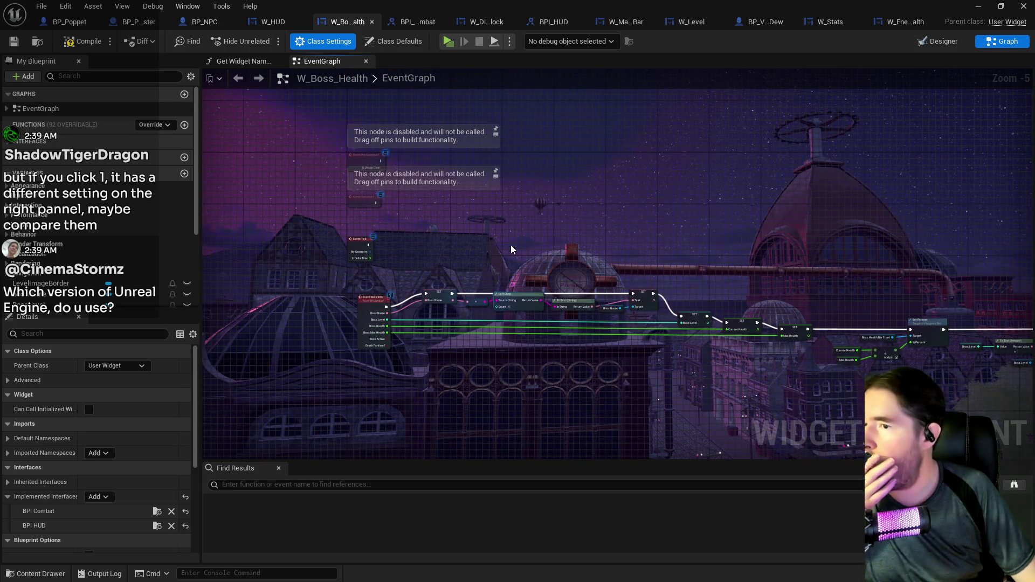
pyautogui.moveTo(593, 264); pyautogui.dragTo(479, 207)
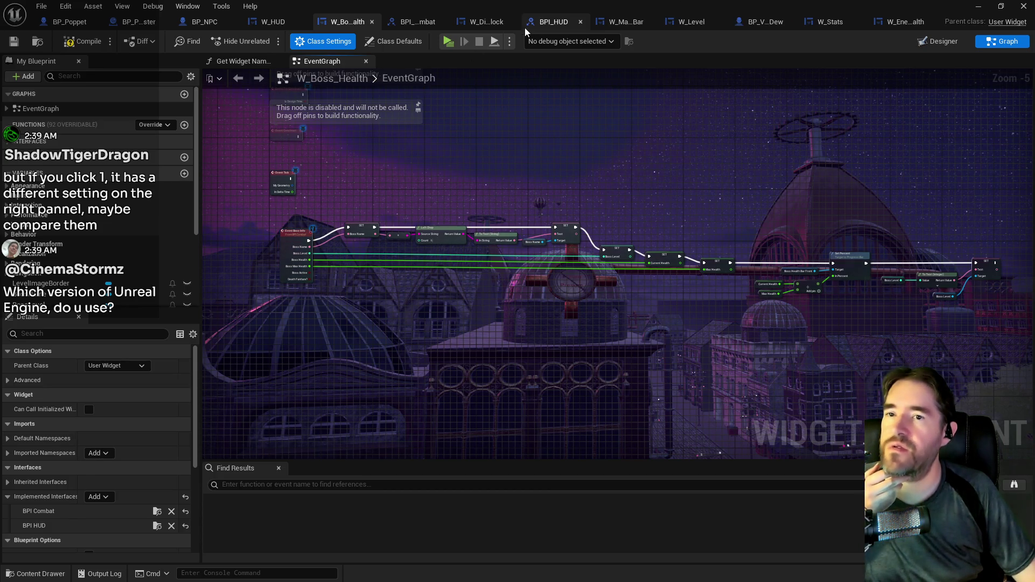
pyautogui.click(900, 22)
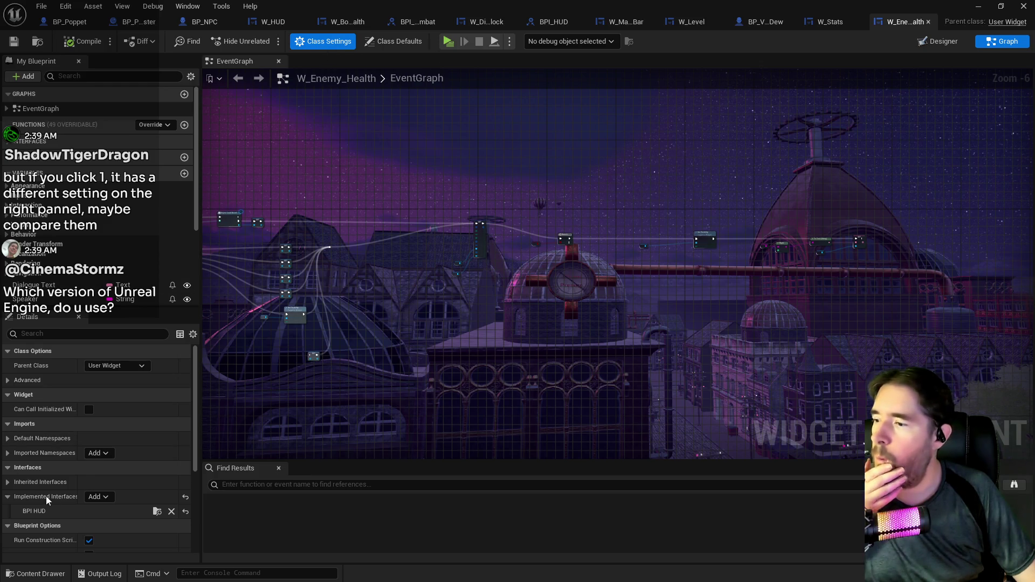
# Add BPI Combat to W_Enemy_Health's implemented interfaces next to BPI HUD, then save the blueprint
pyautogui.click(97, 497)
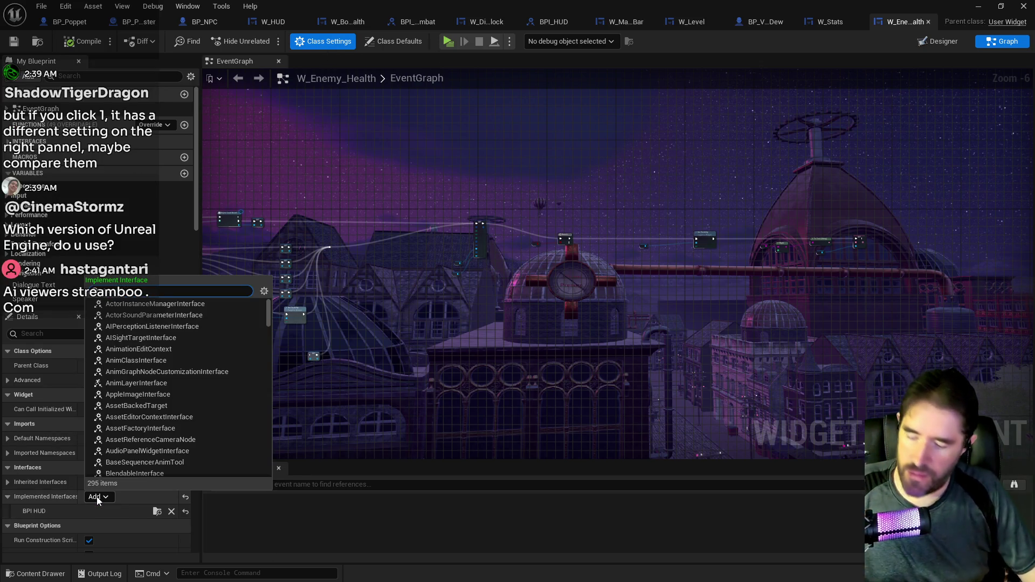
pyautogui.write('bpi')
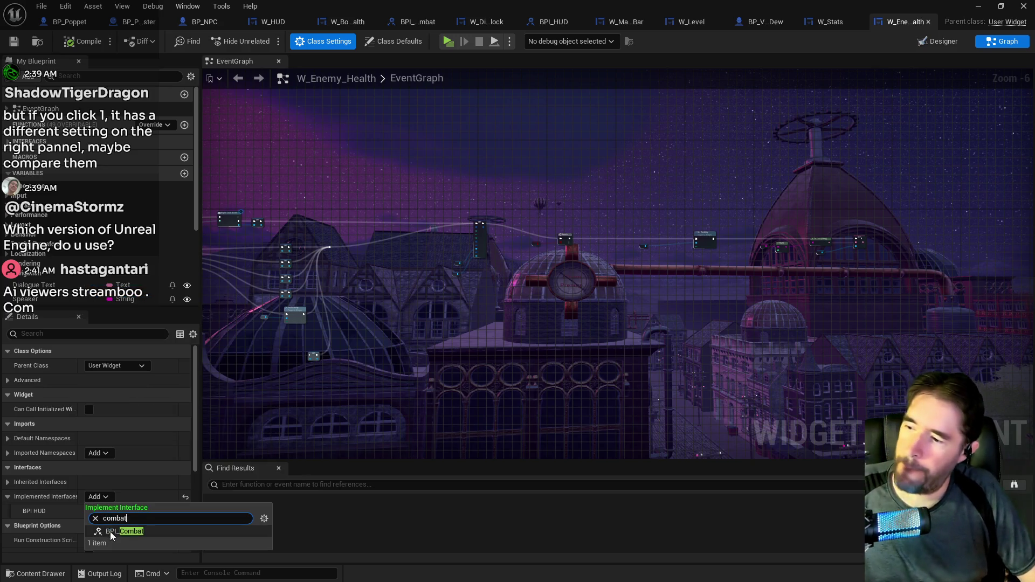
pyautogui.click(100, 527)
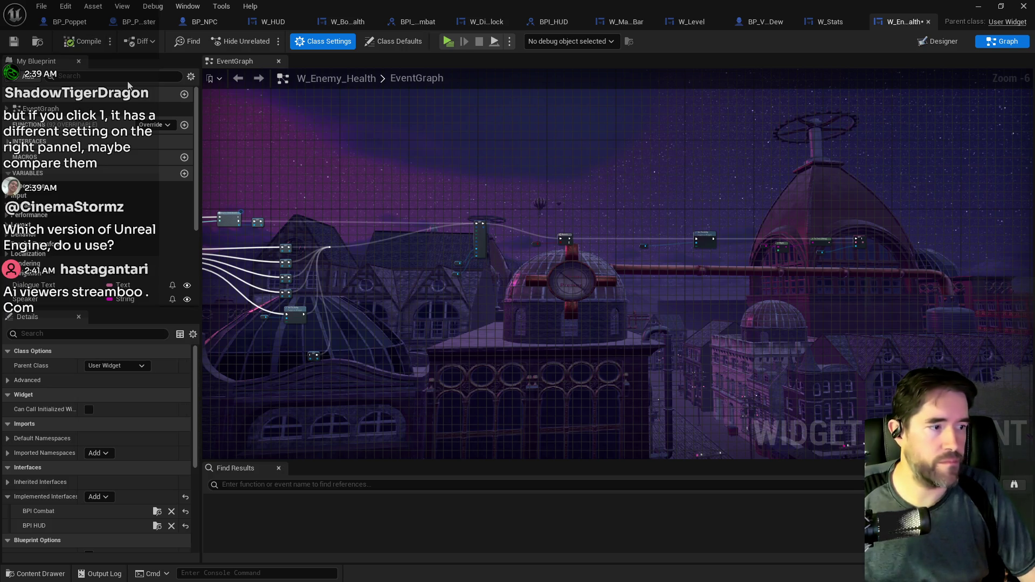
pyautogui.hotkey('ctrl', 's')
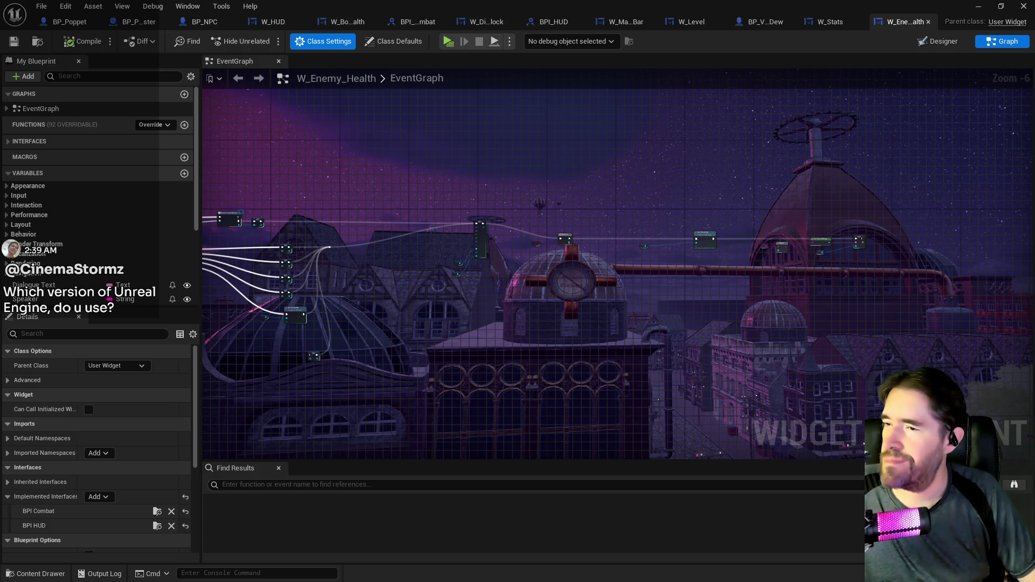
# Compare the W_Boss_Health node row with W_Enemy_Health's graph and find the SET Boss Name node
pyautogui.moveTo(638, 108); pyautogui.dragTo(713, 58)
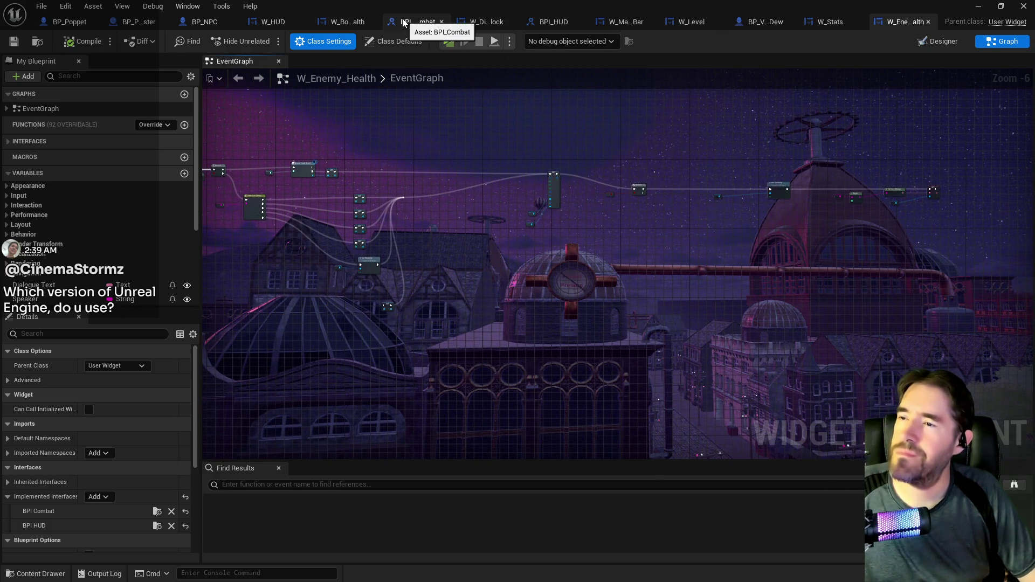
pyautogui.click(349, 22)
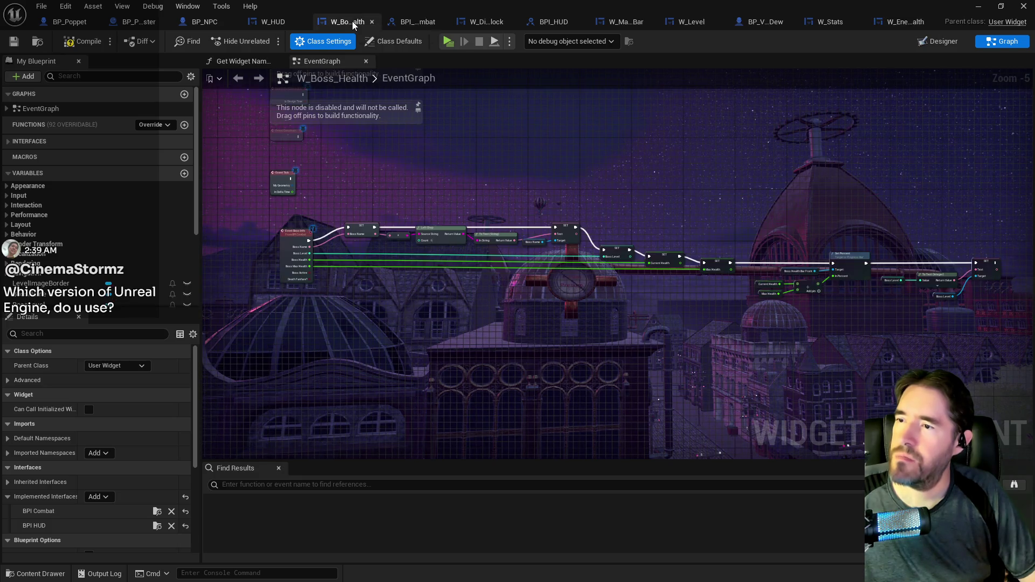
pyautogui.moveTo(258, 223); pyautogui.dragTo(1004, 325)
pyautogui.scroll(2, 579, 308)
pyautogui.scroll(-2, 579, 309)
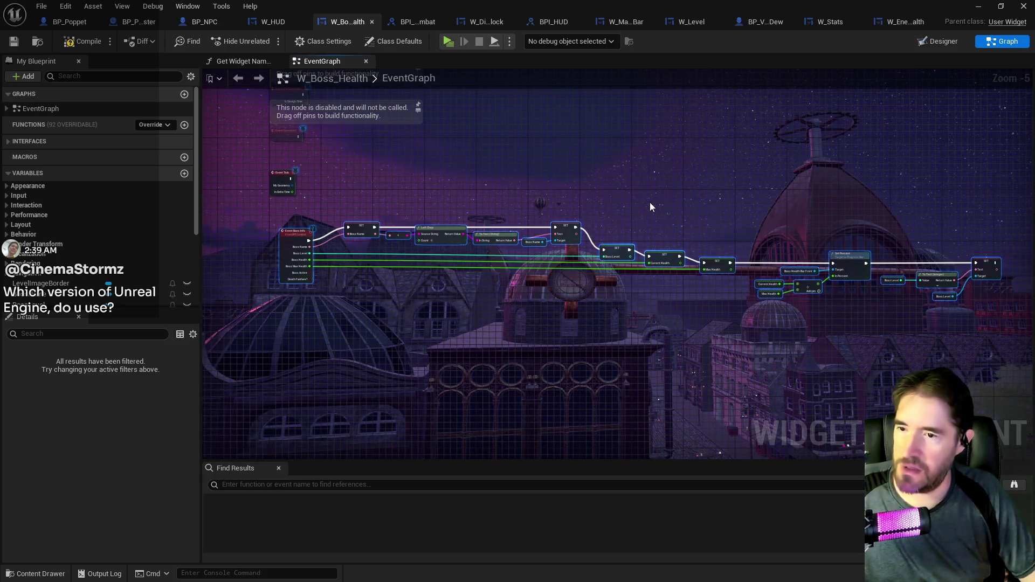
pyautogui.click(891, 24)
pyautogui.moveTo(495, 334)
pyautogui.mouseDown()
pyautogui.moveTo(535, 316)
pyautogui.moveTo(469, 528)
pyautogui.mouseUp()
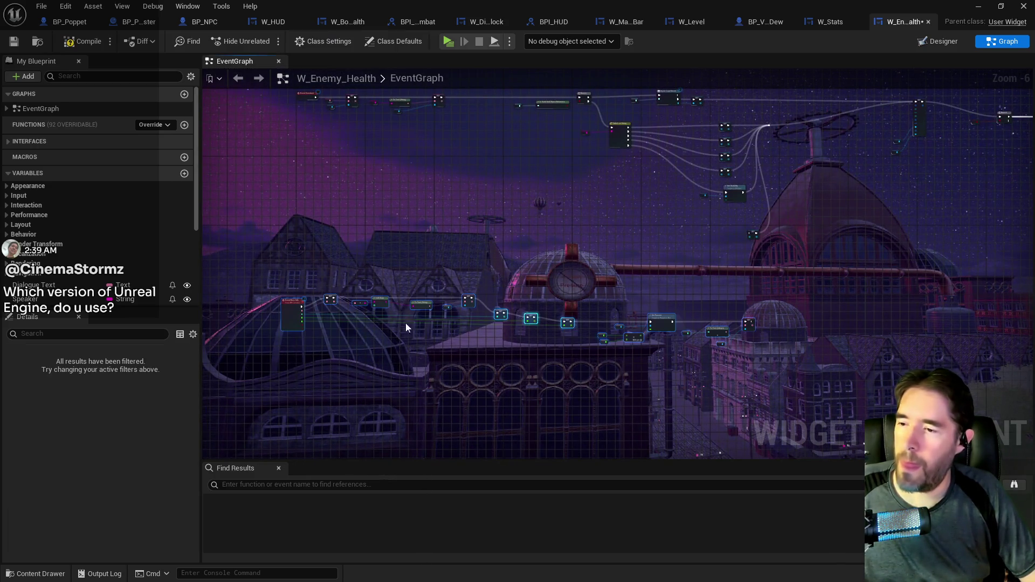
pyautogui.scroll(4, 447, 338)
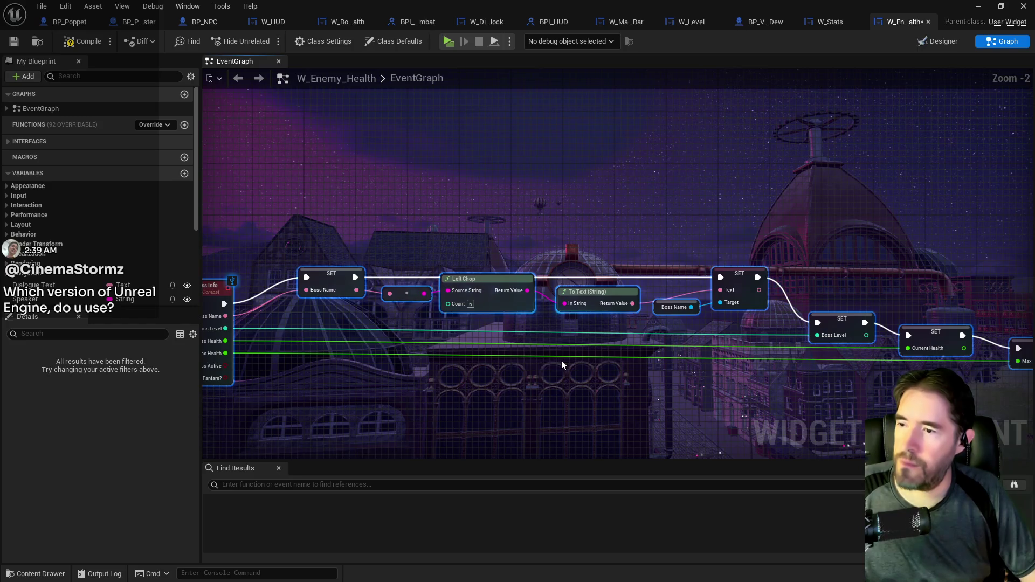
pyautogui.moveTo(561, 360); pyautogui.dragTo(503, 335)
# Promote the Boss Name, Boss Level, Current Health and Max Health set nodes to variables
pyautogui.rightClick(262, 252)
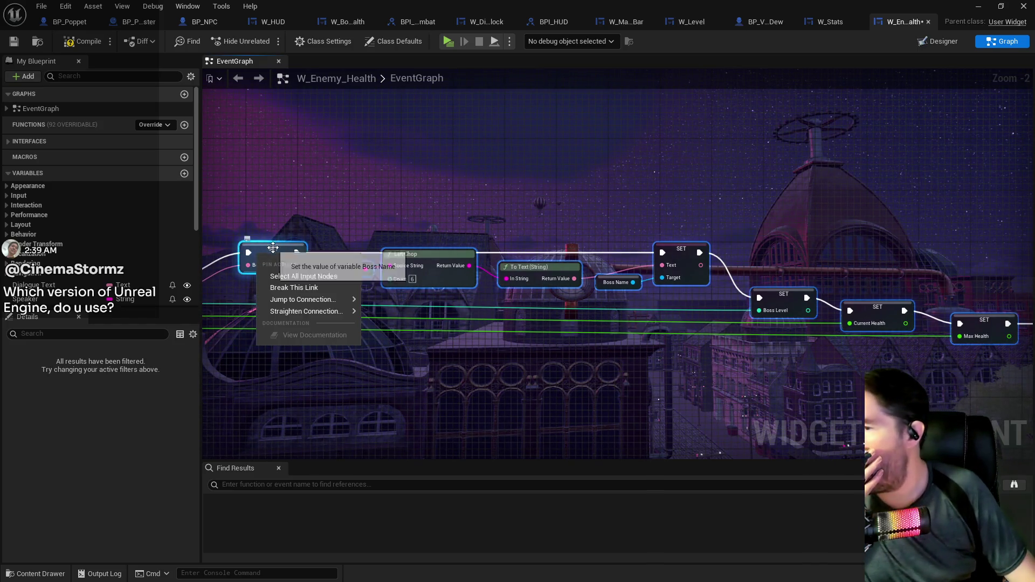
pyautogui.rightClick(273, 251)
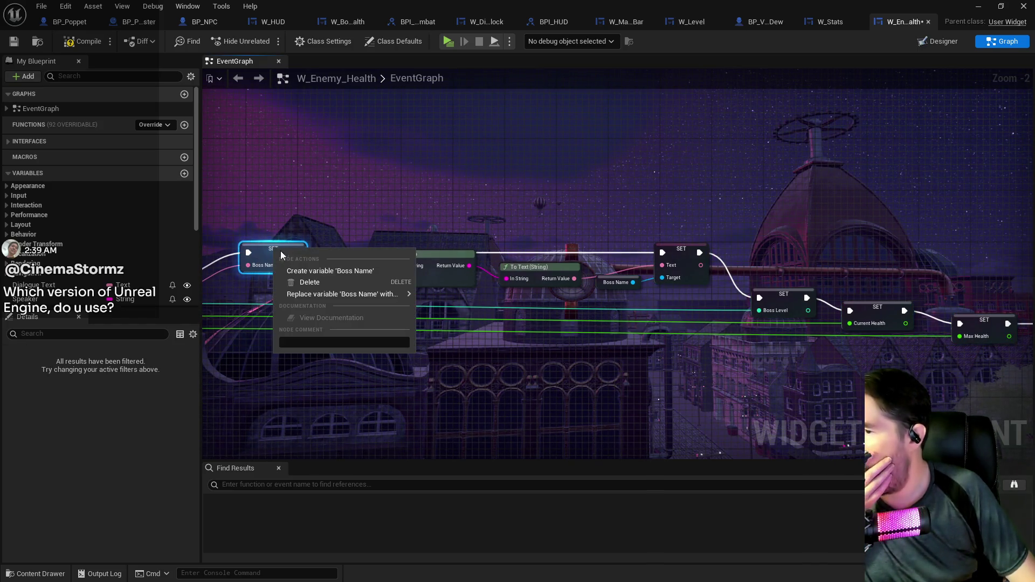
pyautogui.click(316, 273)
pyautogui.moveTo(671, 329); pyautogui.dragTo(354, 325)
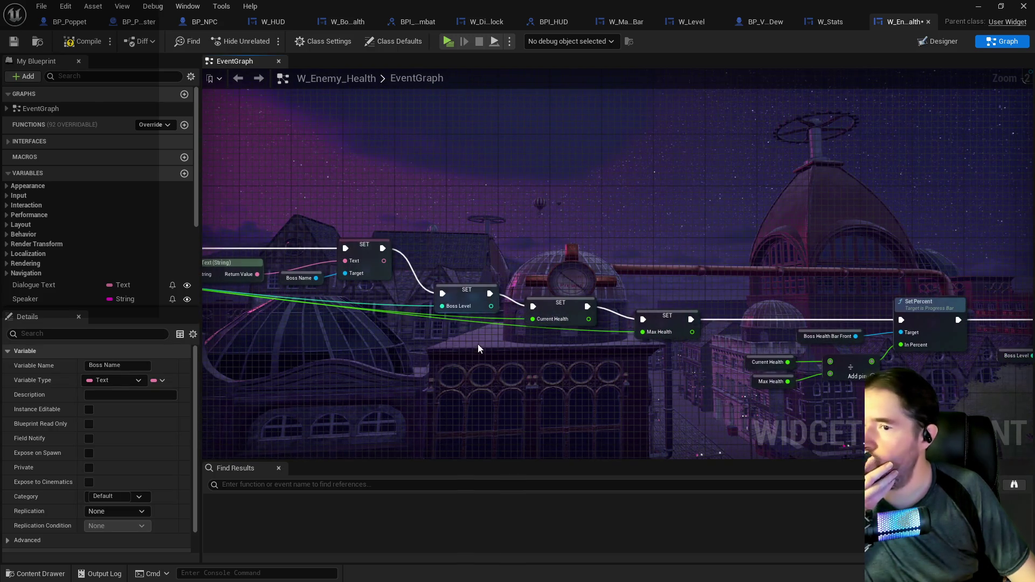
pyautogui.rightClick(474, 303)
pyautogui.click(513, 322)
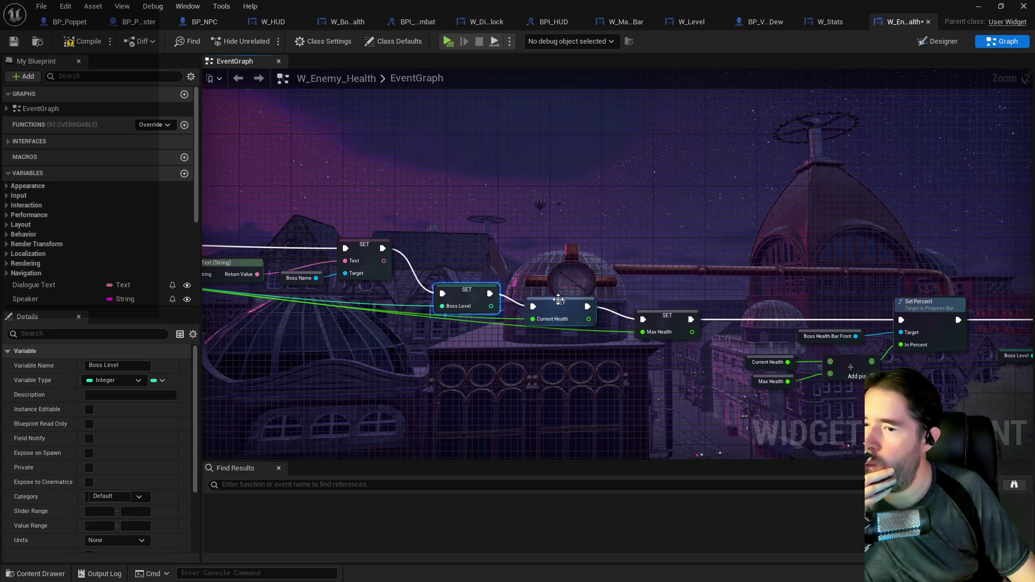
pyautogui.rightClick(559, 306)
pyautogui.click(585, 326)
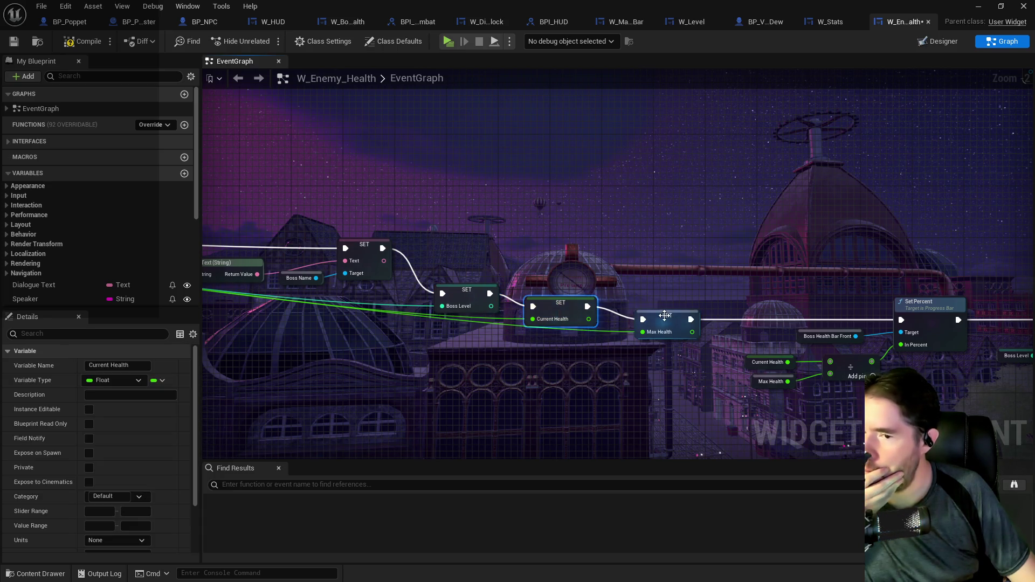
pyautogui.rightClick(668, 319)
pyautogui.click(688, 339)
# Check the Boss Health Bar Front getter by Set Percent, then return to the Designer layout
pyautogui.moveTo(804, 376)
pyautogui.mouseDown()
pyautogui.moveTo(572, 345)
pyautogui.moveTo(490, 307)
pyautogui.mouseUp()
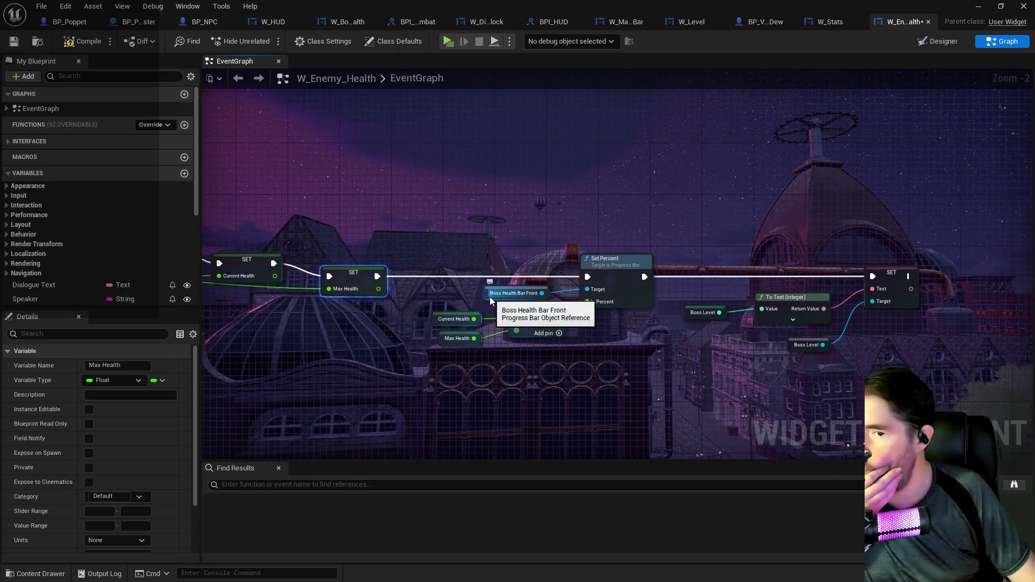
pyautogui.rightClick(489, 296)
pyautogui.click(478, 300)
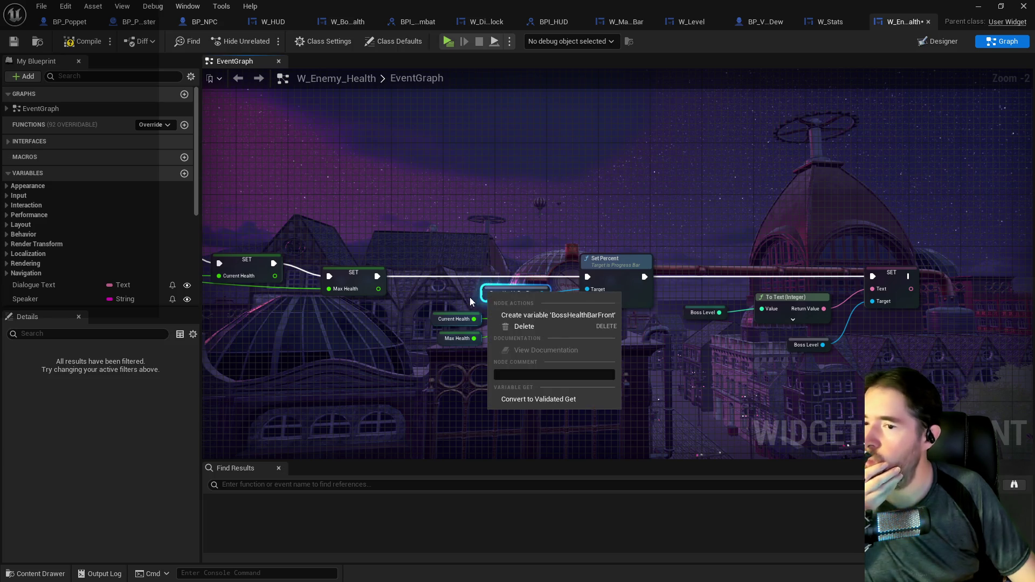
pyautogui.click(937, 42)
pyautogui.write('health b')
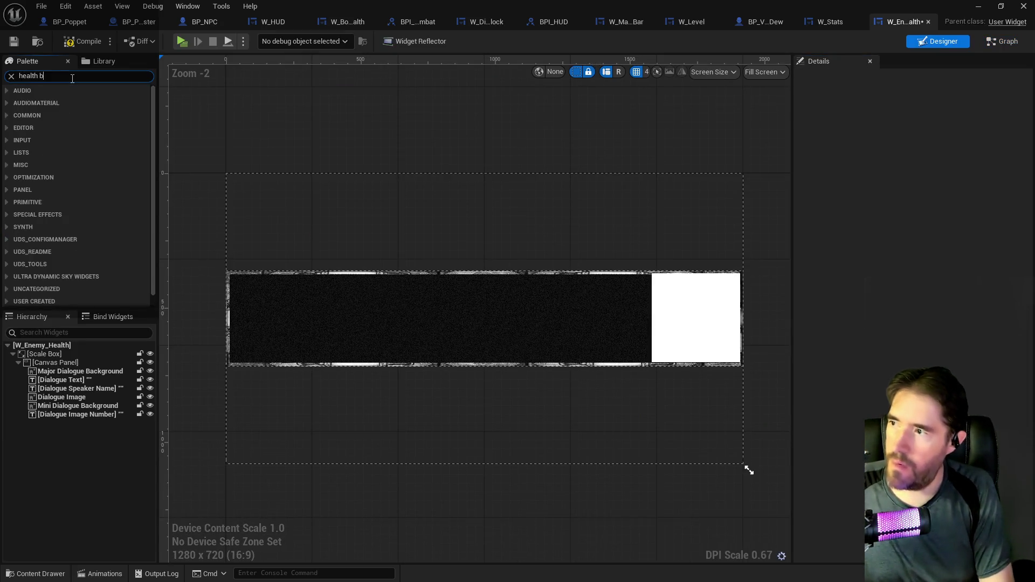
# Find Progress Bar in the Palette and place it on the W_Enemy_Health canvas
pyautogui.write('ar')
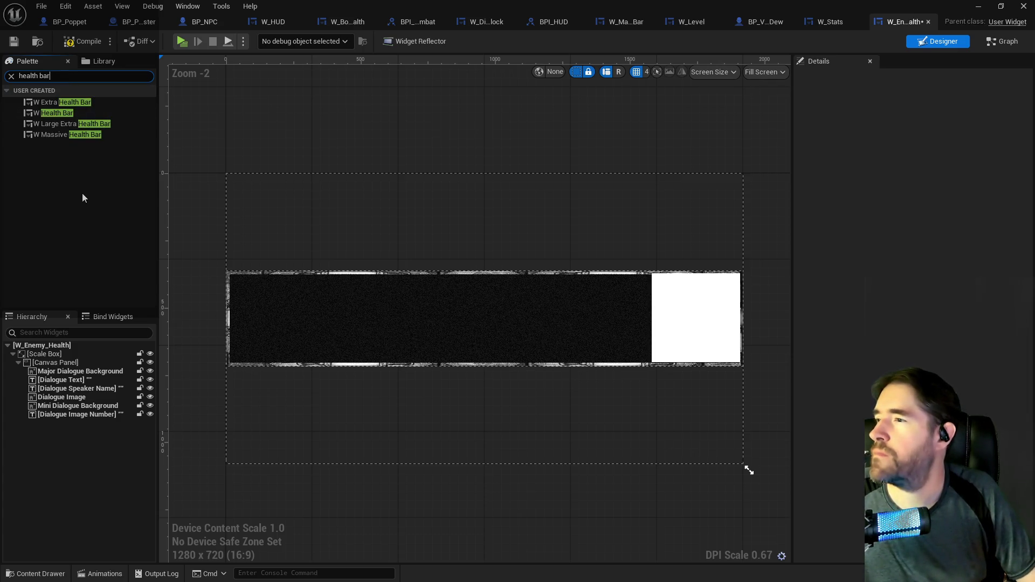
pyautogui.press('BackSpace')
pyautogui.press('BackSpace')
pyautogui.press('BackSpace')
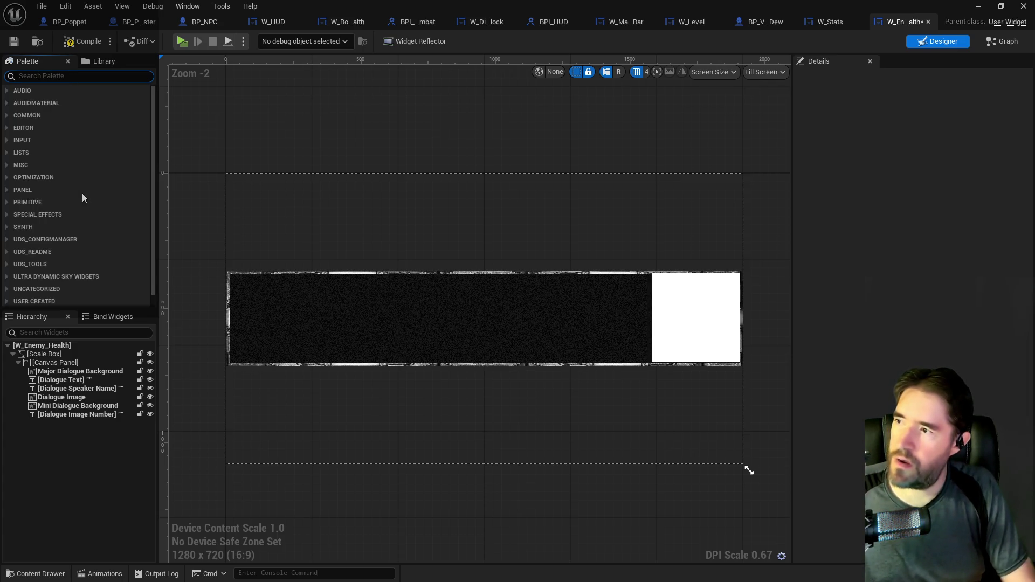
pyautogui.write('progress')
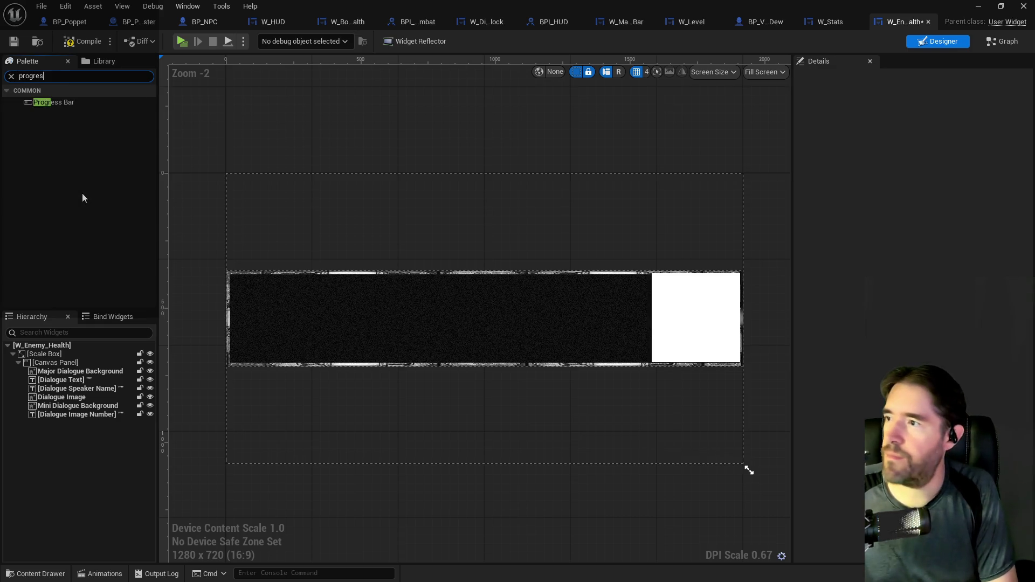
pyautogui.moveTo(48, 102)
pyautogui.mouseDown()
pyautogui.moveTo(165, 225)
pyautogui.moveTo(286, 318)
pyautogui.moveTo(234, 335)
pyautogui.moveTo(492, 333)
pyautogui.moveTo(390, 331)
pyautogui.mouseUp()
# Inspect the Dialogue widgets, undo the accidental Dialogue Text move, and return to the event graph
pyautogui.click(705, 322)
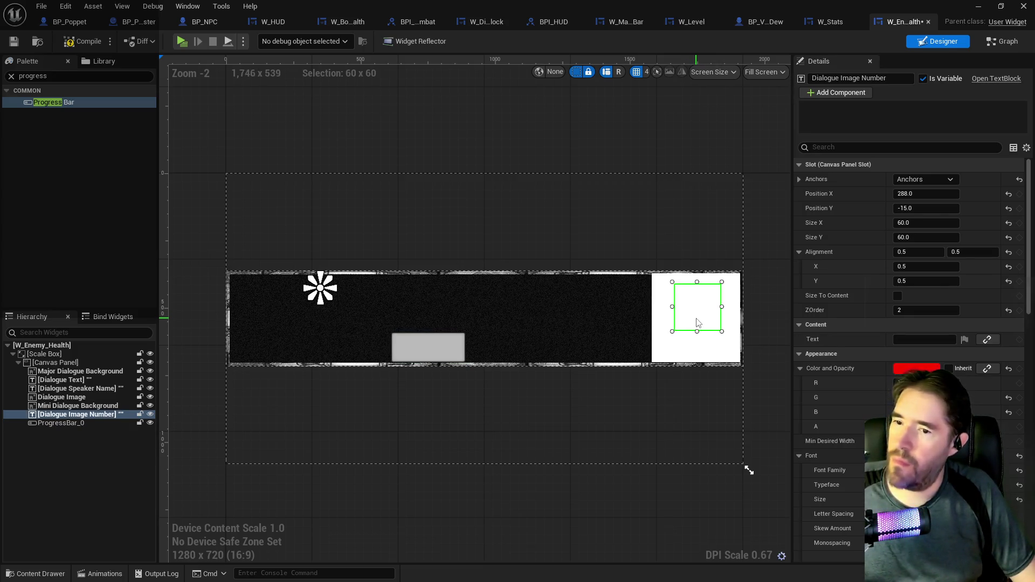
pyautogui.click(688, 352)
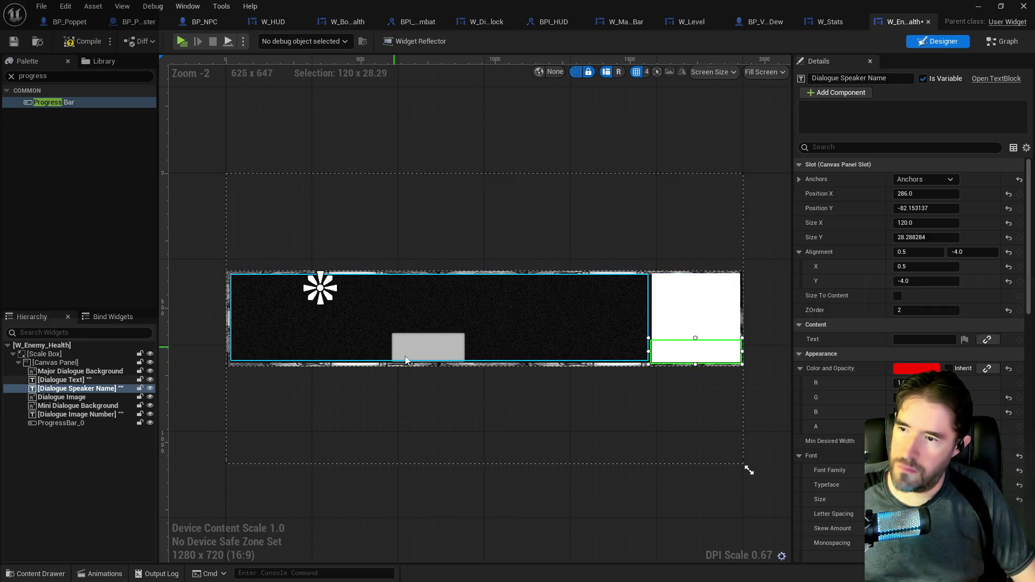
pyautogui.click(656, 313)
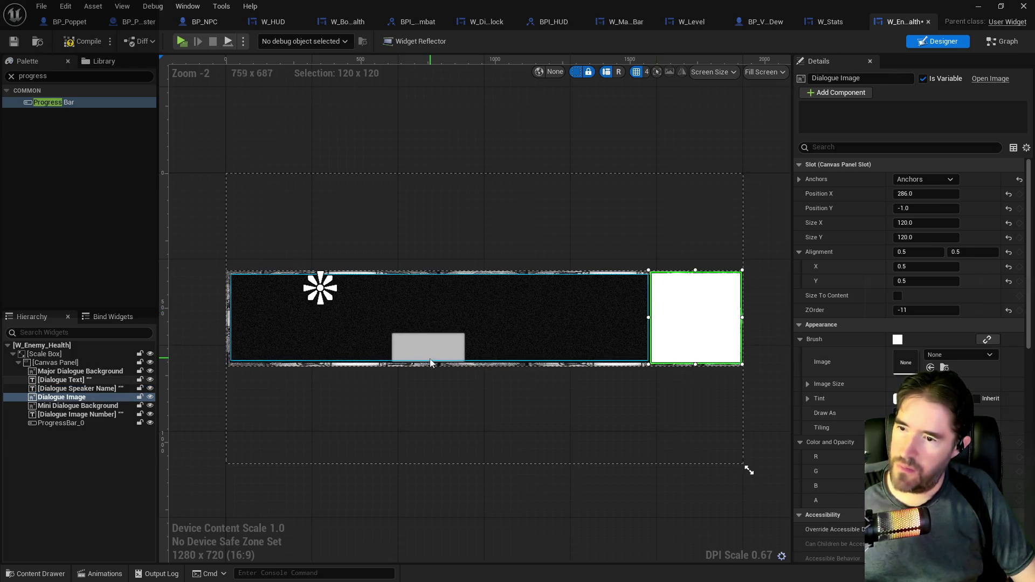
pyautogui.click(417, 352)
pyautogui.click(394, 361)
pyautogui.click(331, 347)
pyautogui.moveTo(331, 347)
pyautogui.mouseDown()
pyautogui.moveTo(322, 351)
pyautogui.moveTo(403, 354)
pyautogui.mouseUp()
pyautogui.click(65, 6)
pyautogui.click(76, 31)
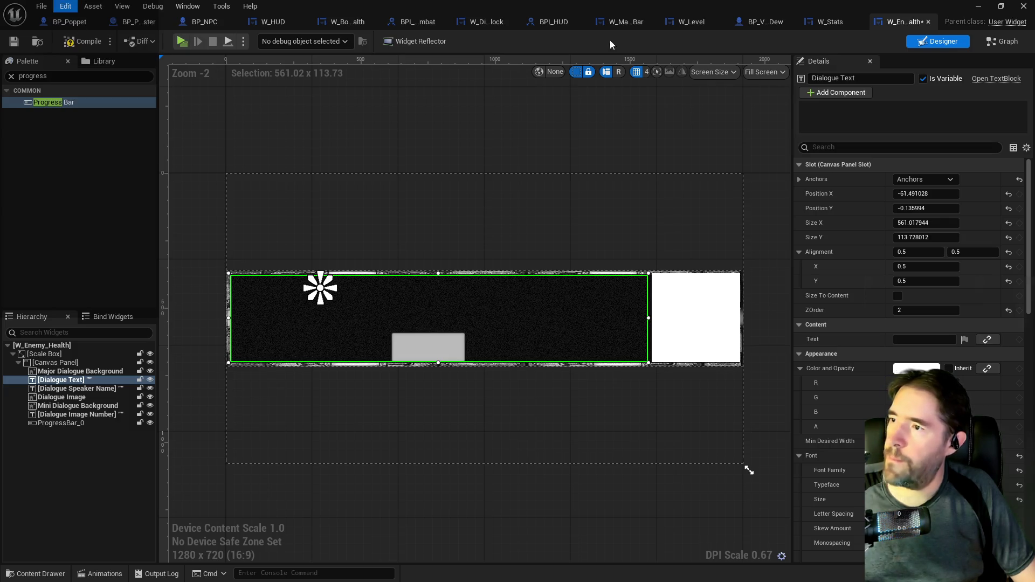
pyautogui.click(1003, 44)
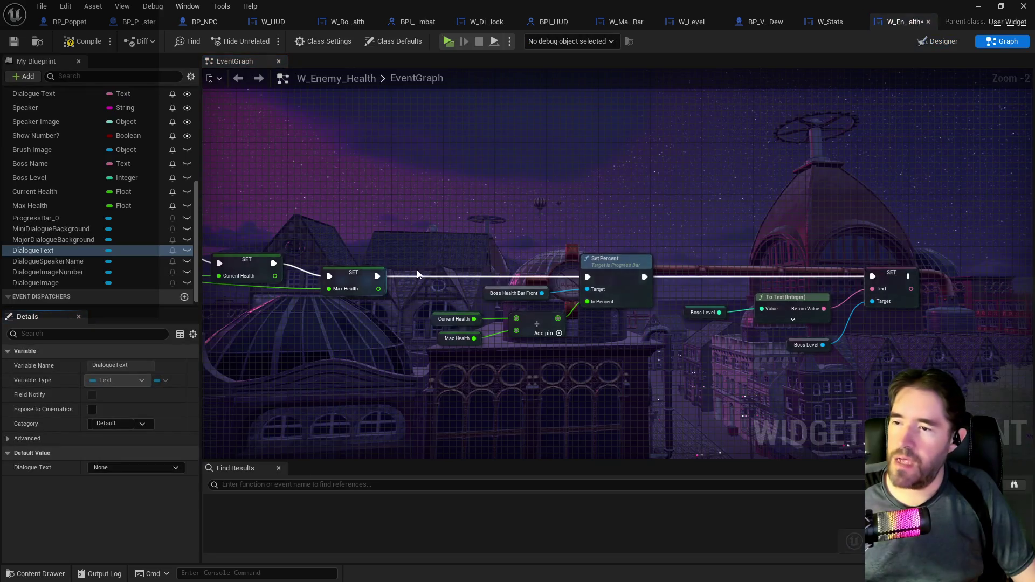
pyautogui.scroll(4, 403, 230)
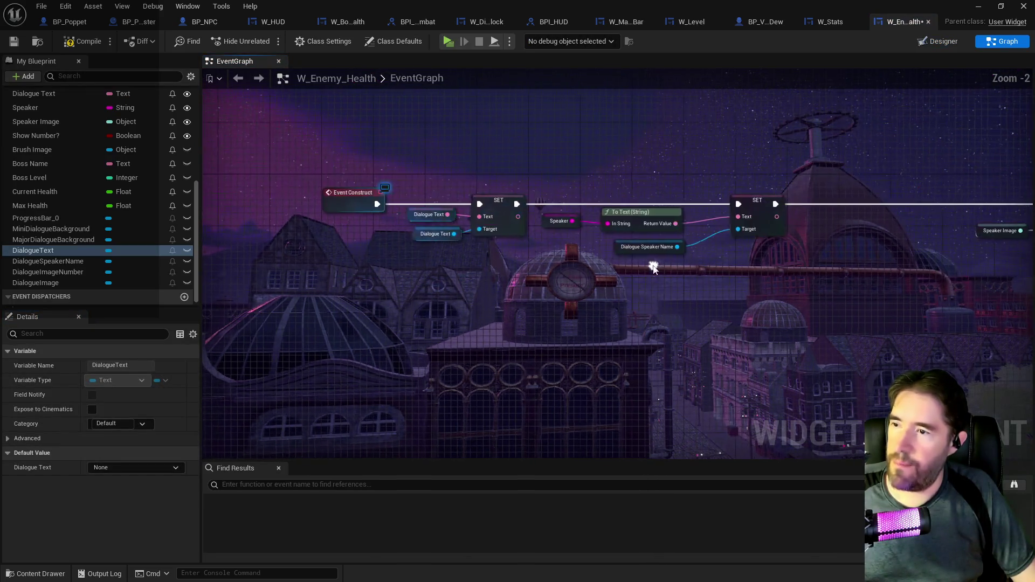
pyautogui.moveTo(504, 257); pyautogui.dragTo(327, 253)
pyautogui.scroll(-1, 458, 253)
pyautogui.moveTo(566, 259); pyautogui.dragTo(463, 250)
pyautogui.scroll(-3, 486, 259)
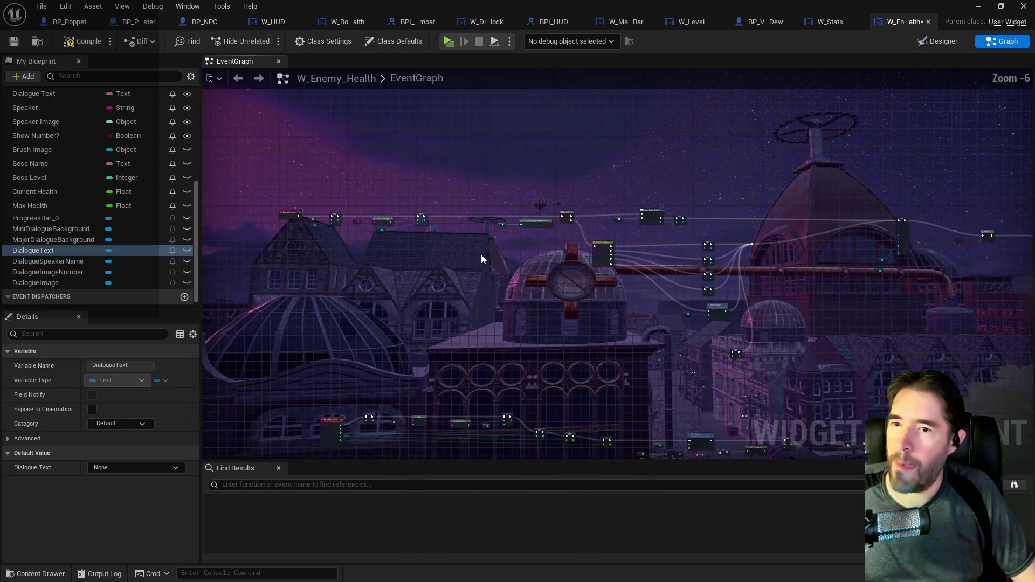
pyautogui.scroll(2, 702, 248)
pyautogui.scroll(-2, 702, 248)
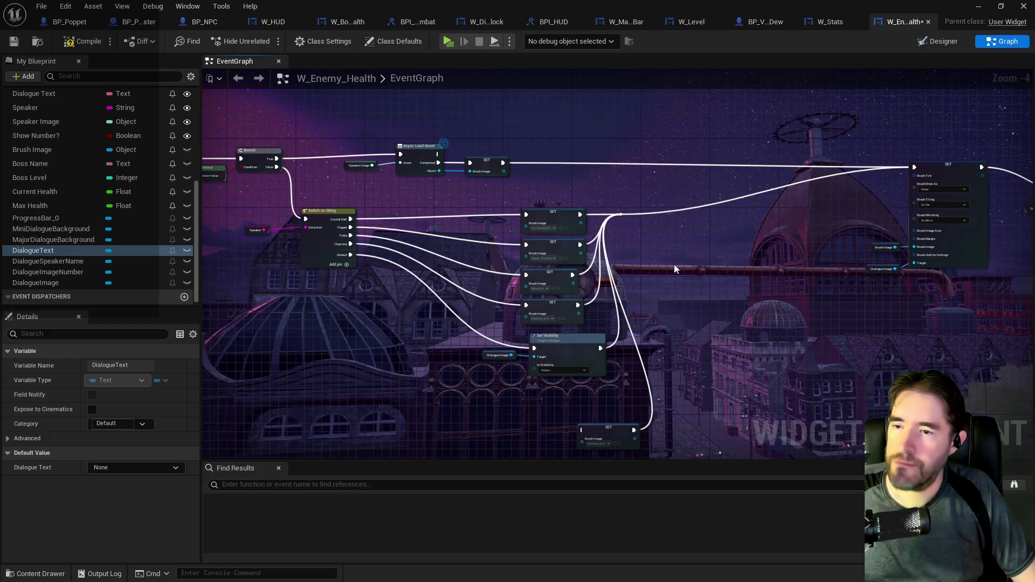
pyautogui.scroll(2, 631, 241)
pyautogui.moveTo(890, 291); pyautogui.dragTo(964, 270)
pyautogui.moveTo(539, 242); pyautogui.dragTo(798, 275)
pyautogui.moveTo(258, 216); pyautogui.dragTo(405, 235)
pyautogui.click(411, 215)
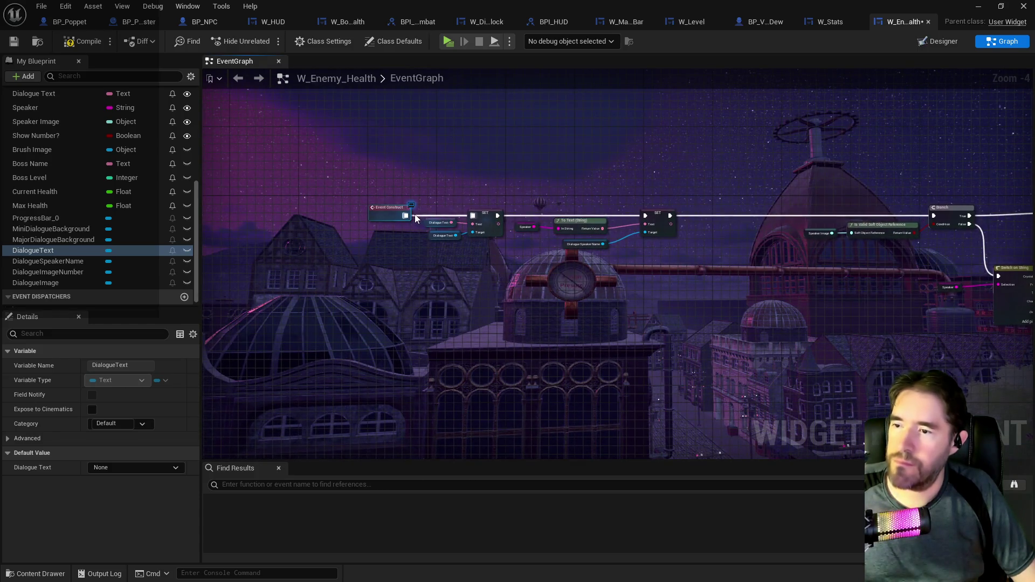
pyautogui.moveTo(509, 243)
pyautogui.mouseDown()
pyautogui.moveTo(480, 241)
pyautogui.moveTo(491, 243)
pyautogui.moveTo(378, 194)
pyautogui.moveTo(335, 64)
pyautogui.moveTo(443, 185)
pyautogui.moveTo(469, 125)
pyautogui.moveTo(538, 307)
pyautogui.moveTo(536, 354)
pyautogui.mouseUp()
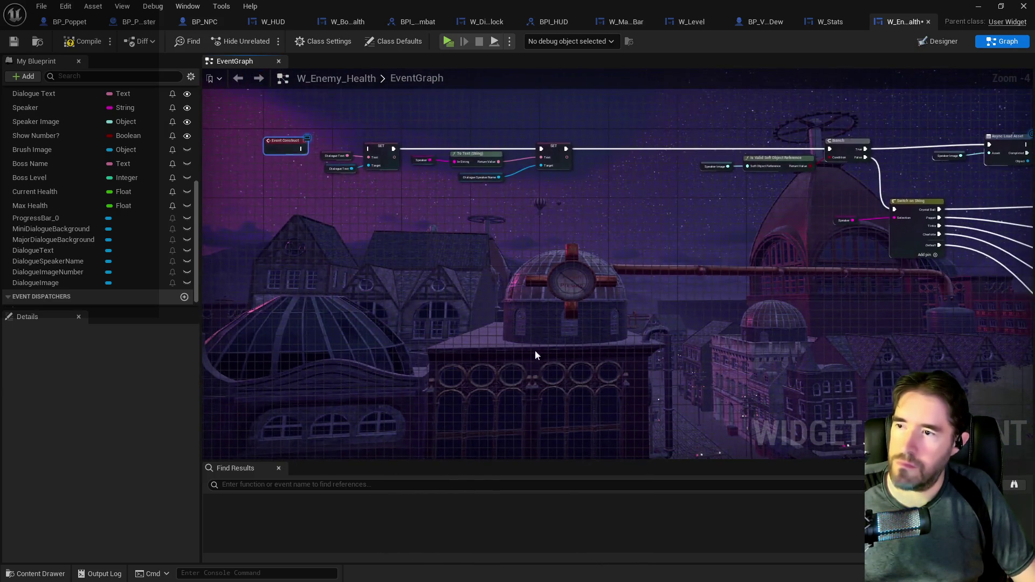
pyautogui.scroll(1, 343, 187)
pyautogui.moveTo(393, 178); pyautogui.dragTo(317, 125)
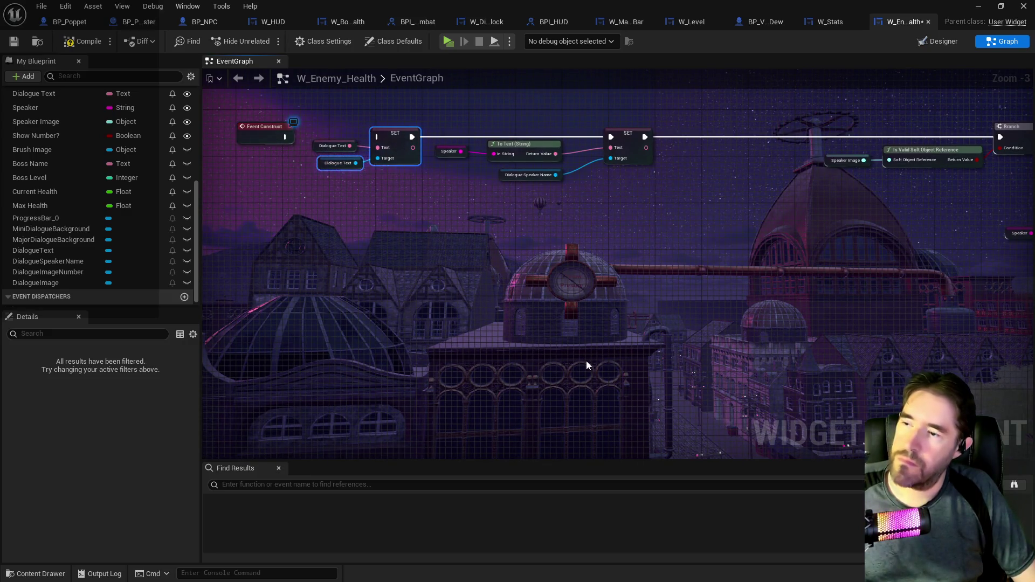
pyautogui.moveTo(583, 354); pyautogui.dragTo(593, 216)
pyautogui.moveTo(744, 372)
pyautogui.mouseDown()
pyautogui.moveTo(745, 268)
pyautogui.moveTo(566, 216)
pyautogui.mouseUp()
pyautogui.moveTo(808, 259); pyautogui.dragTo(620, 254)
pyautogui.moveTo(782, 323); pyautogui.dragTo(548, 351)
pyautogui.moveTo(653, 356); pyautogui.dragTo(547, 377)
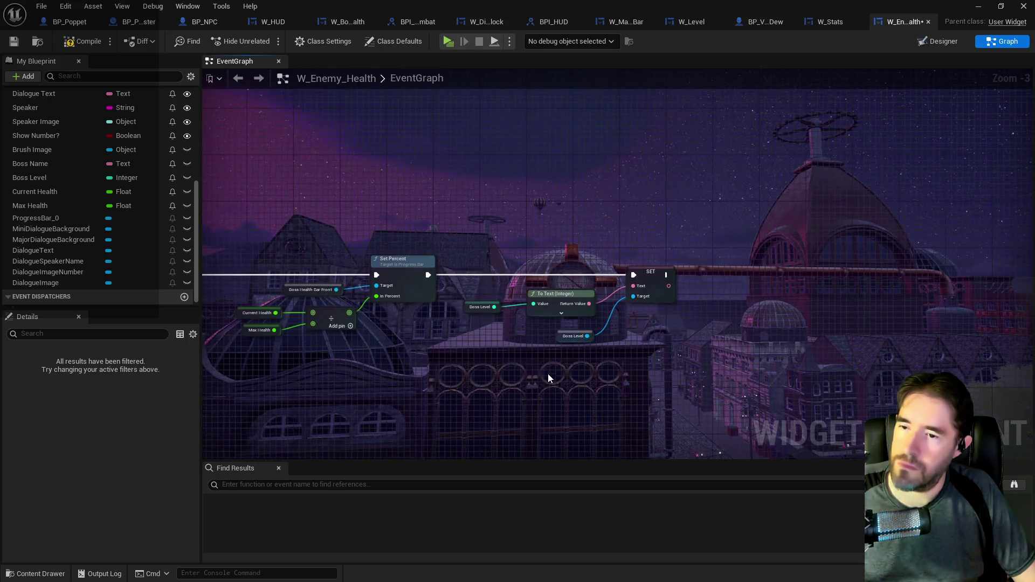
pyautogui.click(574, 225)
# Paste the Dialogue Text setter, feed it Boss Level's text, and delete the old setter and getter
pyautogui.hotkey('ctrl', 'v')
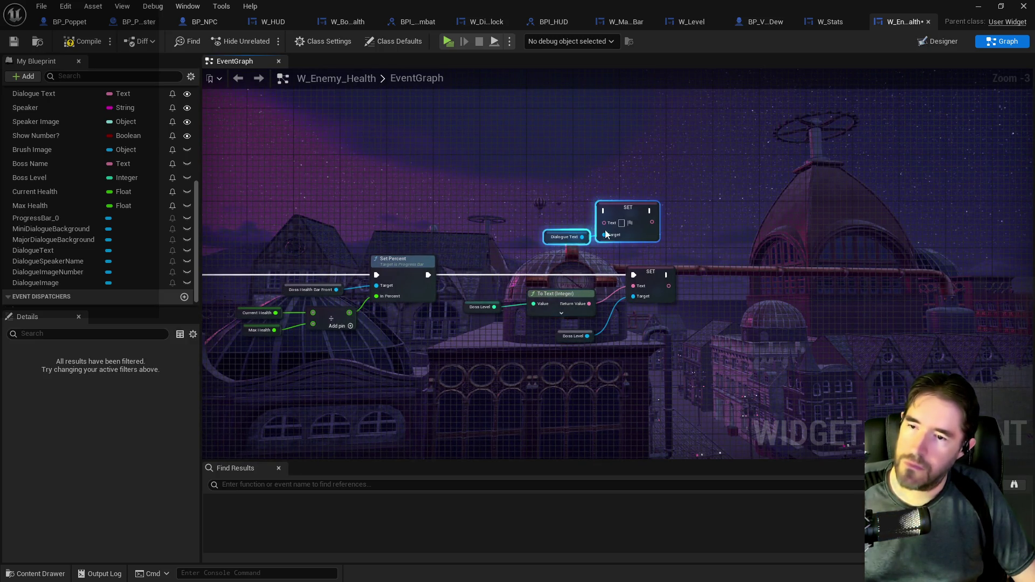
pyautogui.scroll(2, 587, 341)
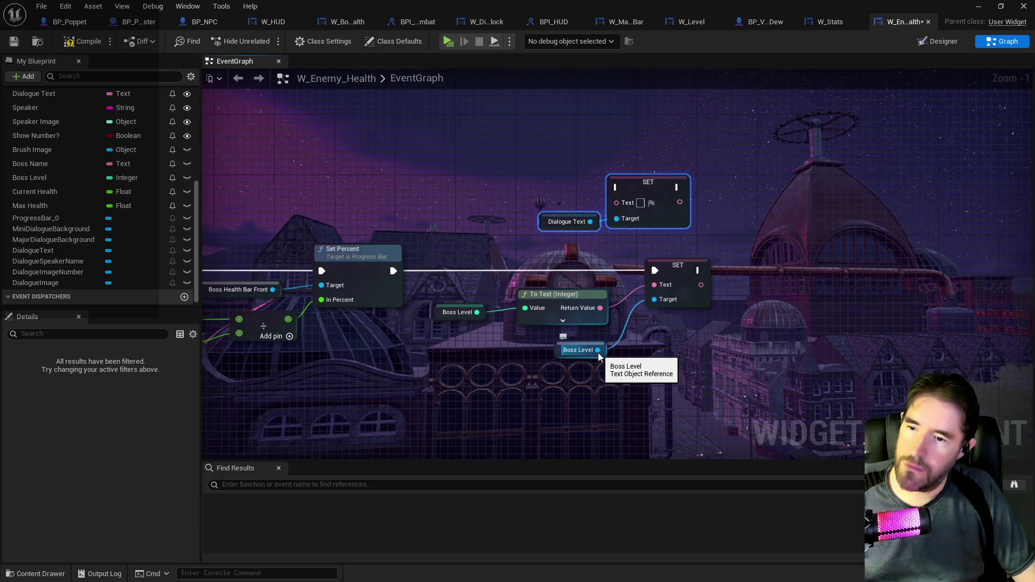
pyautogui.moveTo(600, 308)
pyautogui.mouseDown()
pyautogui.moveTo(591, 202)
pyautogui.moveTo(617, 202)
pyautogui.mouseUp()
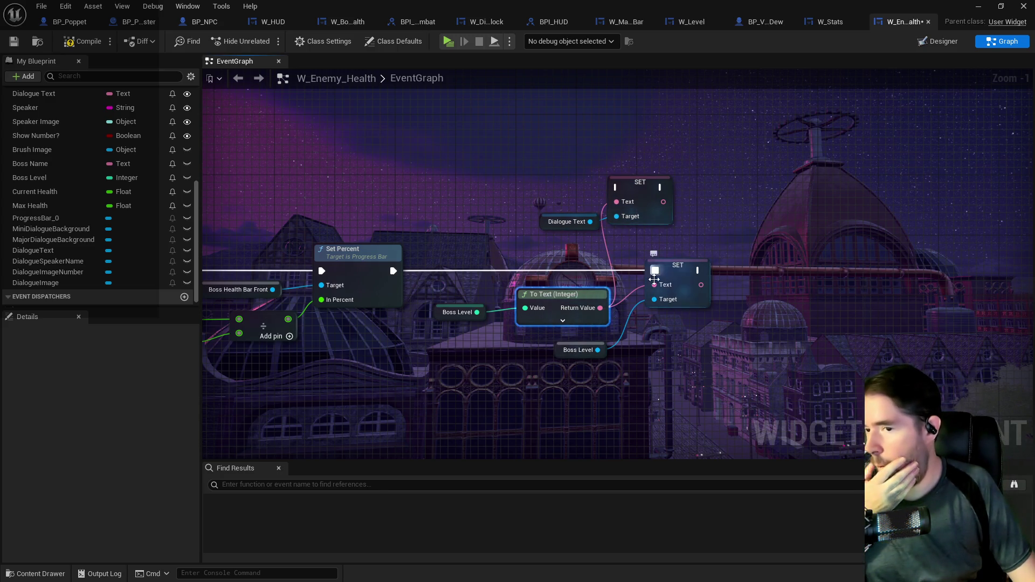
pyautogui.click(669, 282)
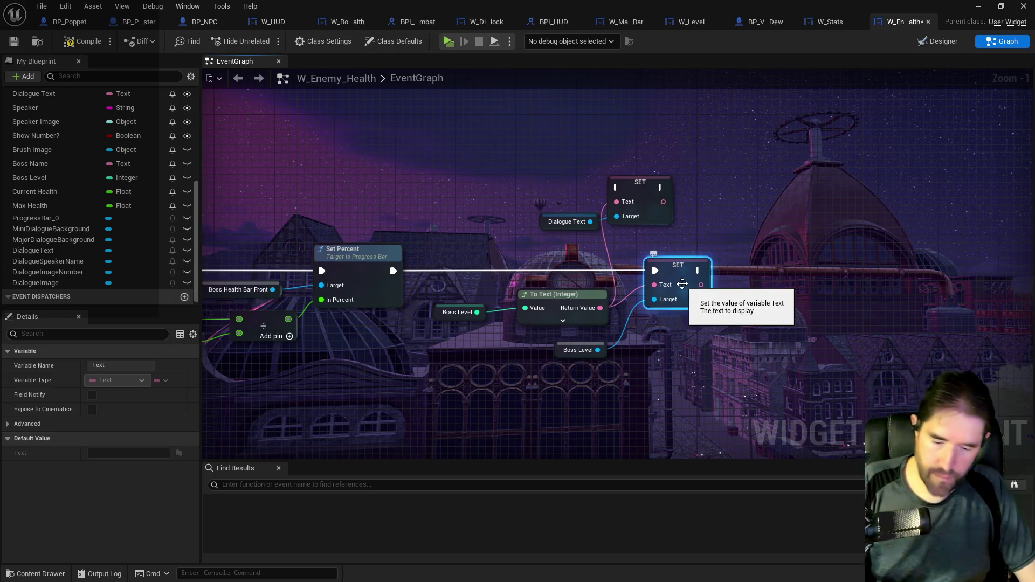
pyautogui.press('Delete')
pyautogui.click(557, 351)
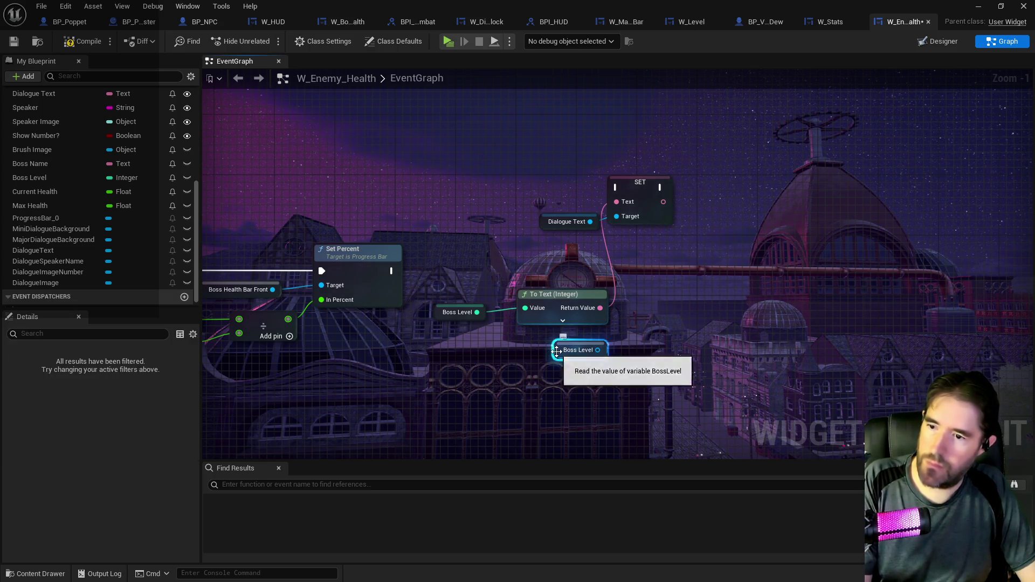
pyautogui.press('Delete')
# Chain the new SET Text node after Set Percent and place the Dialogue Text getter beside it
pyautogui.moveTo(640, 186)
pyautogui.mouseDown()
pyautogui.moveTo(684, 213)
pyautogui.moveTo(697, 245)
pyautogui.mouseUp()
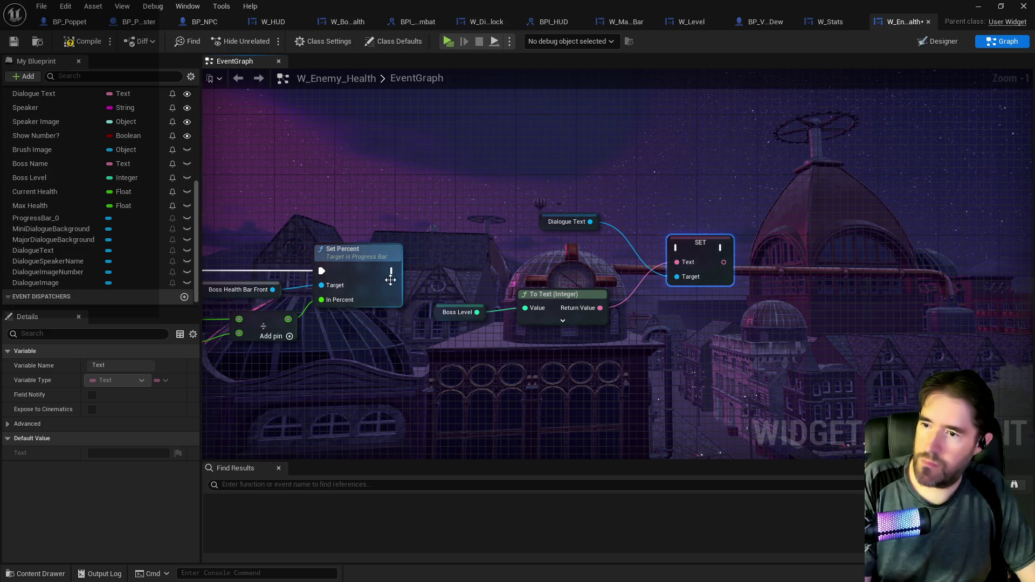
pyautogui.moveTo(392, 271)
pyautogui.mouseDown()
pyautogui.moveTo(670, 261)
pyautogui.moveTo(675, 247)
pyautogui.mouseUp()
pyautogui.moveTo(697, 254); pyautogui.dragTo(719, 273)
pyautogui.moveTo(545, 219); pyautogui.dragTo(605, 367)
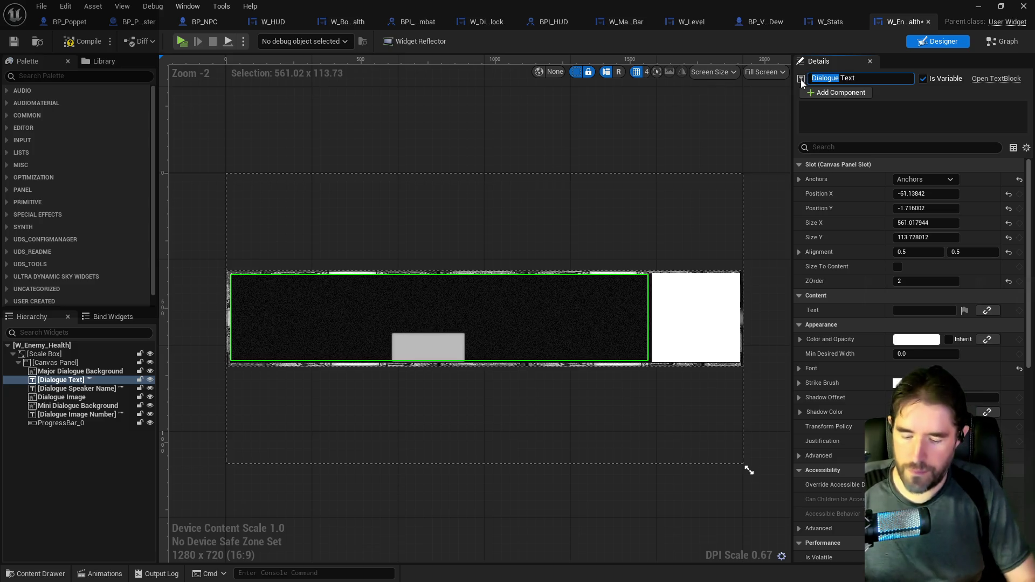
# Rename the text widget to Level Text and stretch it over the white square's top
pyautogui.write('Left')
pyautogui.press('BackSpace')
pyautogui.press('BackSpace')
pyautogui.write('vel')
pyautogui.press('Return')
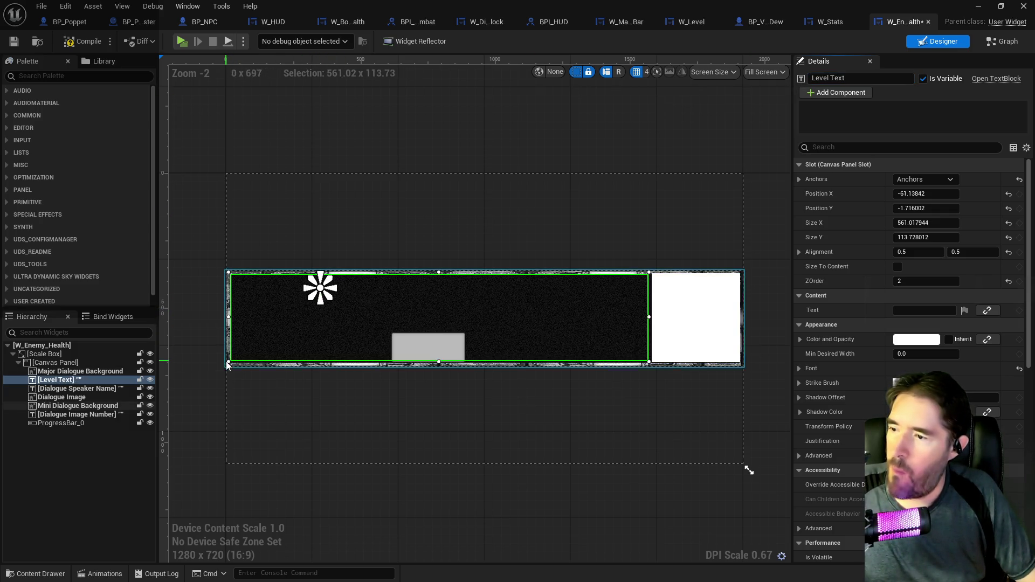
pyautogui.moveTo(234, 339)
pyautogui.mouseDown()
pyautogui.moveTo(388, 319)
pyautogui.moveTo(474, 356)
pyautogui.moveTo(518, 350)
pyautogui.mouseUp()
# Size Level Text to 50 x 50 and move it to the bar's lower left
pyautogui.click(927, 223)
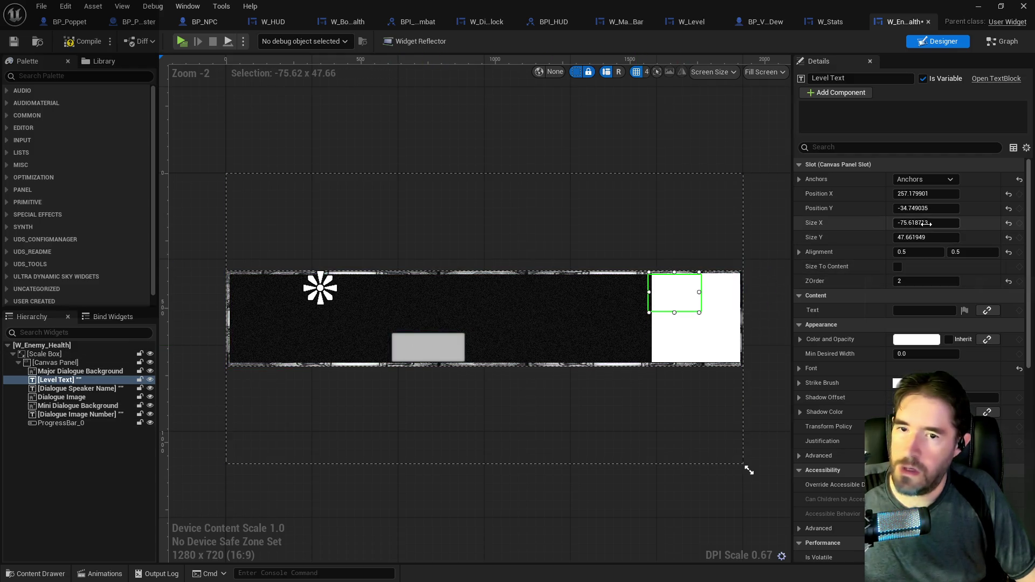
pyautogui.write('50')
pyautogui.press('Return')
pyautogui.click(938, 239)
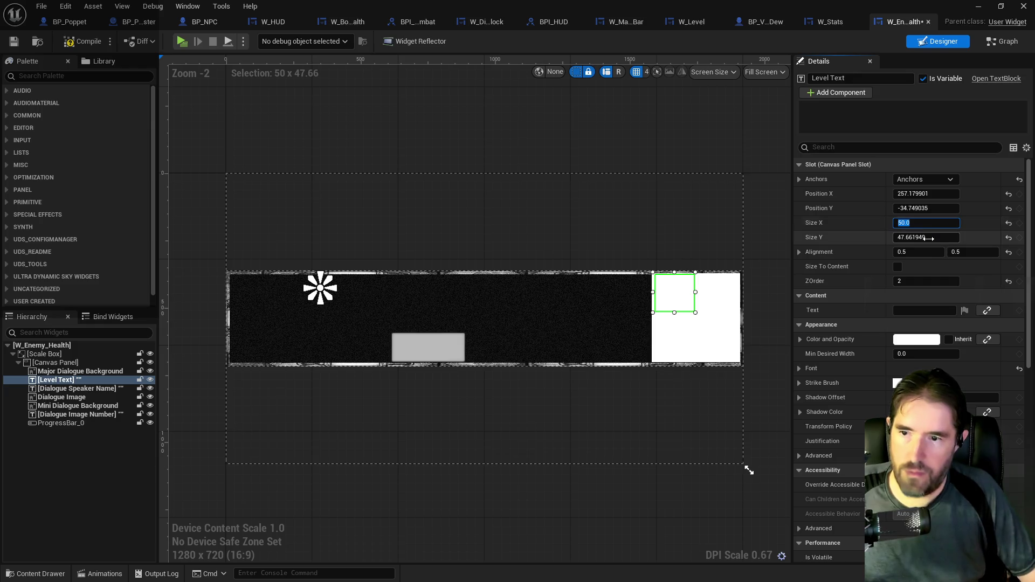
pyautogui.press('Return')
pyautogui.moveTo(657, 293)
pyautogui.mouseDown()
pyautogui.moveTo(627, 292)
pyautogui.moveTo(626, 276)
pyautogui.moveTo(557, 281)
pyautogui.mouseUp()
pyautogui.moveTo(443, 330)
pyautogui.mouseDown()
pyautogui.moveTo(302, 344)
pyautogui.moveTo(313, 346)
pyautogui.mouseUp()
# Move the white Dialogue Image box and Dialogue Speaker Name to the bar's left end
pyautogui.click(674, 318)
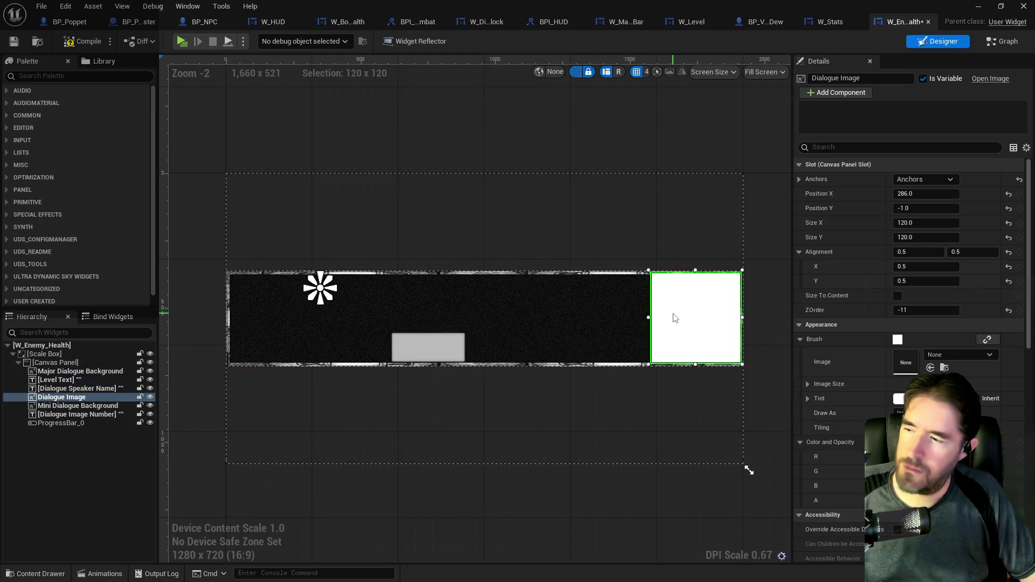
pyautogui.click(689, 319)
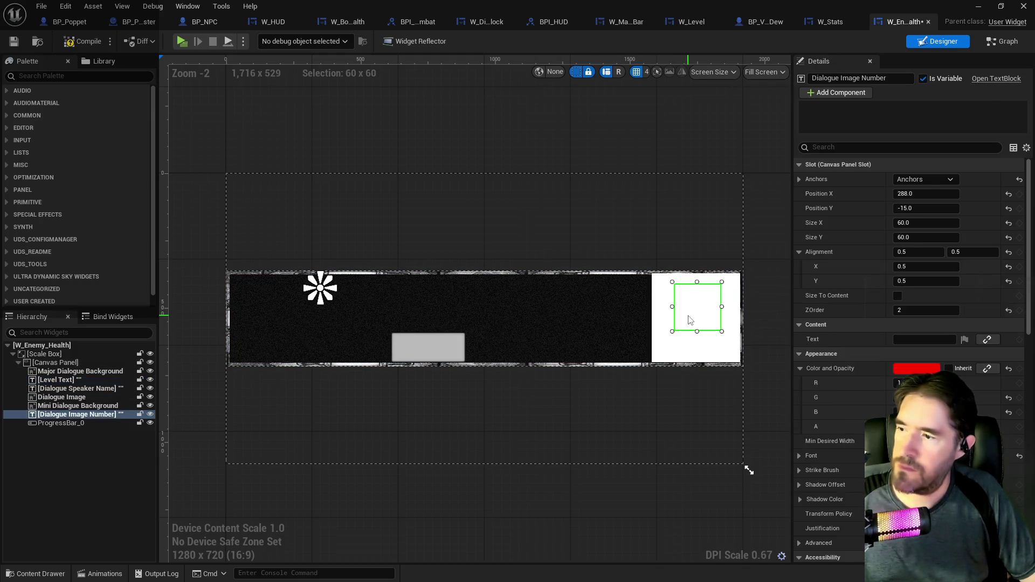
pyautogui.click(669, 350)
pyautogui.click(663, 336)
pyautogui.moveTo(663, 336); pyautogui.dragTo(243, 337)
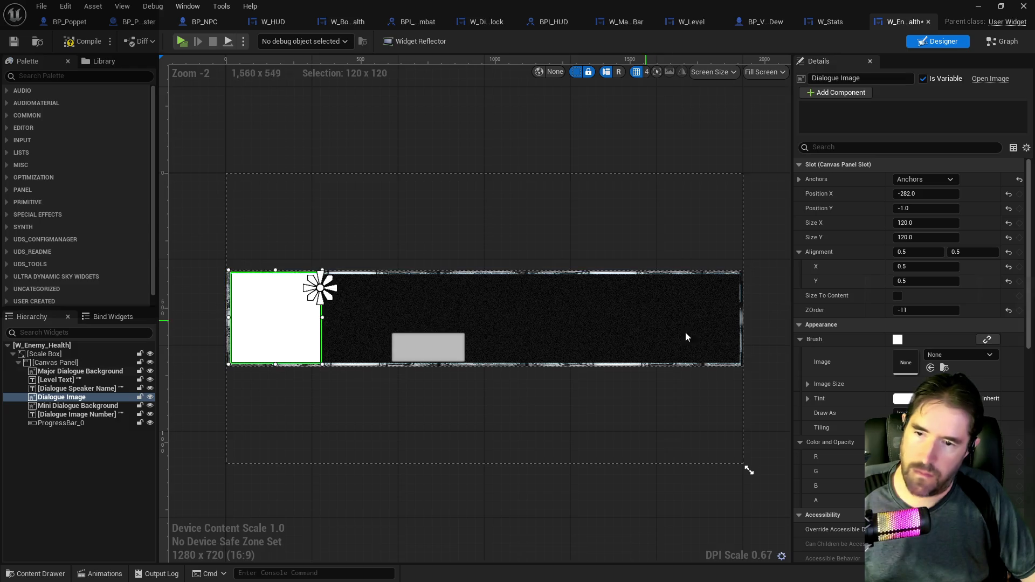
pyautogui.click(704, 358)
pyautogui.moveTo(579, 343)
pyautogui.mouseDown()
pyautogui.moveTo(333, 321)
pyautogui.moveTo(289, 326)
pyautogui.moveTo(285, 343)
pyautogui.moveTo(321, 356)
pyautogui.moveTo(378, 295)
pyautogui.mouseUp()
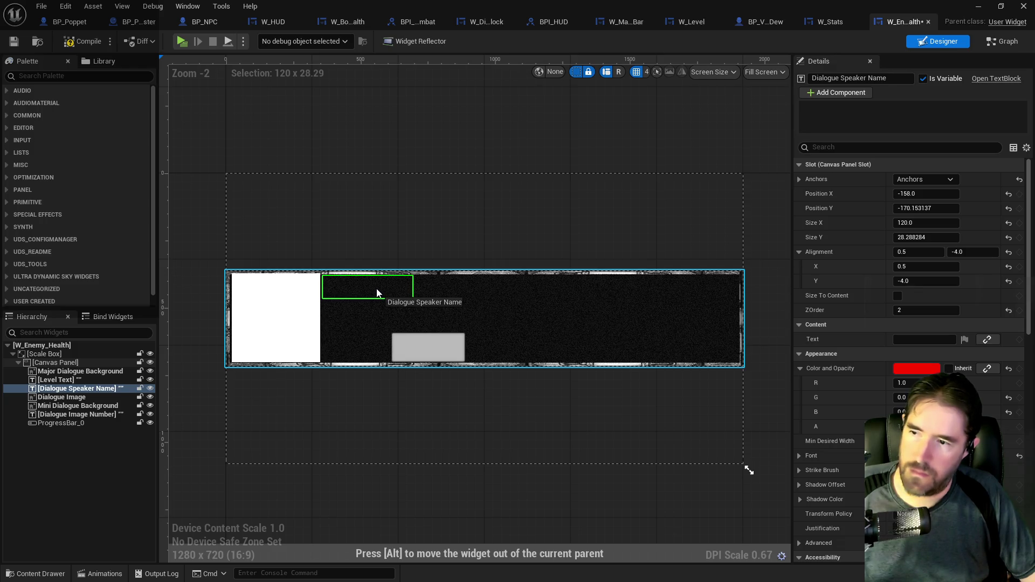
# Move Level Text to 319, -32 and lay ProgressBar_0 at 128, 84, sized 566.47 x 40
pyautogui.click(317, 351)
pyautogui.moveTo(390, 338)
pyautogui.mouseDown()
pyautogui.moveTo(442, 312)
pyautogui.moveTo(730, 306)
pyautogui.moveTo(718, 300)
pyautogui.mouseUp()
pyautogui.moveTo(439, 351)
pyautogui.mouseDown()
pyautogui.moveTo(351, 348)
pyautogui.moveTo(573, 343)
pyautogui.moveTo(522, 352)
pyautogui.mouseUp()
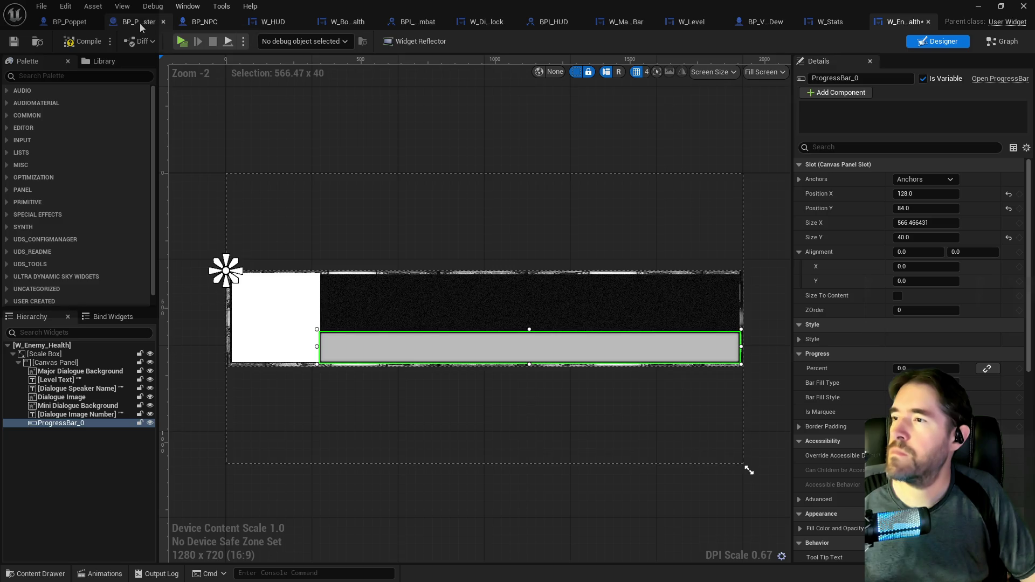
pyautogui.click(349, 21)
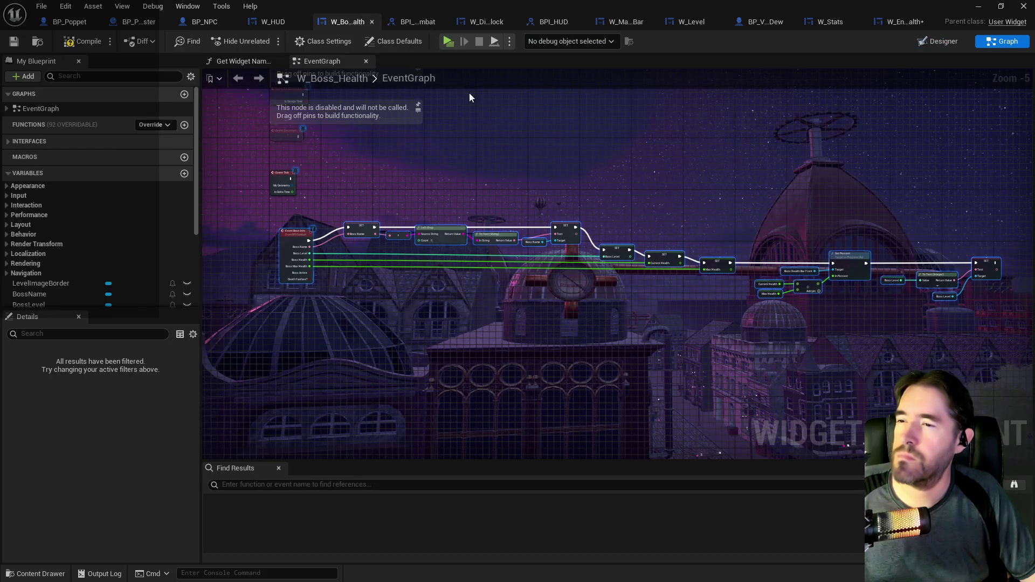
pyautogui.click(919, 46)
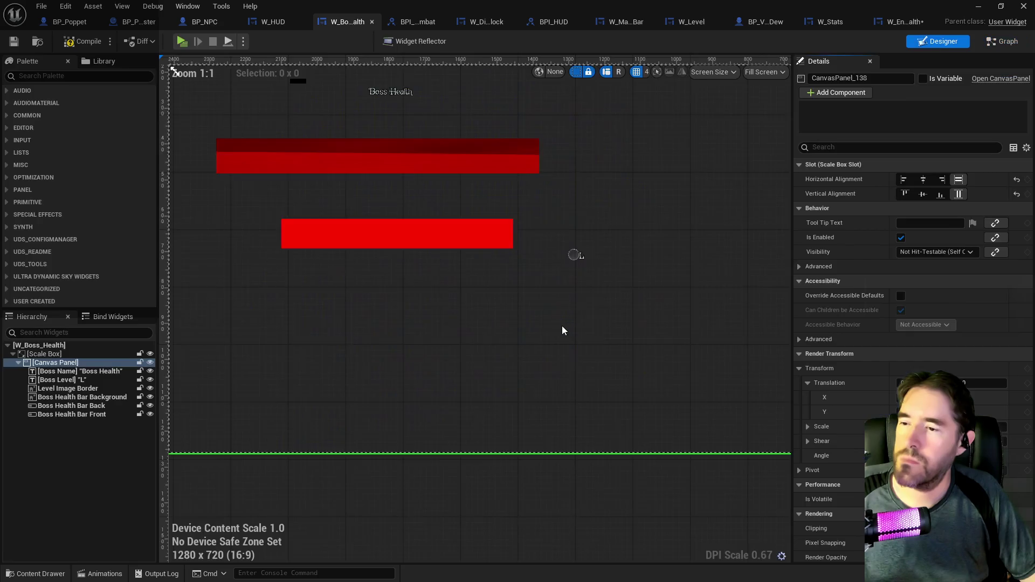
pyautogui.click(410, 239)
pyautogui.scroll(-4, 852, 378)
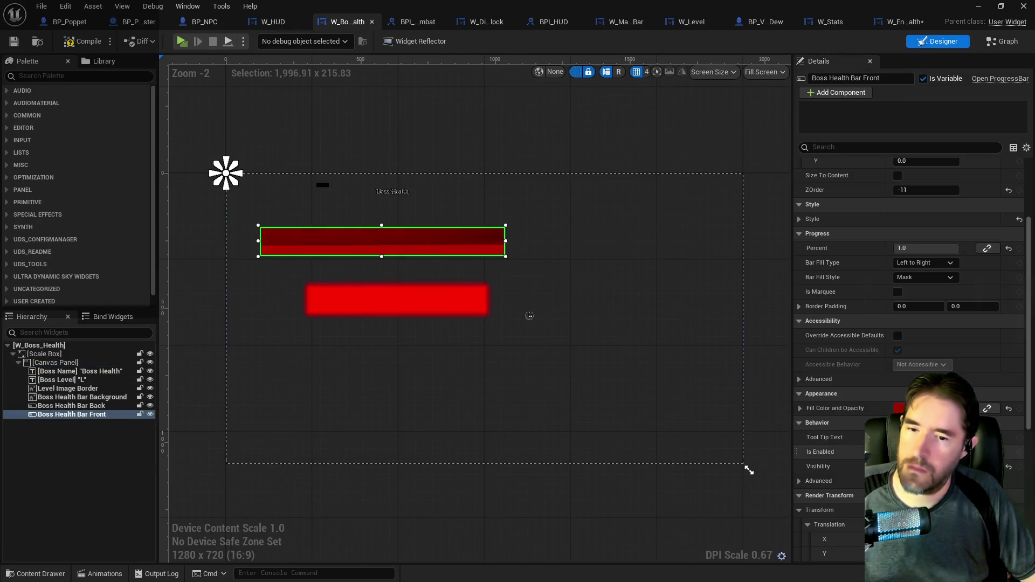
pyautogui.rightClick(856, 399)
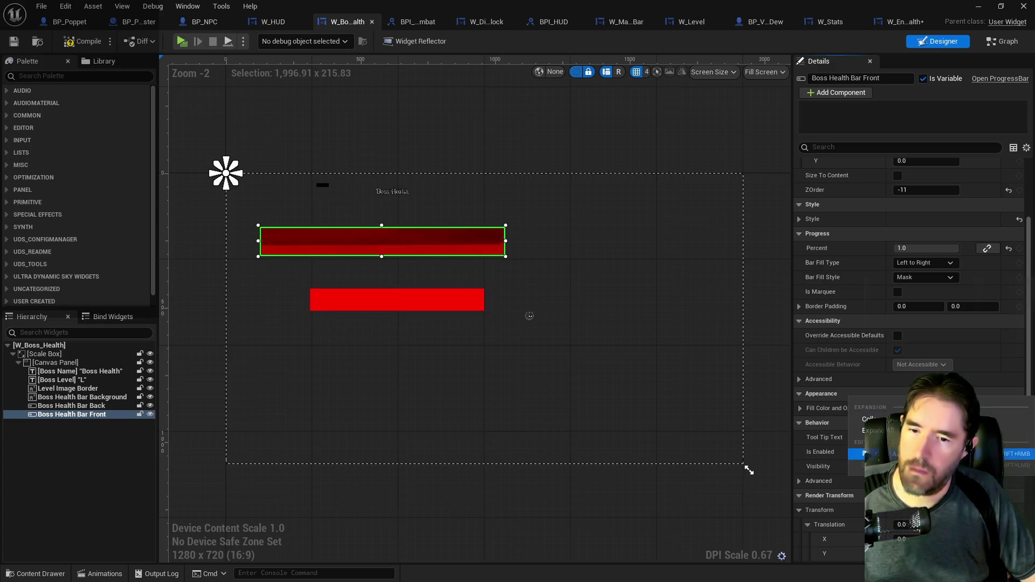
pyautogui.click(892, 24)
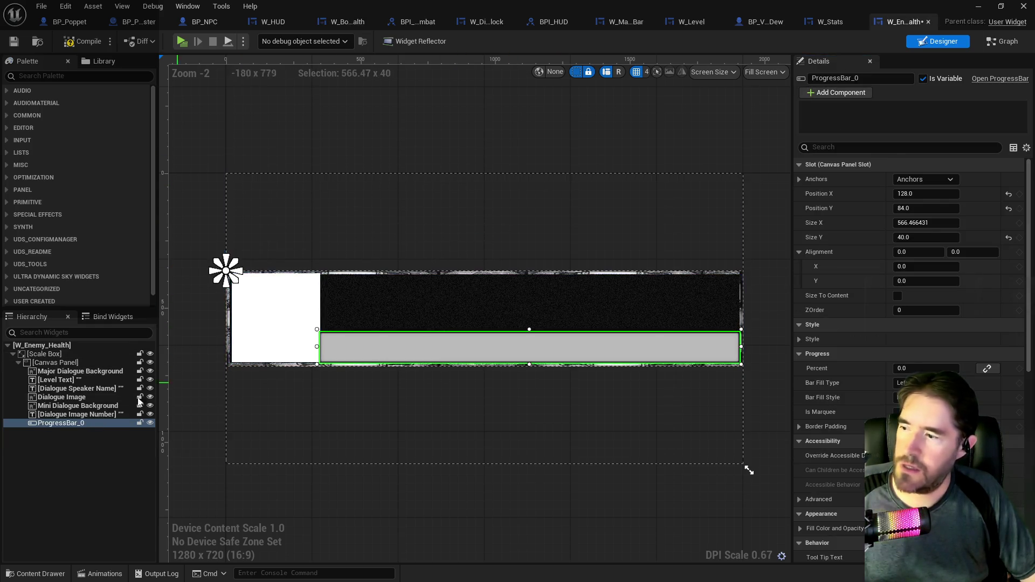
# Paste the boss bar's dark red fill (R 0.34375, G 0.003492, B 0.0) onto ProgressBar_0
pyautogui.rightClick(48, 424)
pyautogui.scroll(-4, 840, 401)
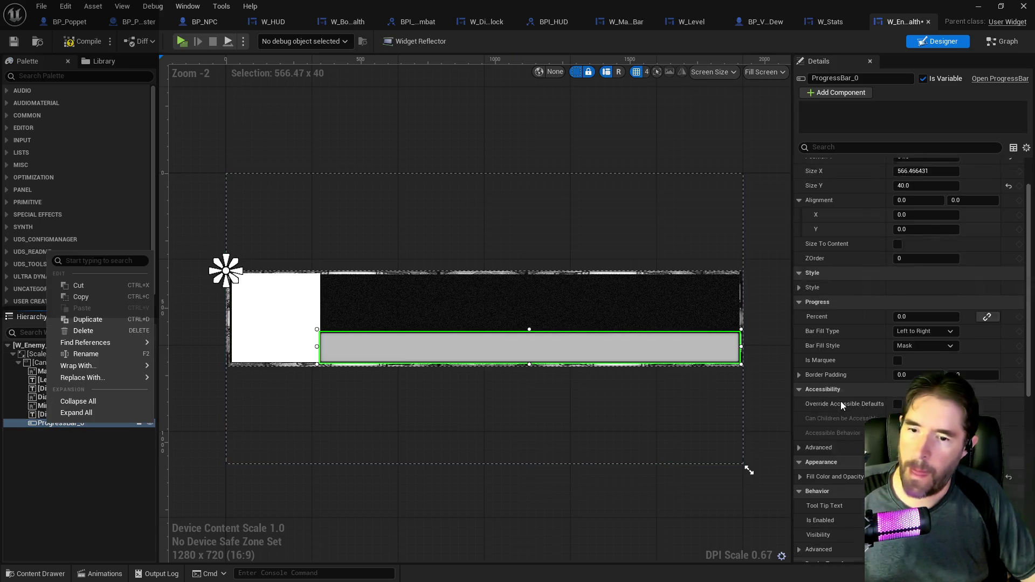
pyautogui.click(839, 397)
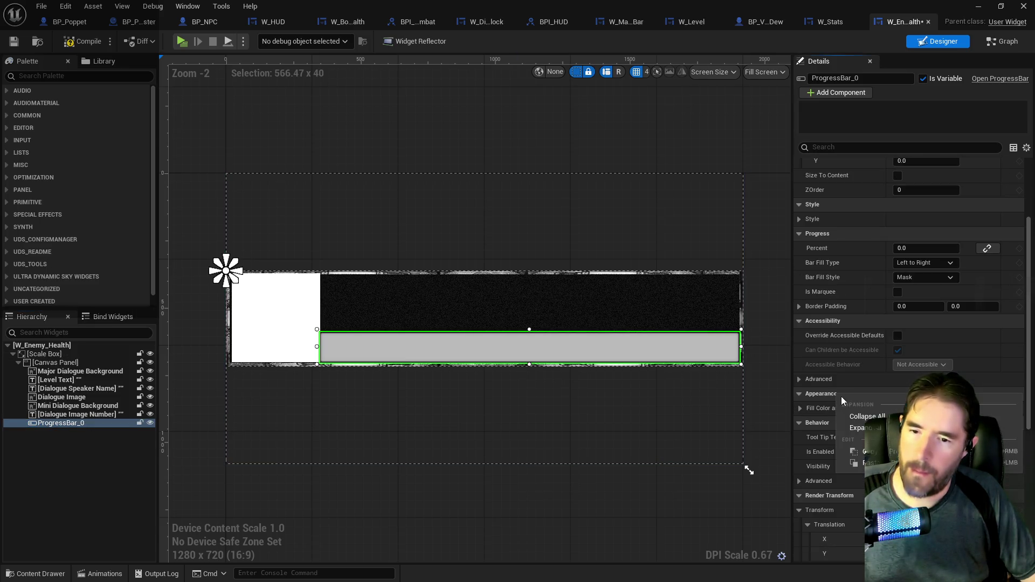
pyautogui.keyDown('shift'); pyautogui.click(806, 412); pyautogui.keyUp('shift')
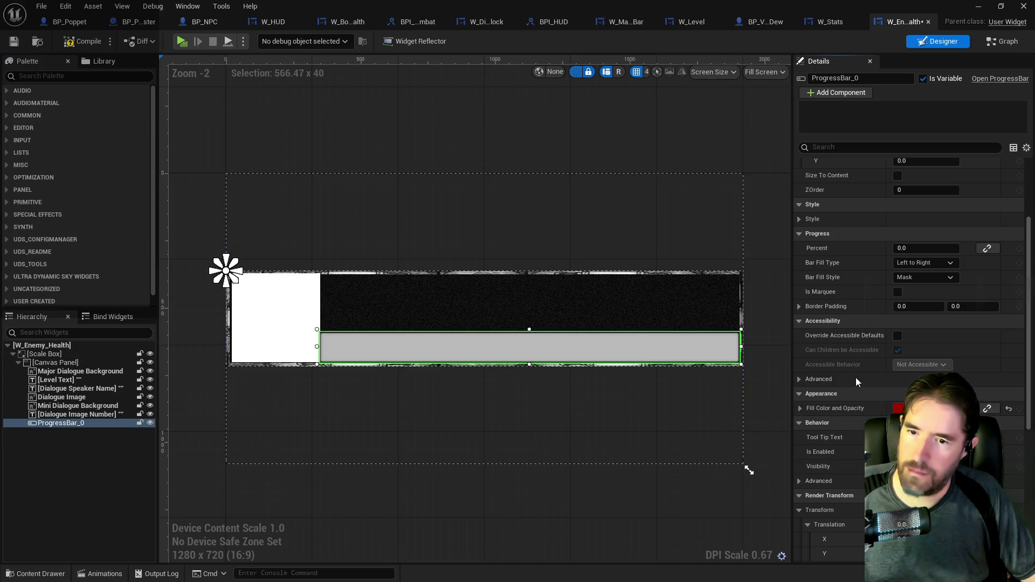
pyautogui.click(800, 408)
# Raise ProgressBar_0's Percent to 0.2864 to preview the red fill
pyautogui.moveTo(908, 250); pyautogui.dragTo(965, 249)
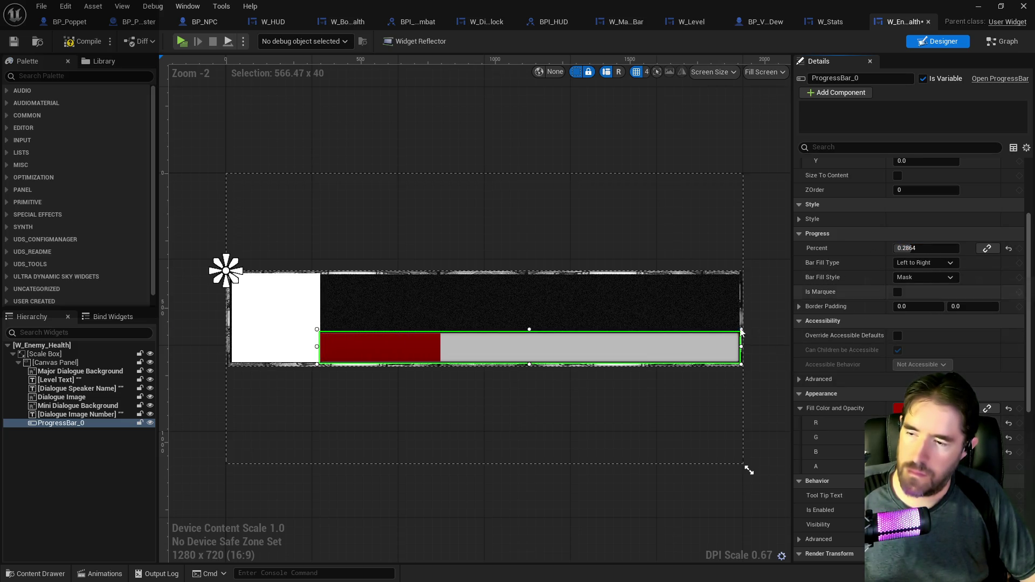
pyautogui.scroll(3, 524, 370)
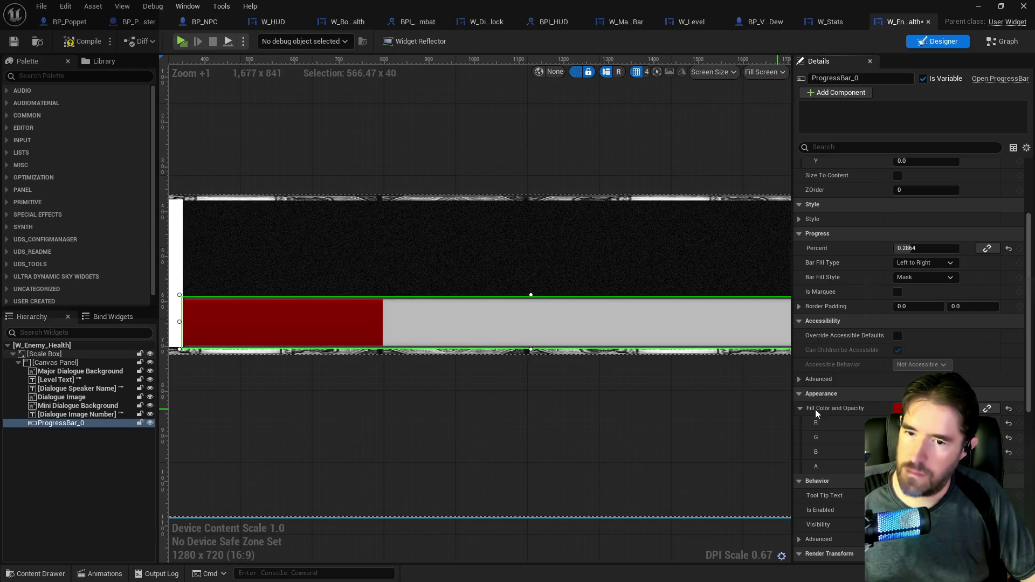
pyautogui.scroll(-3, 836, 445)
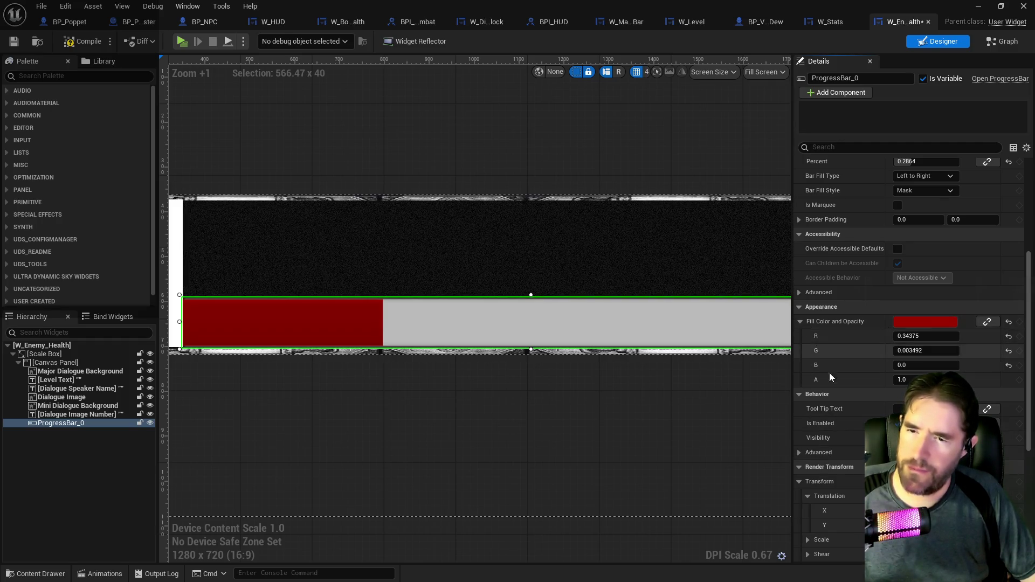
pyautogui.scroll(-4, 829, 373)
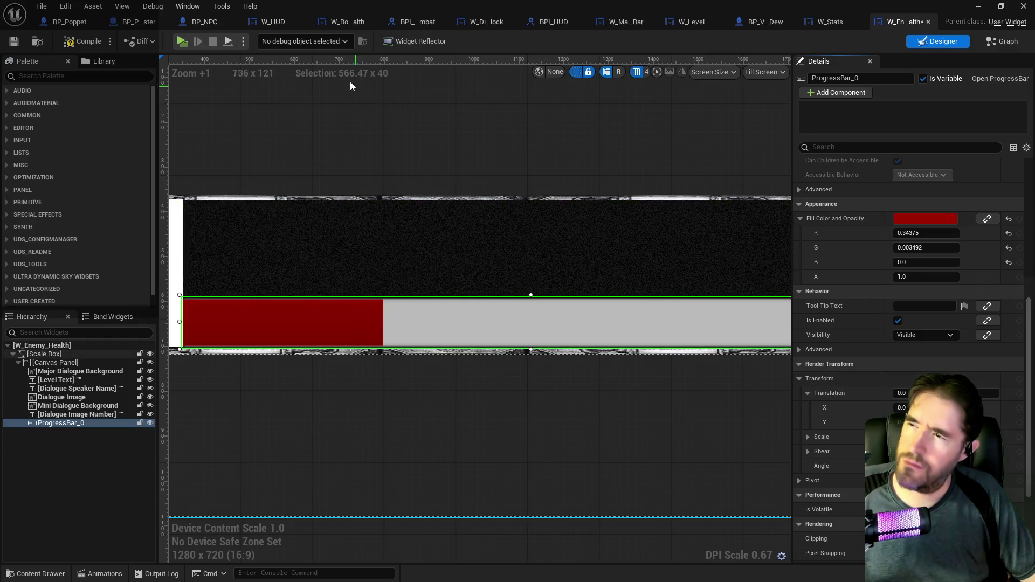
pyautogui.click(347, 21)
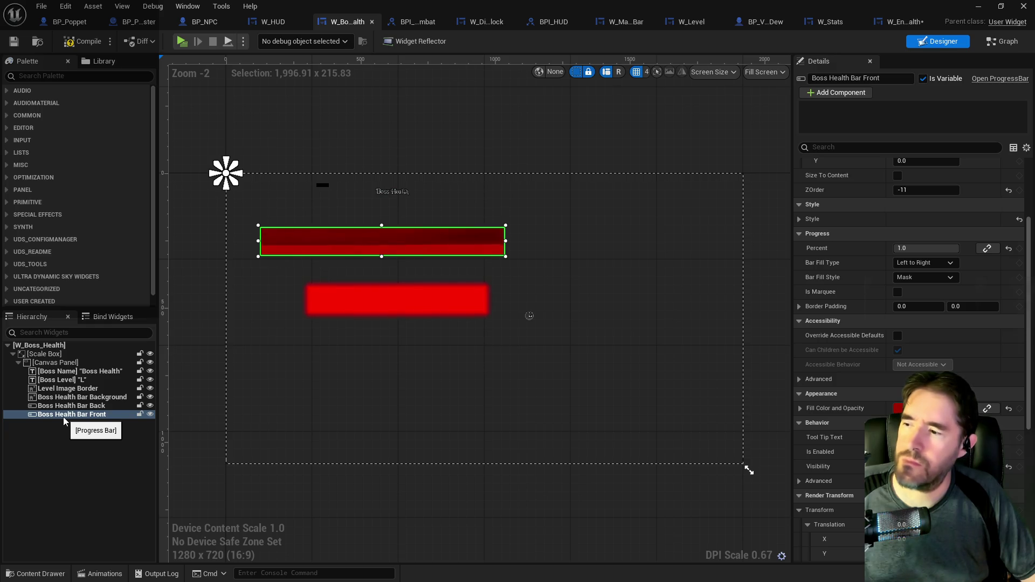
# Review the boss front bar's fill colour, advanced accessibility and Border Padding settings
pyautogui.click(799, 408)
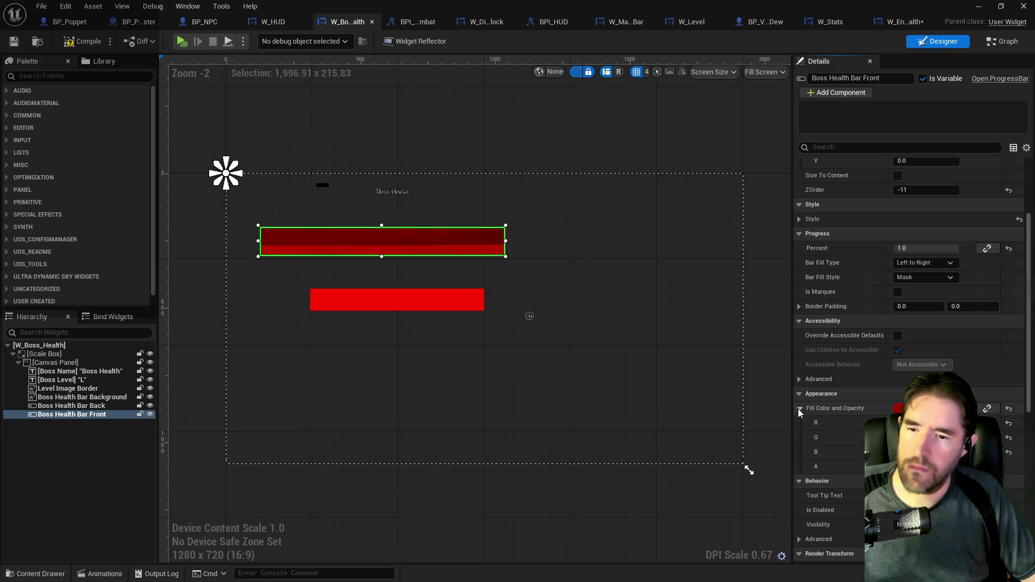
pyautogui.scroll(-4, 807, 410)
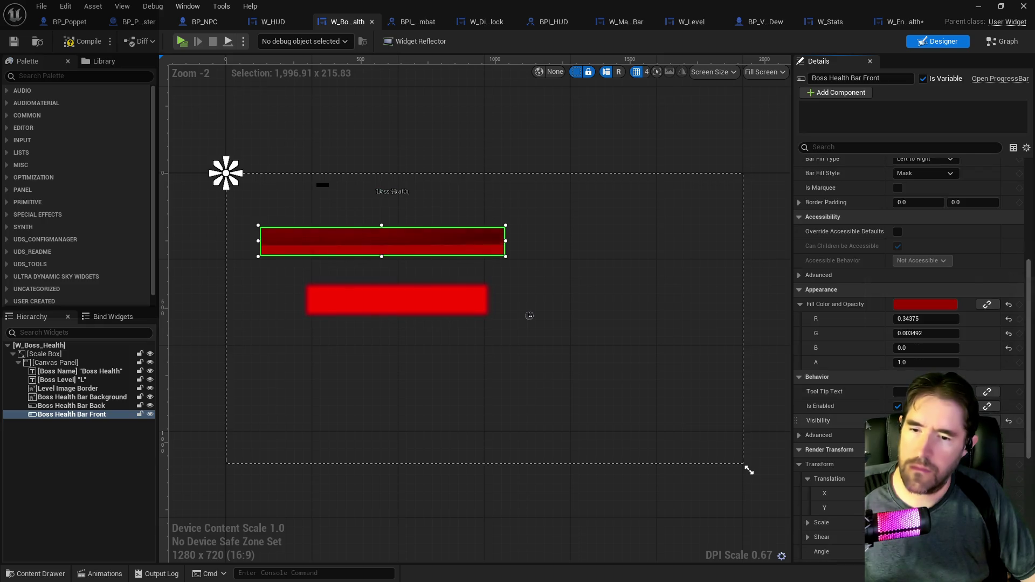
pyautogui.scroll(2, 809, 345)
pyautogui.click(799, 327)
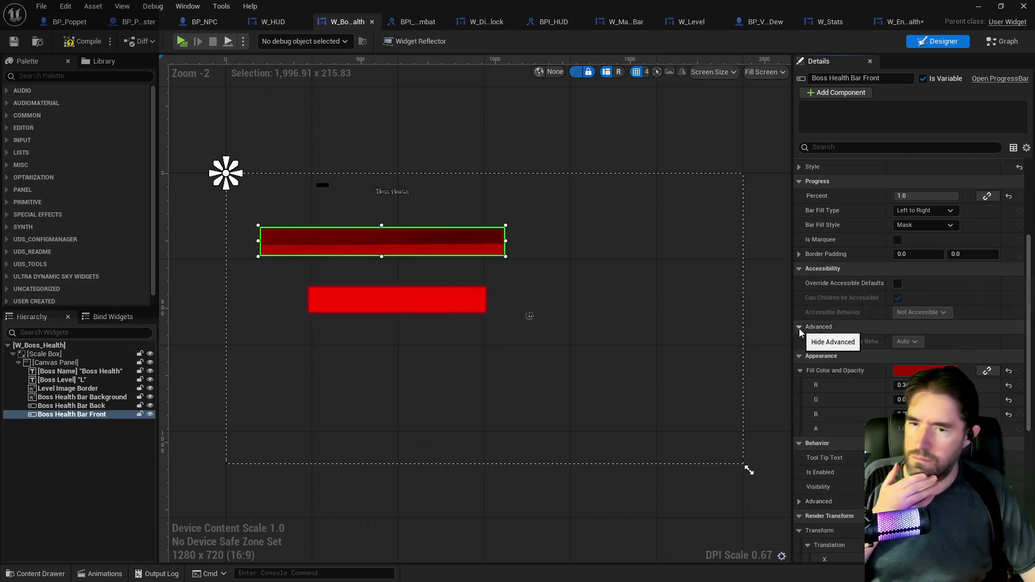
pyautogui.scroll(-7, 838, 428)
pyautogui.scroll(-2, 838, 431)
pyautogui.scroll(9, 838, 431)
pyautogui.scroll(4, 838, 429)
pyautogui.scroll(-2, 838, 429)
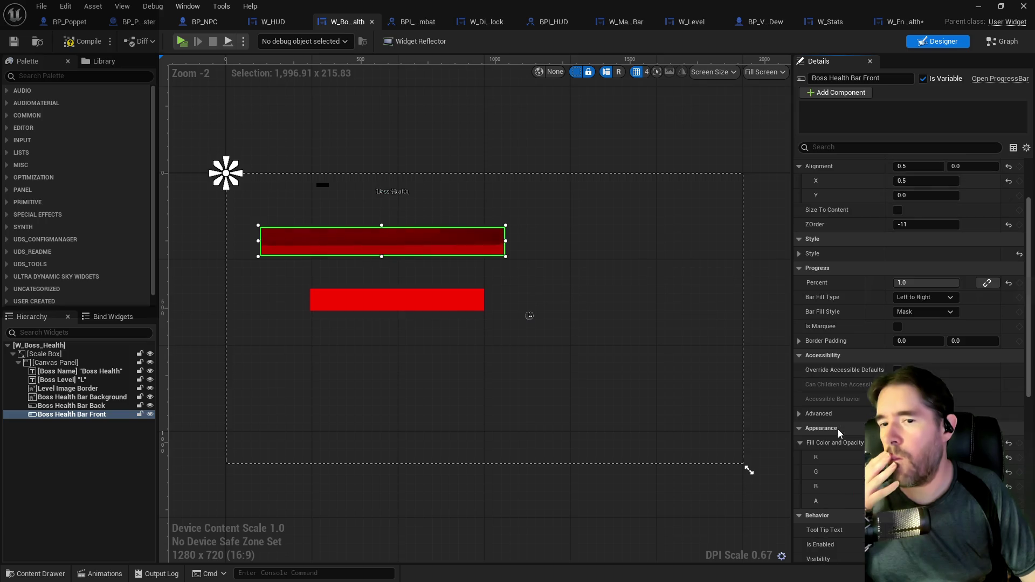
pyautogui.click(798, 341)
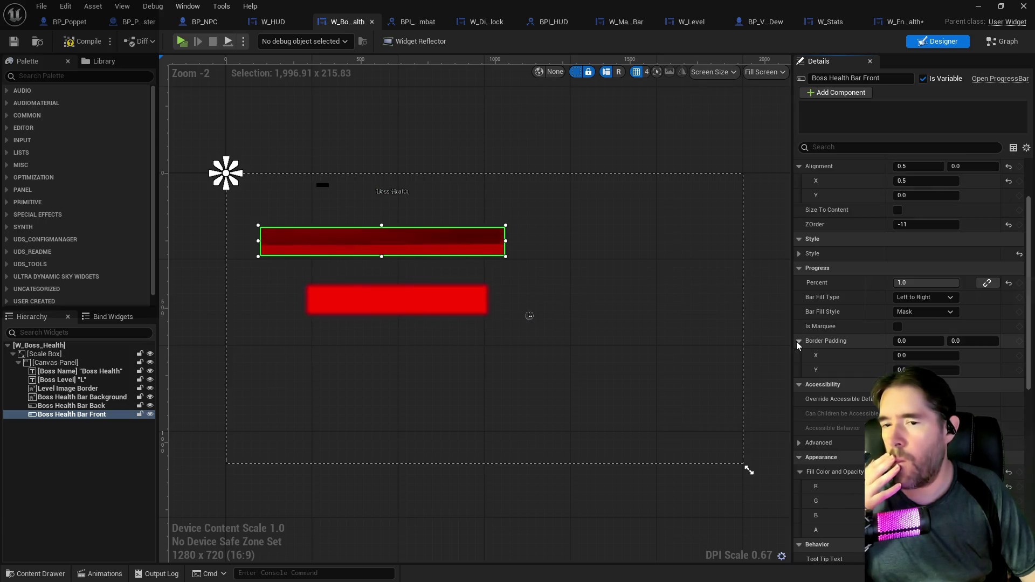
pyautogui.click(797, 341)
pyautogui.scroll(-1, 834, 461)
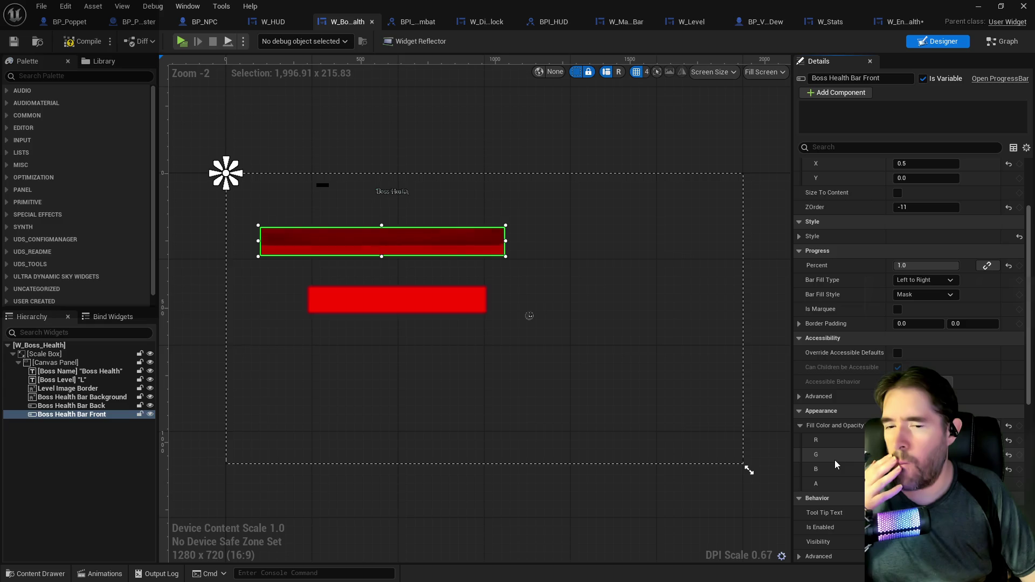
pyautogui.scroll(-3, 835, 460)
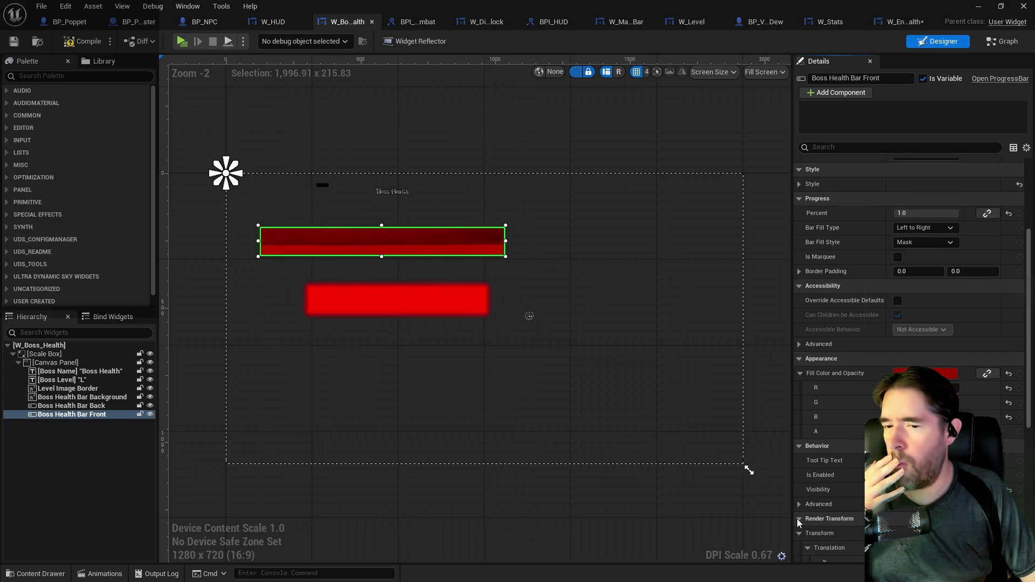
pyautogui.scroll(-10, 798, 506)
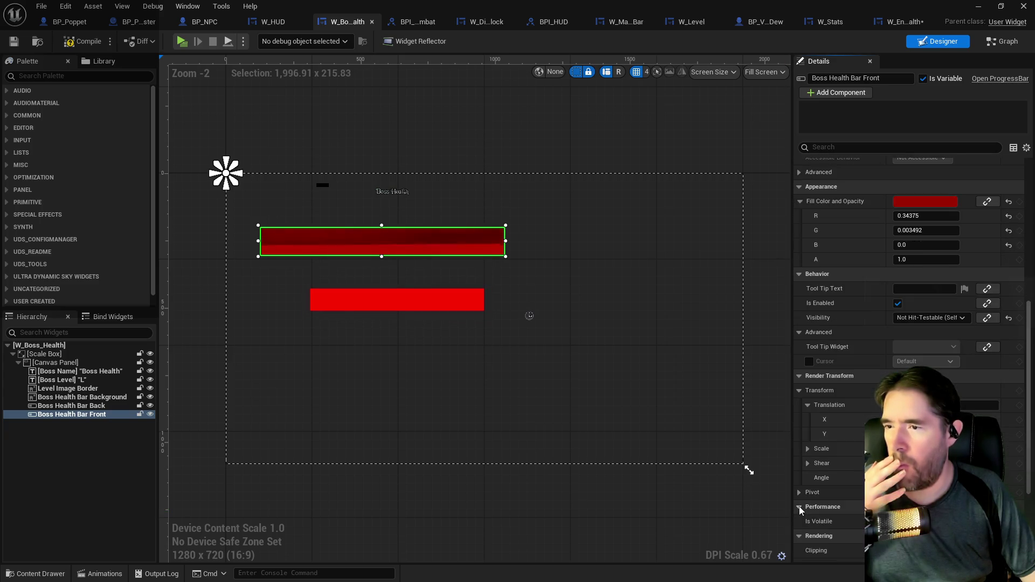
pyautogui.scroll(12, 799, 506)
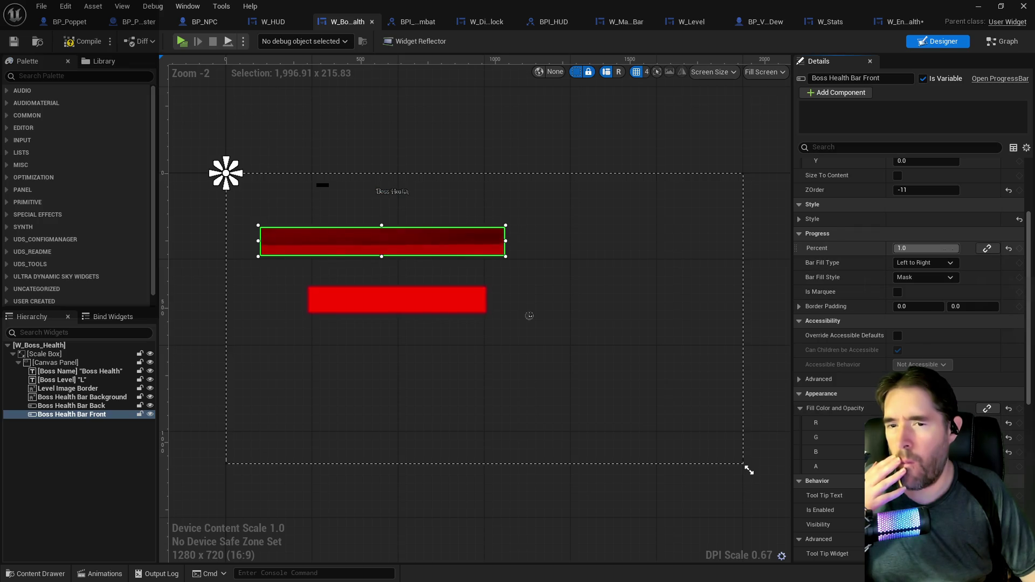
# Reset the boss bar's Percent to 1.0 and copy all its category properties
pyautogui.moveTo(926, 248); pyautogui.dragTo(957, 248)
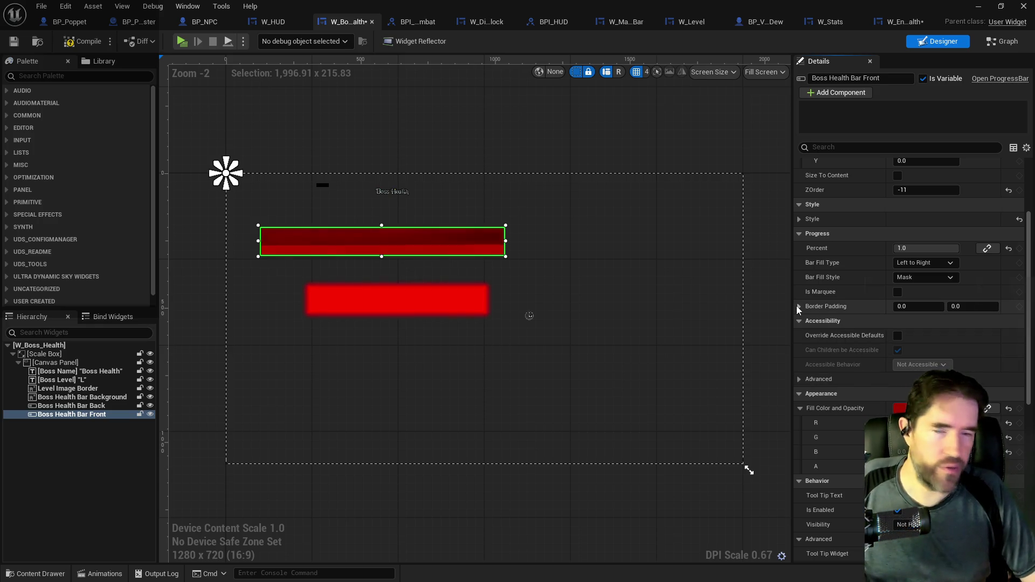
pyautogui.click(798, 218)
pyautogui.rightClick(837, 219)
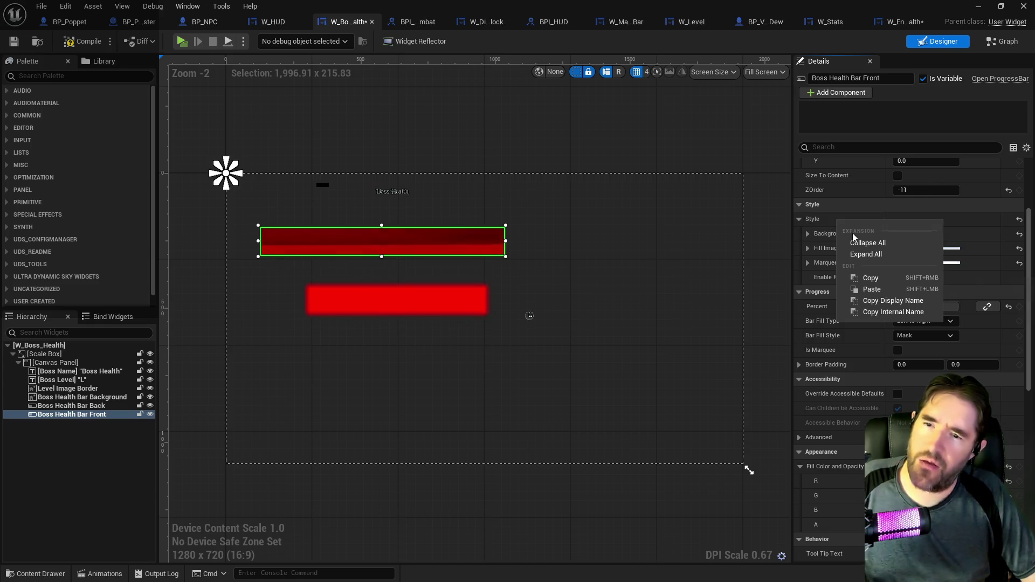
pyautogui.click(842, 207)
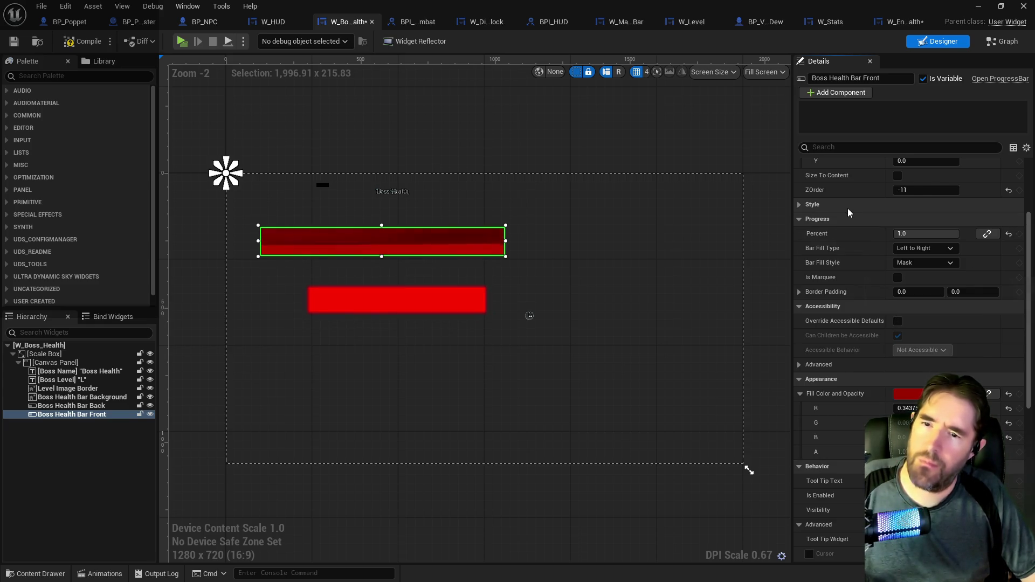
pyautogui.rightClick(847, 208)
pyautogui.click(880, 266)
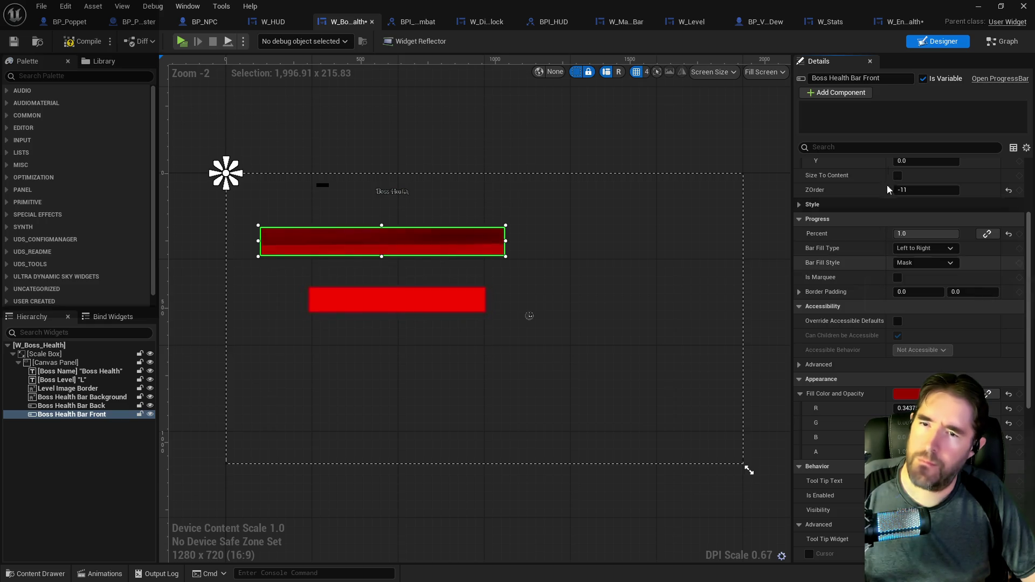
pyautogui.click(895, 23)
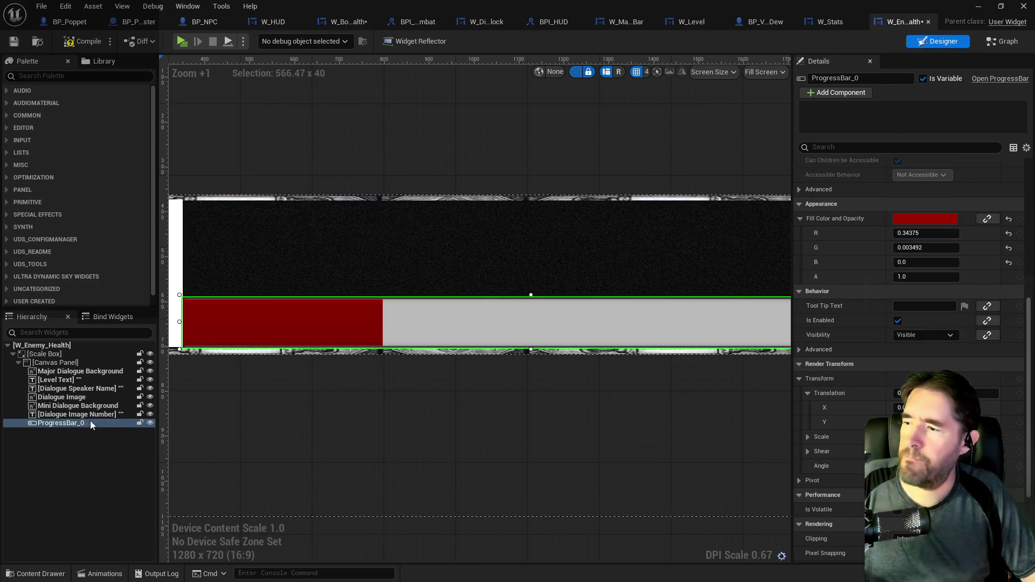
# Expand ProgressBar_0's Style and background image settings in W_Enemy_Health
pyautogui.scroll(3, 845, 231)
pyautogui.scroll(4, 846, 237)
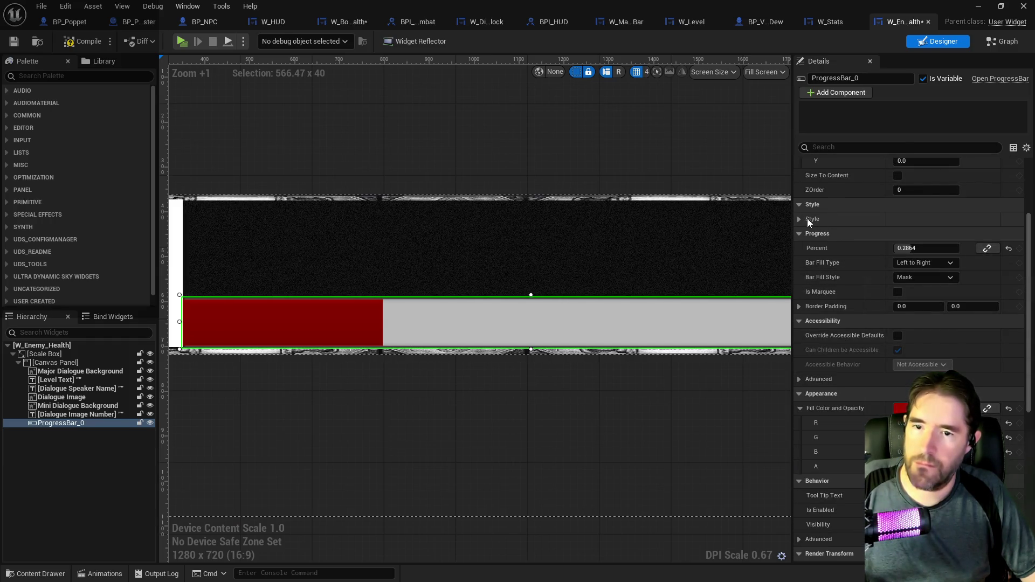
pyautogui.click(804, 219)
pyautogui.click(824, 206)
pyautogui.rightClick(825, 207)
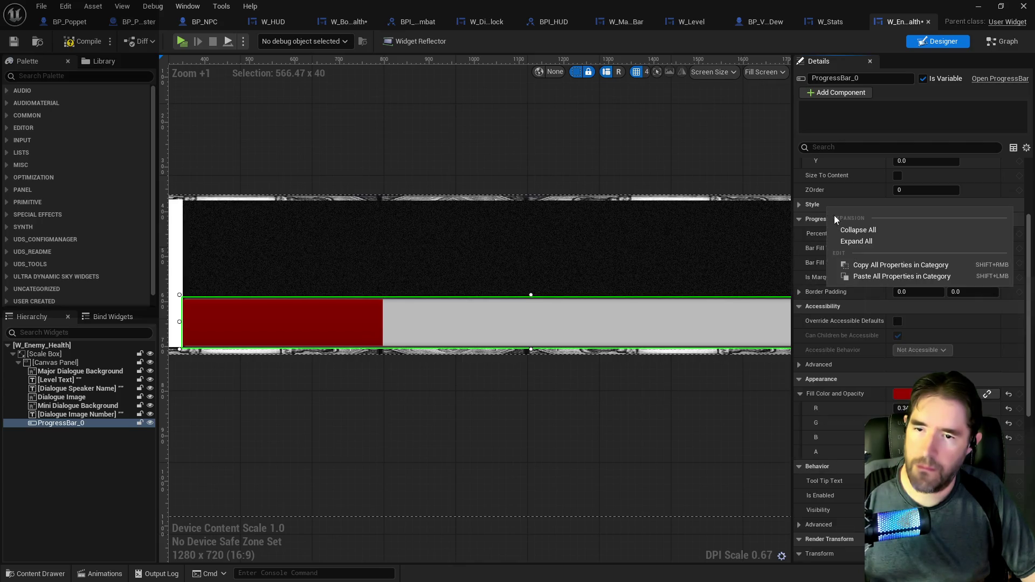
pyautogui.click(865, 276)
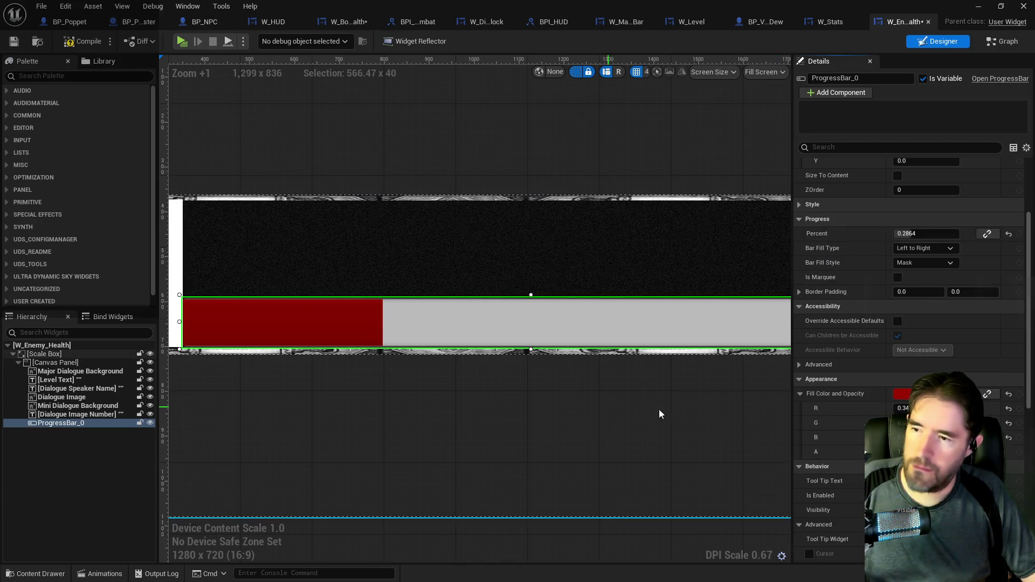
pyautogui.click(802, 206)
pyautogui.click(800, 218)
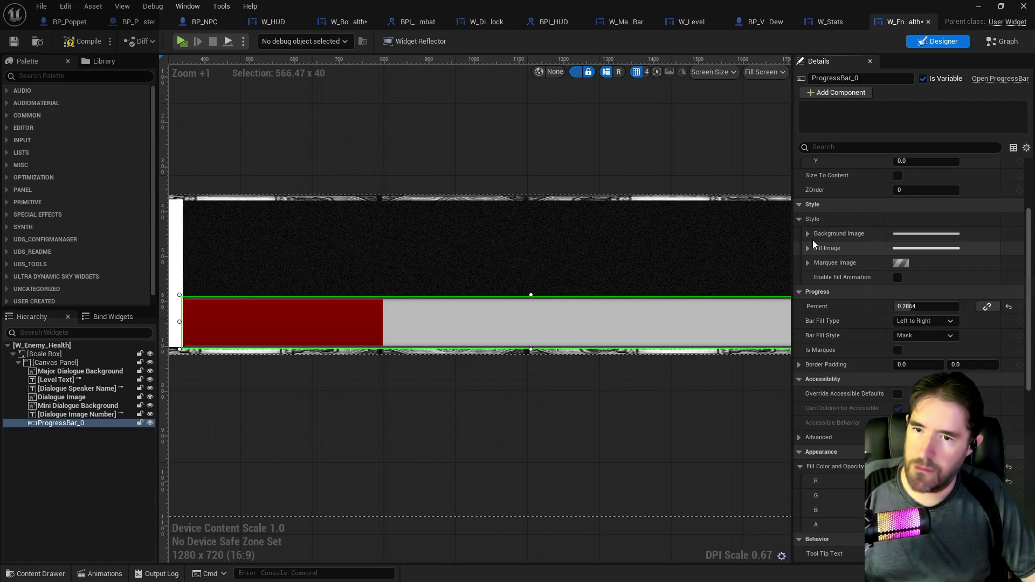
pyautogui.click(807, 234)
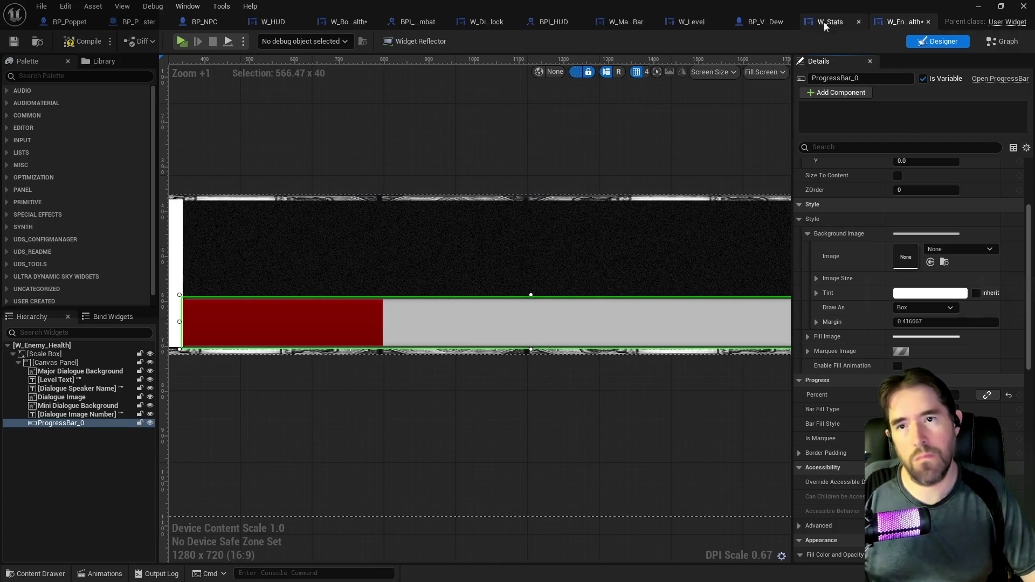
# In W_Boss_Health, inspect the Fill Image and copy Boss Health Bar Front's Style settings
pyautogui.click(349, 22)
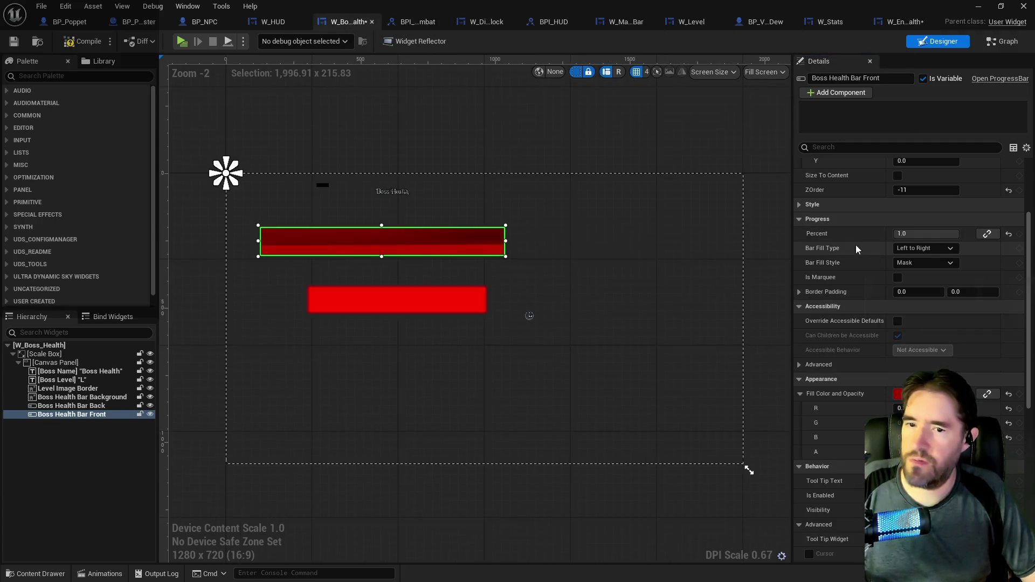
pyautogui.click(805, 205)
pyautogui.click(805, 221)
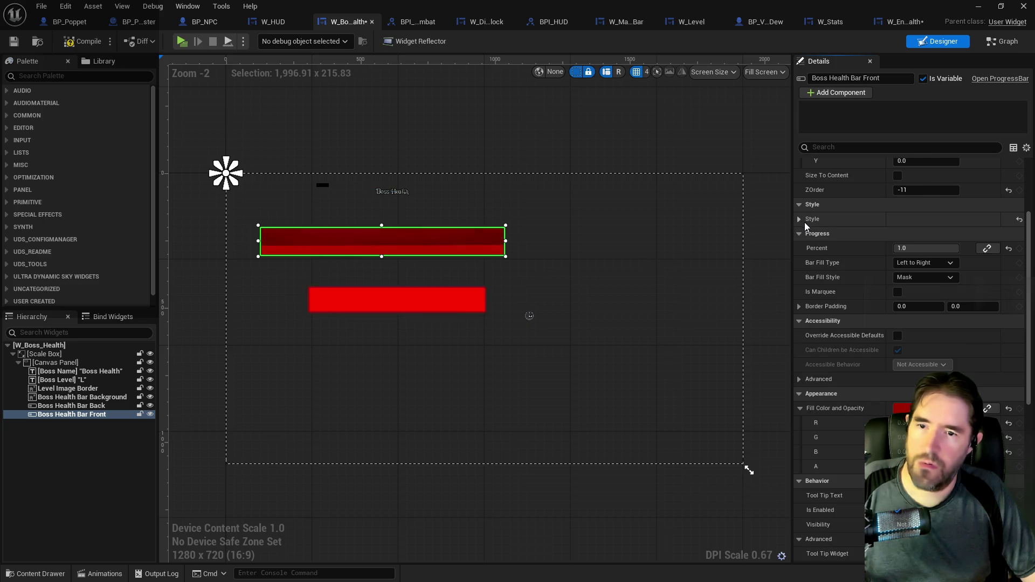
pyautogui.click(801, 234)
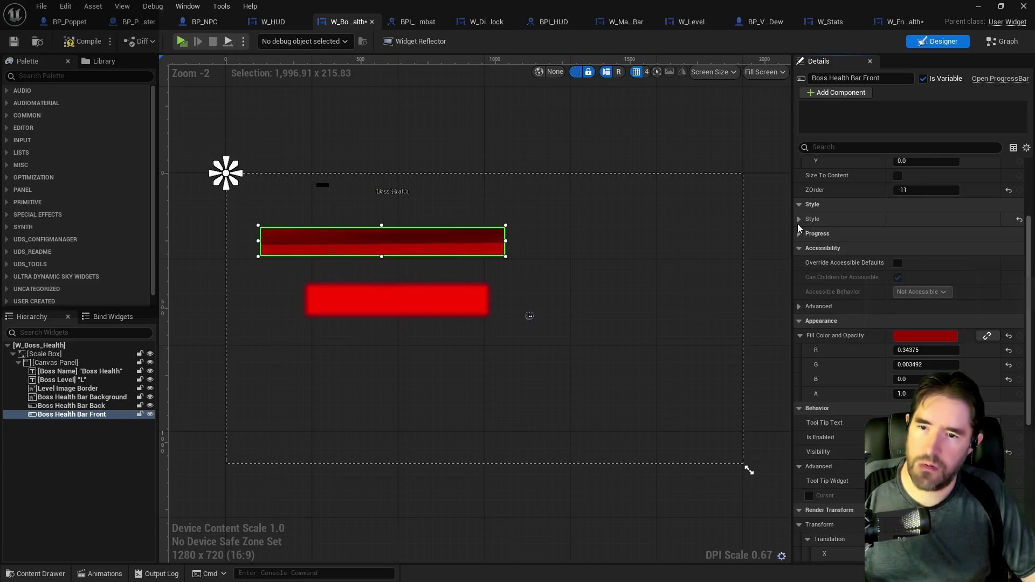
pyautogui.click(799, 218)
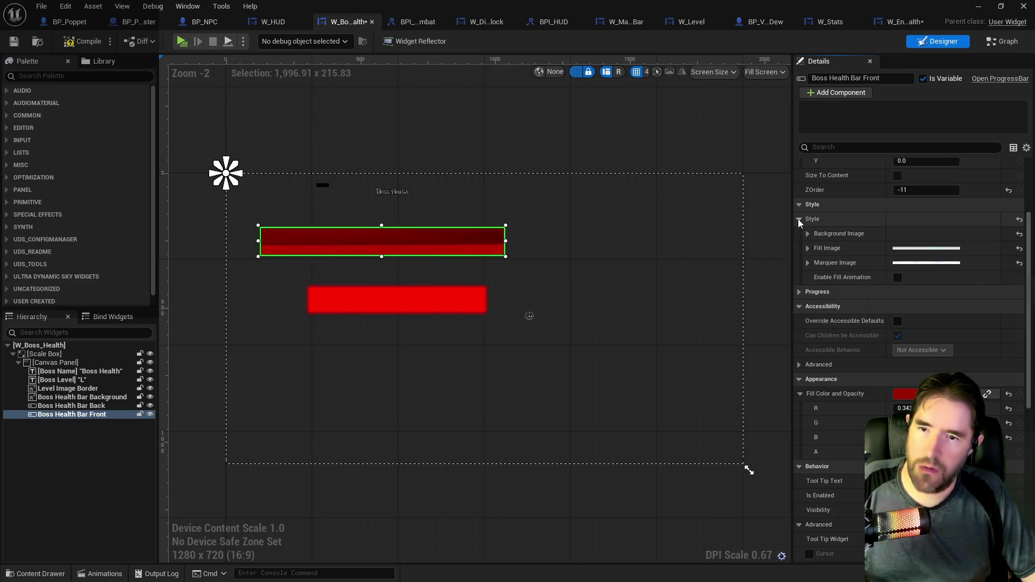
pyautogui.click(810, 253)
pyautogui.click(810, 253)
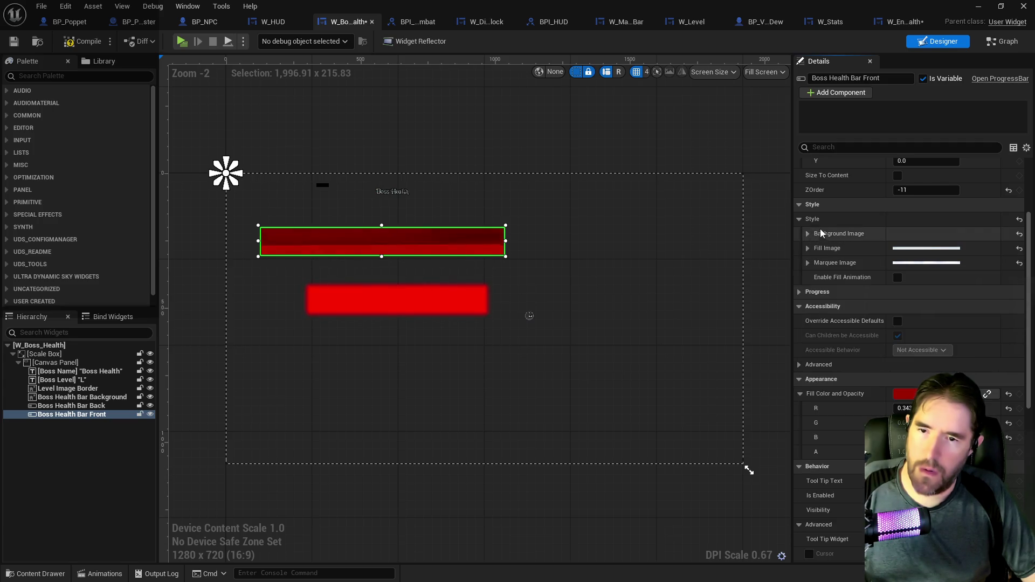
pyautogui.rightClick(842, 220)
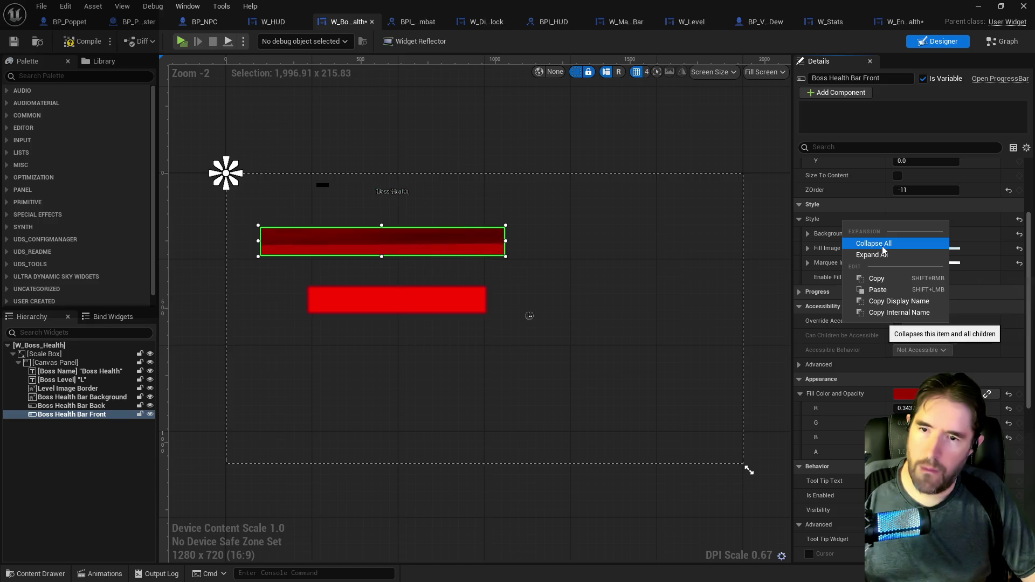
pyautogui.click(877, 278)
pyautogui.click(906, 21)
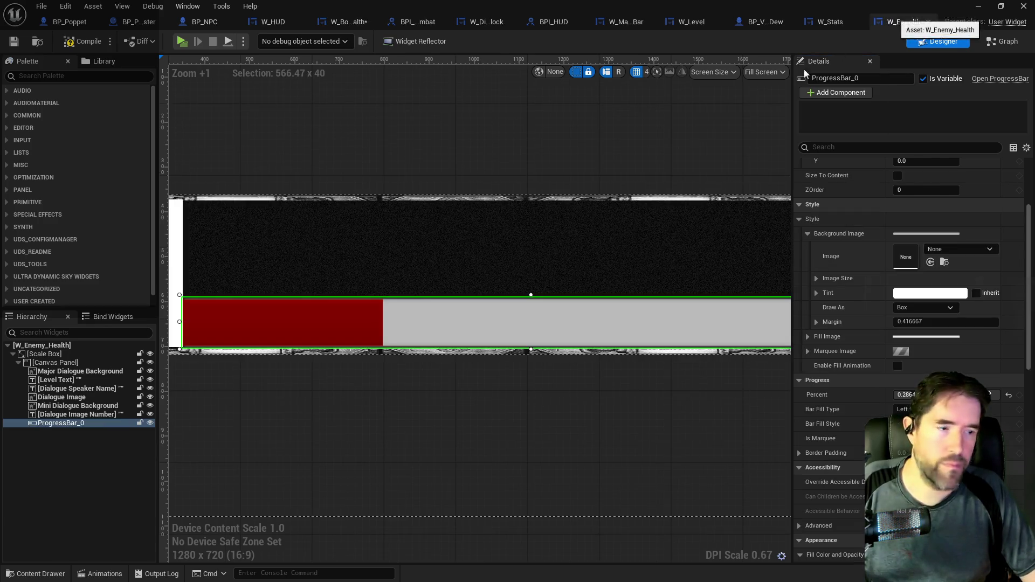
pyautogui.scroll(3, 978, 312)
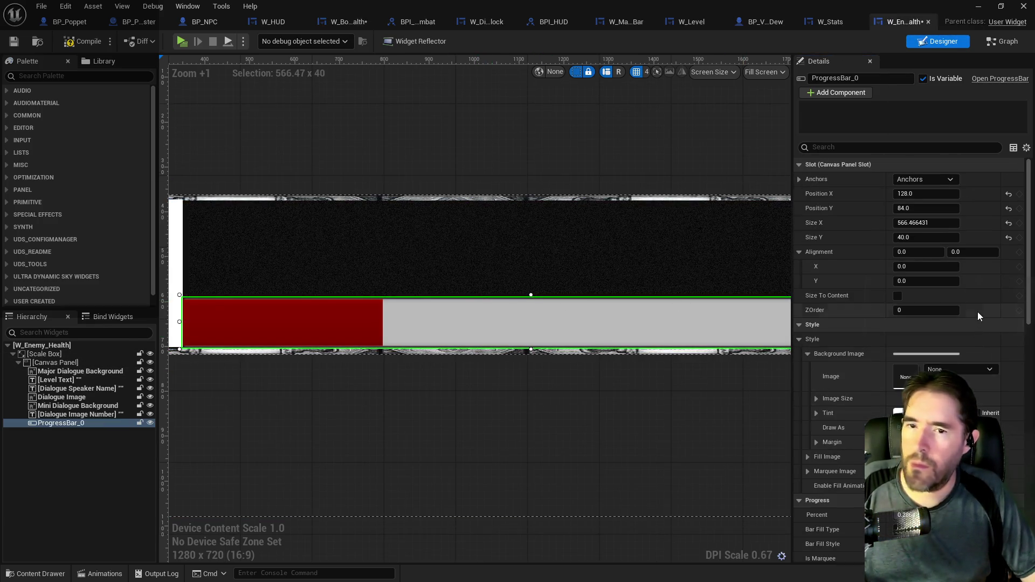
# Paste the boss Style onto ProgressBar_0 for an MI_Liquid_Sanity background, then compile (2 fatal issues)
pyautogui.rightClick(842, 343)
pyautogui.click(877, 414)
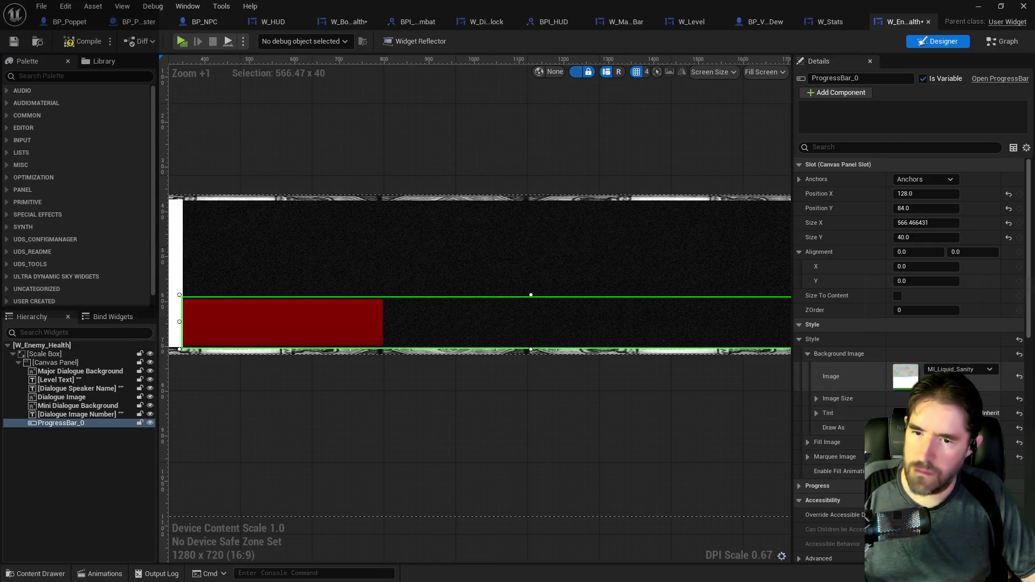
pyautogui.scroll(-2, 910, 331)
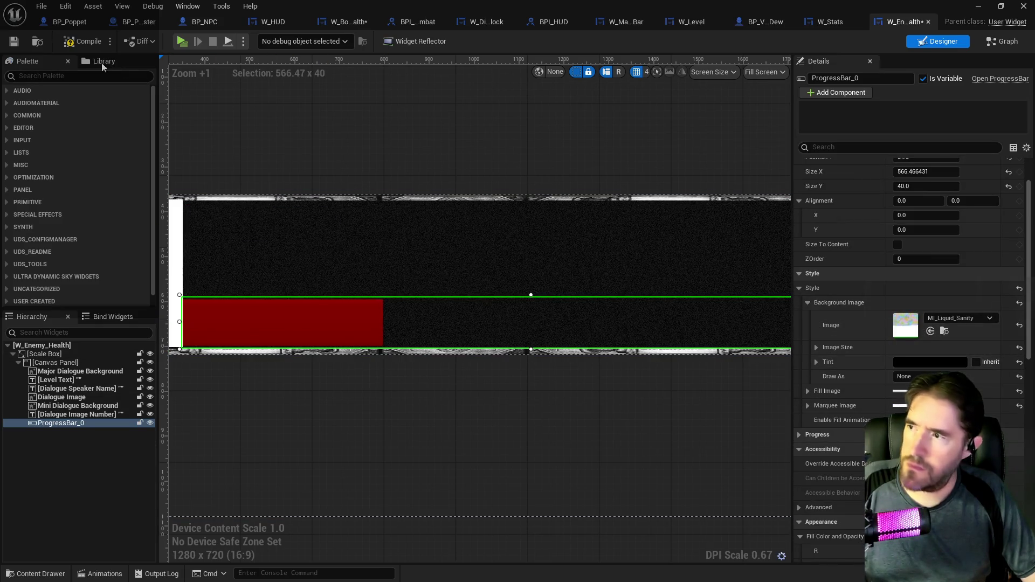
pyautogui.click(63, 44)
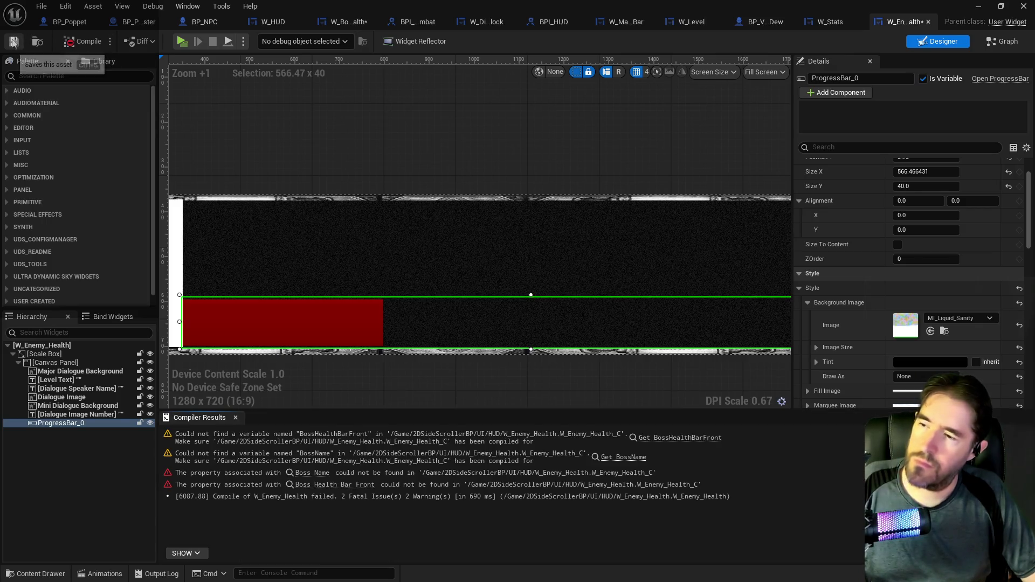
# Save W_Enemy_Health and review its event graph before returning to the Designer
pyautogui.click(11, 46)
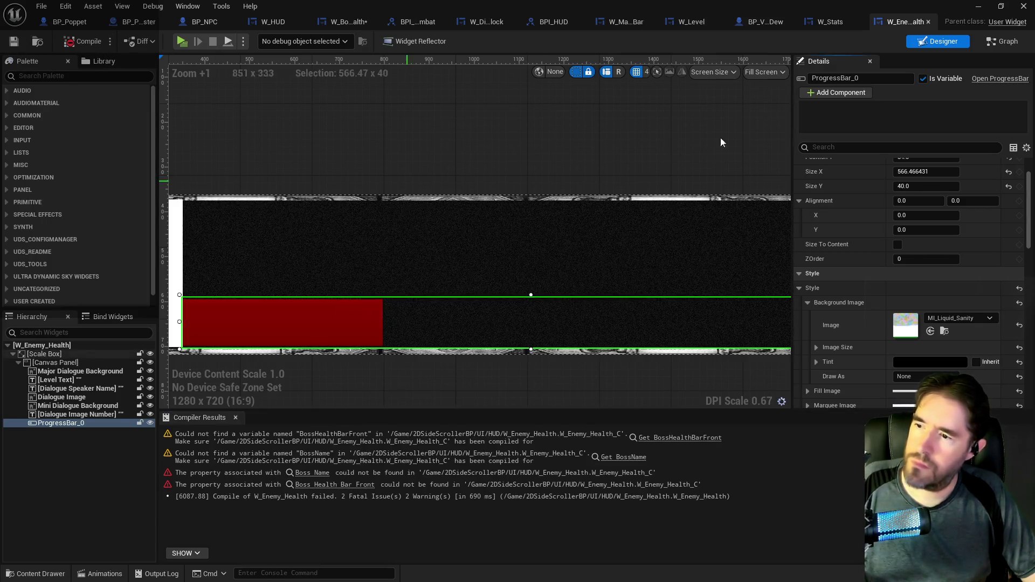
pyautogui.click(1003, 43)
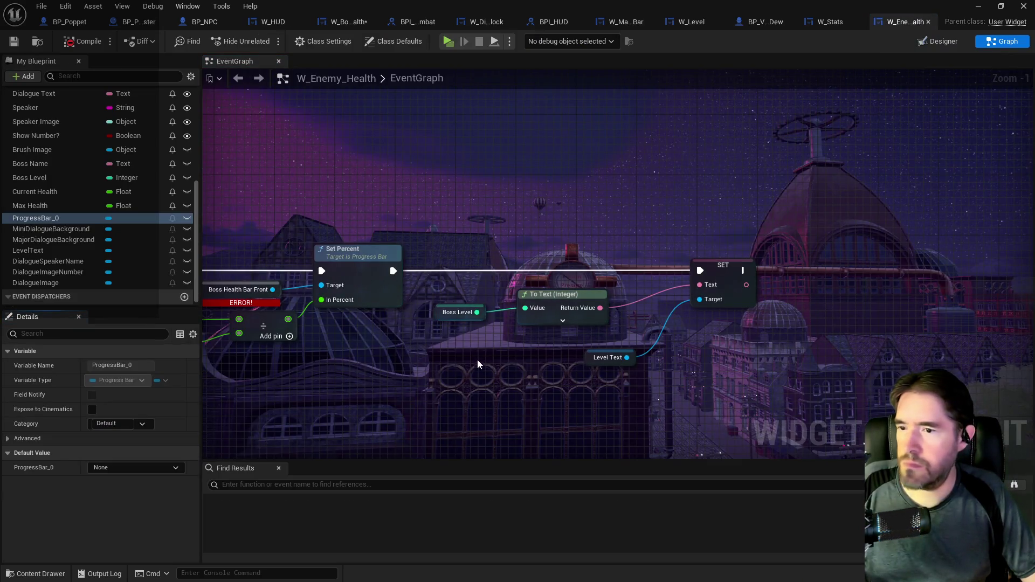
pyautogui.scroll(-2, 548, 337)
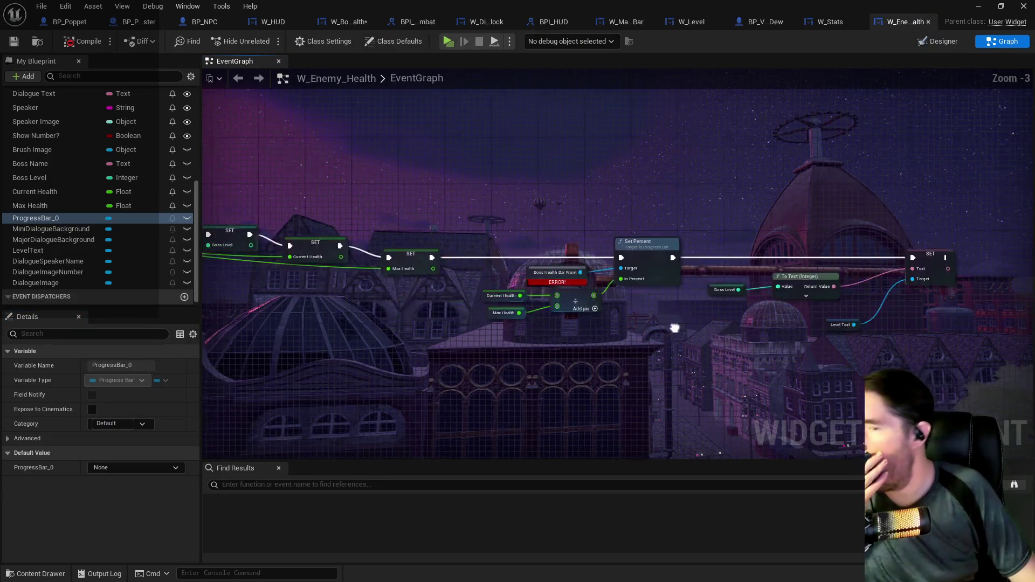
pyautogui.moveTo(688, 338)
pyautogui.mouseDown()
pyautogui.moveTo(526, 338)
pyautogui.moveTo(583, 320)
pyautogui.mouseUp()
pyautogui.click(923, 44)
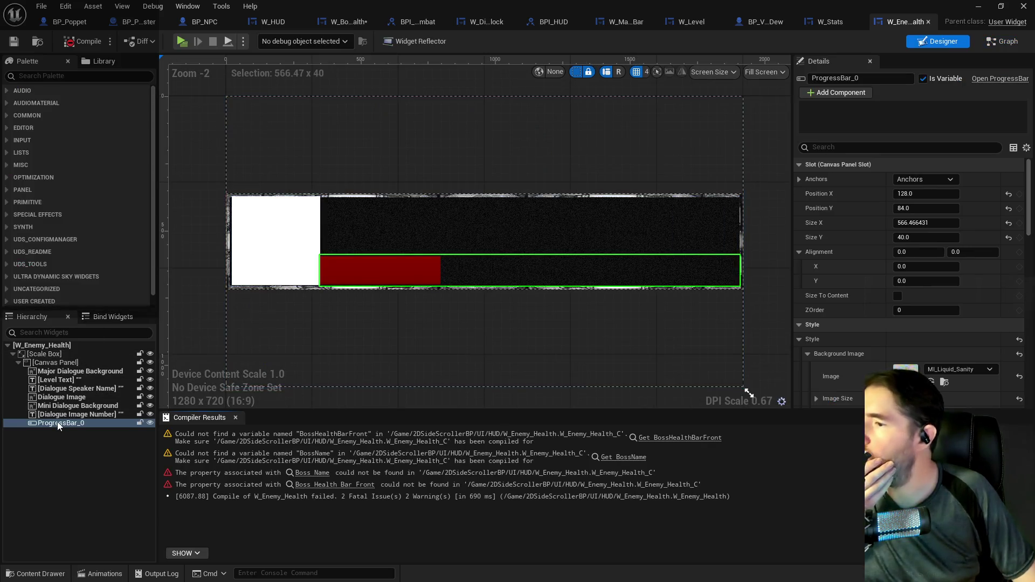
# Rename ProgressBar_0 in the Hierarchy to 'Boss Health Bar Front'
pyautogui.click(60, 423)
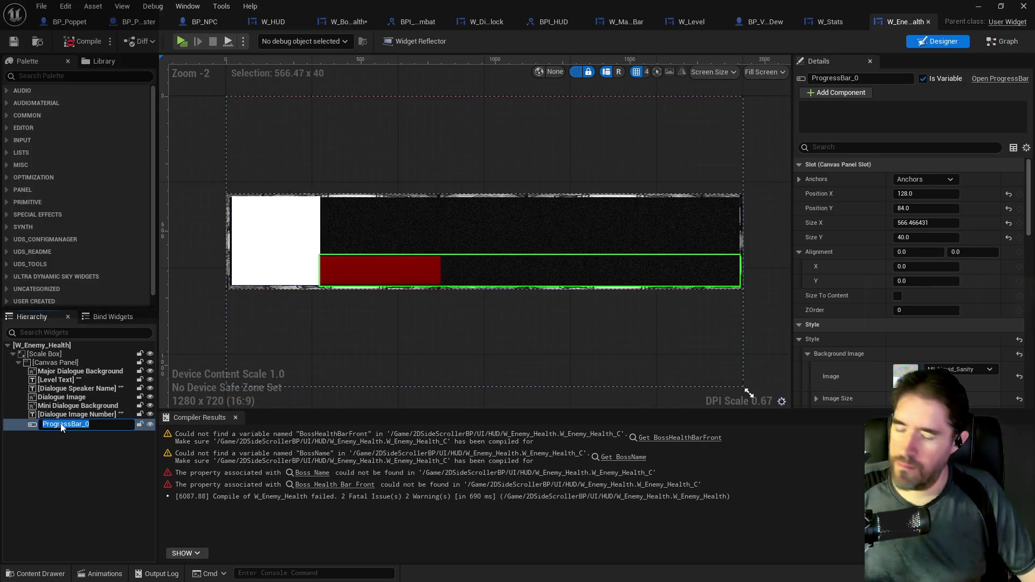
pyautogui.write('Boss Health Bar Front')
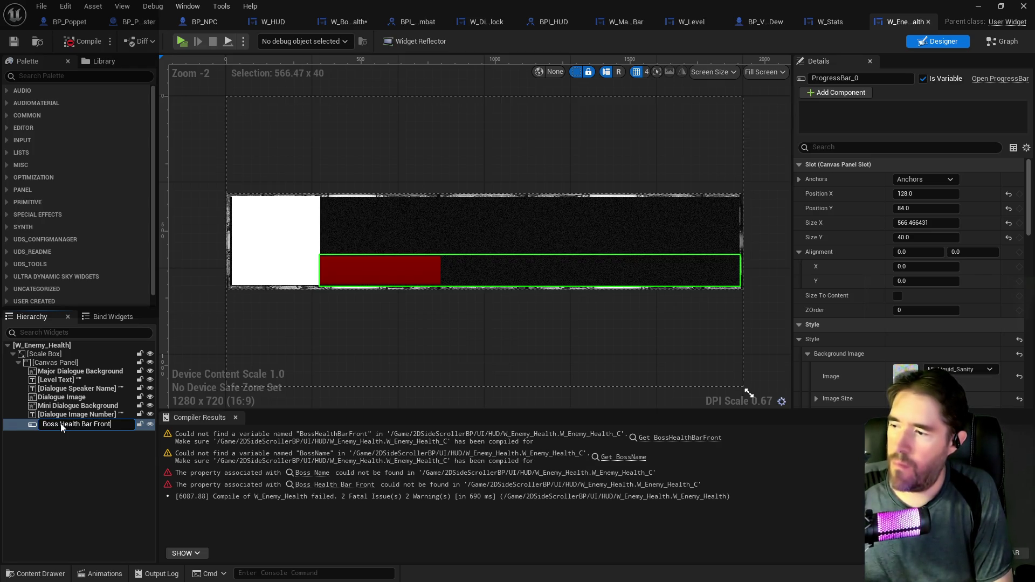
pyautogui.press('Return')
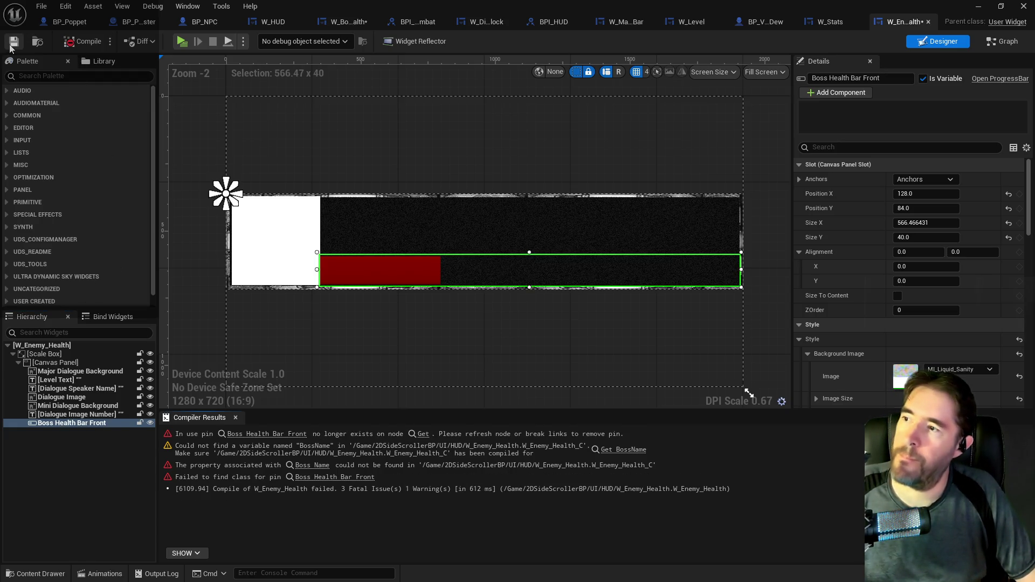
pyautogui.scroll(5, 350, 269)
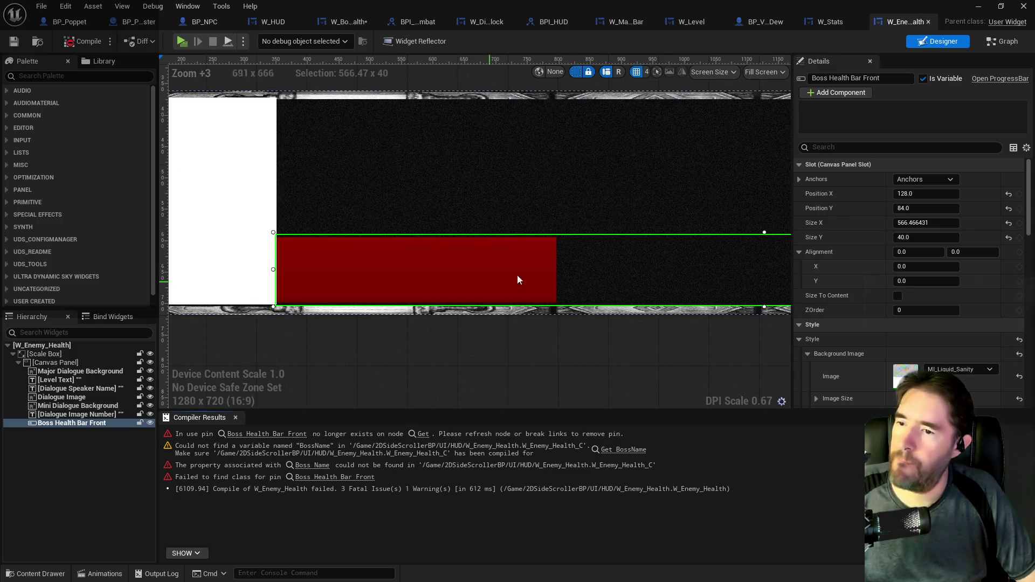
# Connect the Boss Health Bar Front getter to Set Percent's Target, then undo it
pyautogui.click(996, 43)
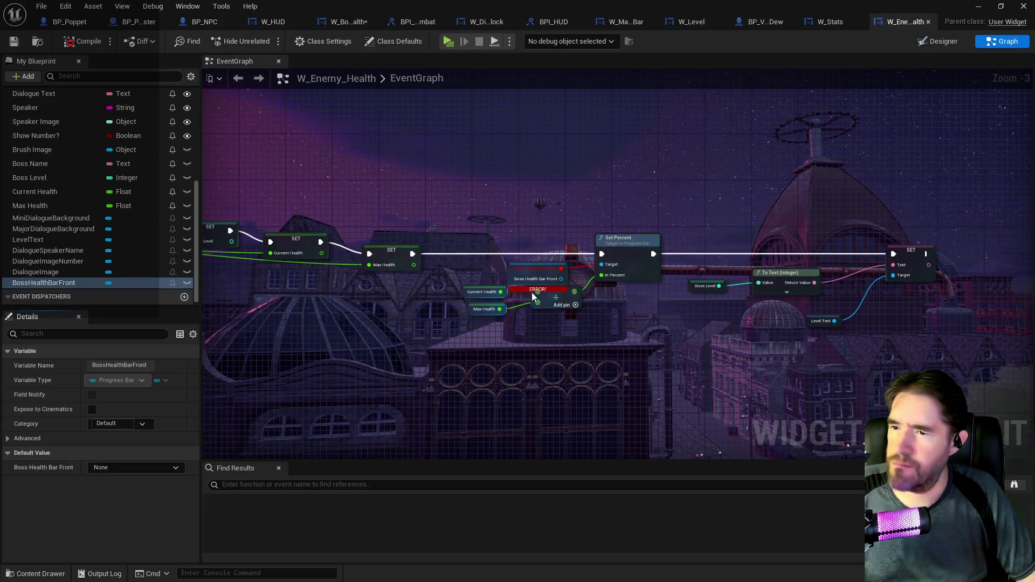
pyautogui.scroll(4, 531, 292)
pyautogui.moveTo(564, 276); pyautogui.dragTo(625, 259)
pyautogui.click(581, 266)
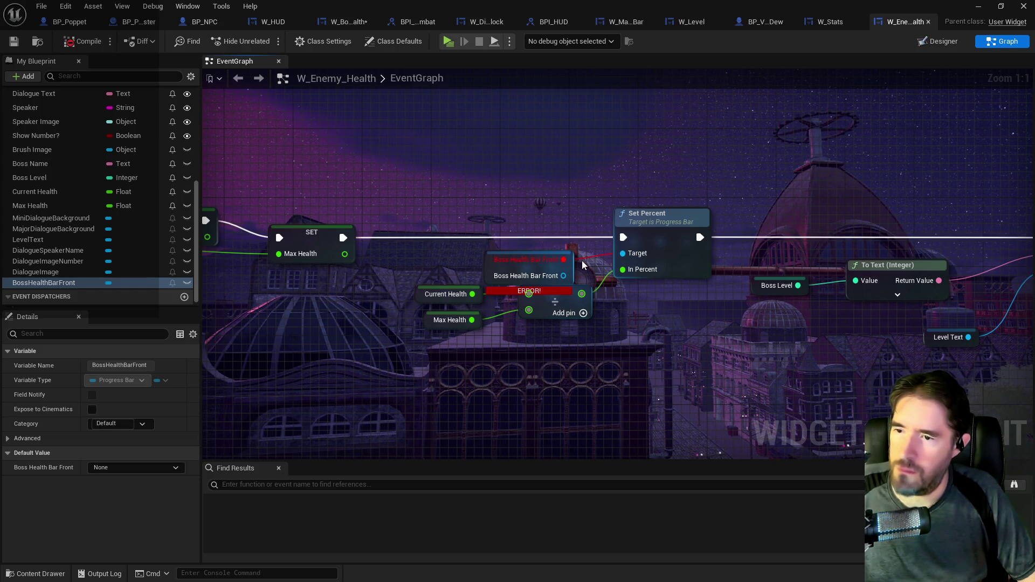
pyautogui.hotkey('ctrl', 'z')
# Wire the bar reference toward Set Percent, cancel the 'set perce' node search, and return to the Designer
pyautogui.moveTo(564, 259)
pyautogui.mouseDown()
pyautogui.moveTo(623, 260)
pyautogui.moveTo(579, 195)
pyautogui.mouseUp()
pyautogui.click(613, 280)
pyautogui.write('set perce')
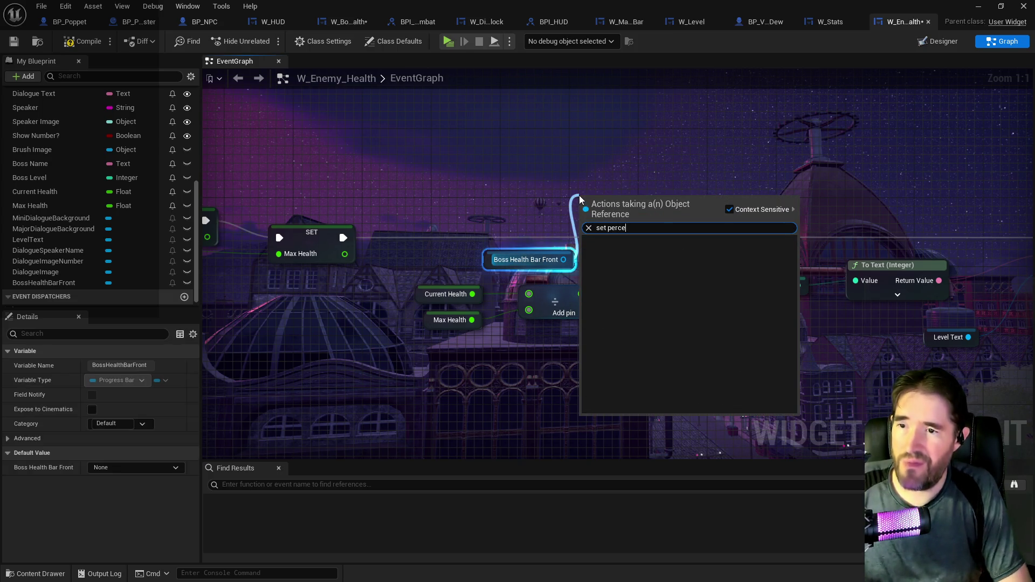
pyautogui.press('Escape')
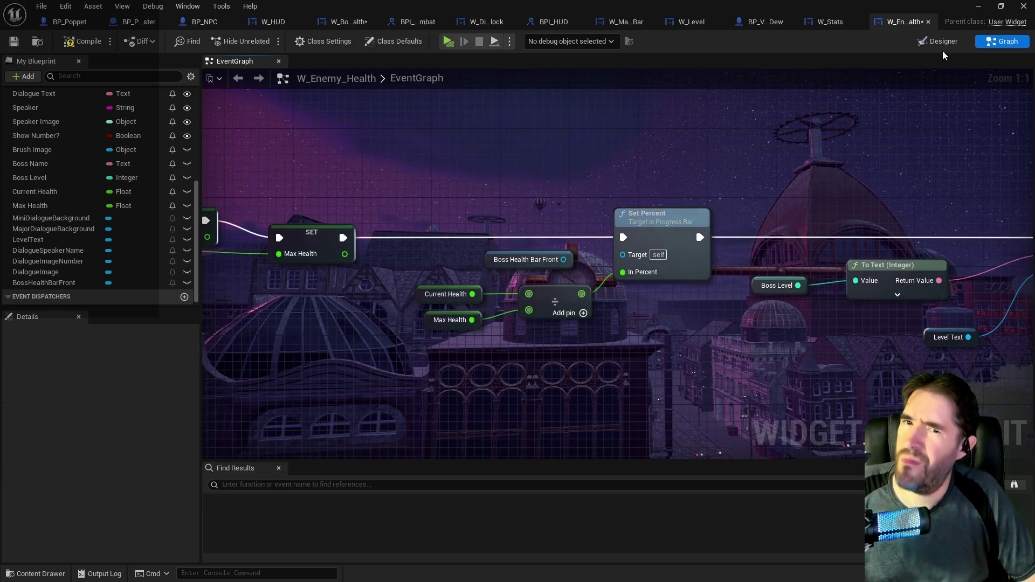
pyautogui.click(942, 43)
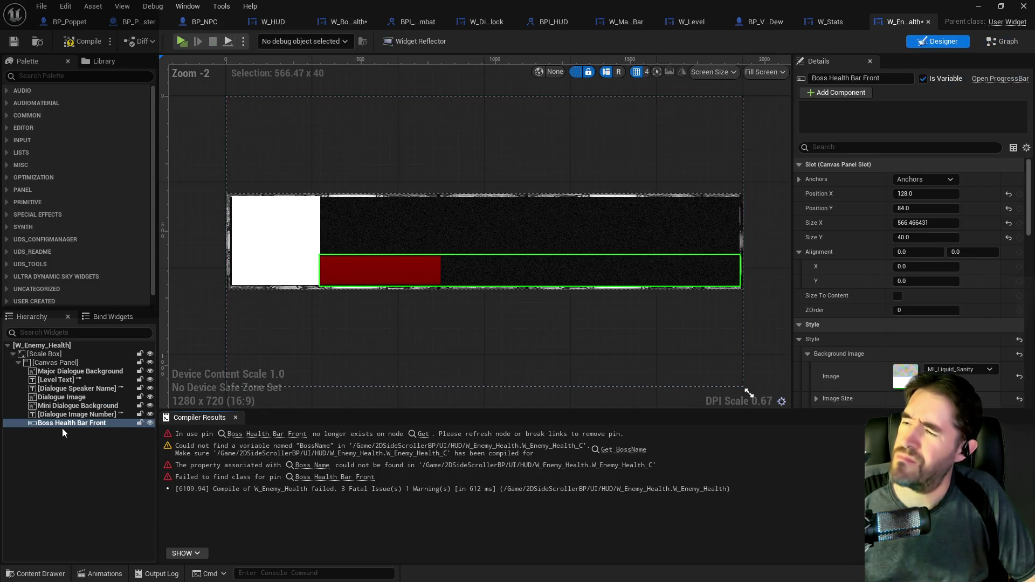
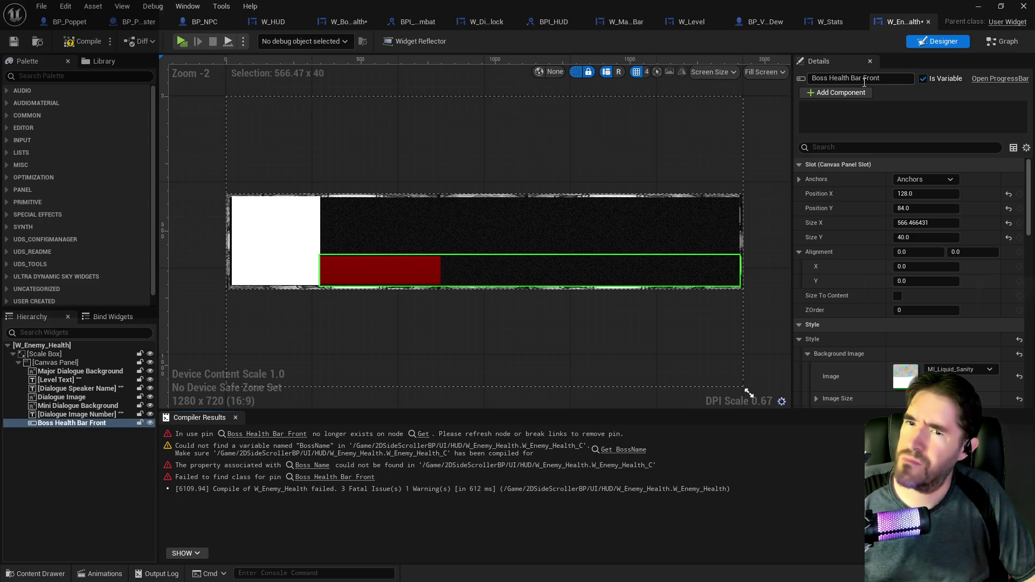
# Rename the progress bar to 'Enemy Health Bar' and recompile the widget blueprint
pyautogui.write('enemy')
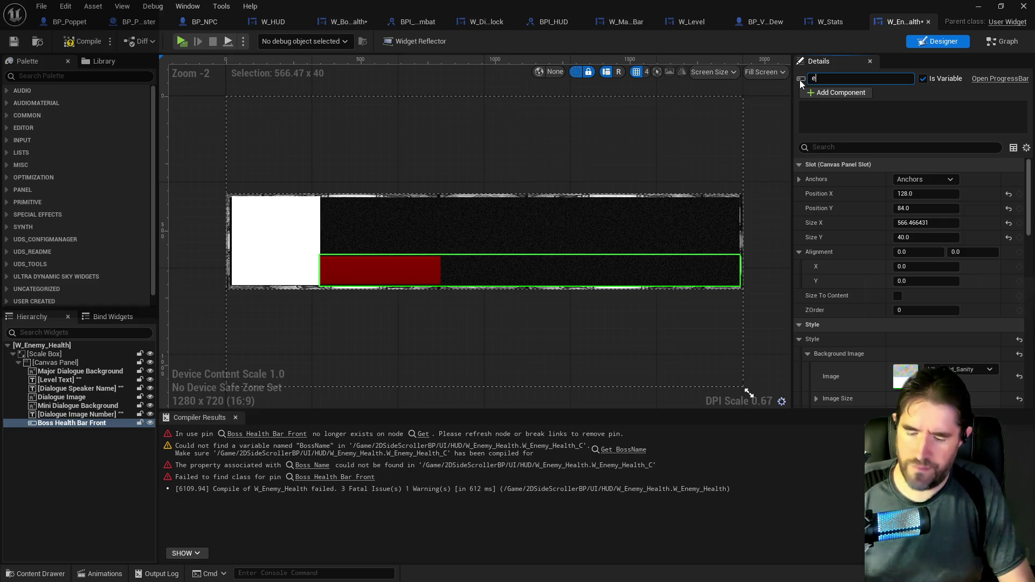
pyautogui.press('BackSpace')
pyautogui.press('BackSpace')
pyautogui.press('BackSpace')
pyautogui.write('Enemy Health Bar')
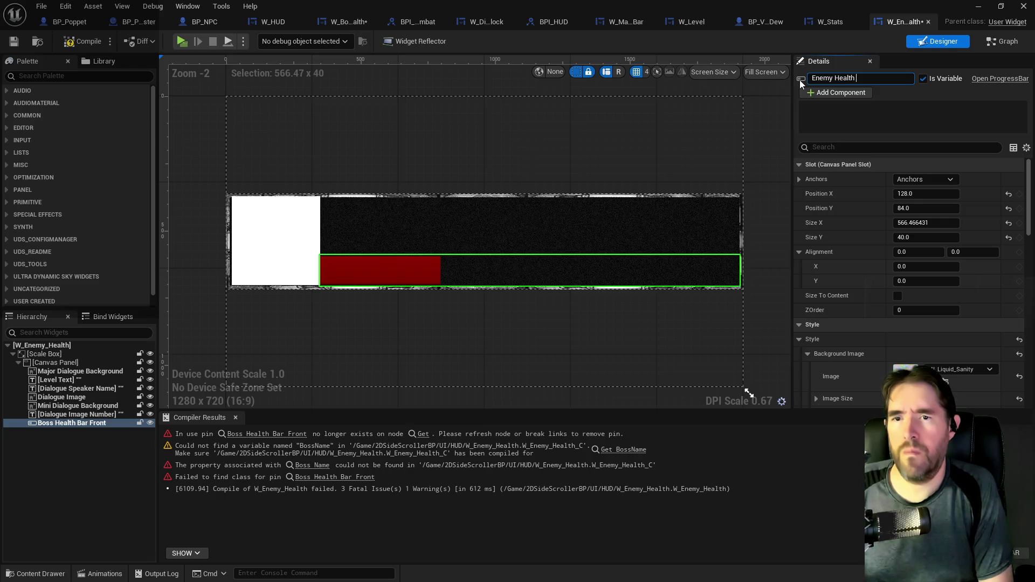
pyautogui.press('Return')
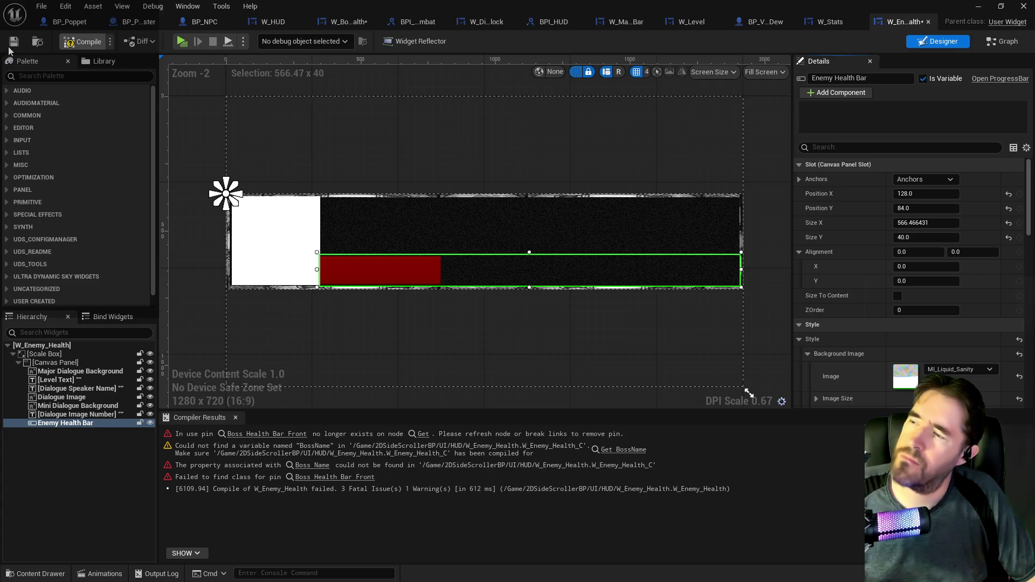
pyautogui.press('F7')
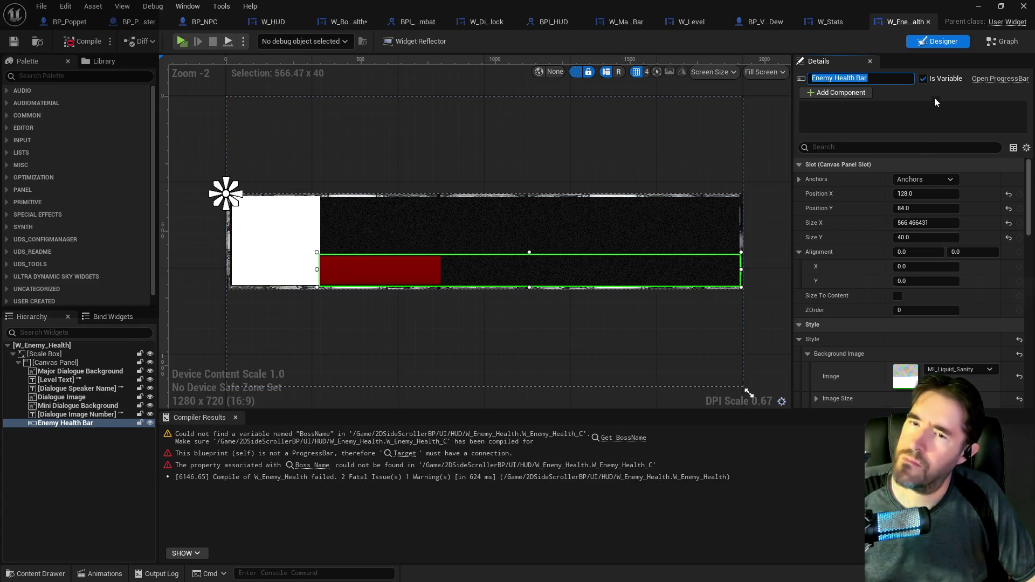
# Wire Enemy Health Bar into a Set Percent node in the event graph, then return to Designer
pyautogui.click(1001, 45)
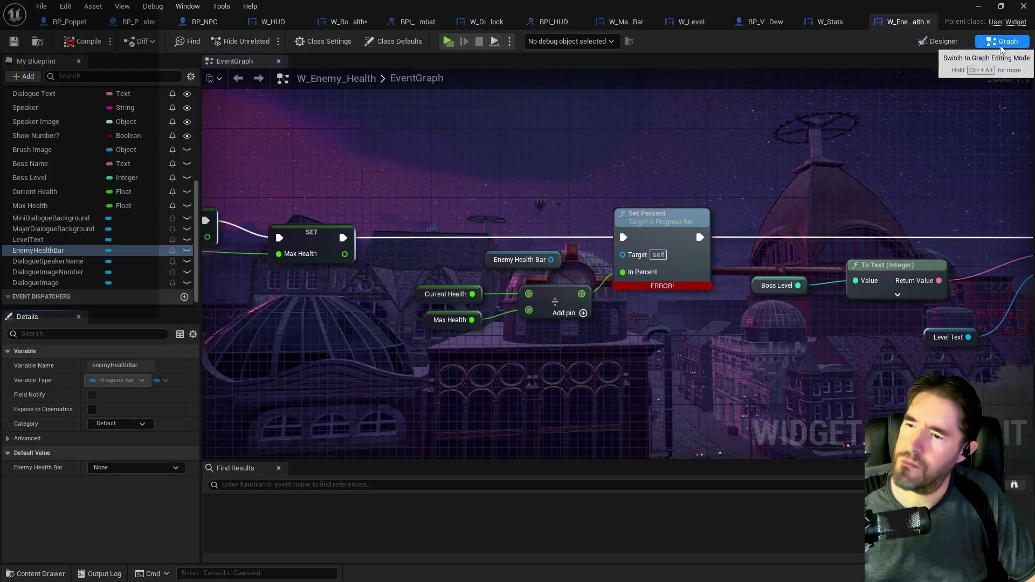
pyautogui.moveTo(551, 259); pyautogui.dragTo(625, 259)
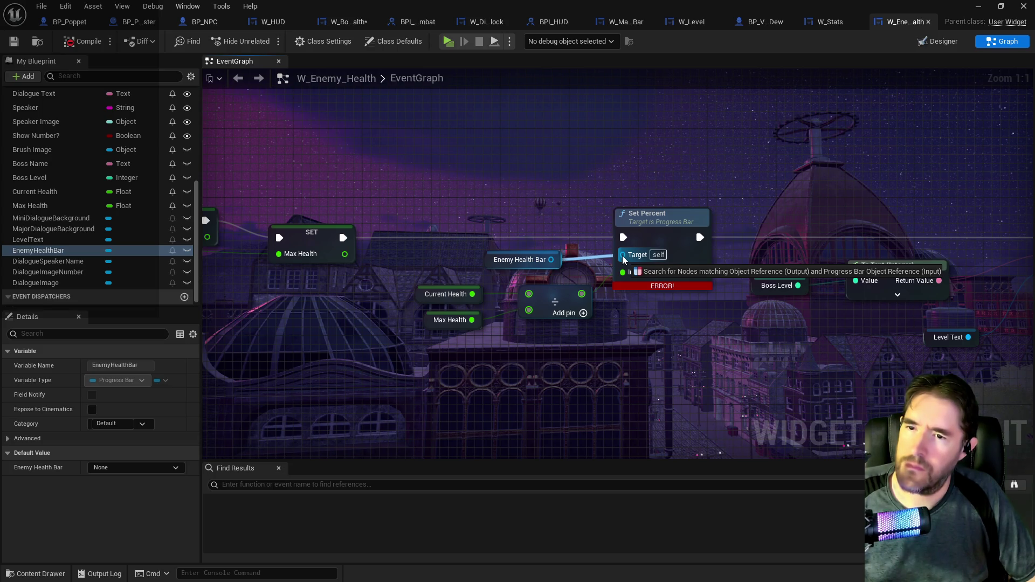
pyautogui.moveTo(622, 259)
pyautogui.mouseDown()
pyautogui.moveTo(579, 263)
pyautogui.moveTo(546, 192)
pyautogui.moveTo(553, 180)
pyautogui.mouseUp()
pyautogui.write('set percent')
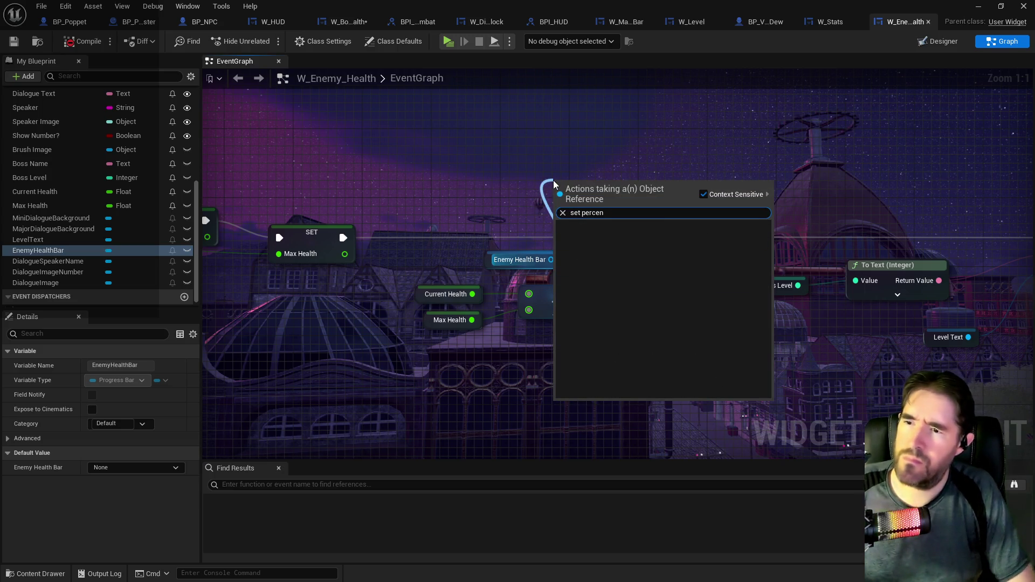
pyautogui.press('Return')
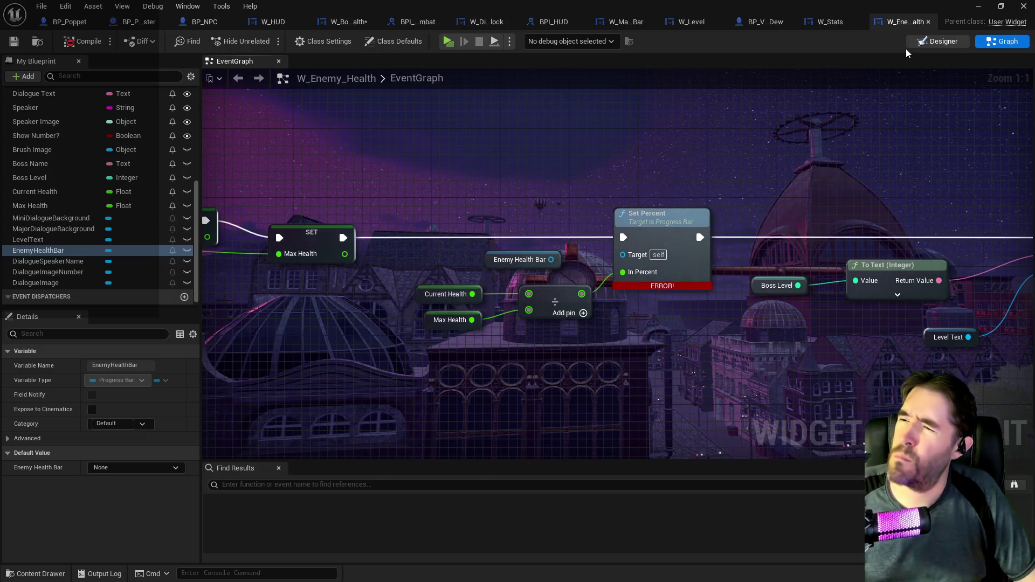
pyautogui.click(916, 44)
pyautogui.scroll(-5, 843, 290)
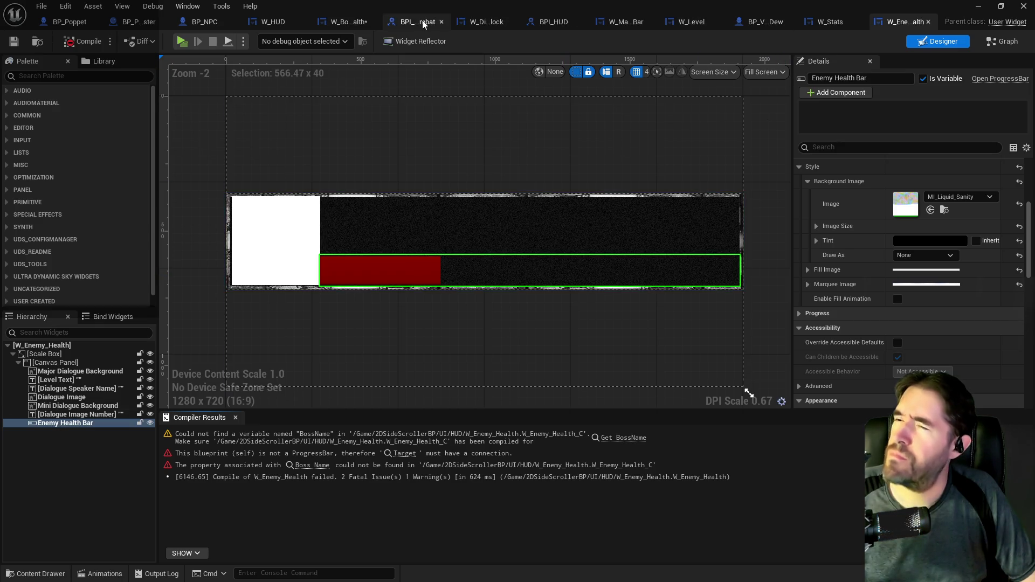
pyautogui.click(347, 21)
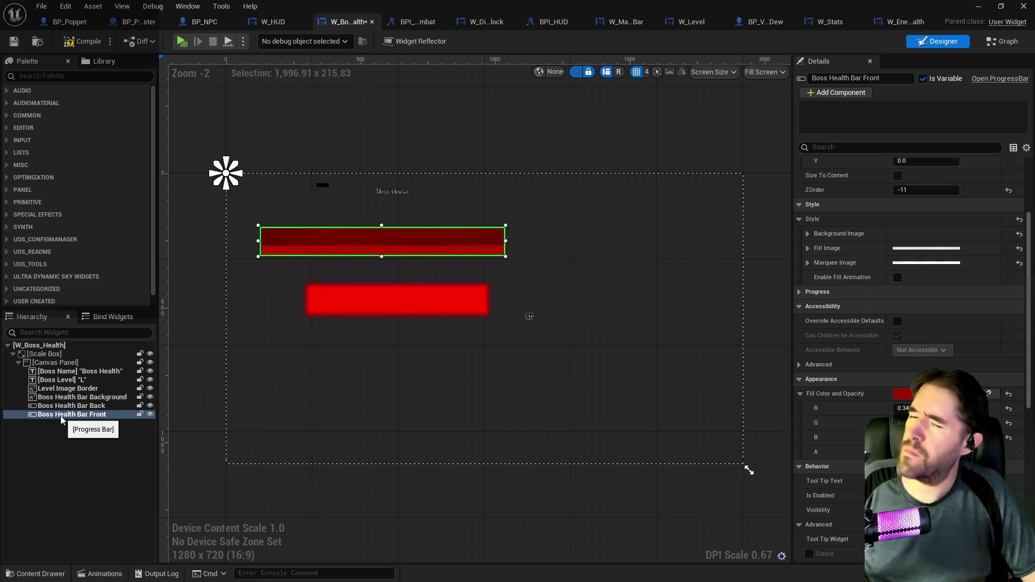
pyautogui.scroll(-3, 875, 438)
pyautogui.scroll(-3, 877, 436)
pyautogui.scroll(5, 876, 437)
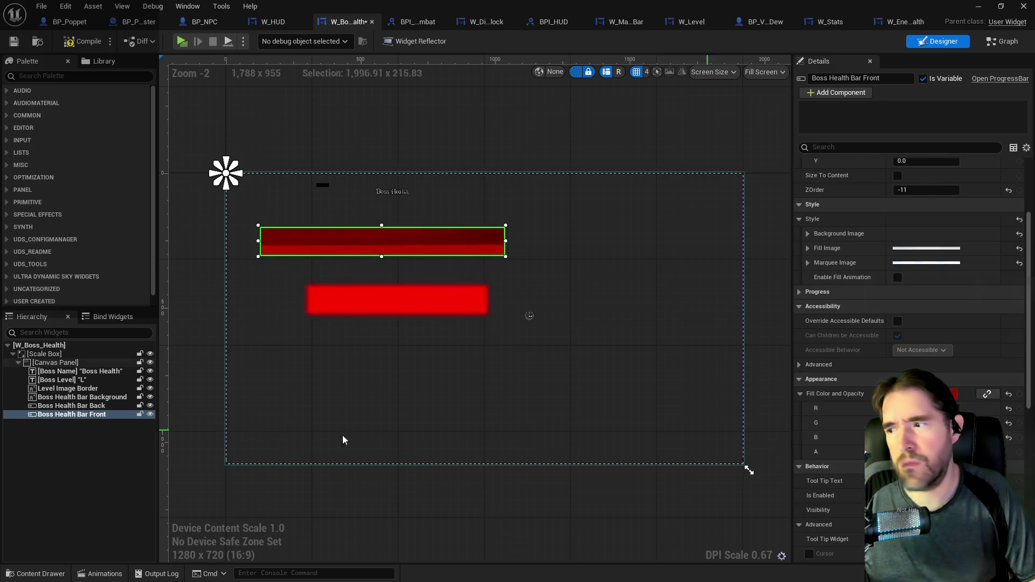
pyautogui.rightClick(76, 421)
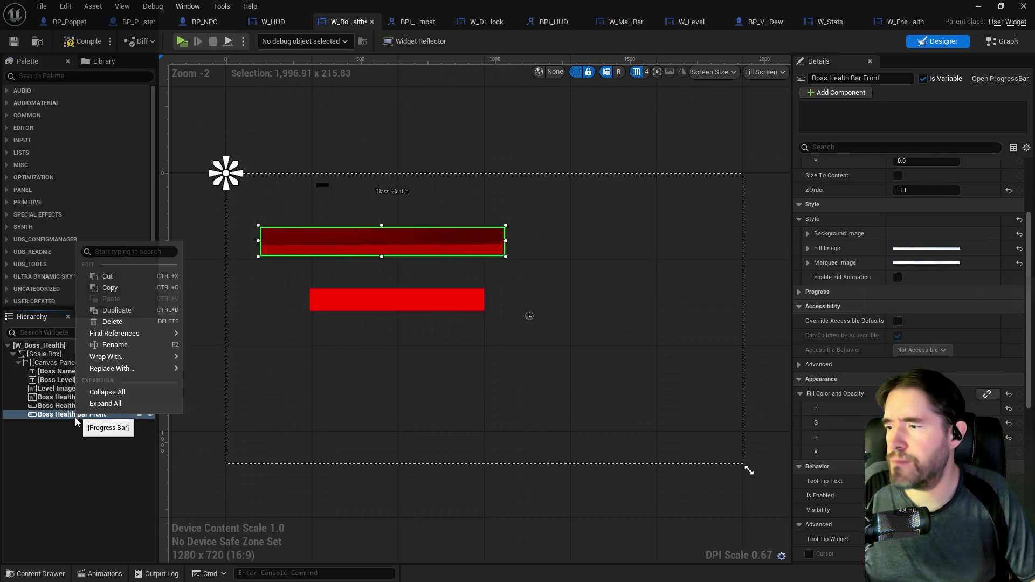
pyautogui.click(102, 292)
pyautogui.click(904, 22)
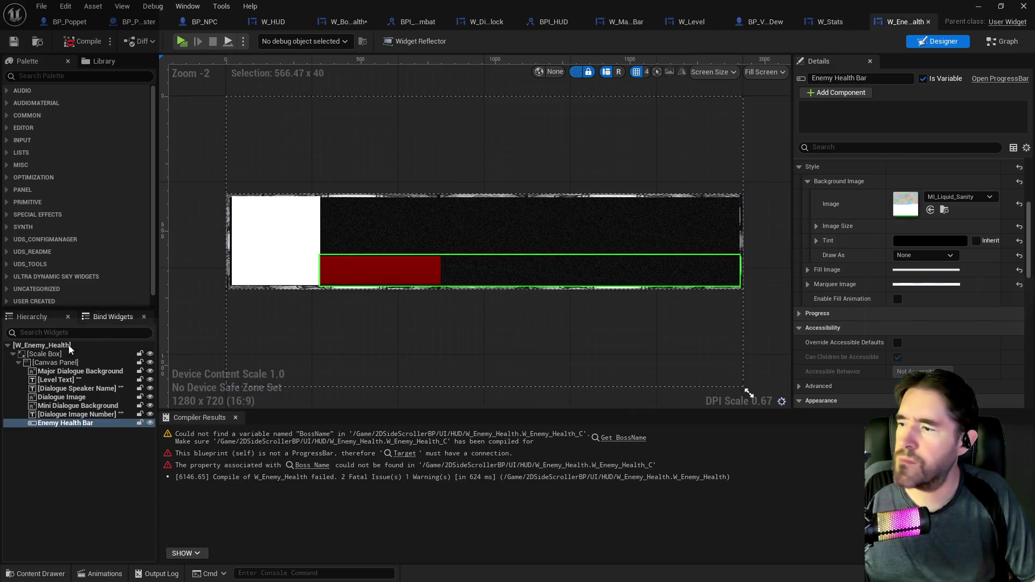
pyautogui.click(42, 363)
pyautogui.rightClick(43, 363)
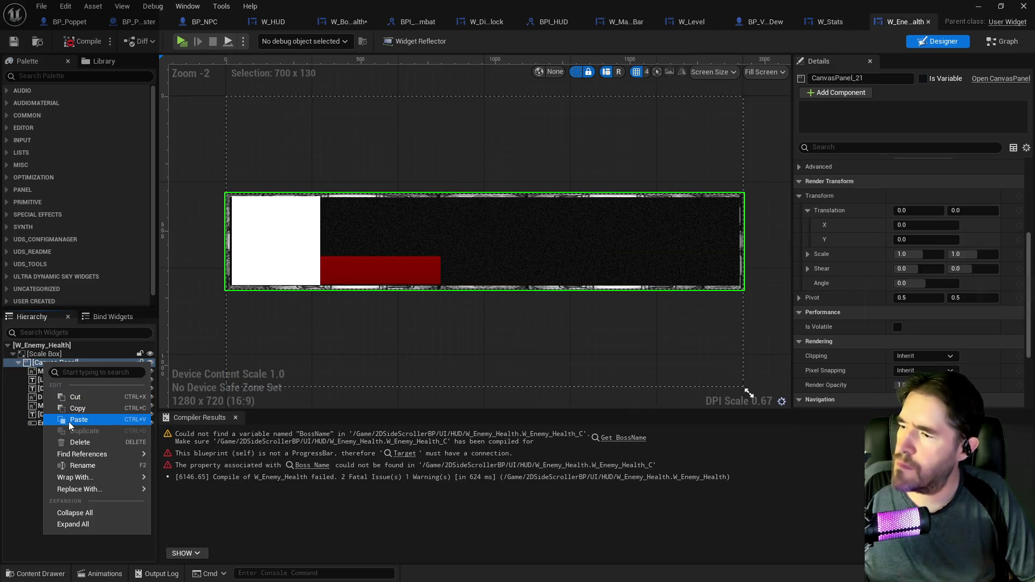
pyautogui.click(70, 426)
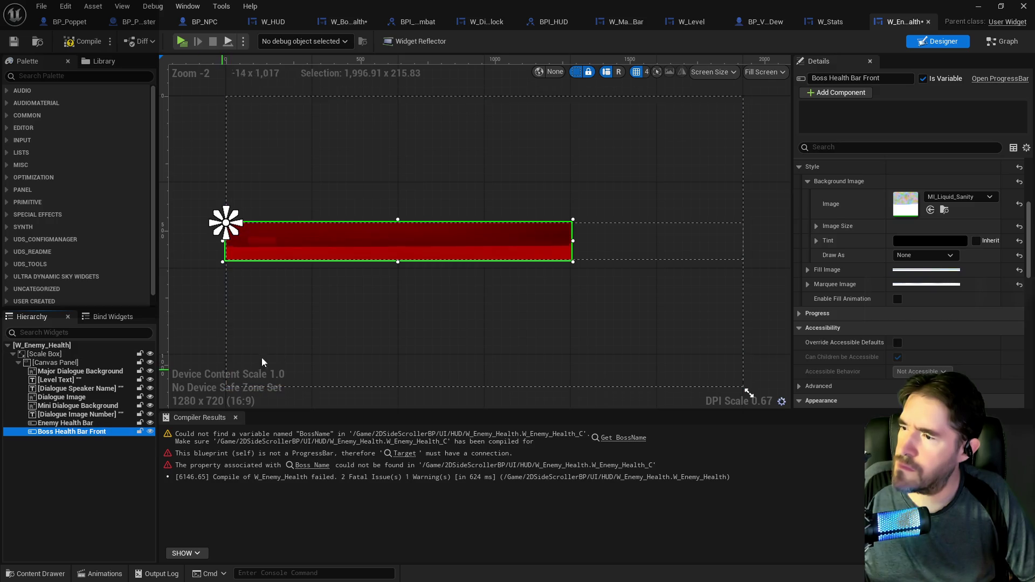
pyautogui.scroll(-3, 440, 310)
pyautogui.scroll(-1, 439, 306)
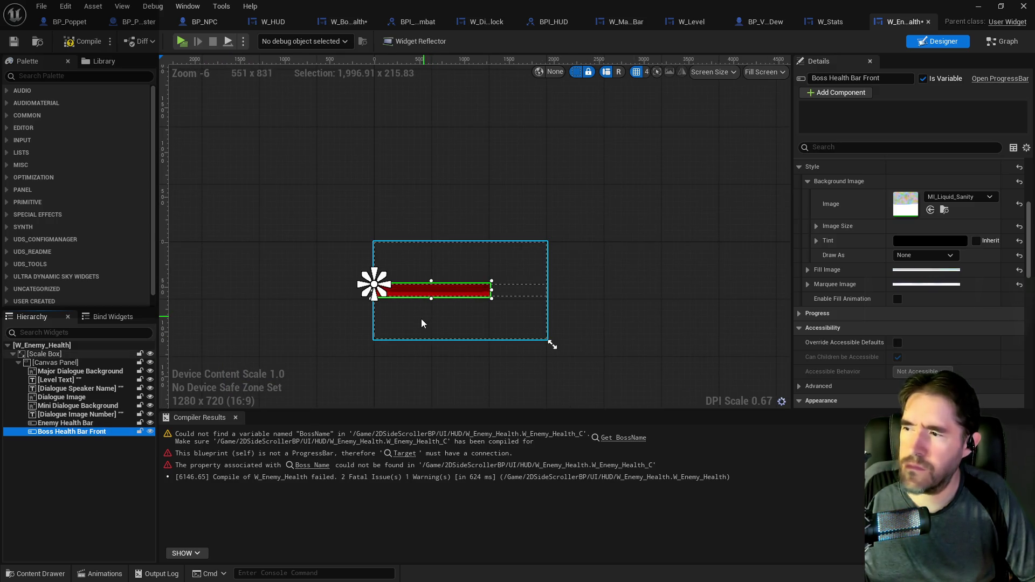
pyautogui.scroll(3, 485, 313)
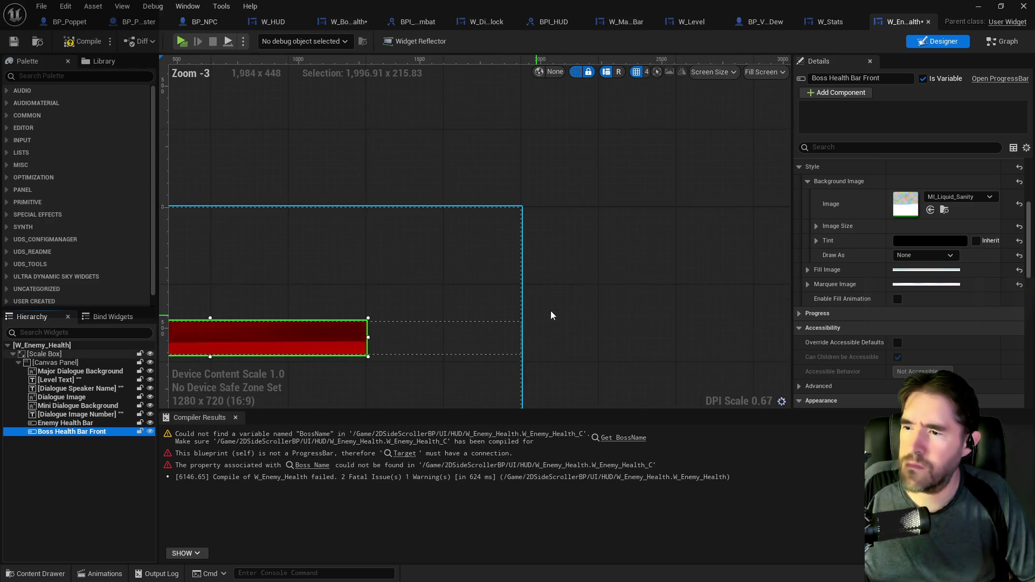
pyautogui.click(65, 6)
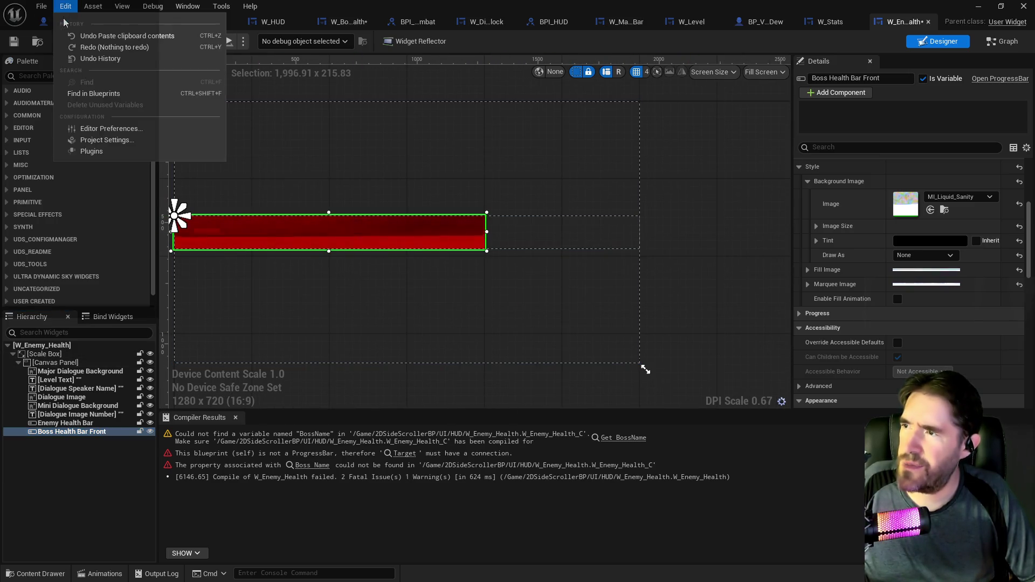
pyautogui.click(77, 36)
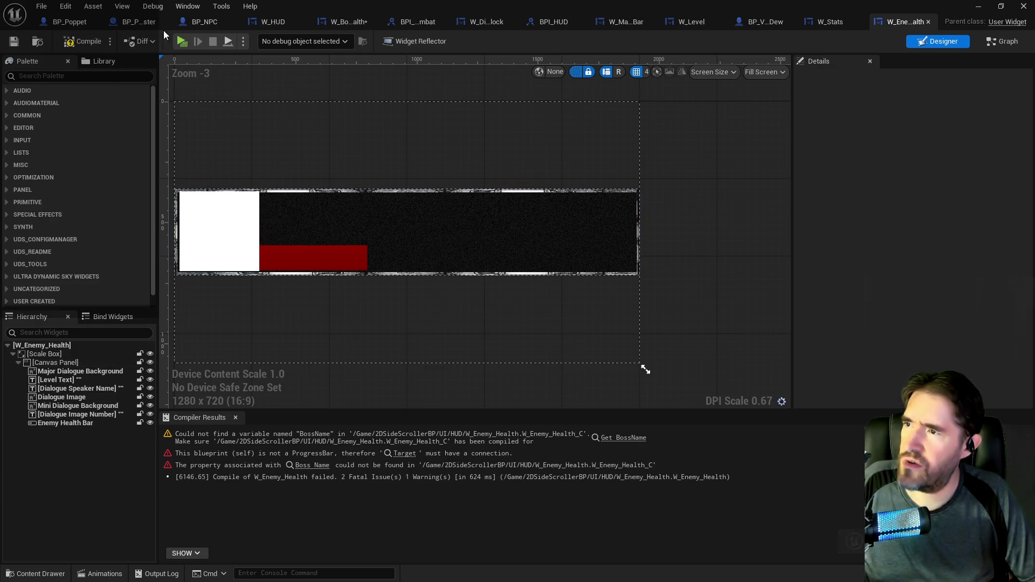
pyautogui.click(345, 22)
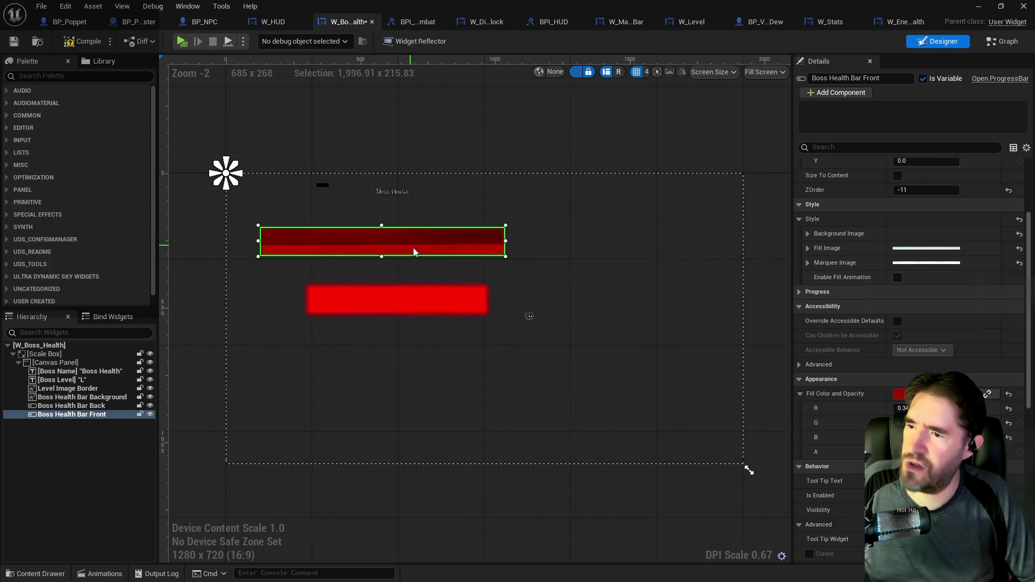
# Select Boss Health Bar Front, check its anchors, and set its width to 200
pyautogui.click(63, 415)
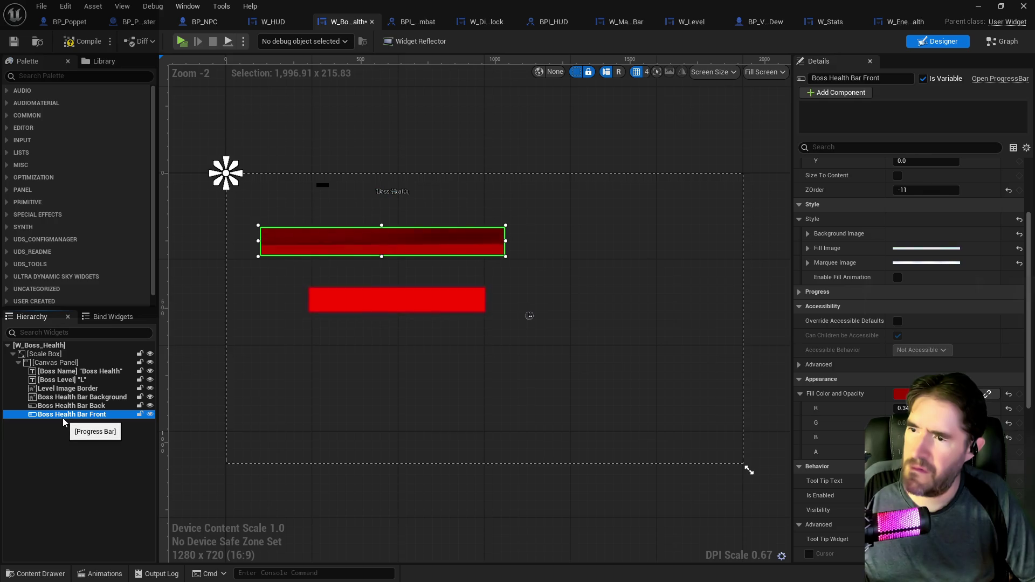
pyautogui.scroll(-10, 911, 356)
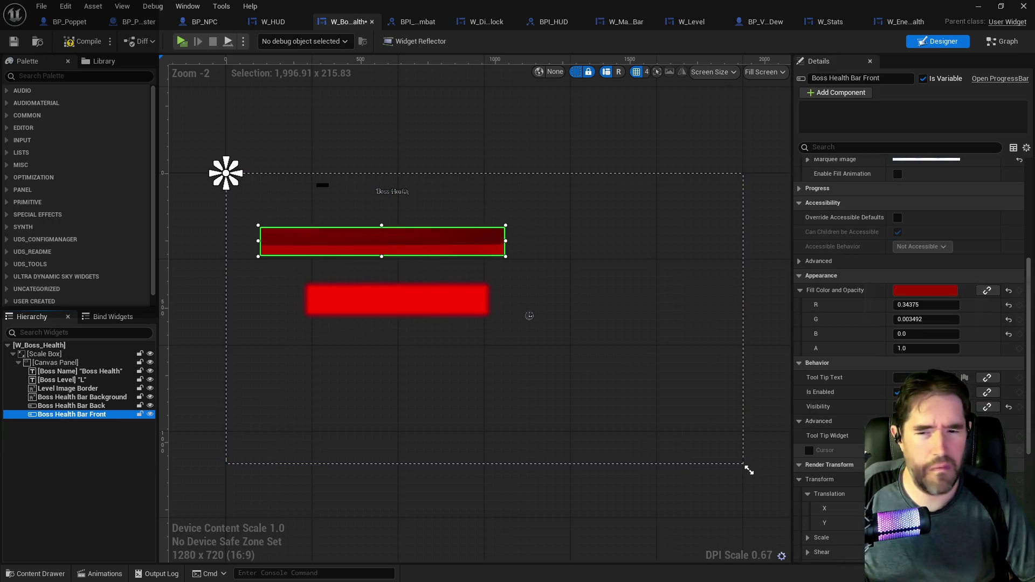
pyautogui.scroll(10, 944, 252)
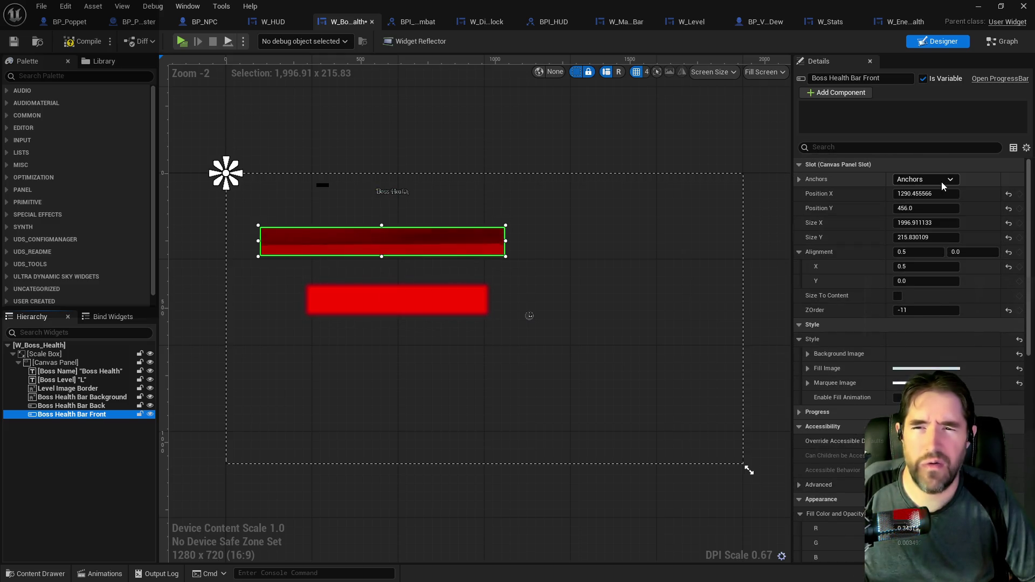
pyautogui.click(941, 180)
pyautogui.click(941, 180)
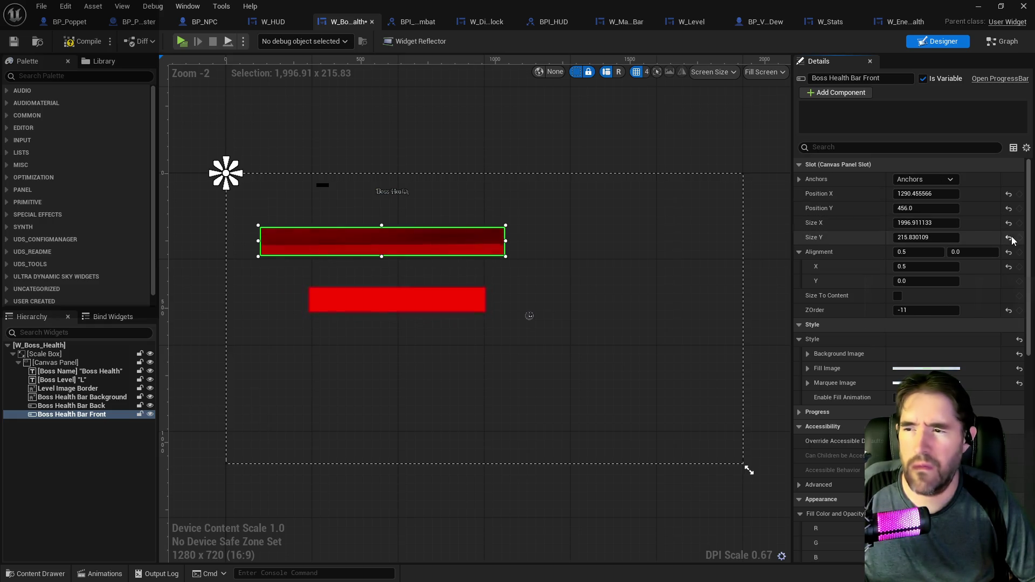
pyautogui.click(943, 226)
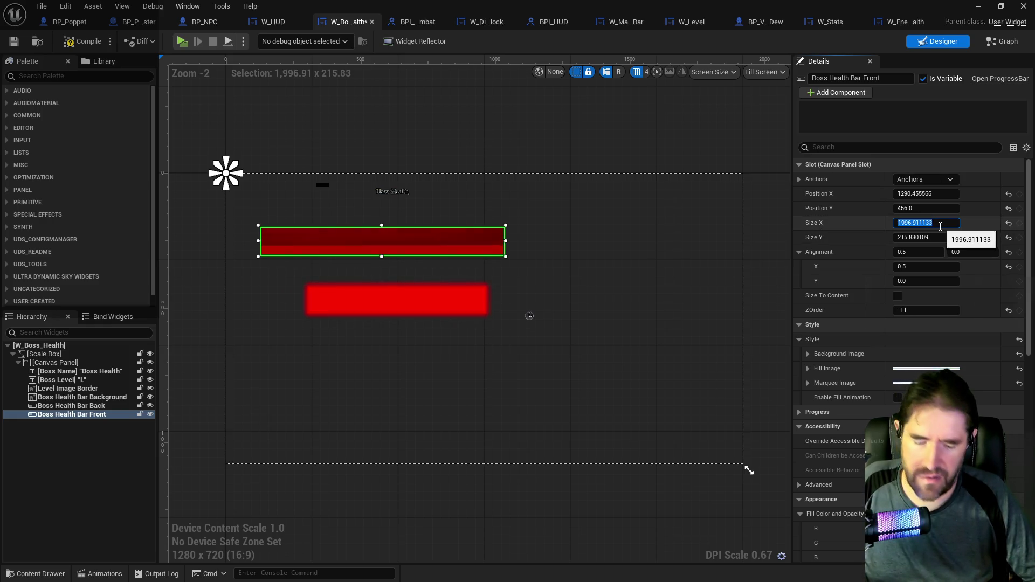
pyautogui.write('200')
pyautogui.press('Return')
pyautogui.write('50')
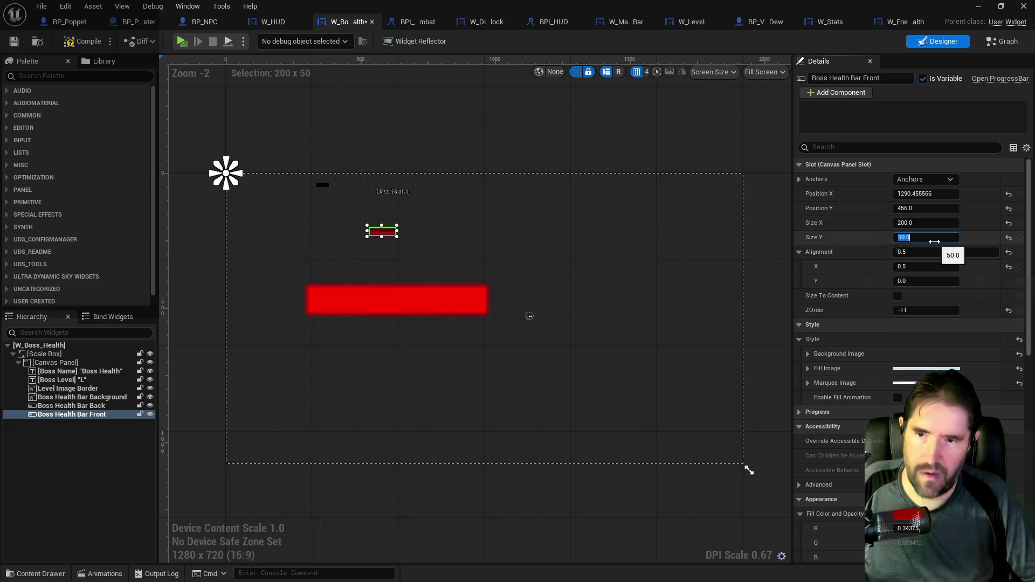
# Copy Boss Health Bar Front into W_Enemy_Health's Canvas Panel and move it over the enemy bar
pyautogui.rightClick(72, 414)
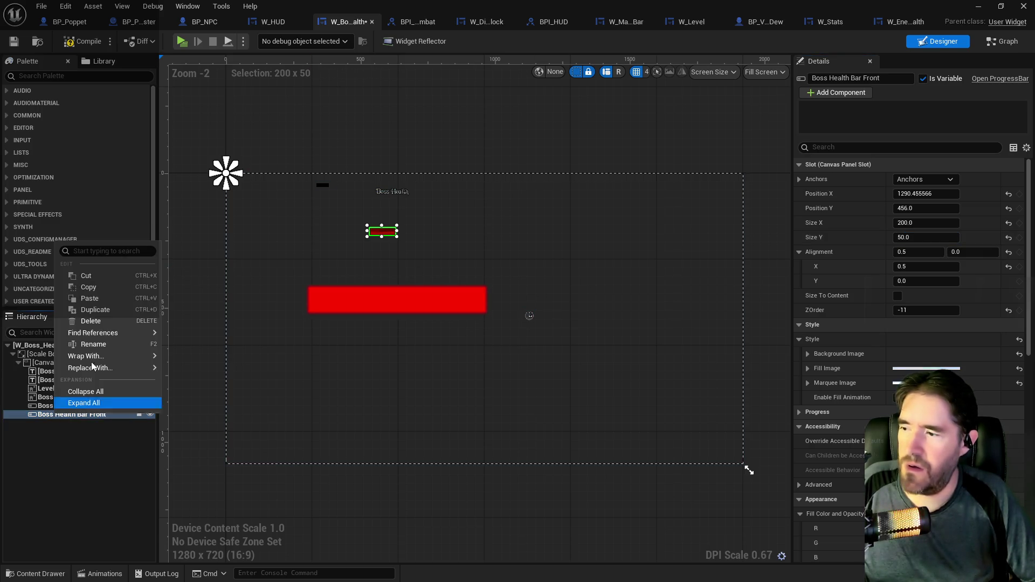
pyautogui.click(99, 286)
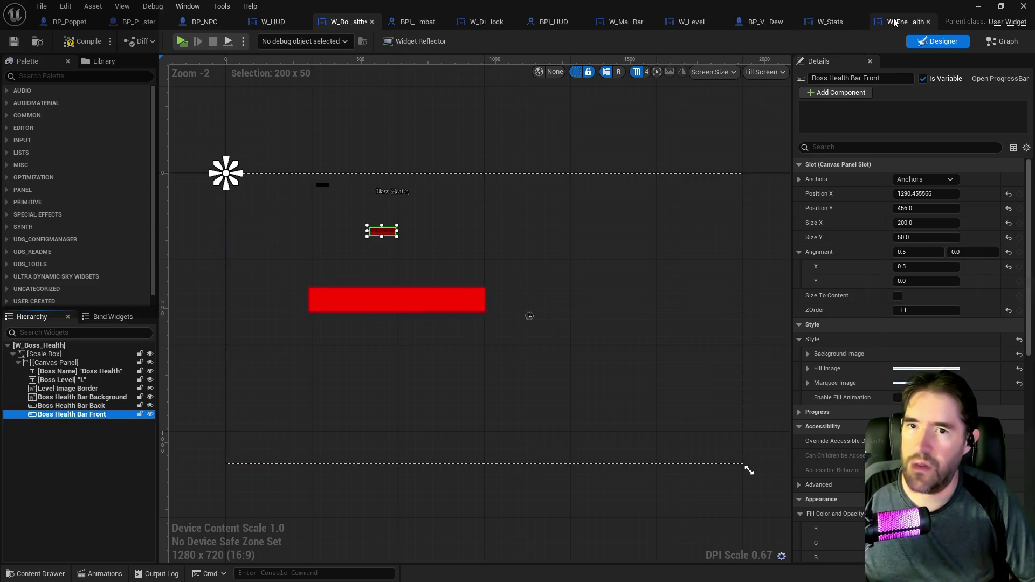
pyautogui.click(894, 21)
pyautogui.rightClick(67, 361)
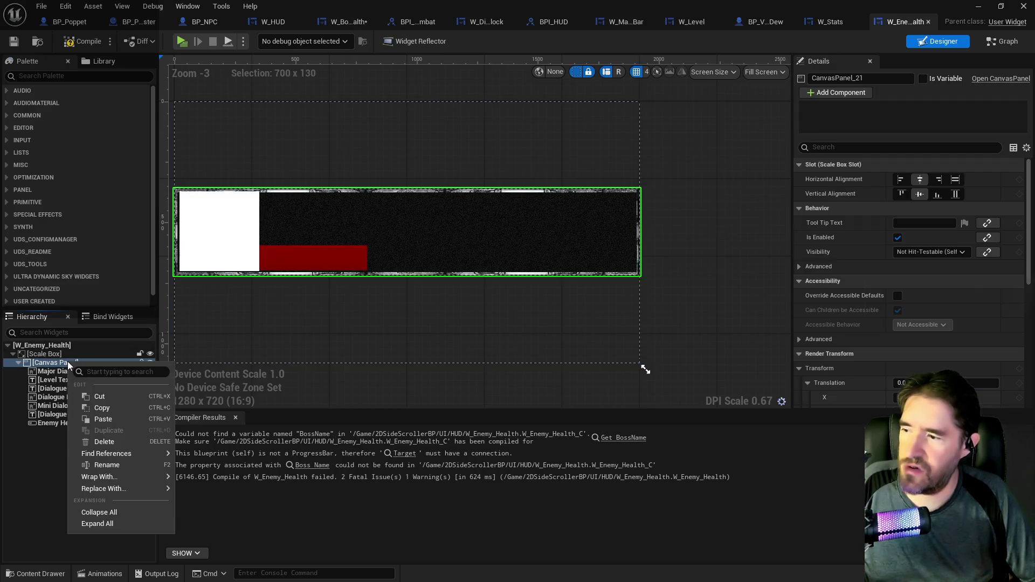
pyautogui.click(96, 417)
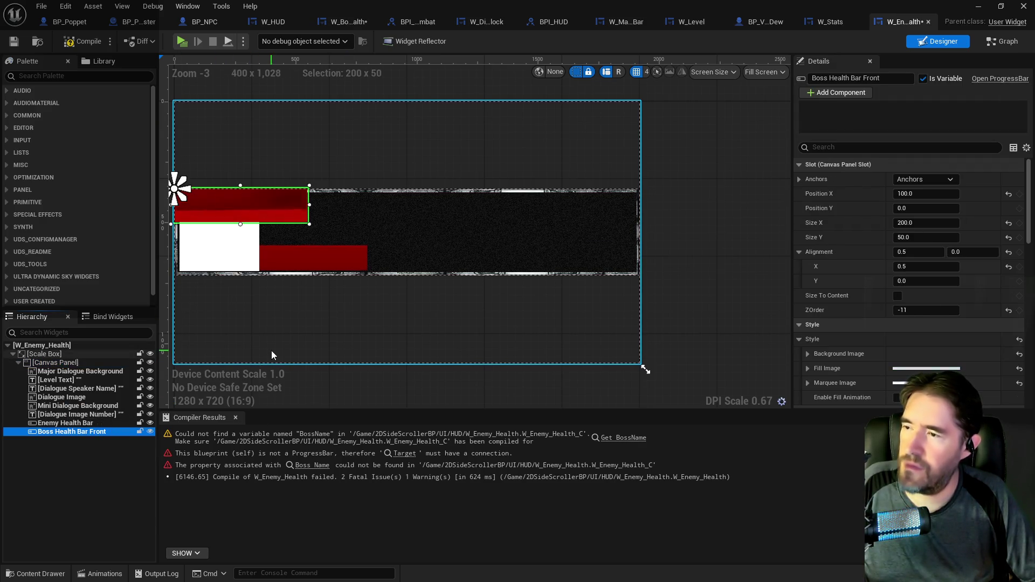
pyautogui.moveTo(267, 211)
pyautogui.mouseDown()
pyautogui.moveTo(353, 262)
pyautogui.moveTo(397, 245)
pyautogui.moveTo(509, 259)
pyautogui.mouseUp()
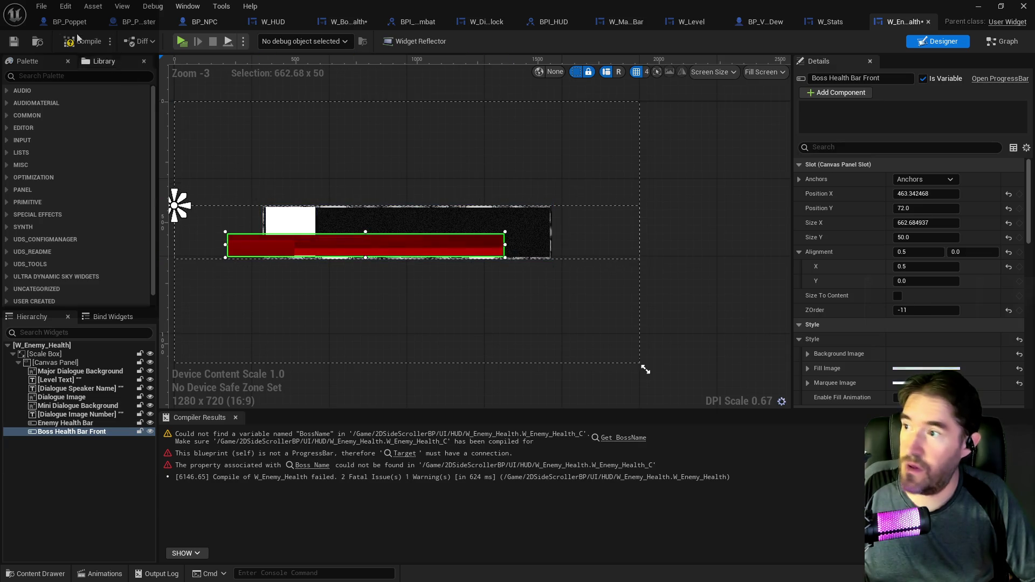
# Undo the resize, the move and the paste of the boss bar copy
pyautogui.click(65, 7)
pyautogui.click(67, 10)
pyautogui.hotkey('ctrl', 'z')
pyautogui.click(65, 8)
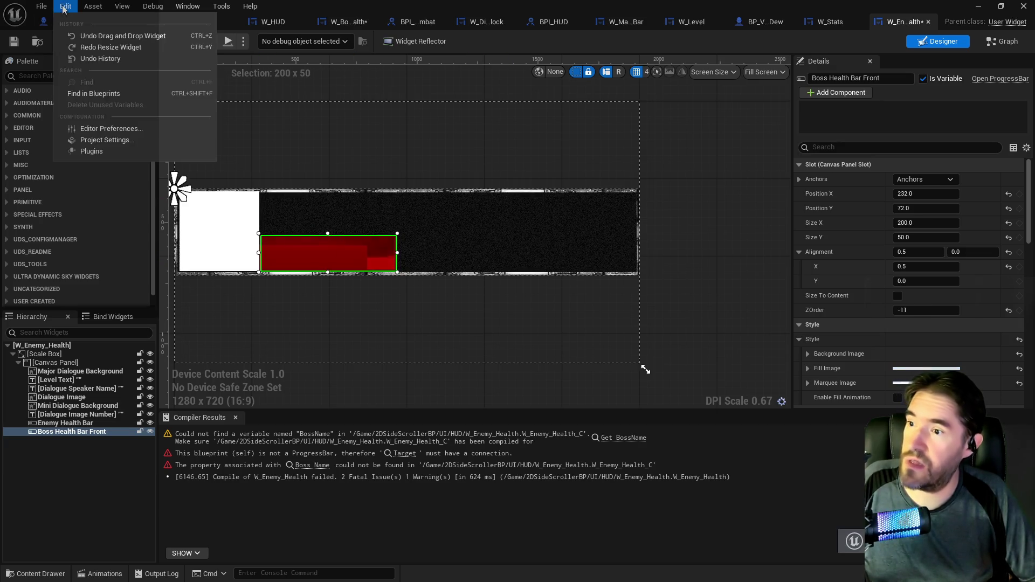
pyautogui.click(82, 35)
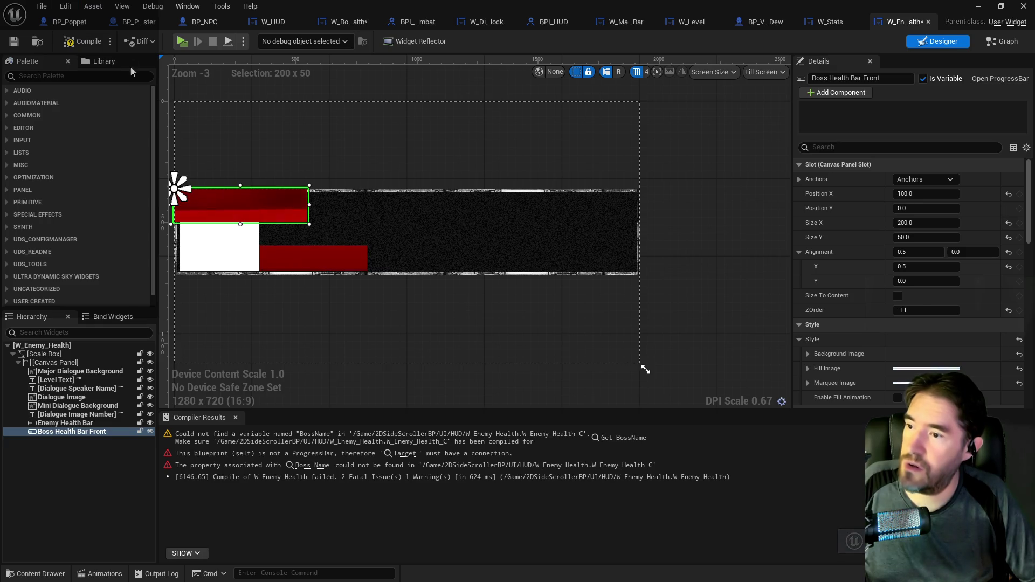
pyautogui.click(63, 6)
pyautogui.click(76, 35)
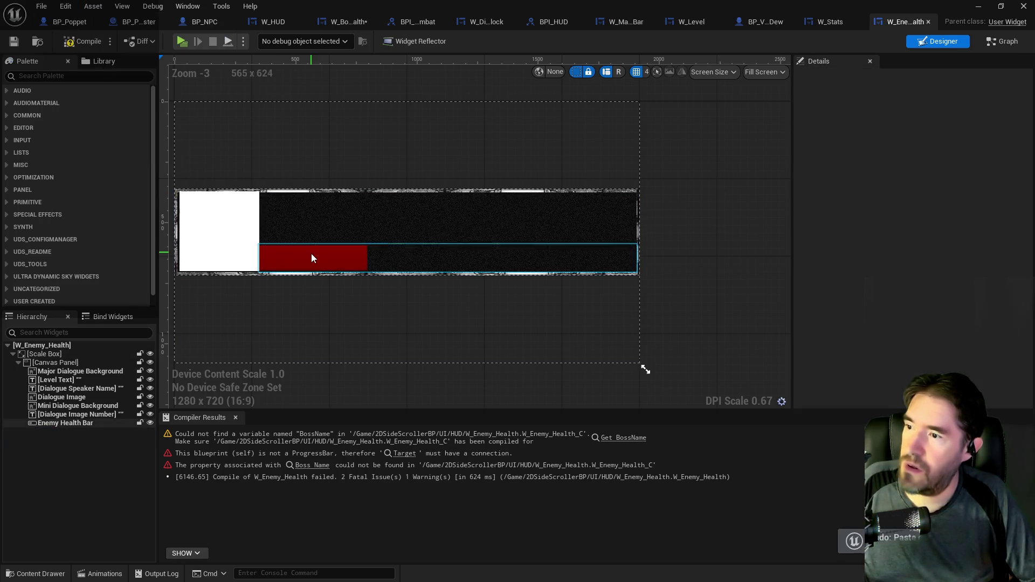
# Resize the Enemy Health Bar from its right edge
pyautogui.click(384, 259)
pyautogui.moveTo(638, 257); pyautogui.dragTo(353, 259)
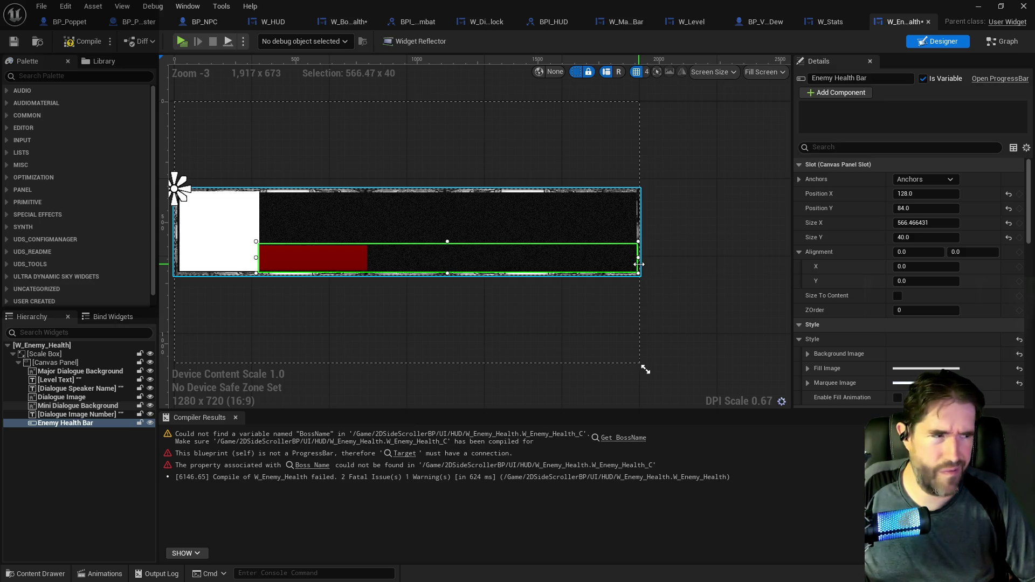
pyautogui.scroll(-3, 883, 296)
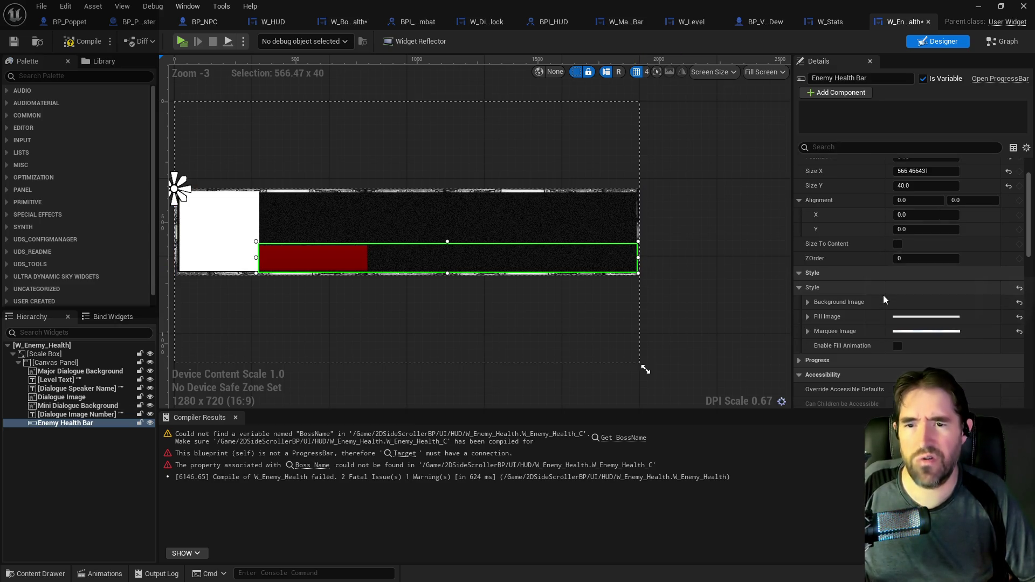
# Expand the Enemy Health Bar's Background Image settings in Details
pyautogui.click(809, 284)
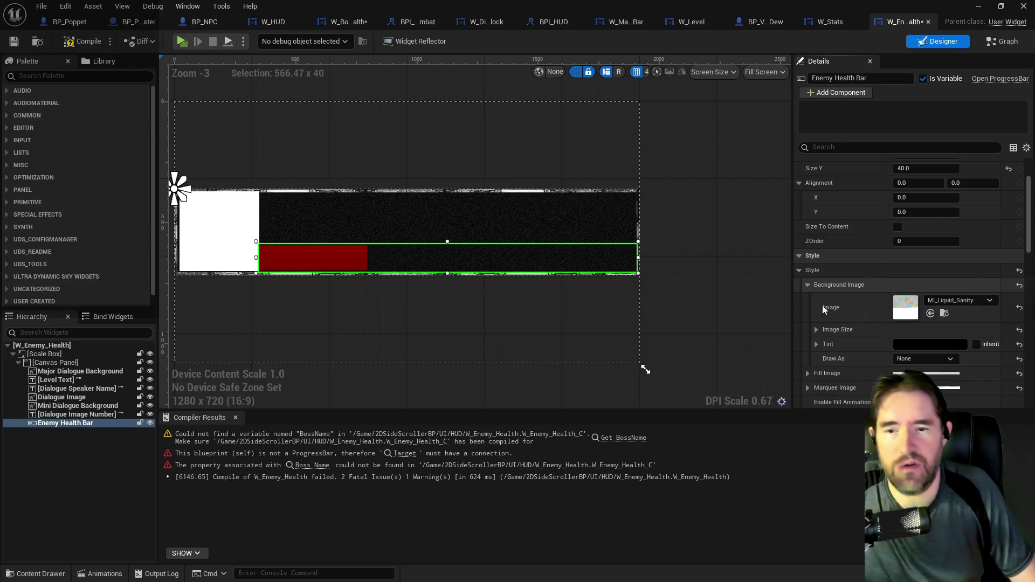
pyautogui.scroll(-1, 841, 340)
pyautogui.scroll(-2, 843, 345)
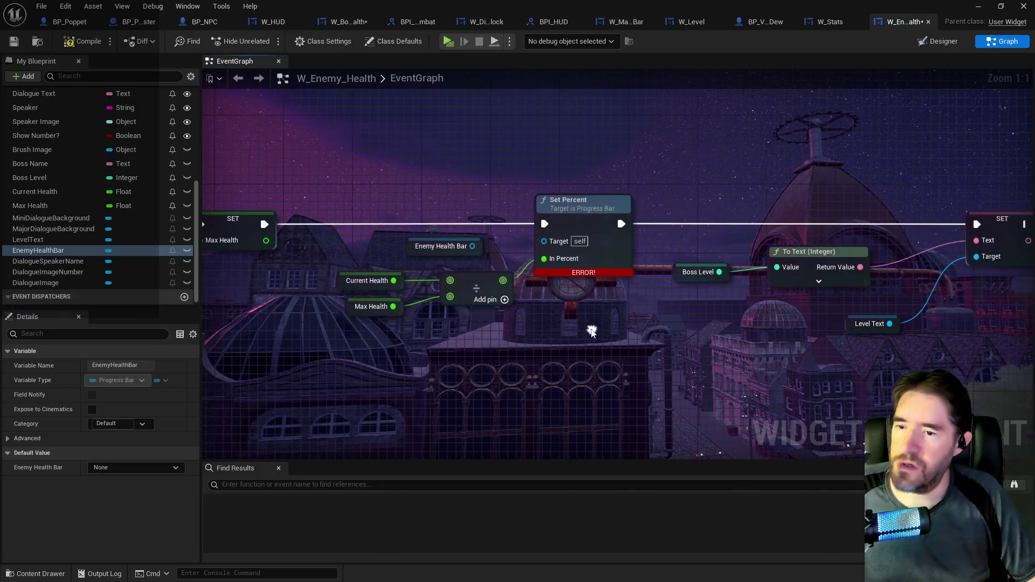
# Check the Enemy Health Bar reference in the graph without adding a node, then switch to W_Boss_Health
pyautogui.moveTo(472, 246)
pyautogui.mouseDown()
pyautogui.moveTo(544, 241)
pyautogui.moveTo(478, 253)
pyautogui.mouseUp()
pyautogui.press('Escape')
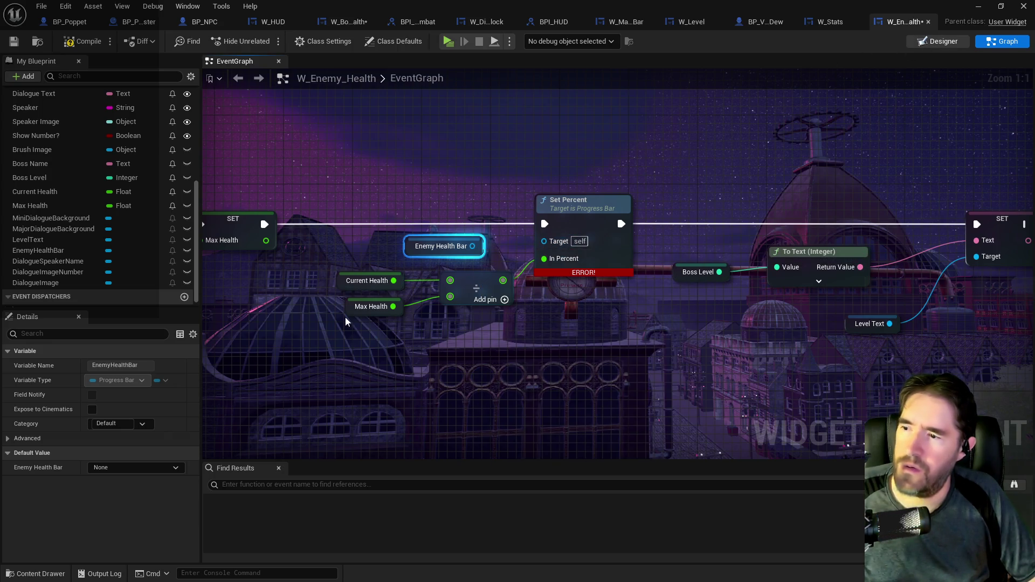
pyautogui.scroll(-10, 896, 257)
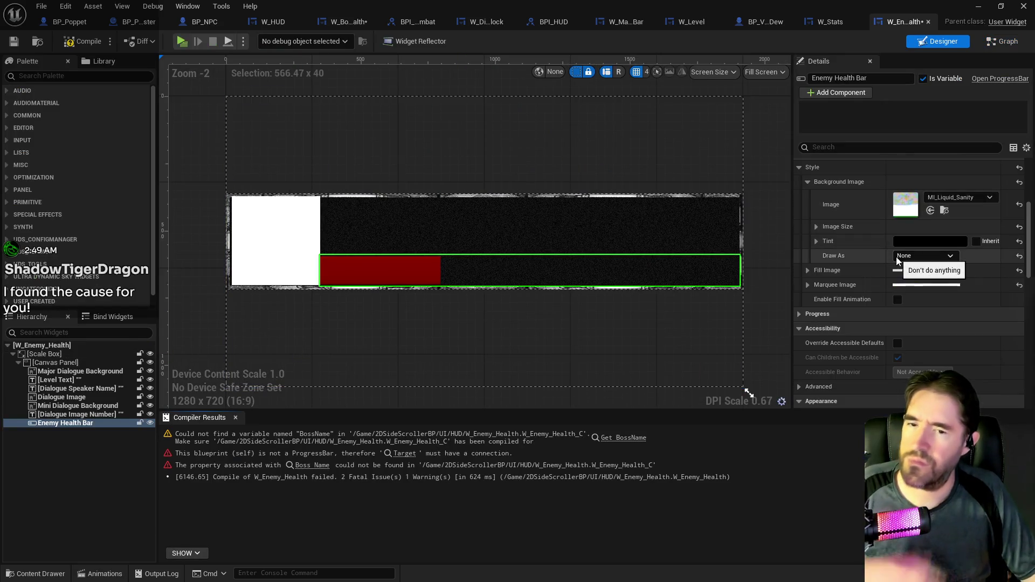
pyautogui.scroll(-5, 896, 257)
pyautogui.scroll(4, 896, 256)
pyautogui.scroll(3, 896, 257)
pyautogui.scroll(2, 896, 257)
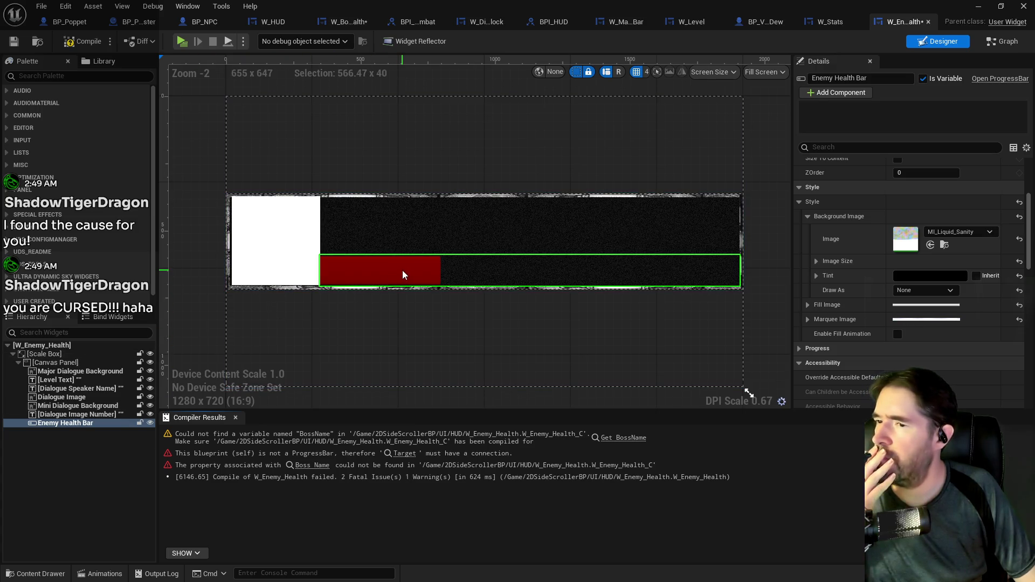
pyautogui.click(348, 22)
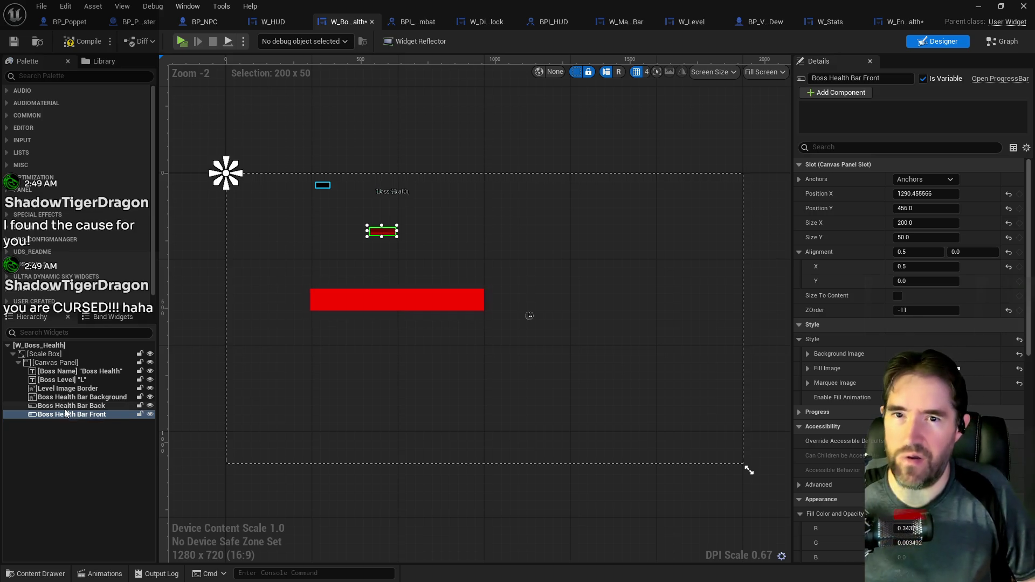
pyautogui.click(903, 21)
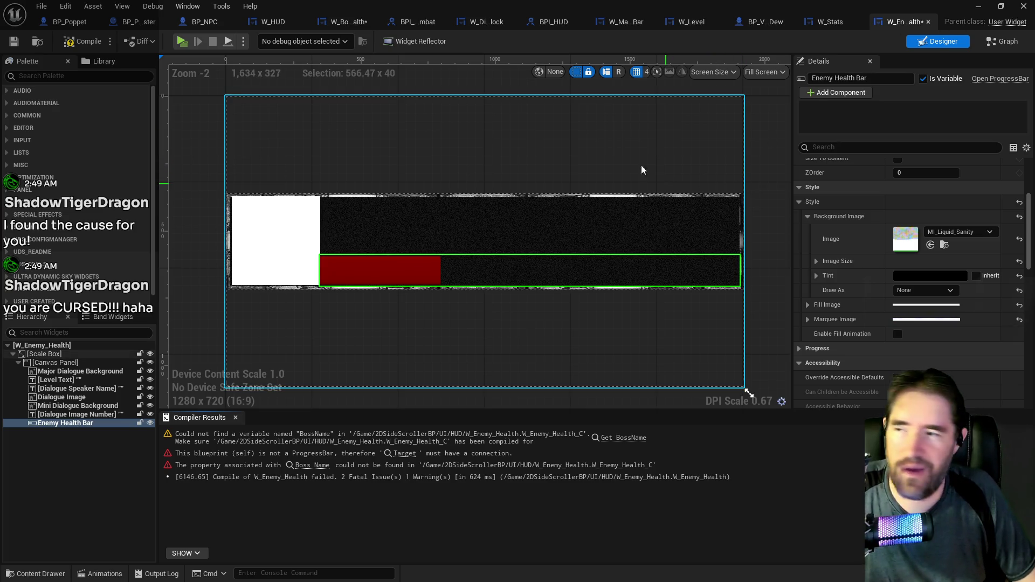
pyautogui.click(342, 23)
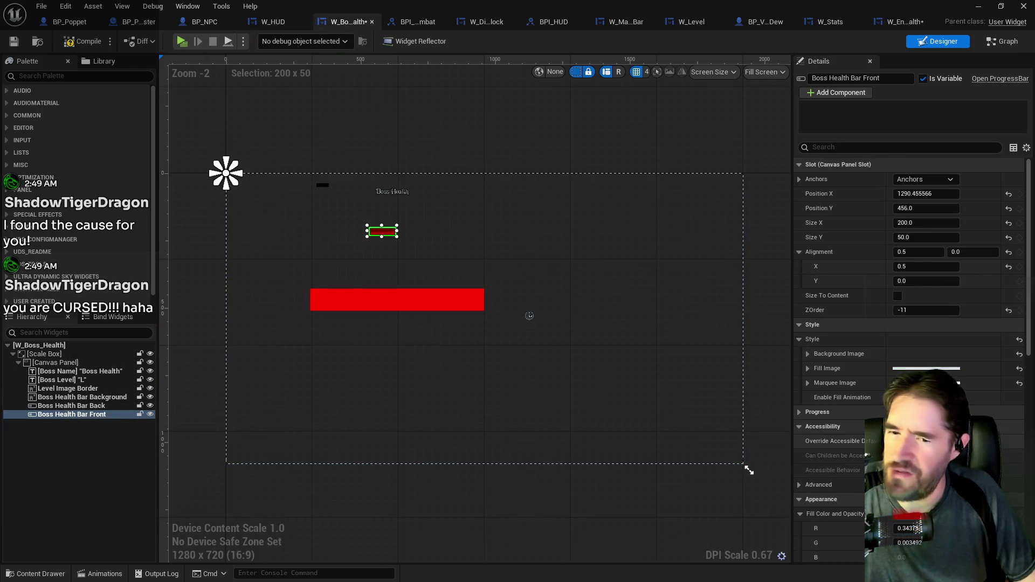
pyautogui.scroll(-5, 912, 351)
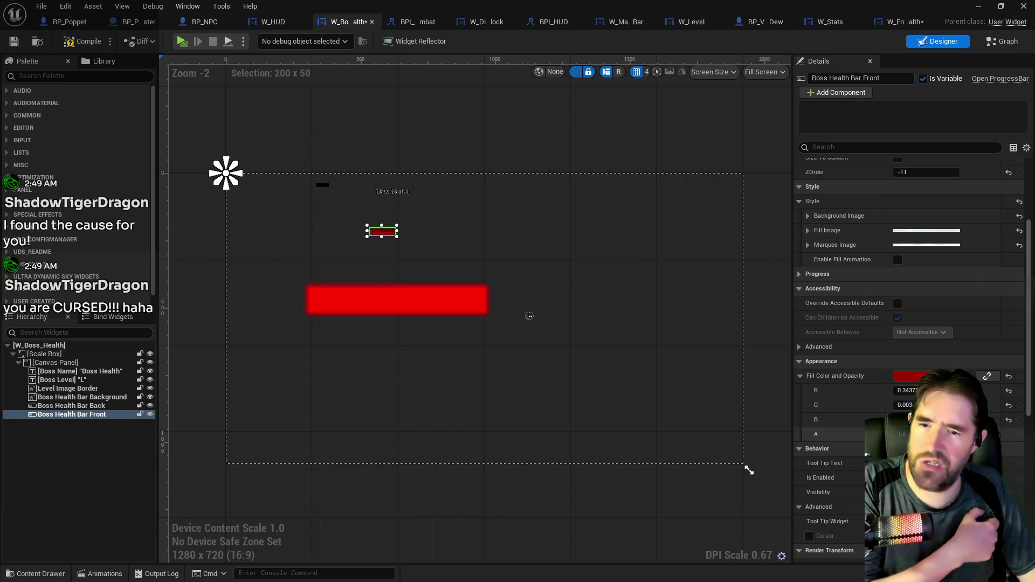
pyautogui.scroll(5, 888, 350)
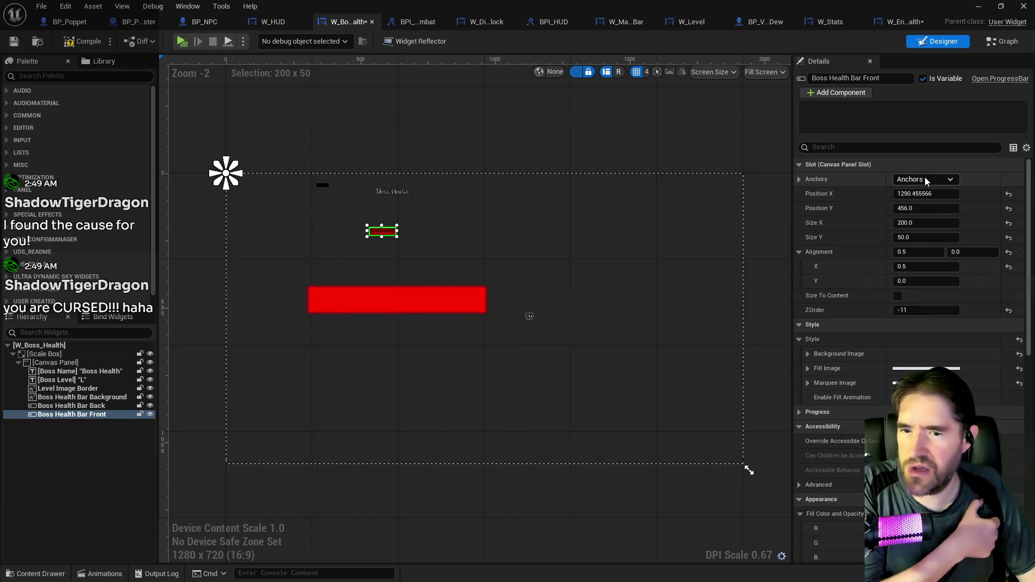
pyautogui.click(927, 181)
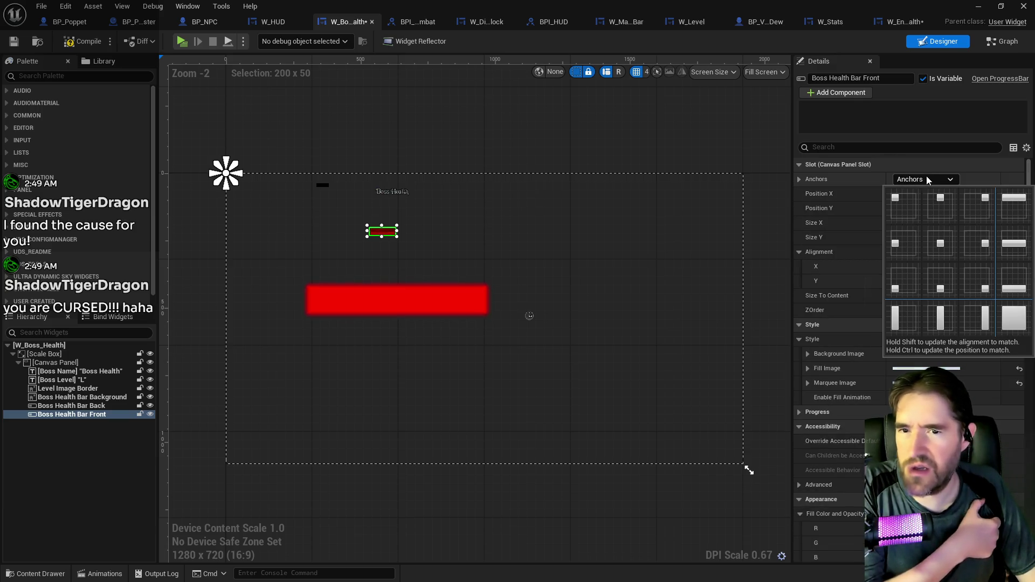
pyautogui.click(1012, 331)
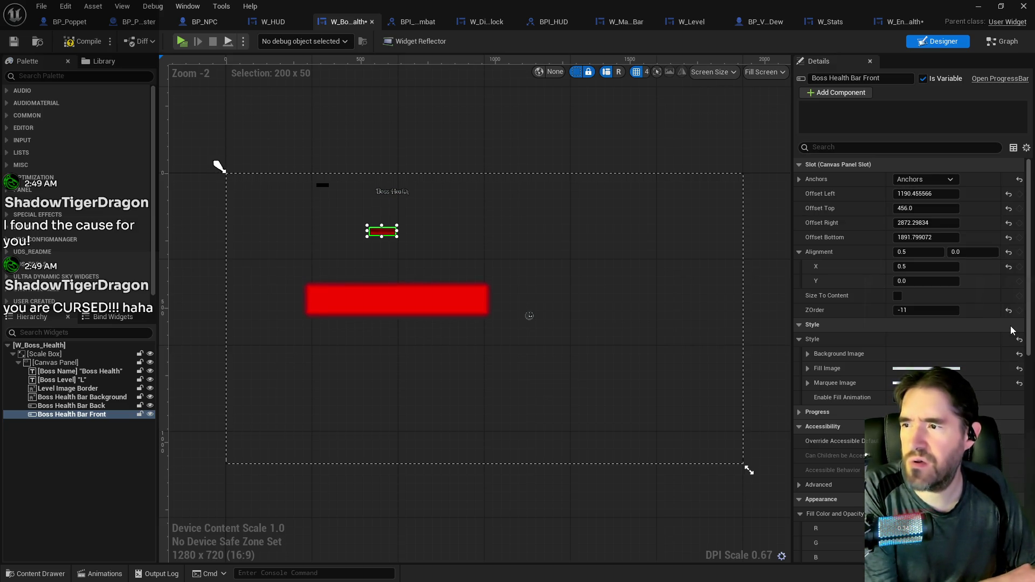
pyautogui.click(930, 178)
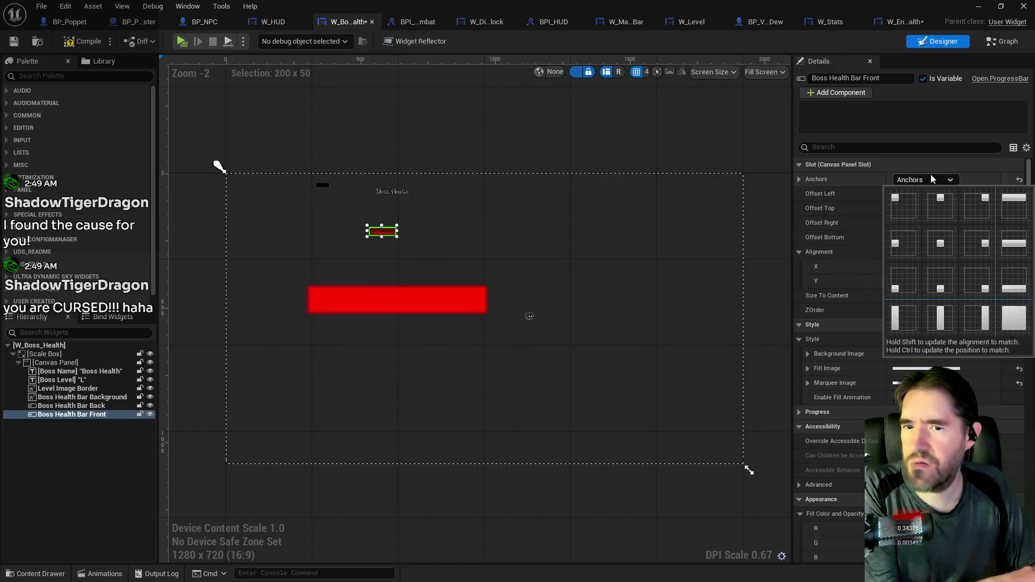
pyautogui.click(913, 201)
pyautogui.scroll(-2, 841, 372)
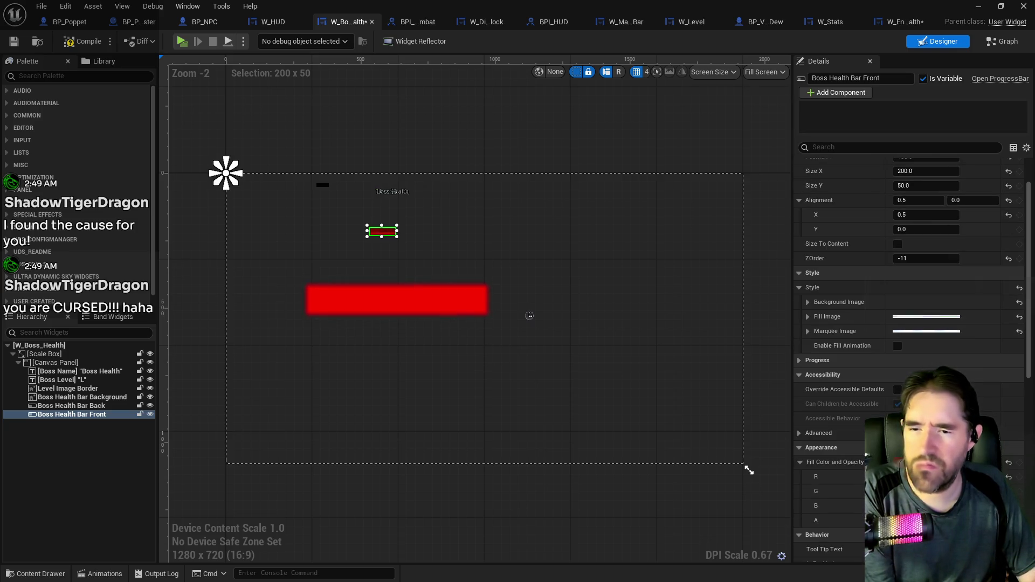
pyautogui.scroll(-4, 892, 335)
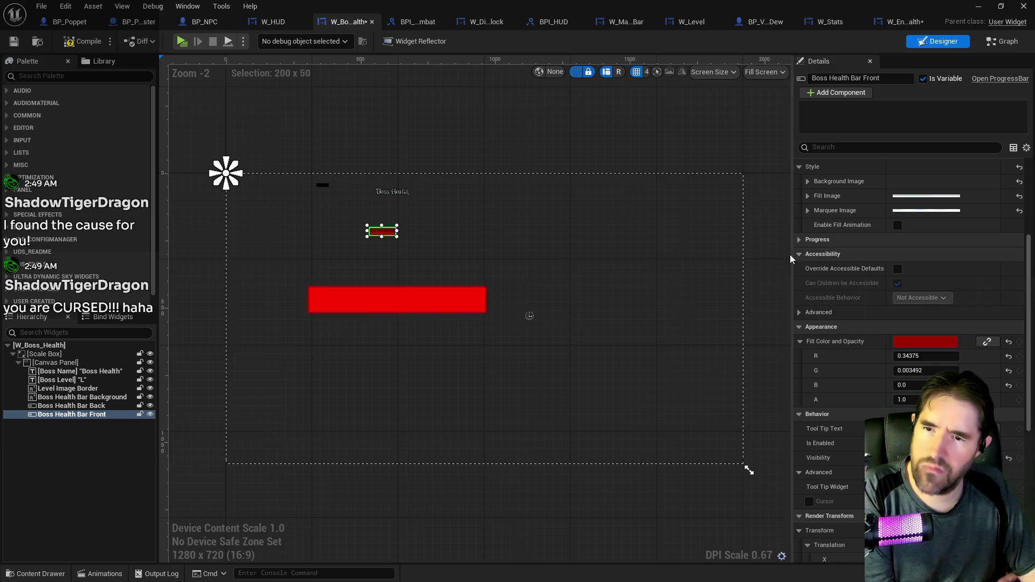
pyautogui.click(798, 239)
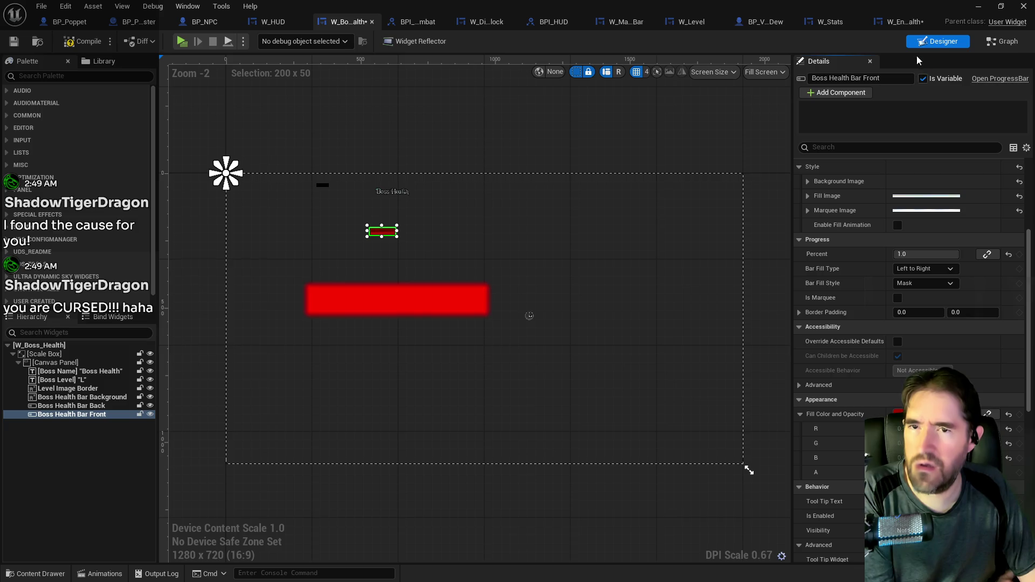
pyautogui.click(902, 21)
pyautogui.scroll(-6, 861, 307)
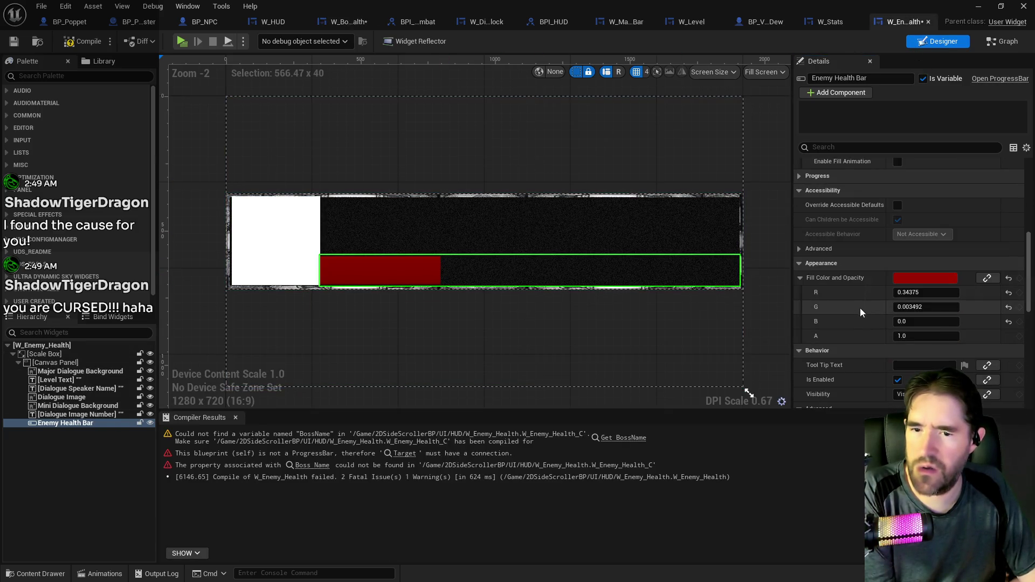
pyautogui.scroll(-2, 856, 315)
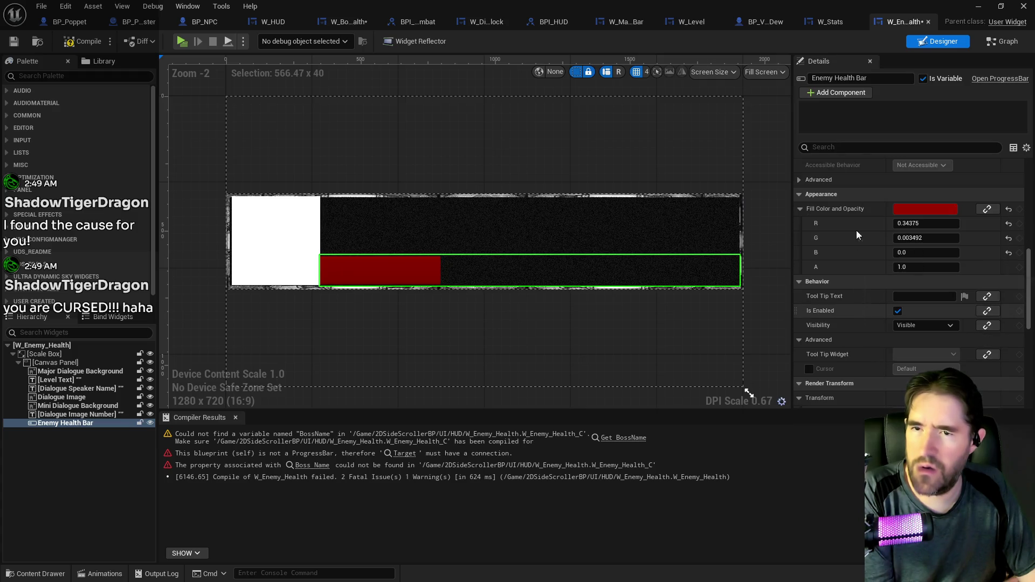
pyautogui.click(347, 22)
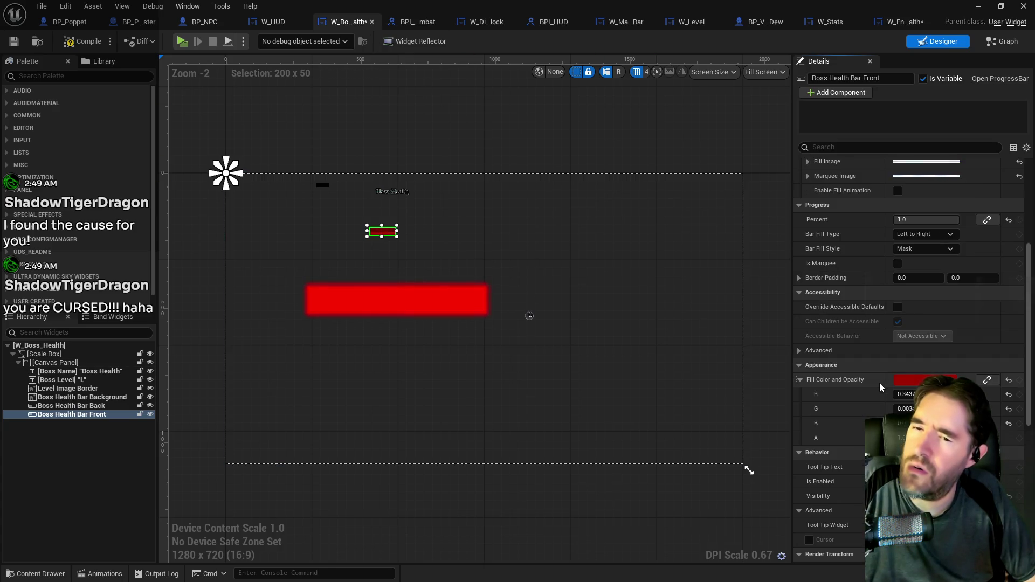
pyautogui.scroll(-1, 857, 420)
pyautogui.scroll(-1, 843, 456)
pyautogui.scroll(3, 841, 454)
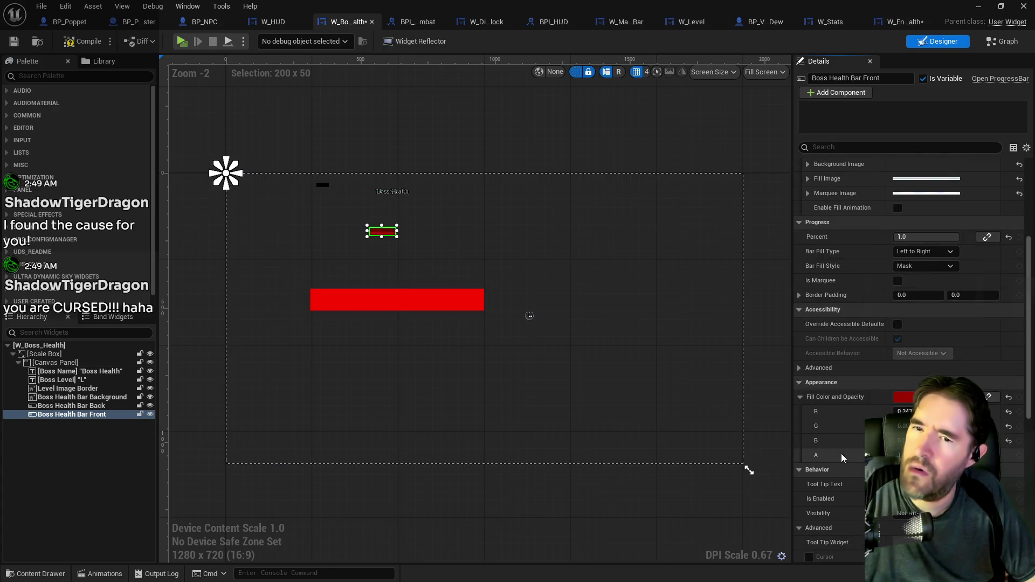
pyautogui.click(902, 25)
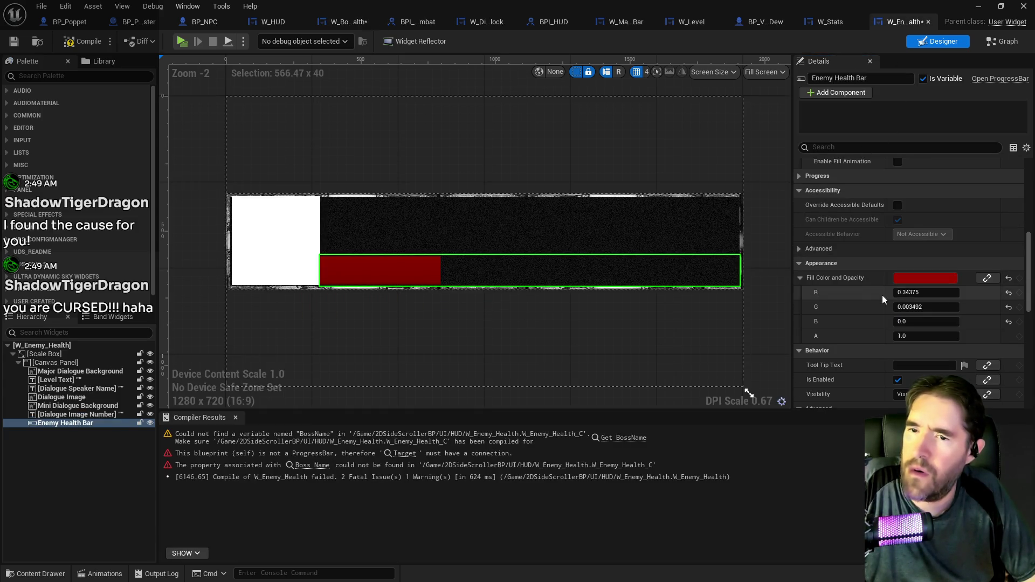
pyautogui.scroll(6, 882, 295)
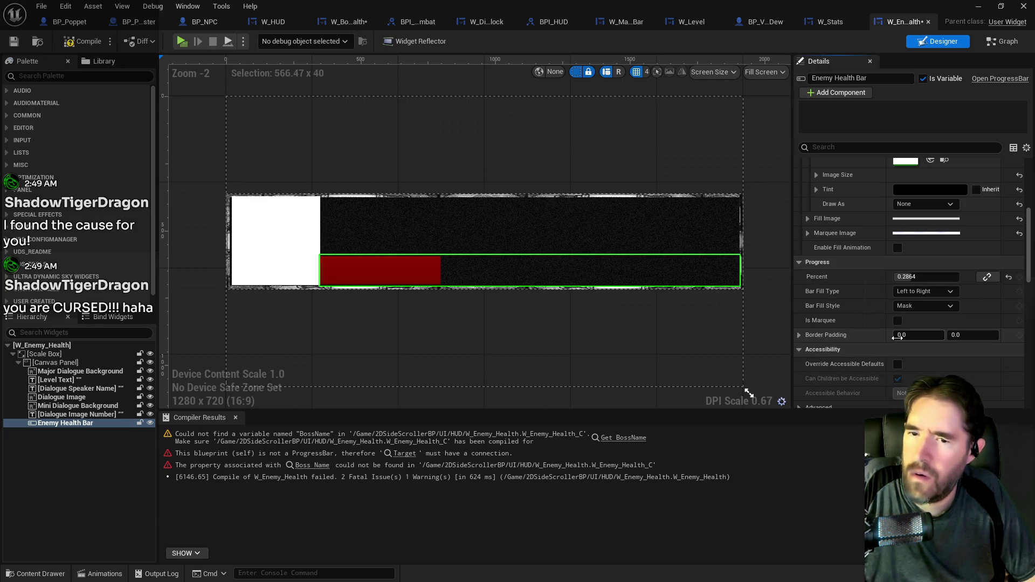
pyautogui.click(343, 24)
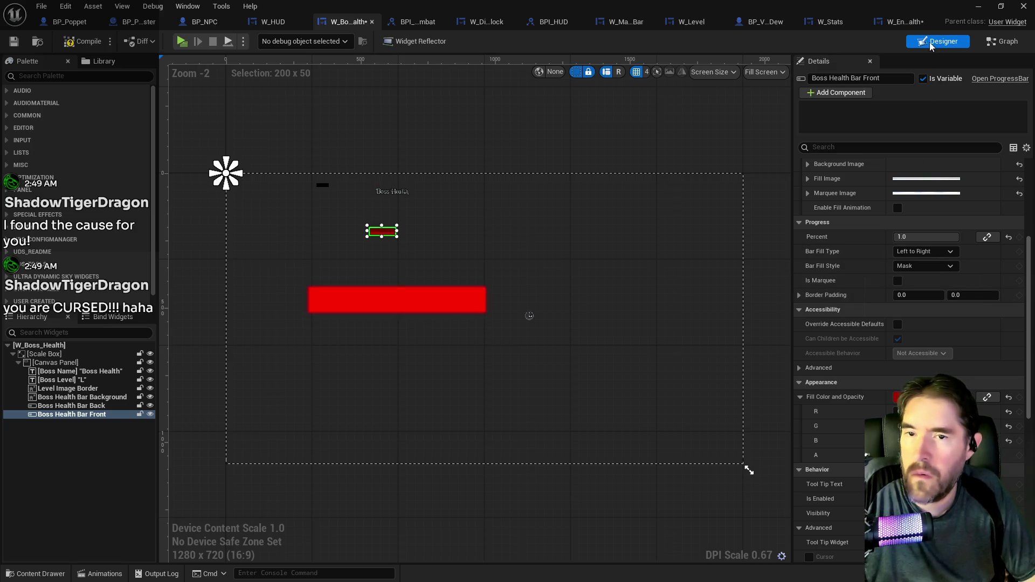
pyautogui.click(906, 22)
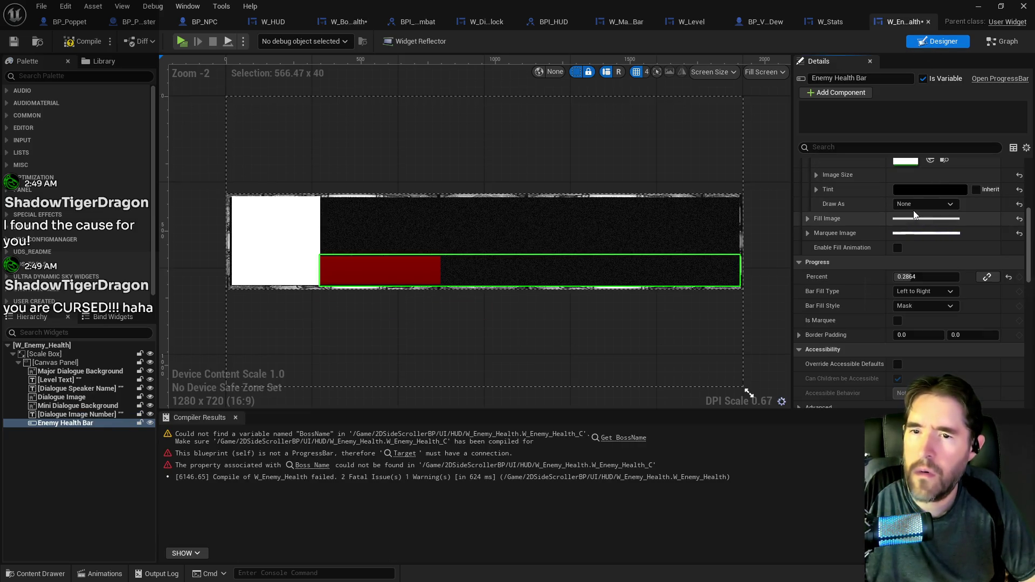
pyautogui.scroll(1, 907, 260)
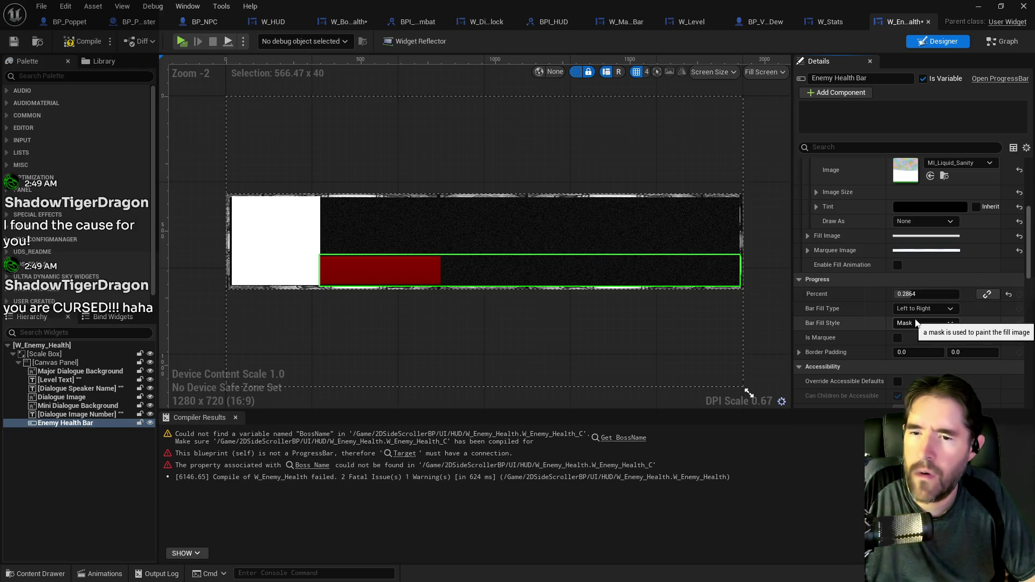
pyautogui.click(898, 338)
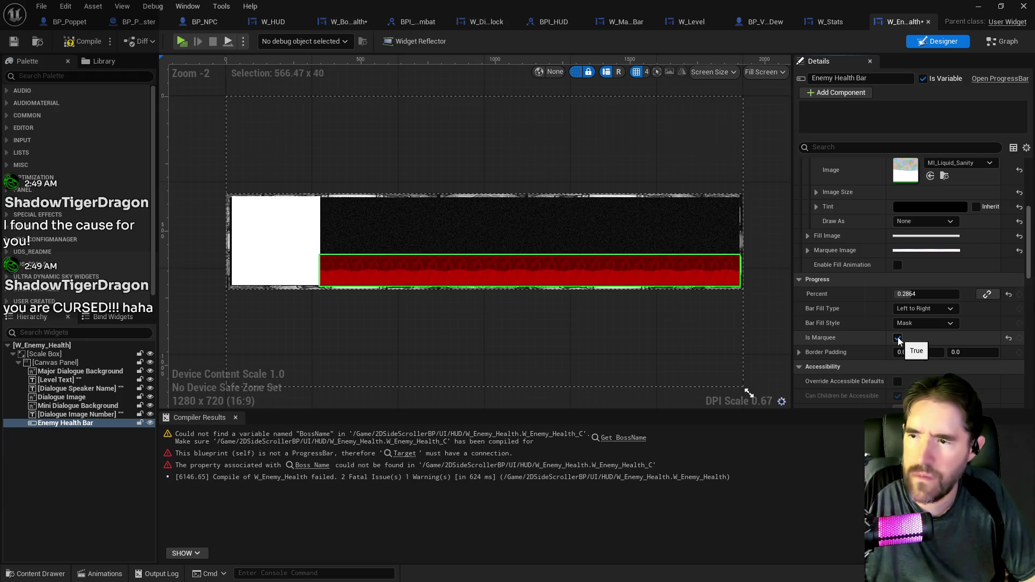
# Turn Is Marquee back off and list only Boss Health Bar Front's modified properties
pyautogui.scroll(3, 410, 292)
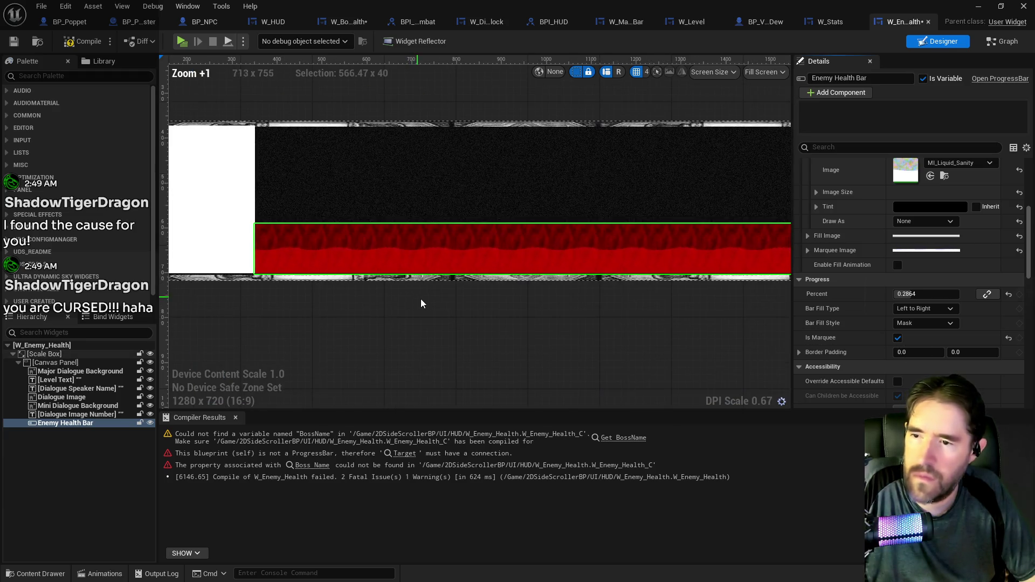
pyautogui.click(897, 340)
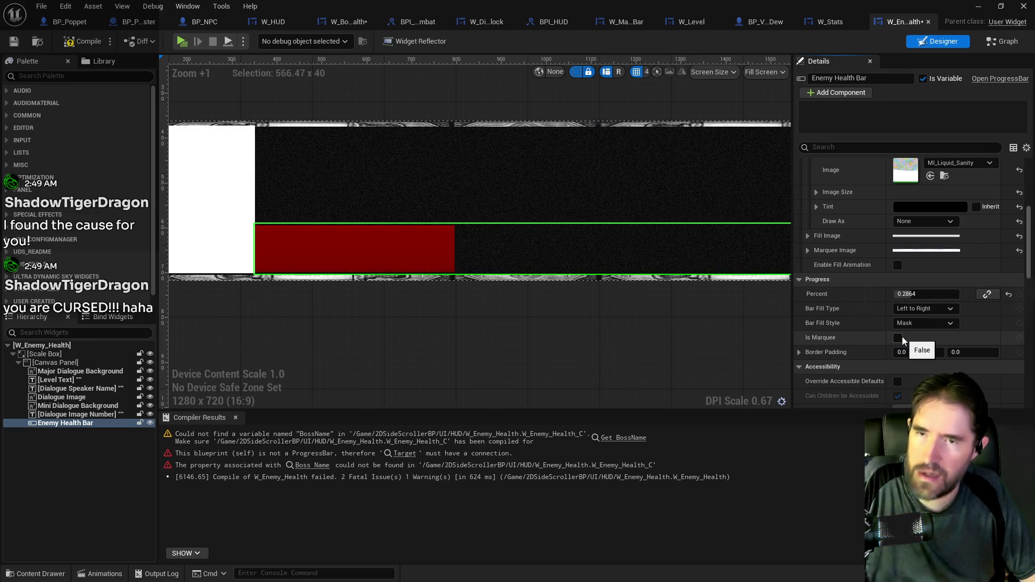
pyautogui.click(333, 25)
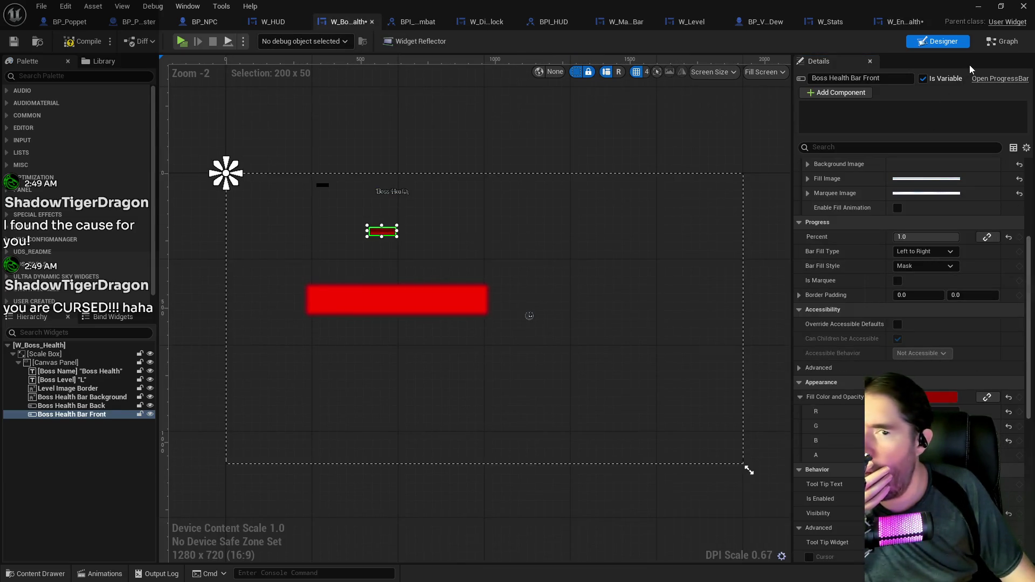
pyautogui.click(1027, 148)
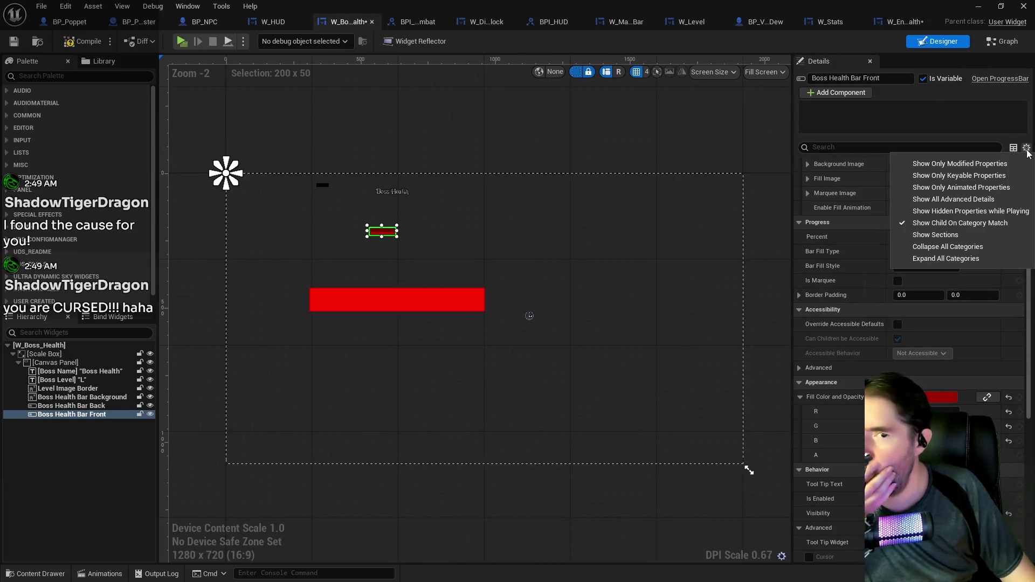
pyautogui.click(982, 168)
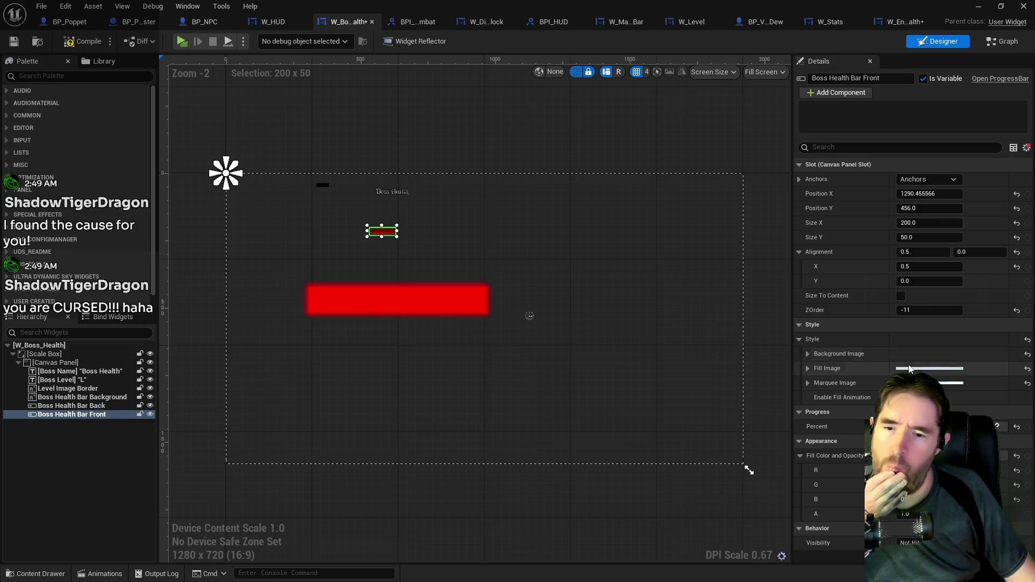
# Float W_Boss_Health in its own window, close Compiler Results, and filter Enemy Health Bar's Details
pyautogui.moveTo(349, 21)
pyautogui.mouseDown()
pyautogui.moveTo(367, 101)
pyautogui.moveTo(1034, 81)
pyautogui.mouseUp()
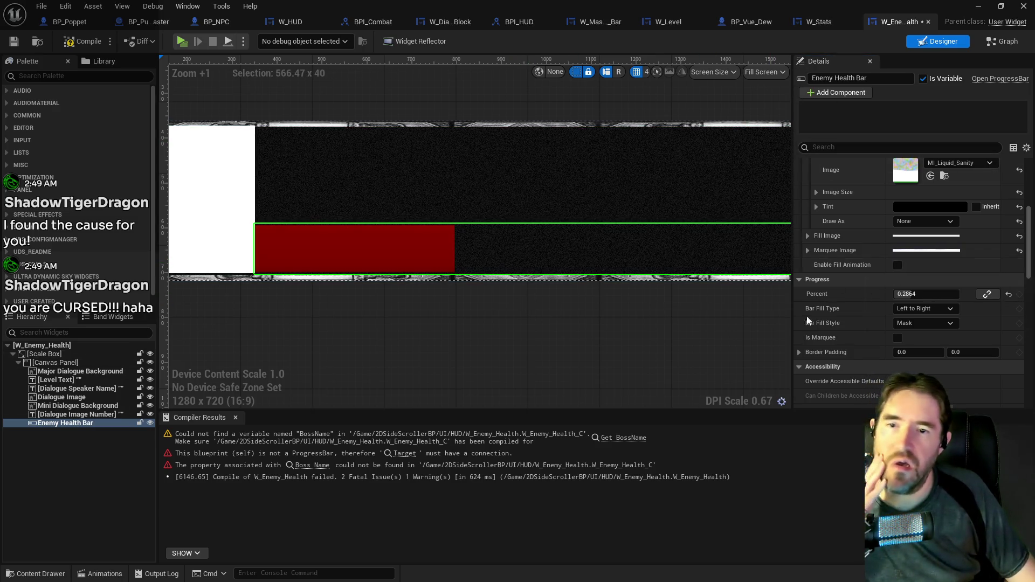
pyautogui.click(236, 418)
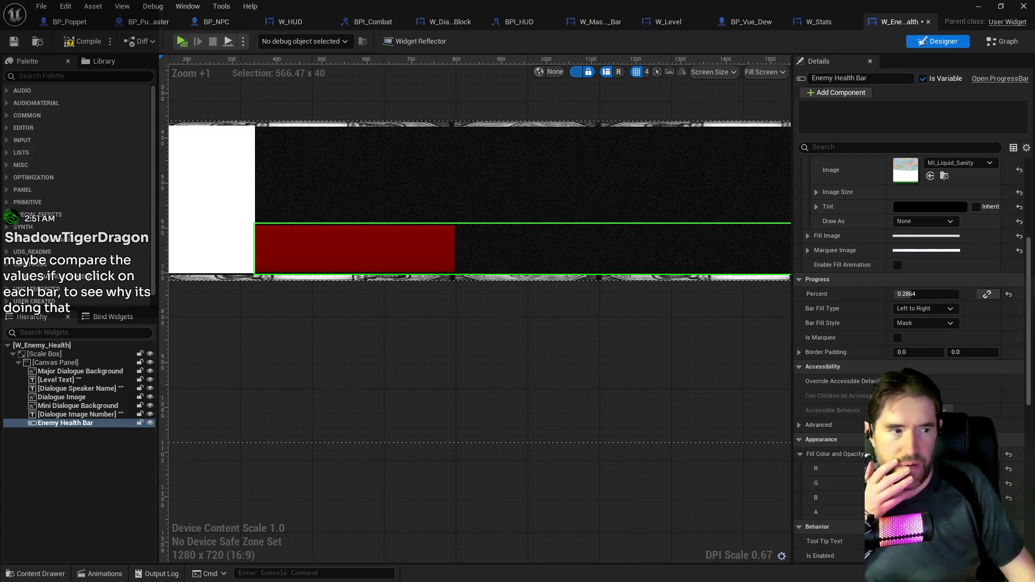
pyautogui.click(1026, 147)
pyautogui.click(964, 171)
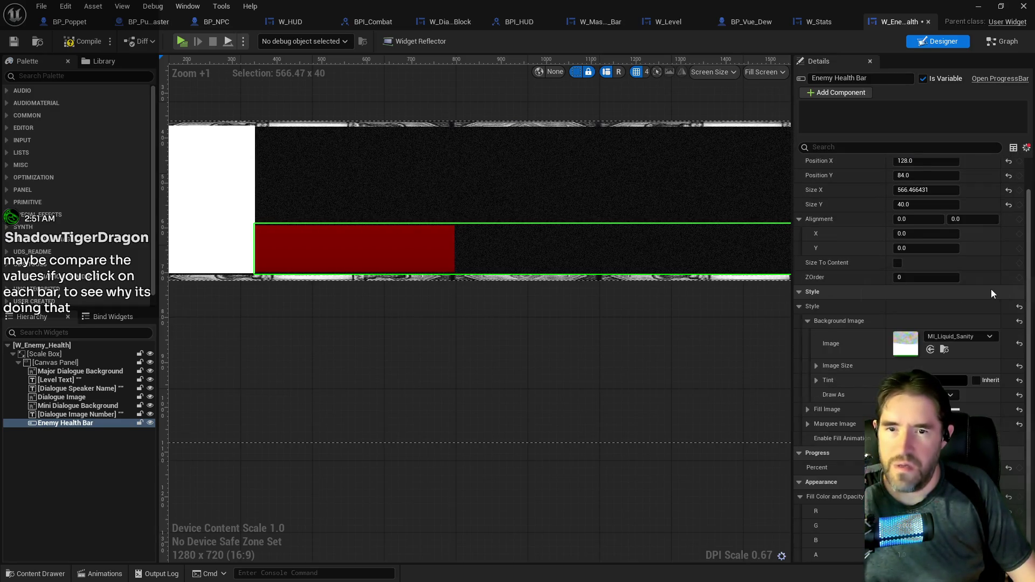
# Expand the Enemy Health Bar's Background, Fill and Marquee image settings and review its anchors
pyautogui.scroll(2, 991, 289)
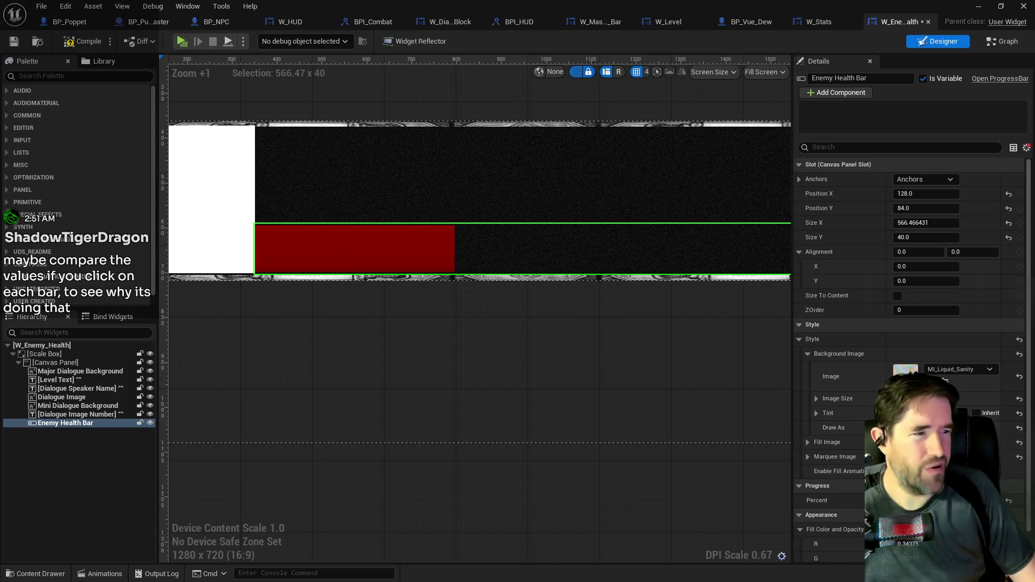
pyautogui.scroll(-1, 979, 391)
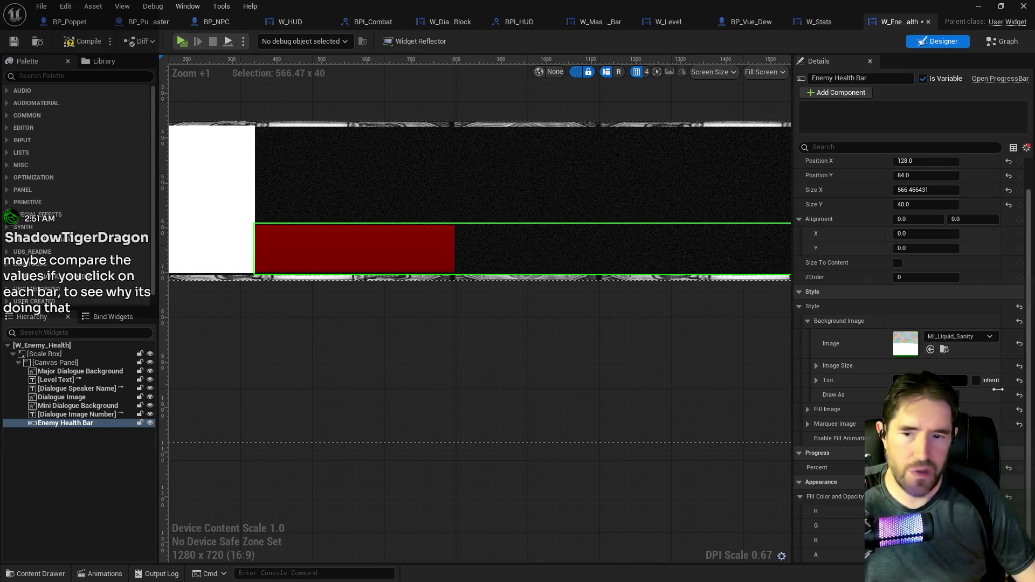
pyautogui.click(815, 367)
pyautogui.scroll(-1, 841, 378)
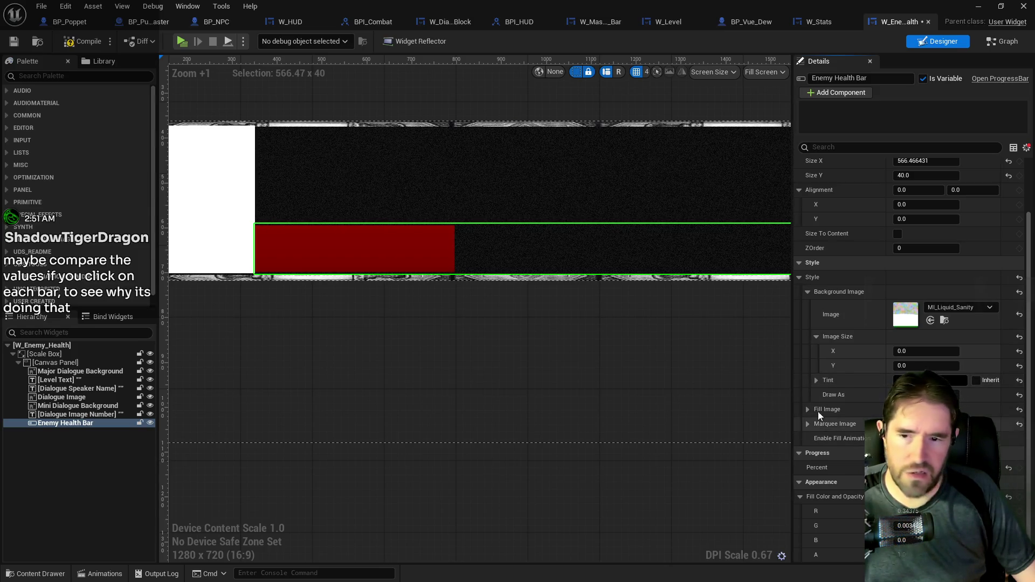
pyautogui.click(807, 410)
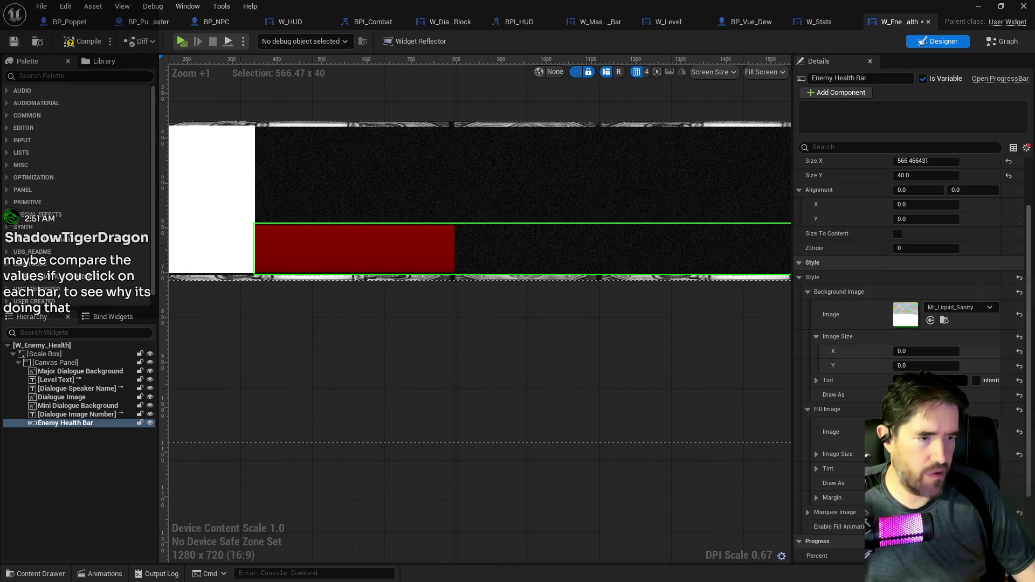
pyautogui.scroll(-1, 817, 497)
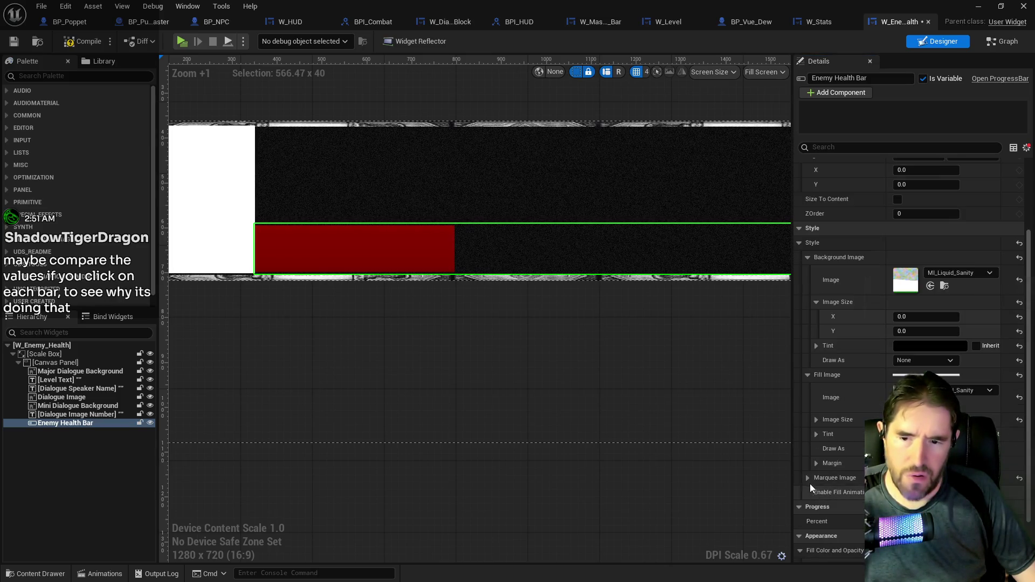
pyautogui.click(807, 478)
pyautogui.scroll(-2, 807, 478)
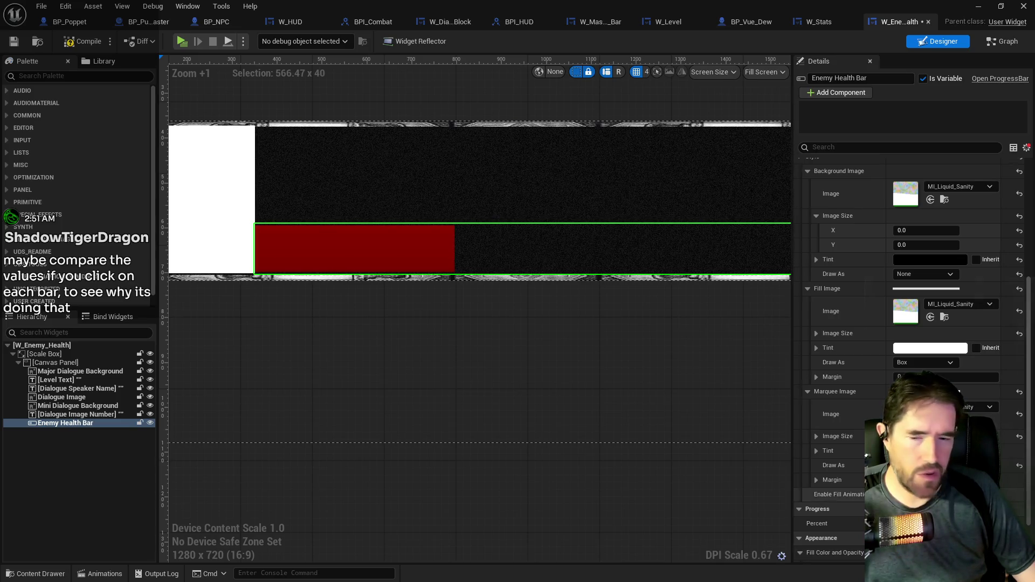
pyautogui.scroll(-2, 866, 455)
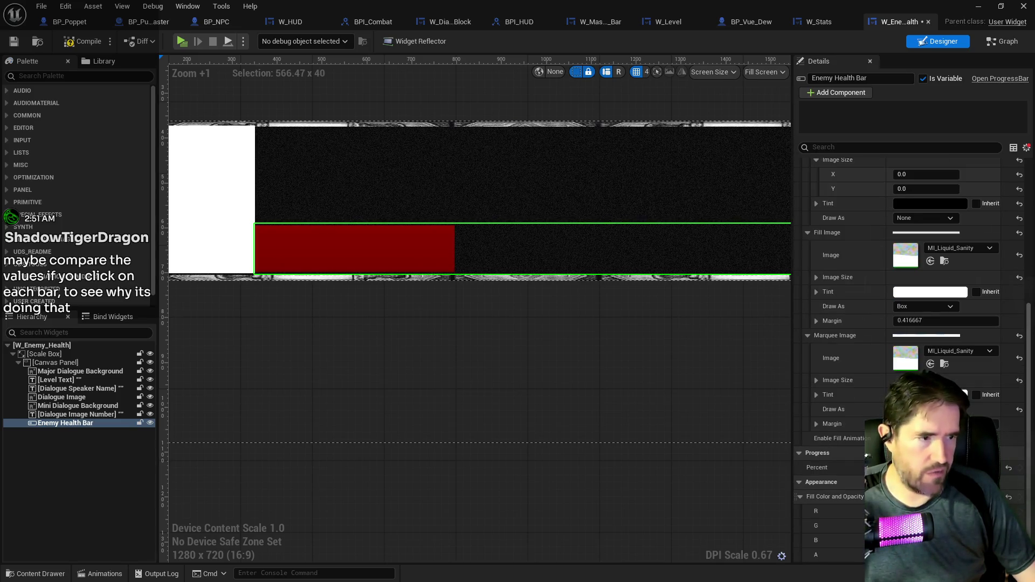
pyautogui.scroll(8, 867, 455)
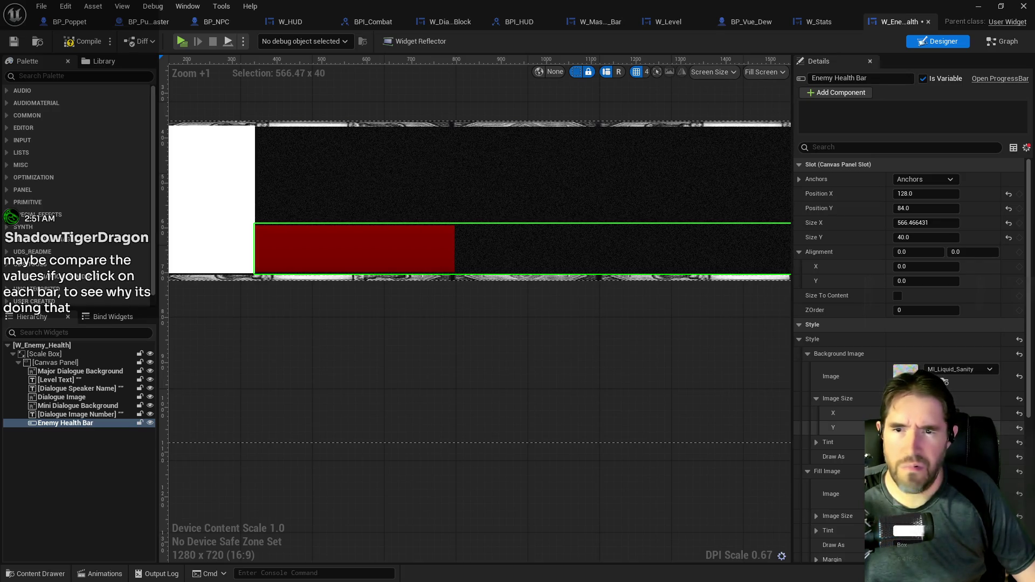
pyautogui.scroll(-3, 438, 339)
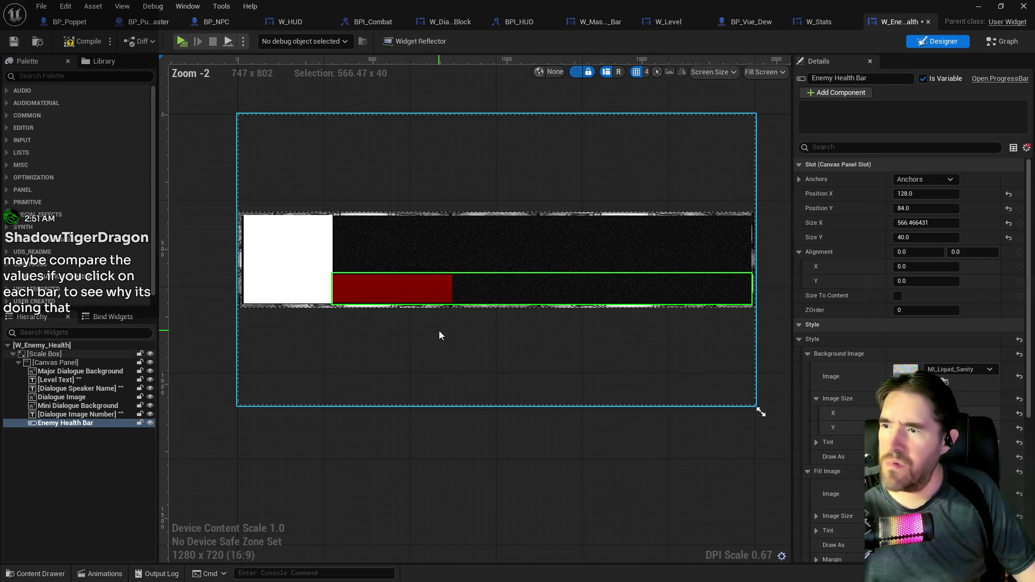
pyautogui.click(942, 181)
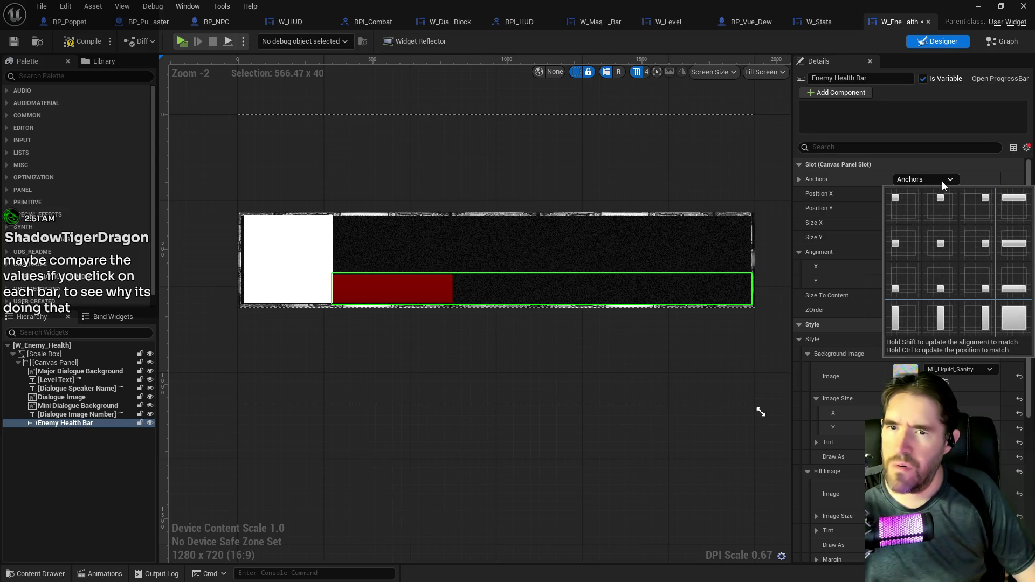
pyautogui.click(892, 203)
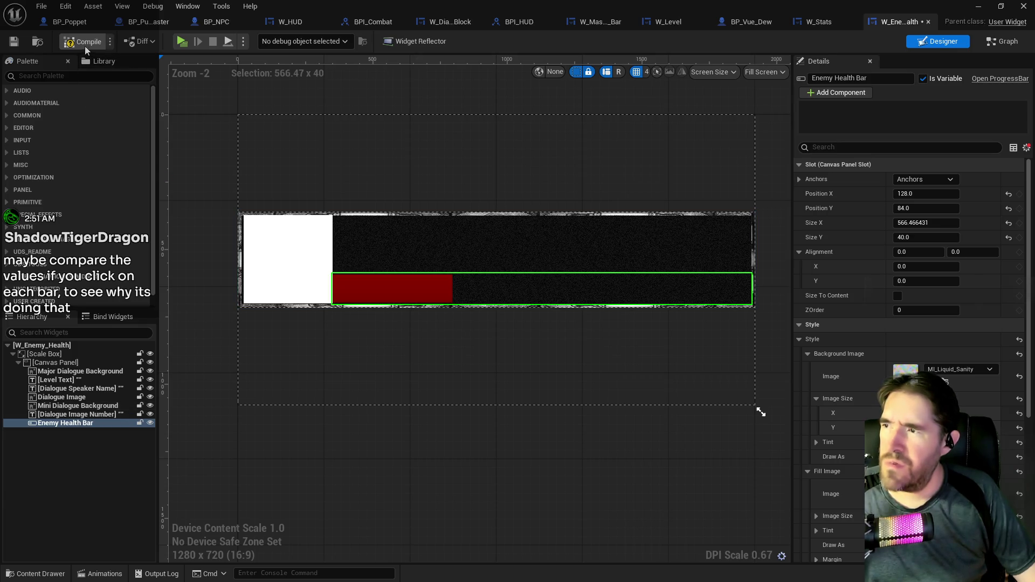
# Compile W_Enemy_Health and delete the erroring Set Percent node from the event graph
pyautogui.click(15, 42)
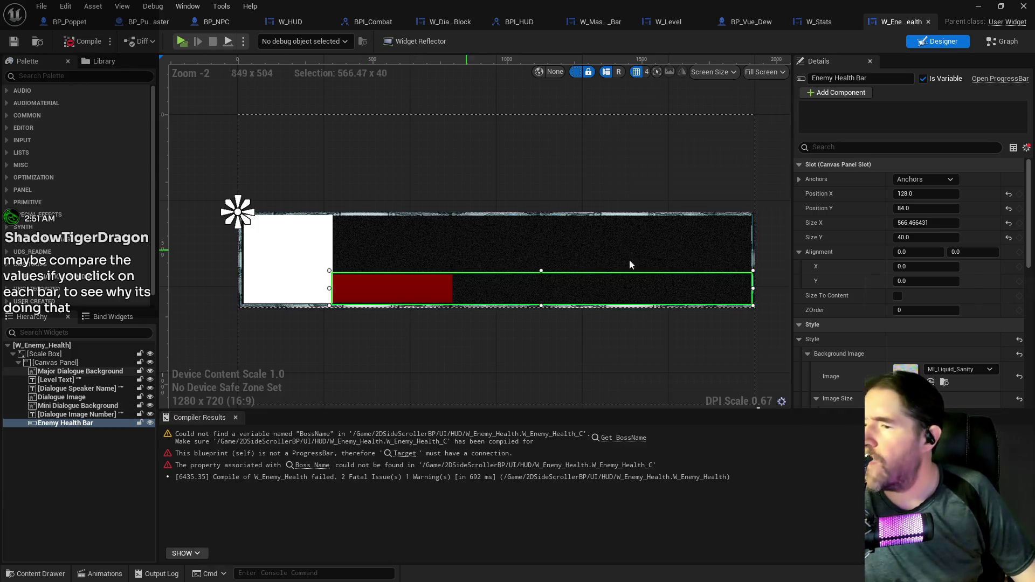
pyautogui.click(985, 42)
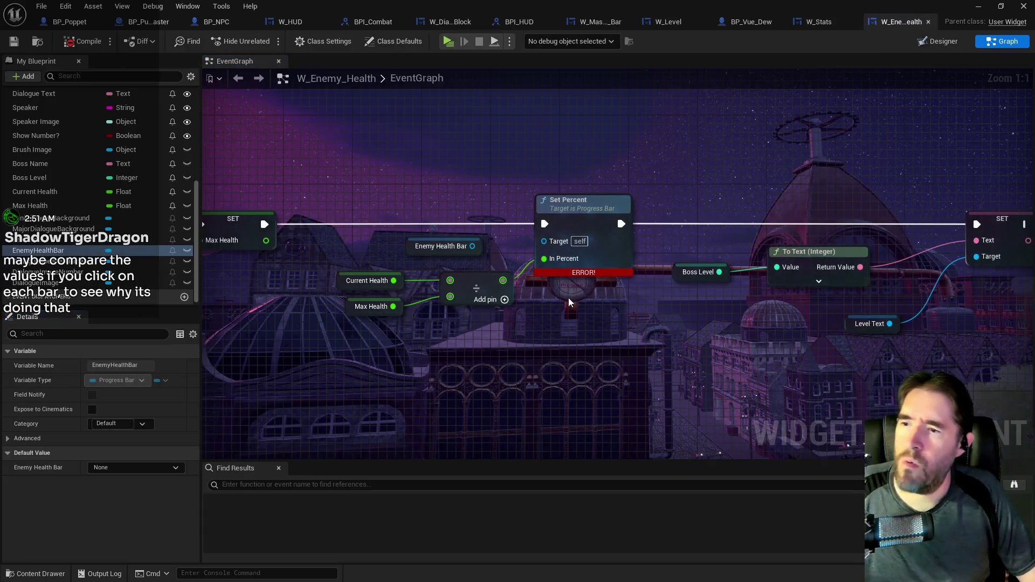
pyautogui.moveTo(512, 246); pyautogui.dragTo(495, 246)
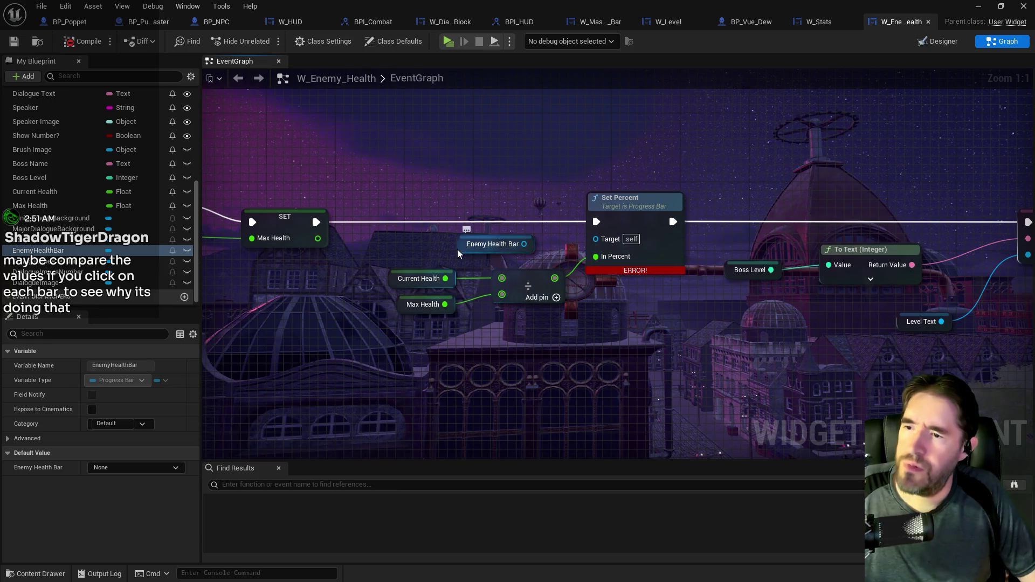
pyautogui.click(642, 217)
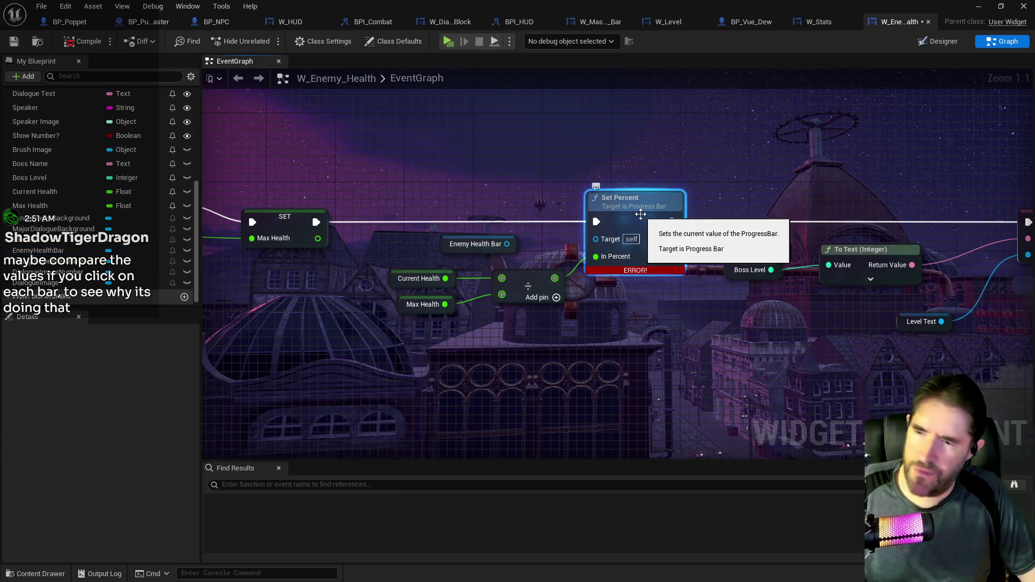
pyautogui.press('Delete')
# Start a new Set Percent from Enemy Health Bar, cancel it, and return to Designer
pyautogui.moveTo(507, 244); pyautogui.dragTo(597, 211)
pyautogui.write('set perce')
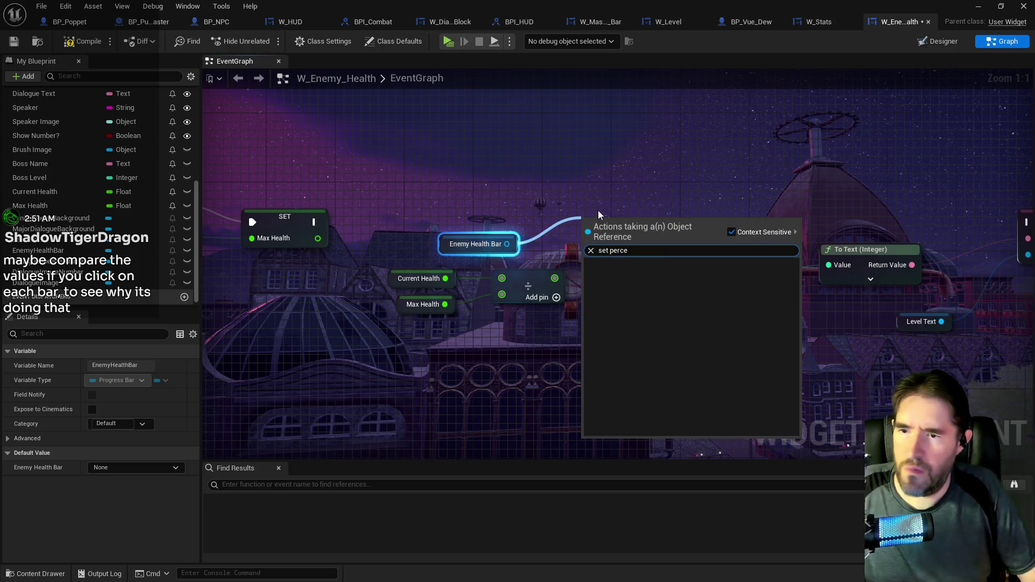
pyautogui.press('Escape')
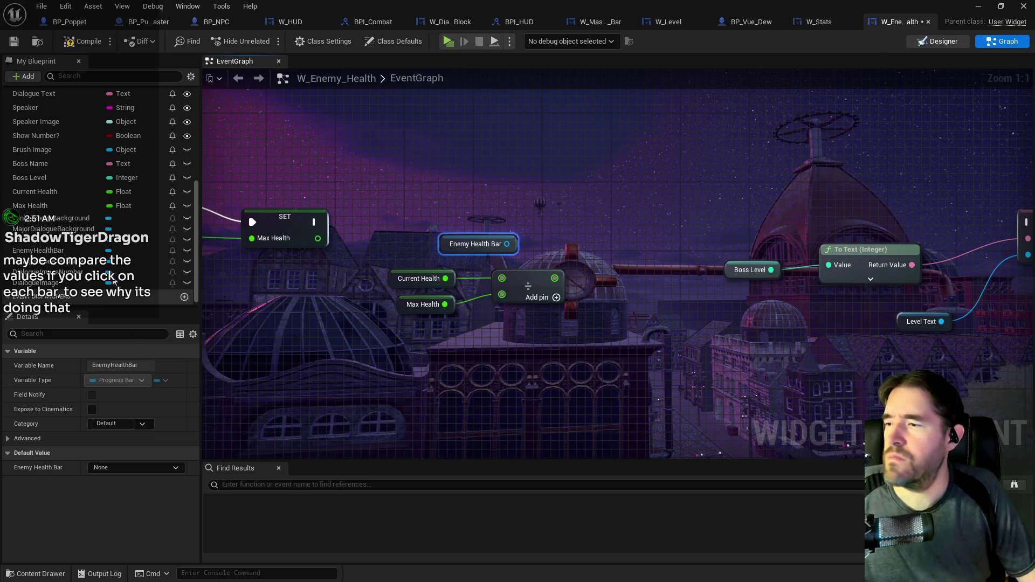
pyautogui.doubleClick(38, 250)
pyautogui.click(91, 76)
# Search the Palette for a Progress Bar and drop it onto the Canvas Panel
pyautogui.write('pror')
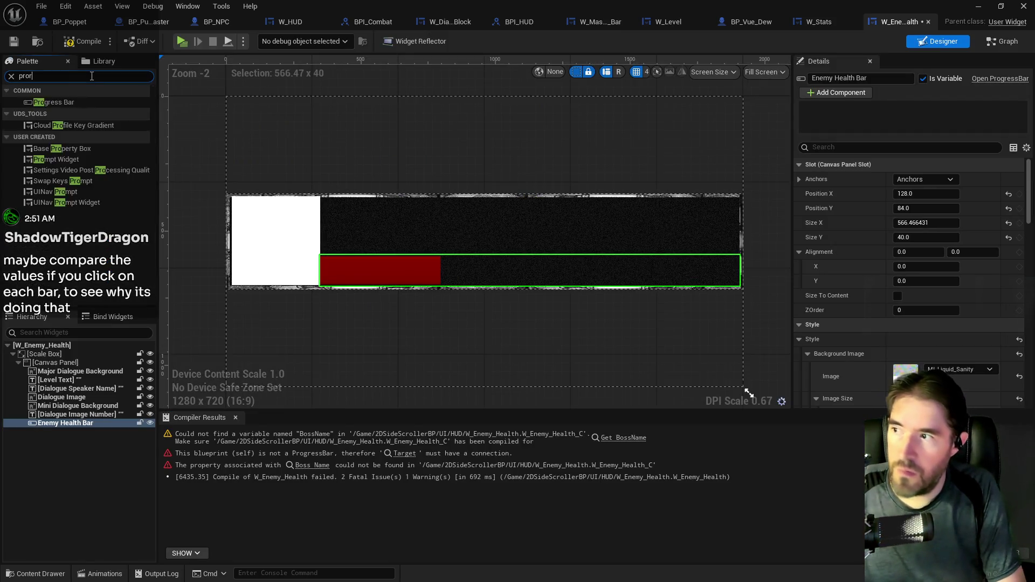
pyautogui.press('BackSpace')
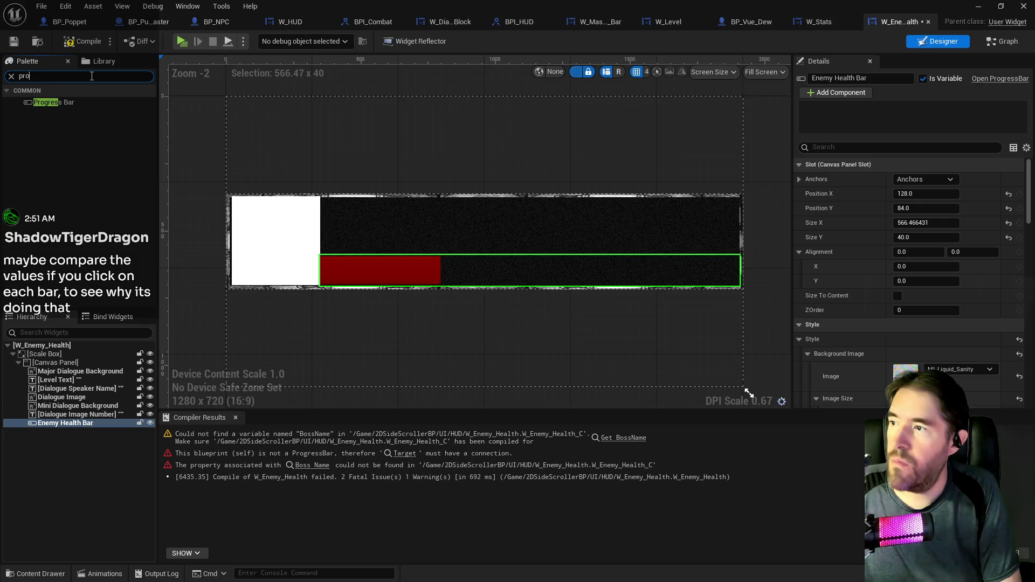
pyautogui.press('BackSpace')
pyautogui.write('o')
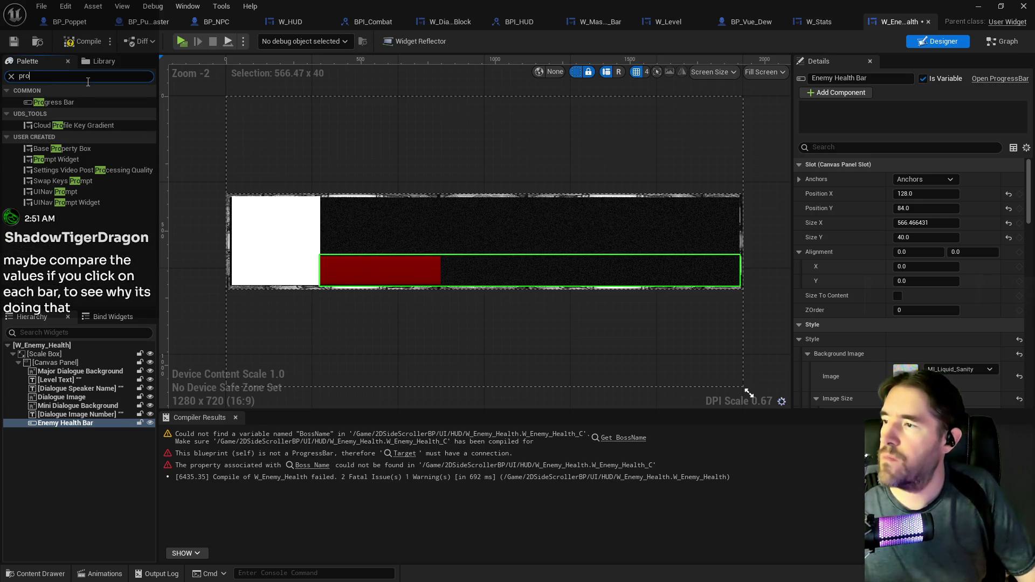
pyautogui.moveTo(56, 104); pyautogui.dragTo(63, 364)
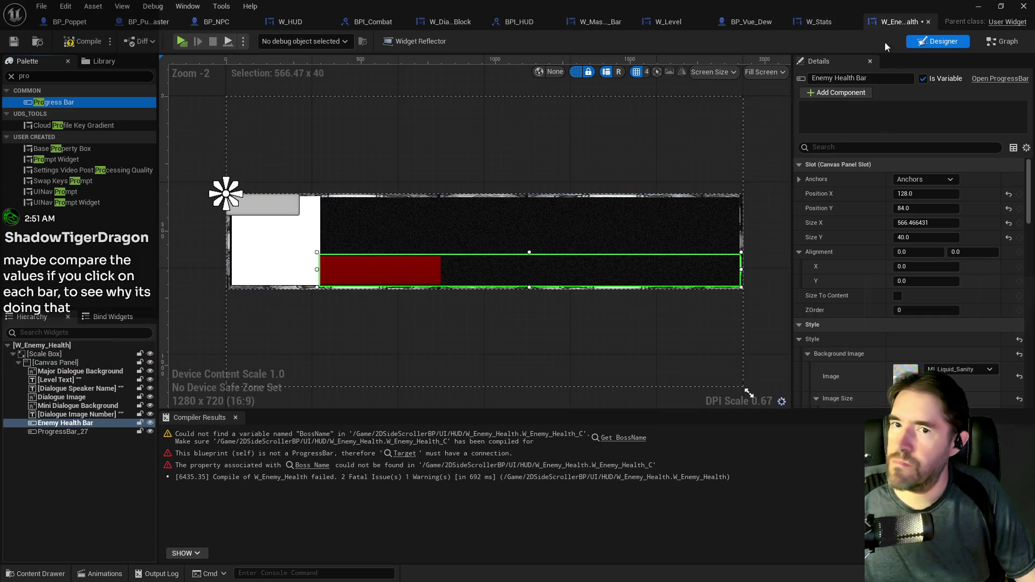
# Copy the Enemy Health Bar's Style and paste it onto ProgressBar_27
pyautogui.click(61, 431)
pyautogui.click(60, 425)
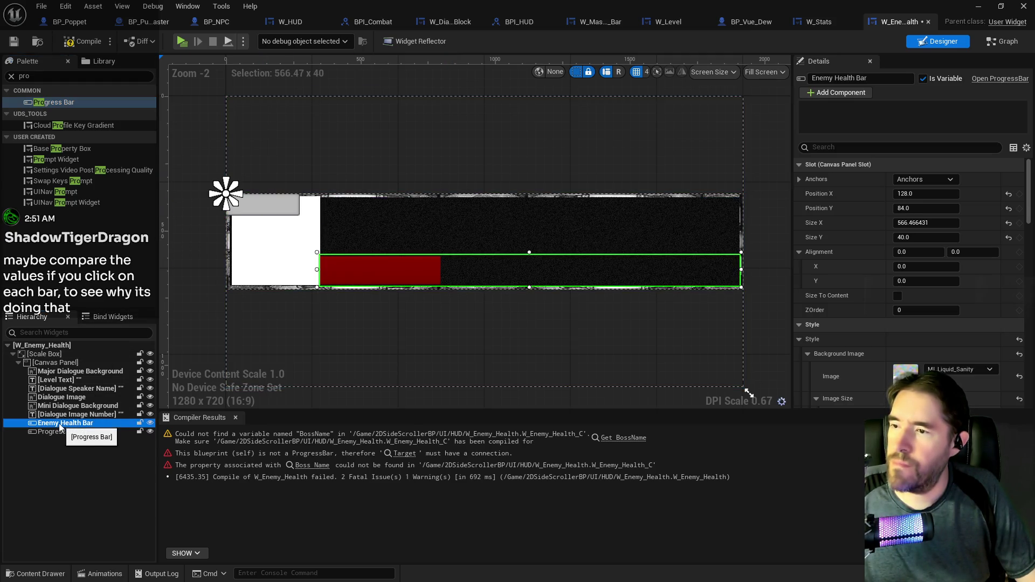
pyautogui.scroll(-3, 842, 336)
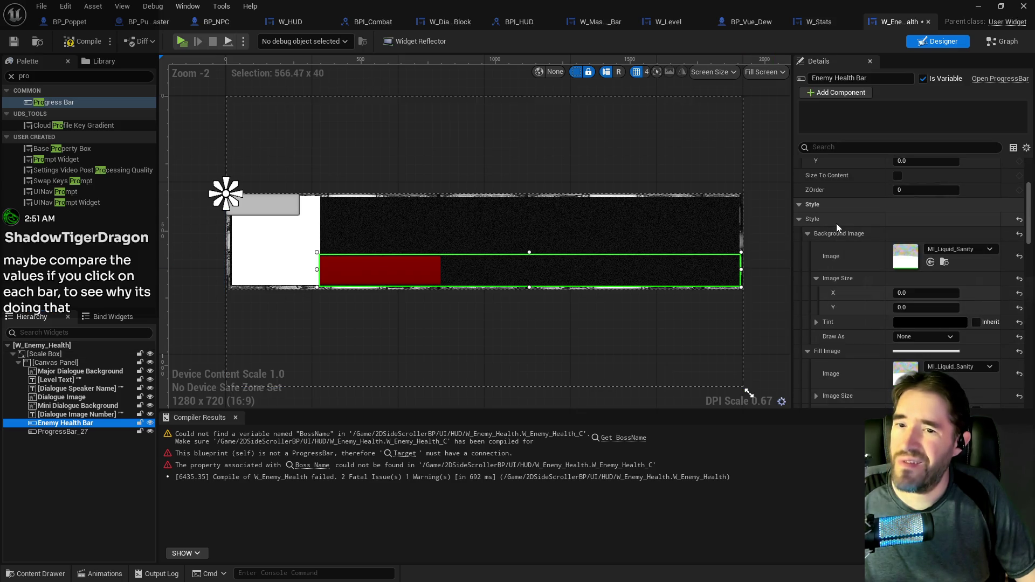
pyautogui.rightClick(836, 219)
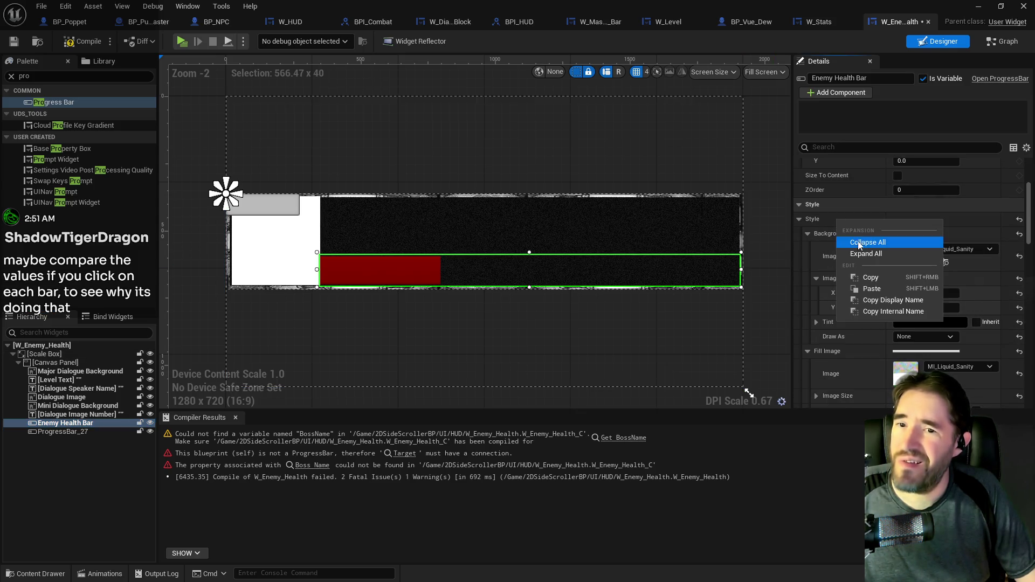
pyautogui.click(863, 277)
pyautogui.click(63, 431)
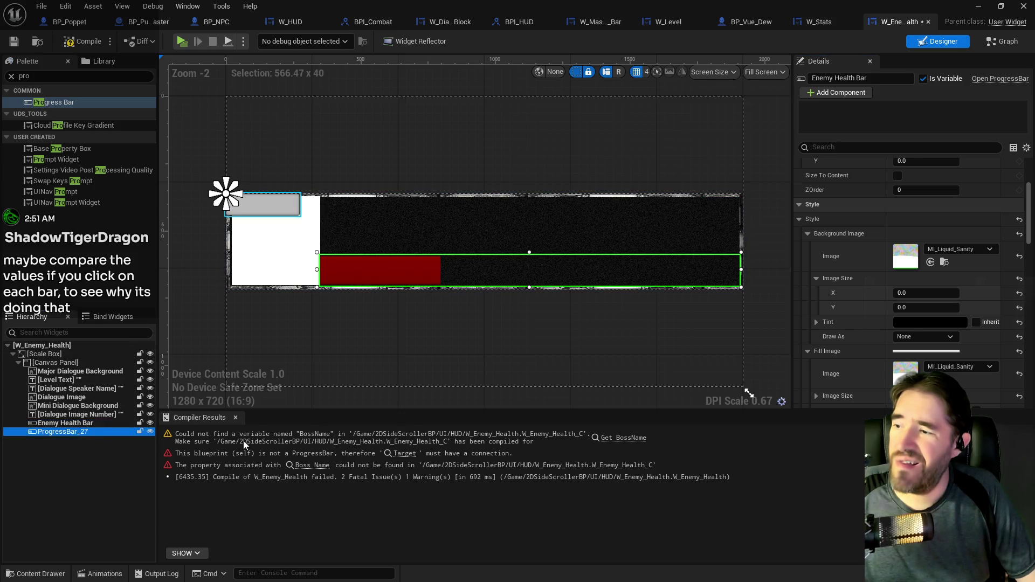
pyautogui.rightClick(852, 217)
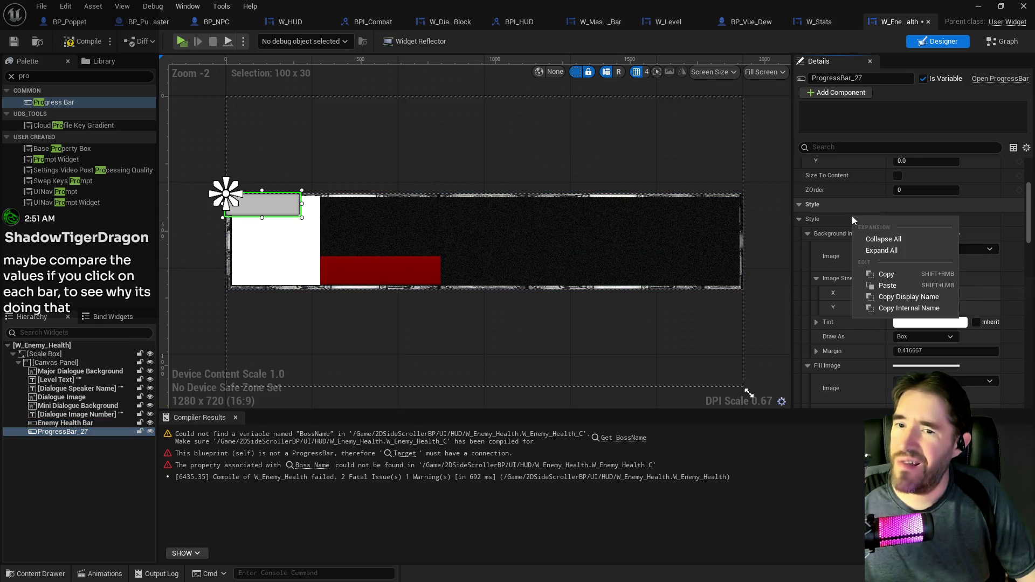
pyautogui.click(876, 288)
pyautogui.scroll(-1, 911, 266)
pyautogui.scroll(-8, 911, 267)
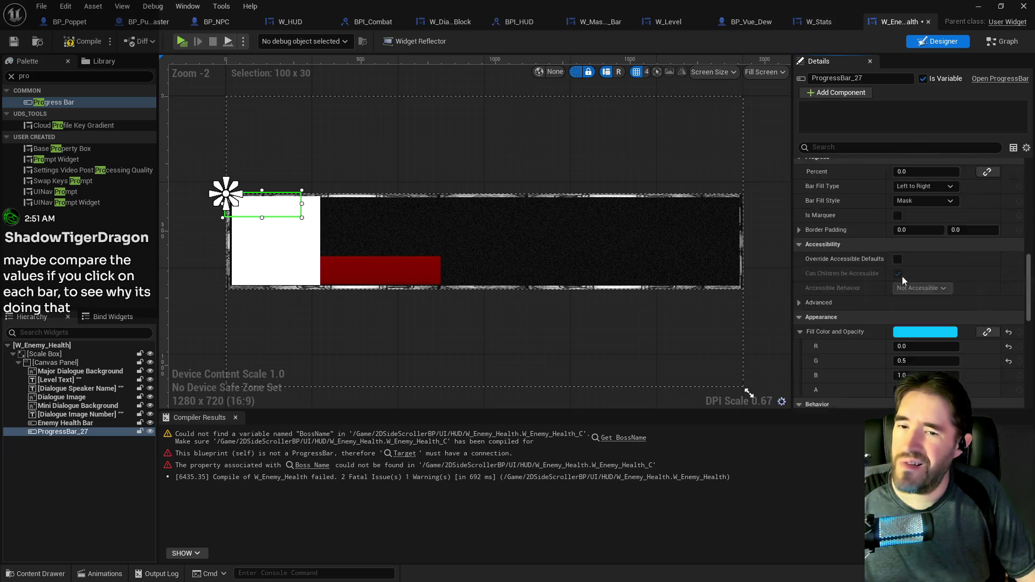
pyautogui.scroll(-1, 902, 276)
pyautogui.click(925, 297)
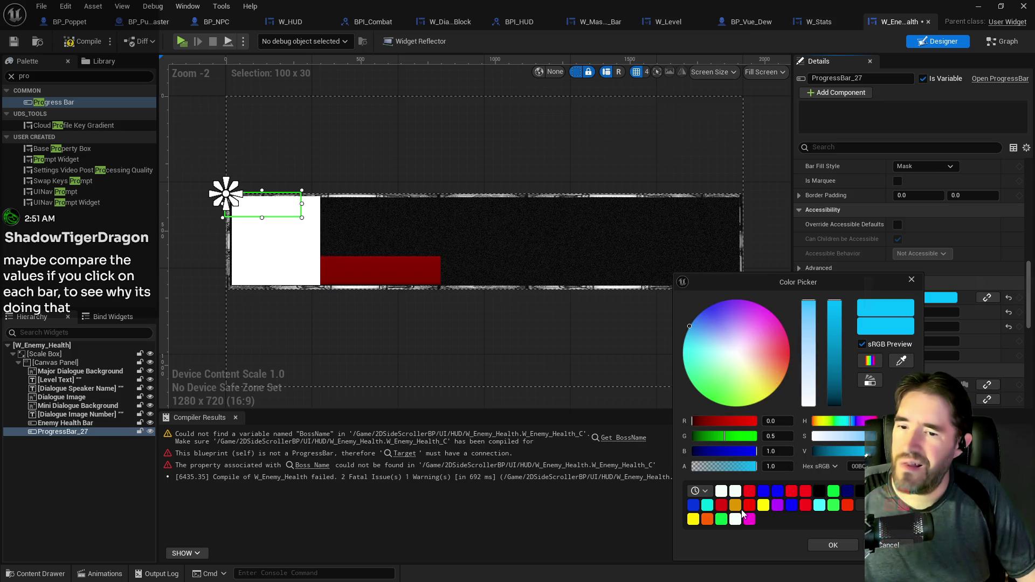
# Give ProgressBar_27 a red fill colour and adjust its Percent value
pyautogui.click(749, 494)
pyautogui.click(834, 541)
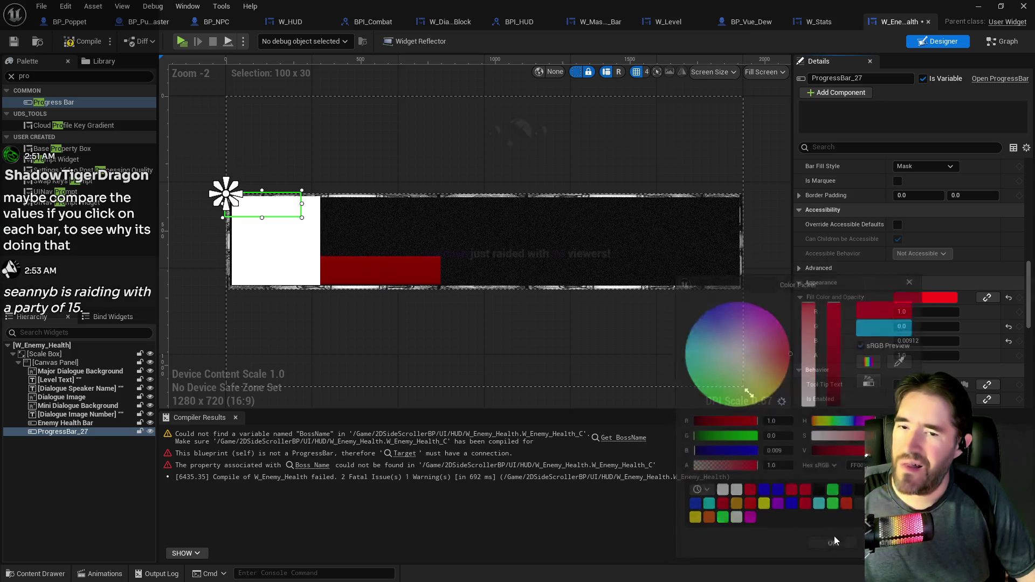
pyautogui.scroll(6, 910, 250)
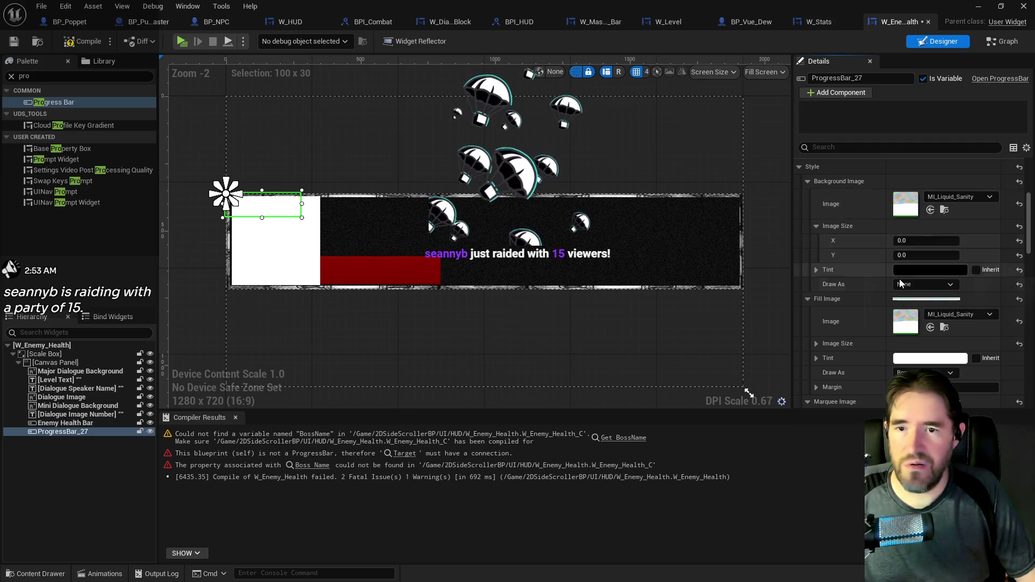
pyautogui.scroll(3, 899, 281)
pyautogui.scroll(-4, 897, 275)
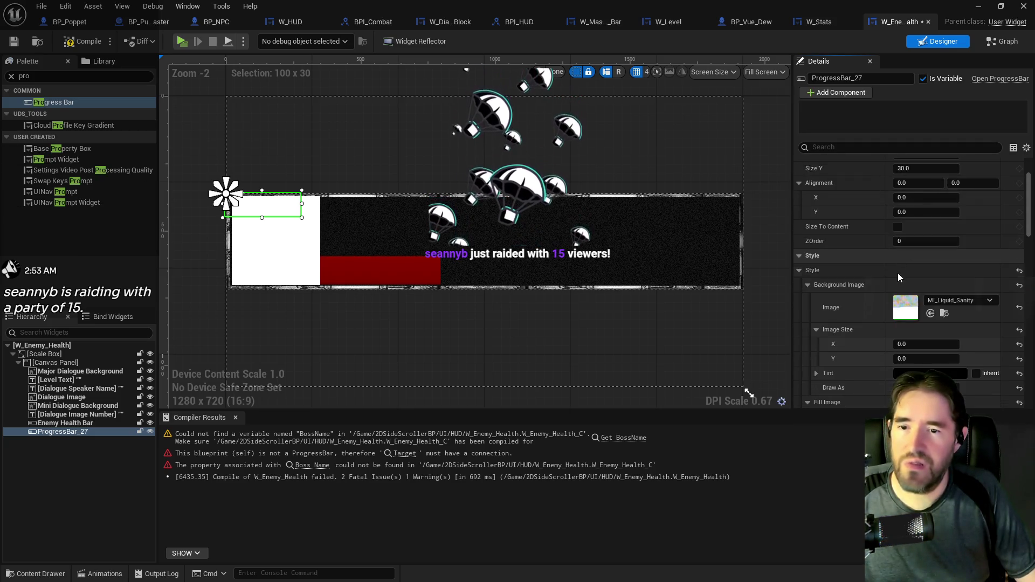
pyautogui.scroll(-10, 901, 304)
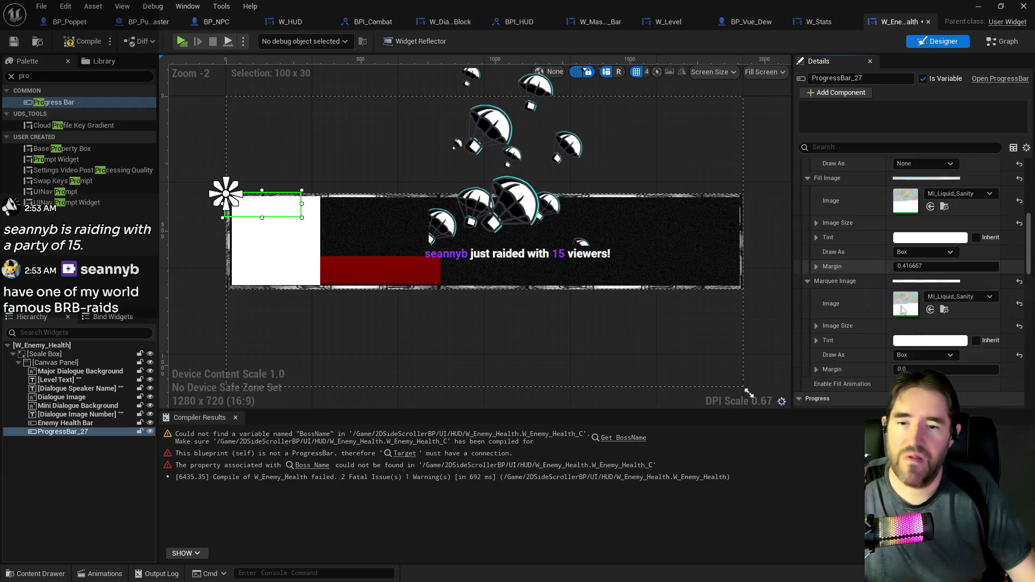
pyautogui.scroll(-1, 901, 310)
pyautogui.moveTo(917, 327); pyautogui.dragTo(946, 326)
# Switch over to Krita and hide the top two pasted screenshot layers
pyautogui.click(369, 269)
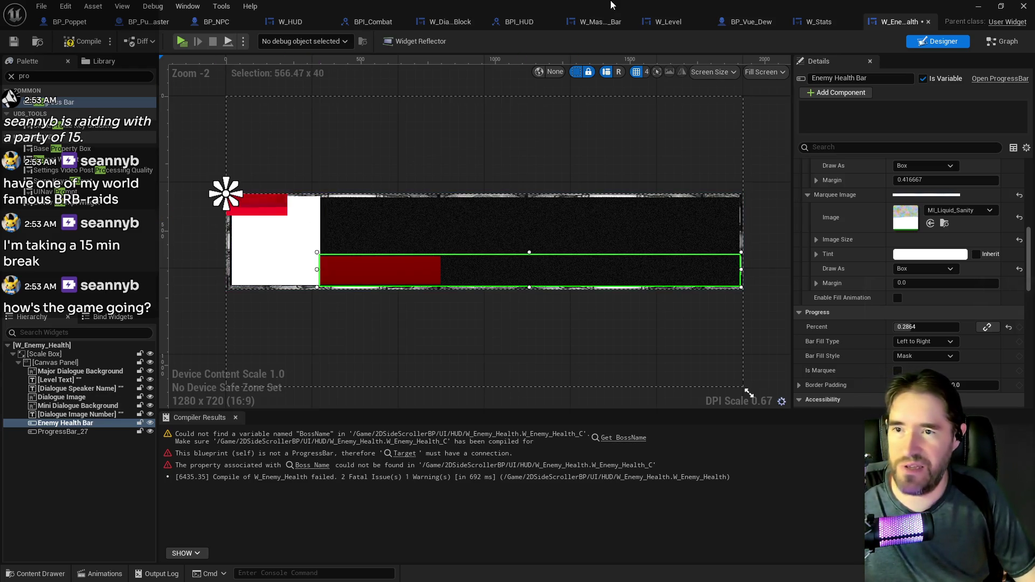
pyautogui.hotkey('ctrl', 'b')
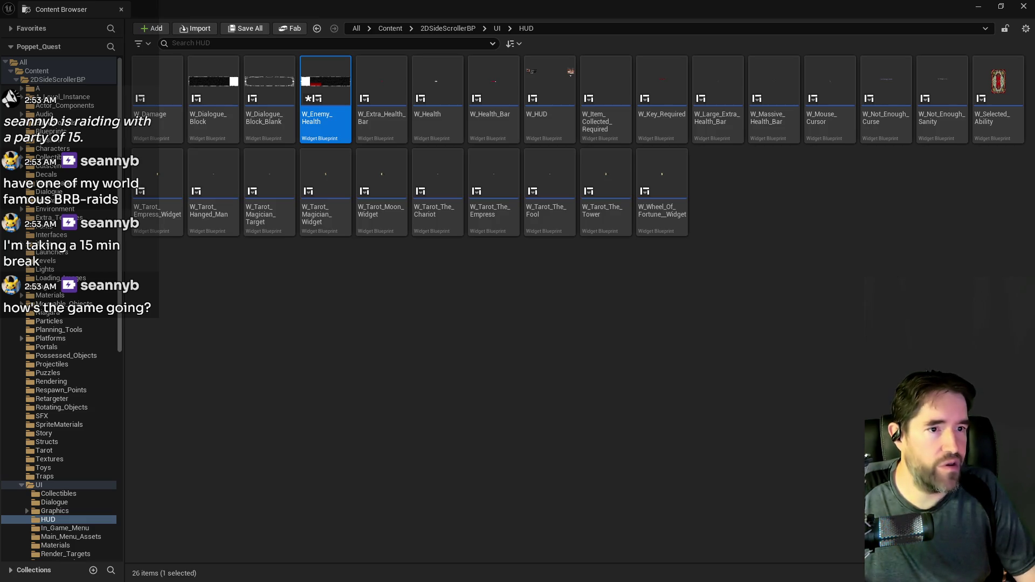
pyautogui.hotkey('alt', 'Tab')
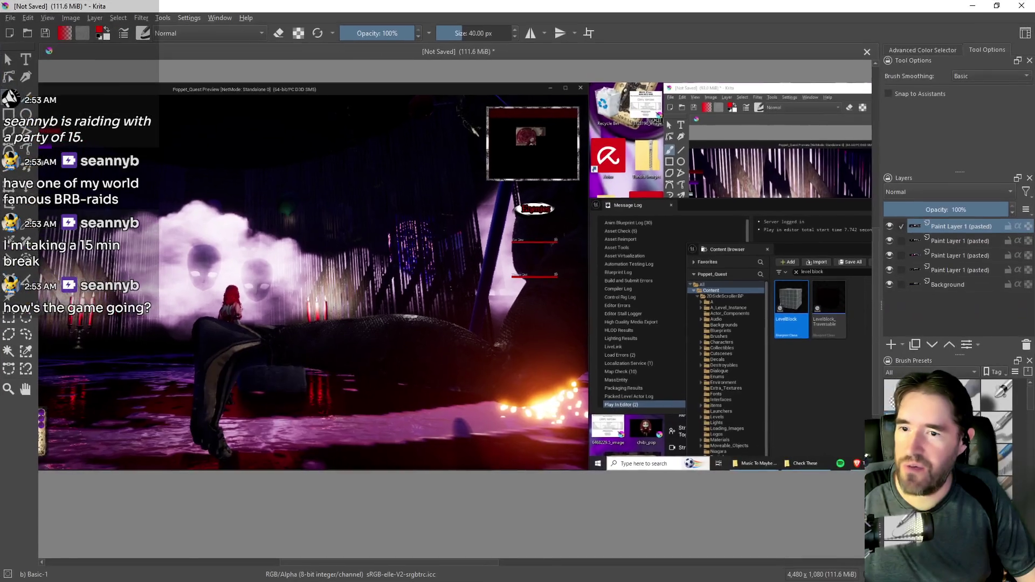
pyautogui.click(889, 226)
pyautogui.click(890, 240)
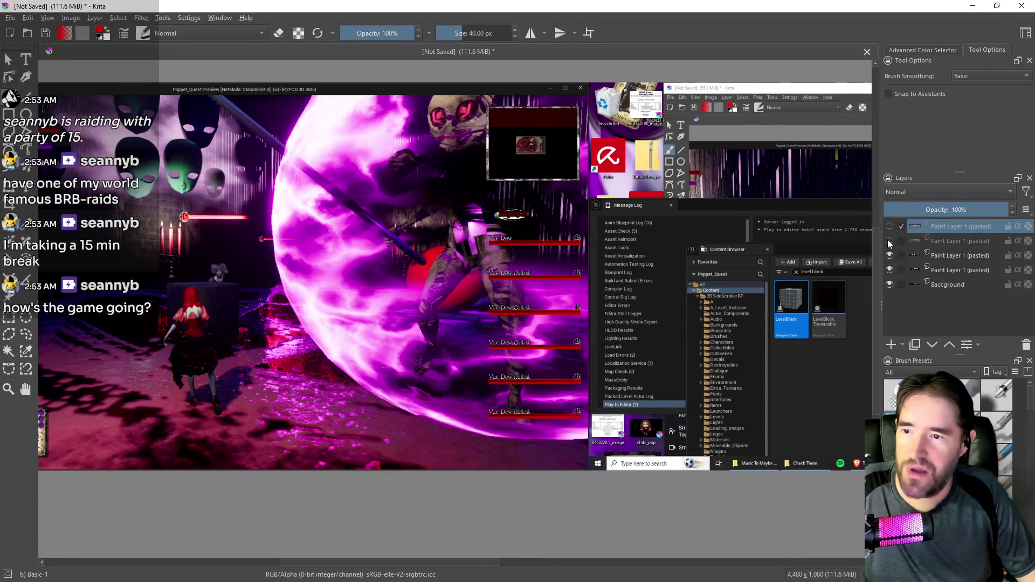